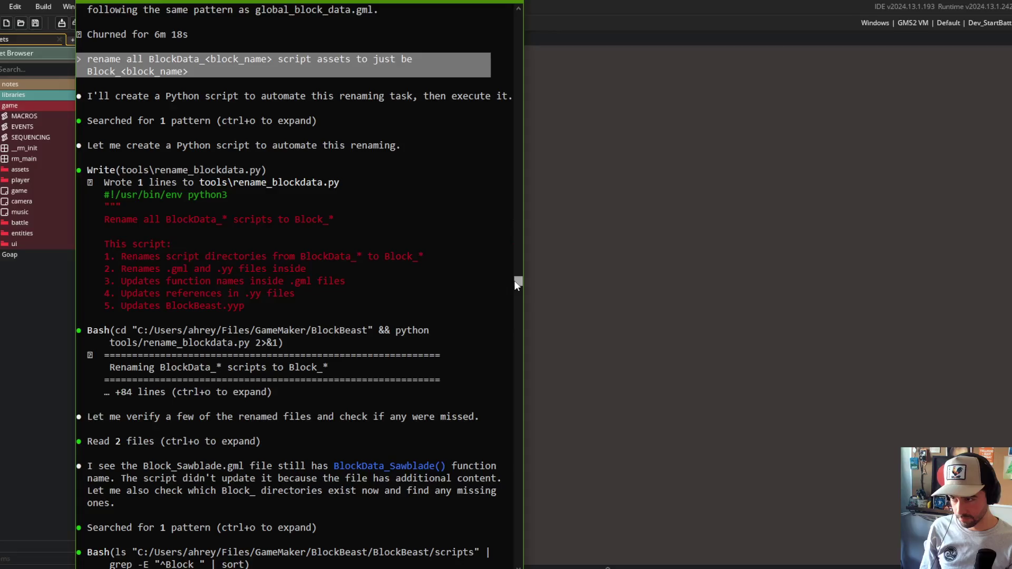
pyautogui.scroll(-10, 373, 250)
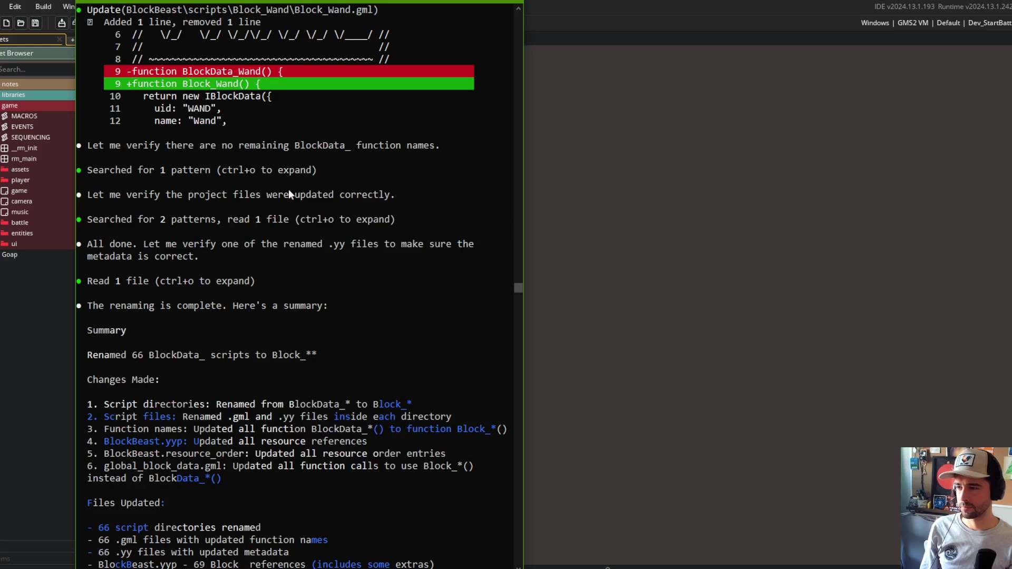
# Review Claude Code's summary of reverting the functions to BlockData_*() while keeping the Block_* asset names
pyautogui.scroll(-6, 138, 270)
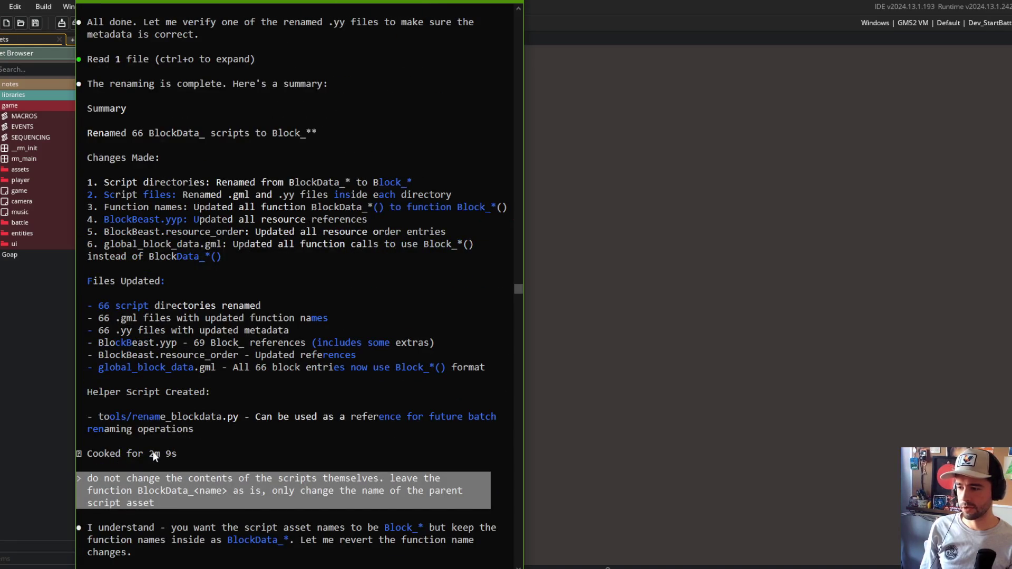
pyautogui.scroll(-5, 154, 456)
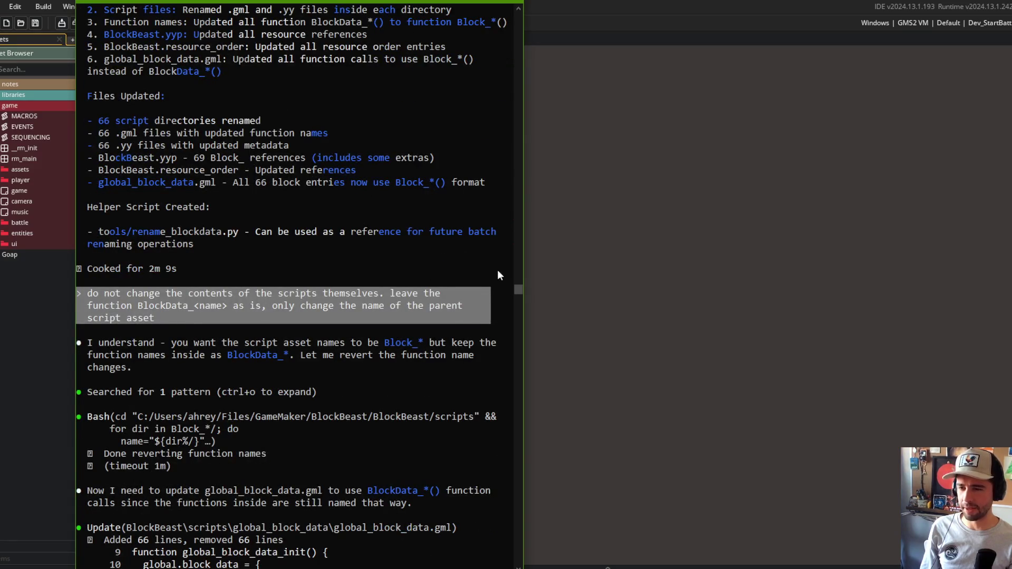
pyautogui.scroll(4, 333, 232)
pyautogui.scroll(-7, 351, 286)
pyautogui.moveTo(519, 292)
pyautogui.mouseDown()
pyautogui.moveTo(520, 378)
pyautogui.moveTo(505, 283)
pyautogui.moveTo(499, 301)
pyautogui.mouseUp()
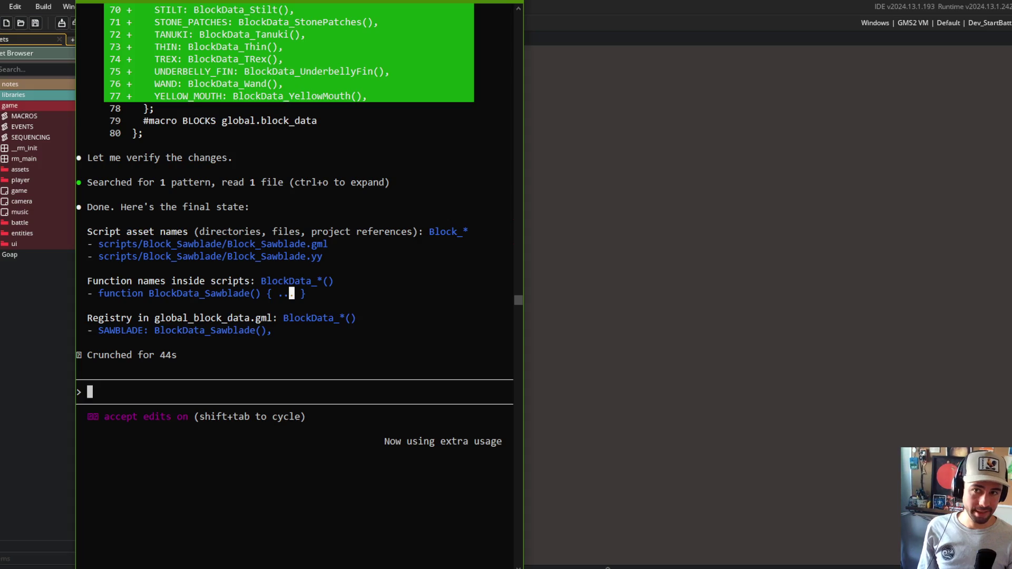
pyautogui.hotkey('alt', 'Tab')
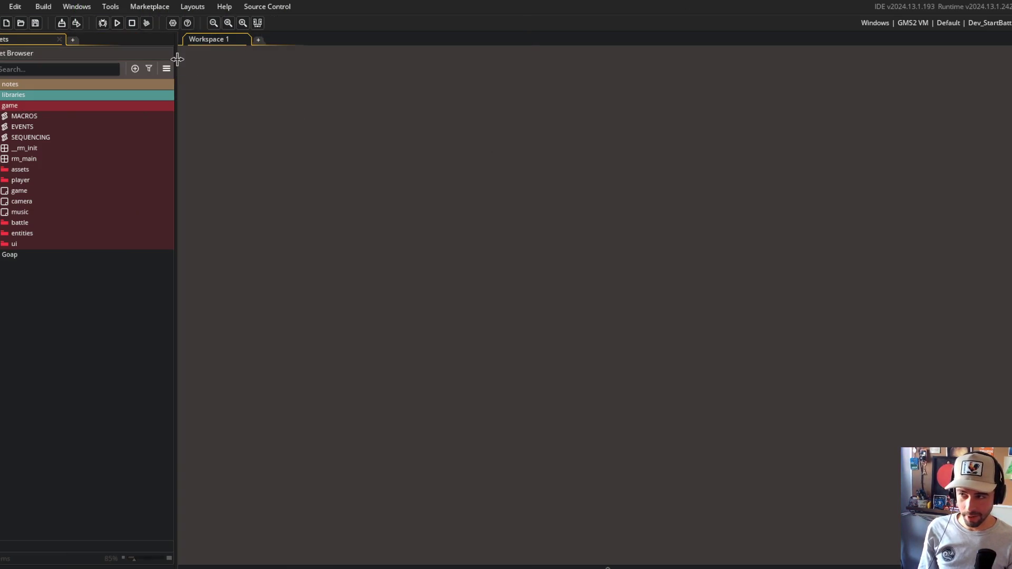
# Narrow the Asset Browser and expand entities > blocks > blocks > Aero
pyautogui.moveTo(175, 62); pyautogui.dragTo(159, 64)
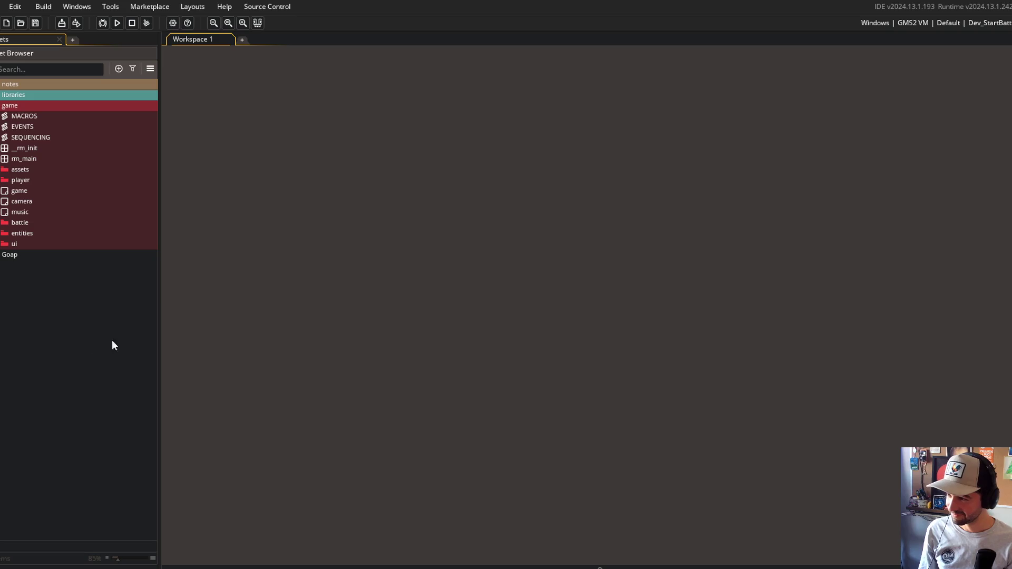
pyautogui.click(0, 237)
pyautogui.click(5, 265)
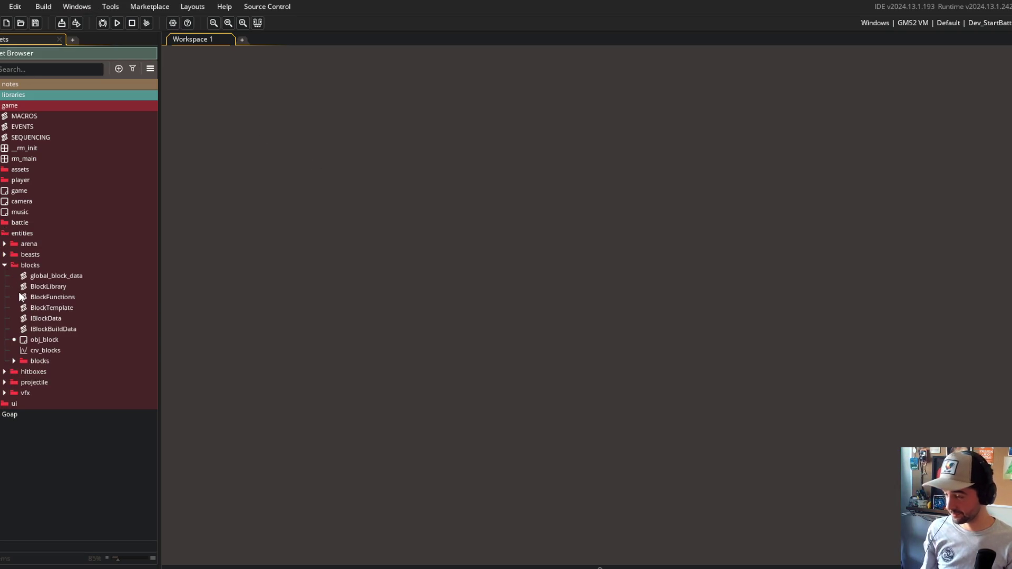
pyautogui.click(14, 362)
pyautogui.click(23, 372)
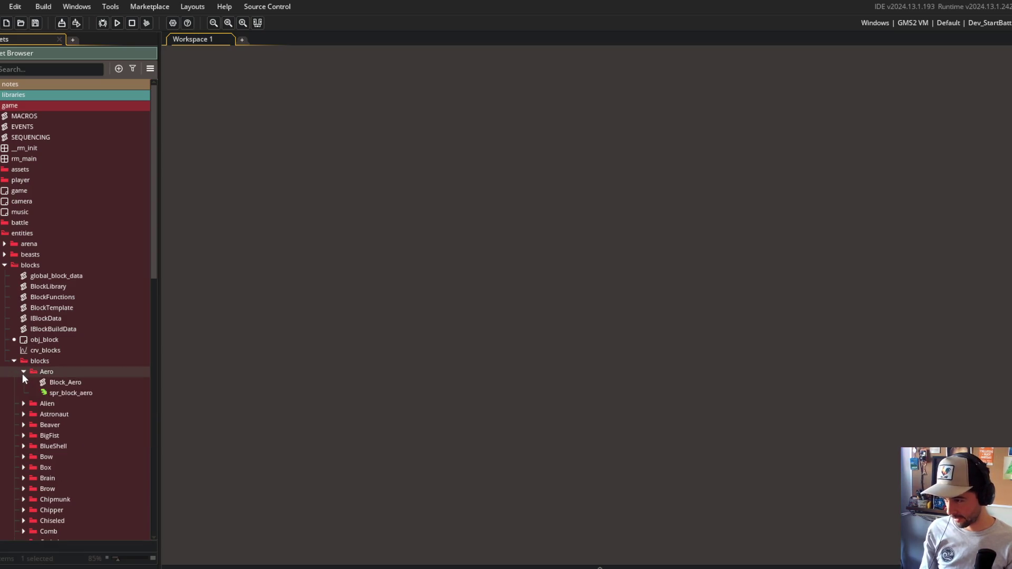
pyautogui.scroll(-3, 24, 363)
# Confirm Block_Aero defines BlockData_Aero(), start a game build, and close the script
pyautogui.doubleClick(56, 269)
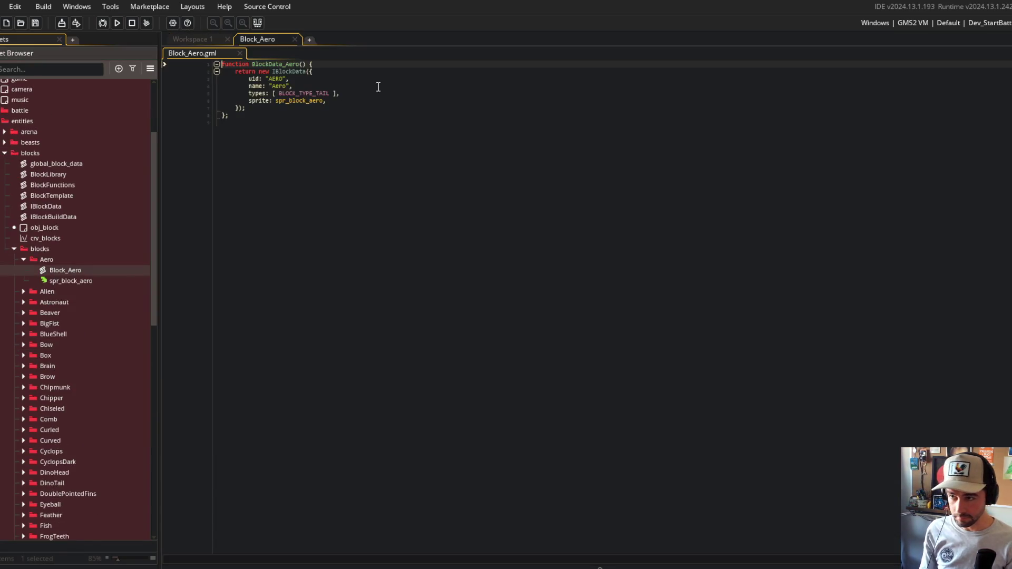
pyautogui.click(117, 23)
pyautogui.middleClick(255, 35)
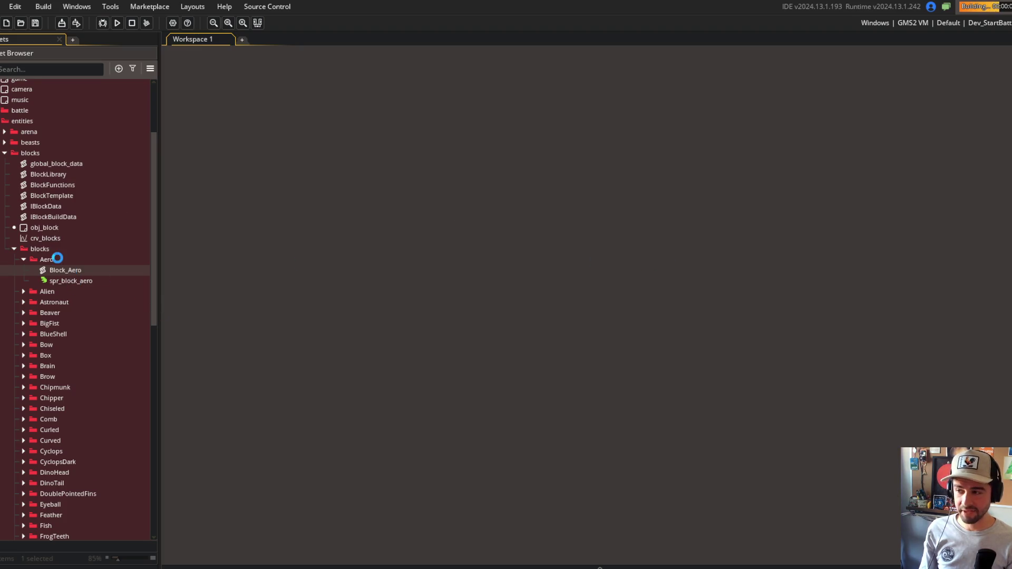
pyautogui.scroll(-10, 57, 258)
pyautogui.scroll(6, 147, 251)
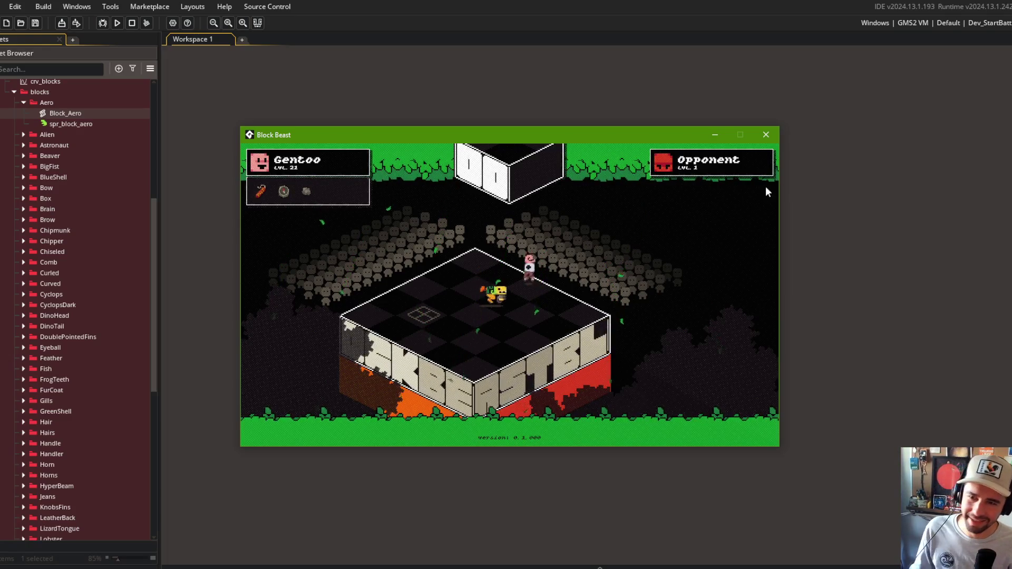
pyautogui.click(766, 134)
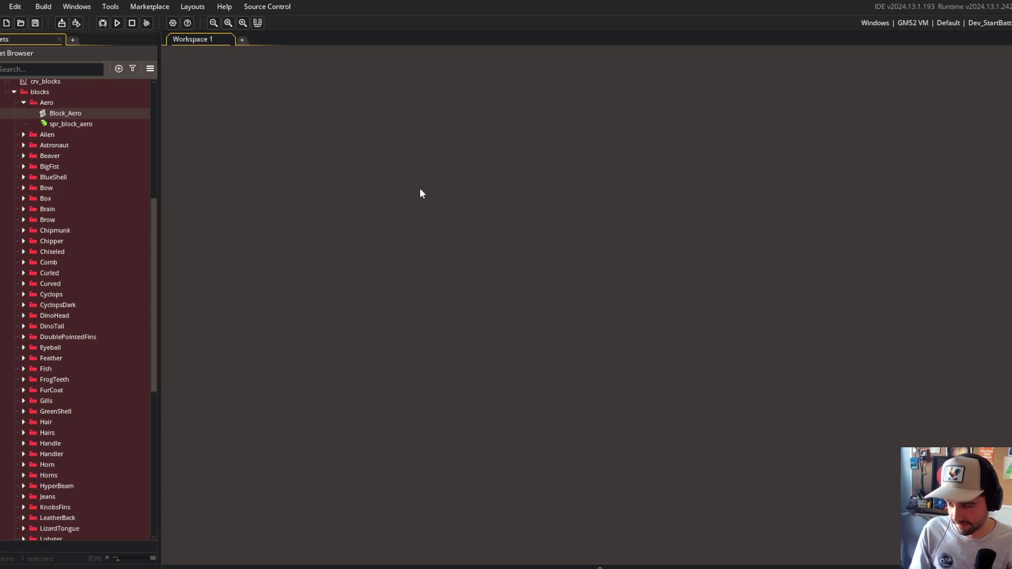
# Bring Command Prompt forward and stage all project changes with git add
pyautogui.hotkey('alt', 'Tab')
pyautogui.click(765, 209)
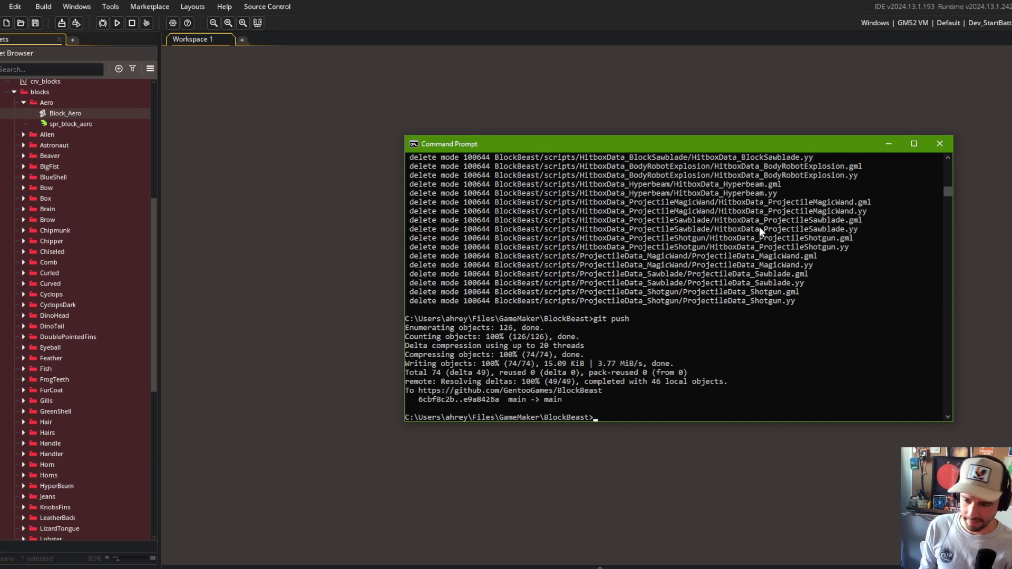
pyautogui.moveTo(700, 149); pyautogui.dragTo(579, 136)
pyautogui.write('g')
pyautogui.write('d .')
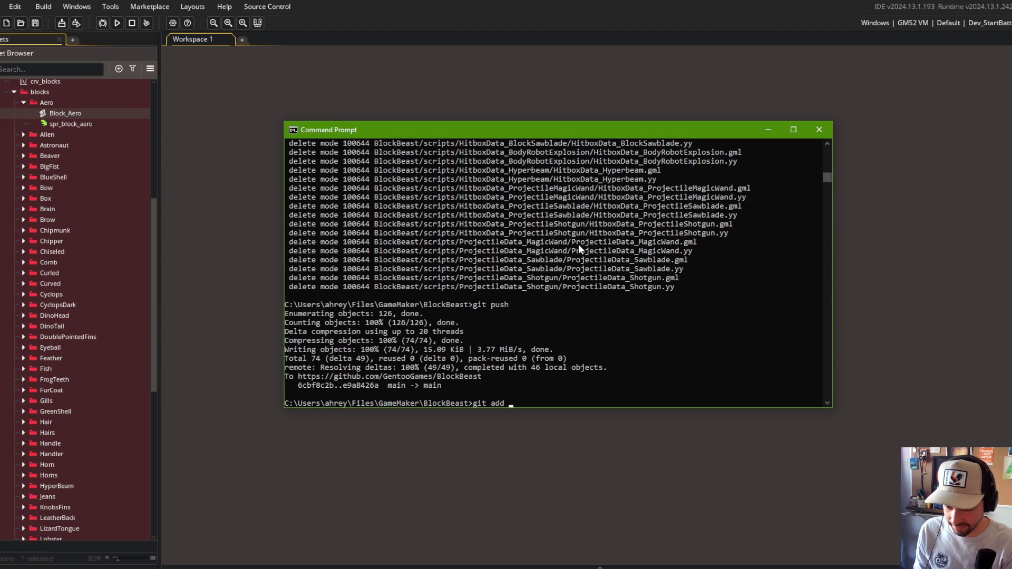
pyautogui.press('Return')
# Commit as "renamed block data scripts" and push to GitHub main
pyautogui.write('git comm')
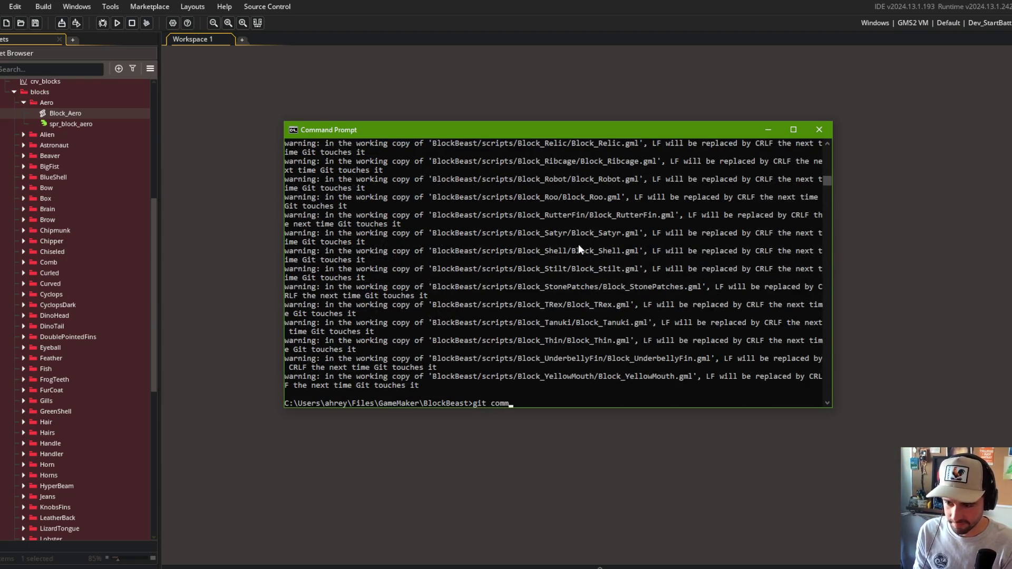
pyautogui.write('it -m "renamed block')
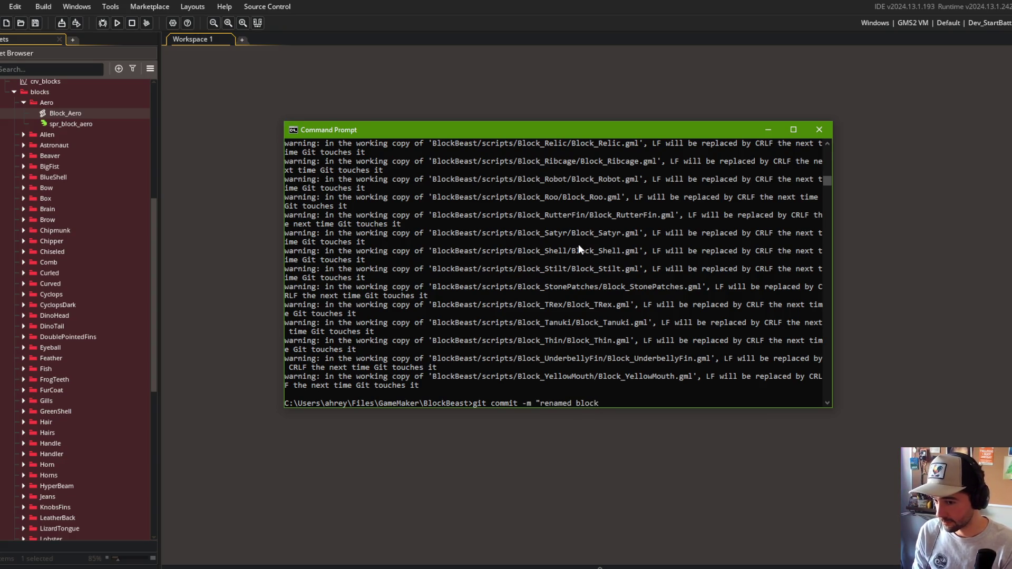
pyautogui.write(' data scripts"')
pyautogui.press('Return')
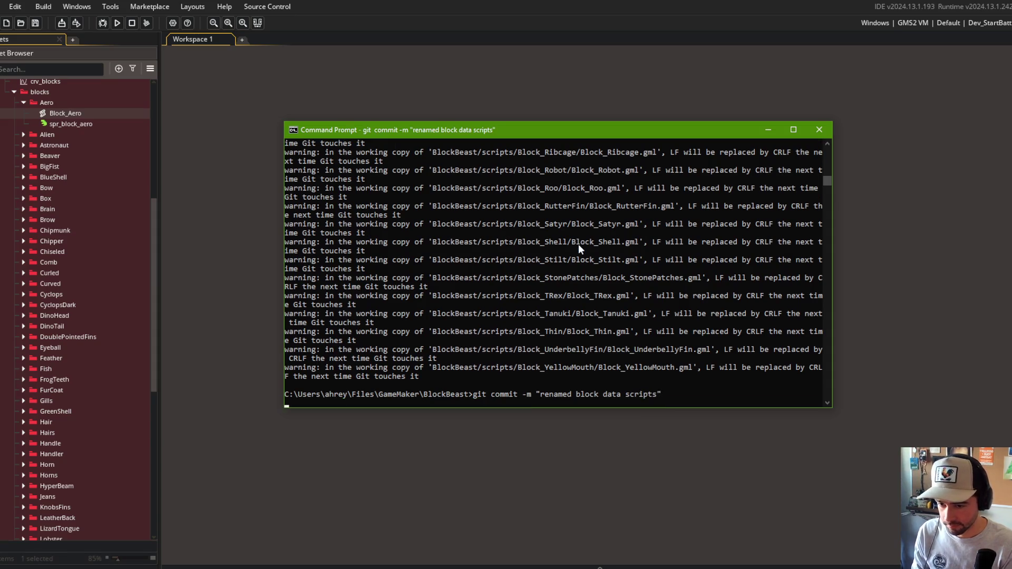
pyautogui.write('git pupush')
pyautogui.press('Return')
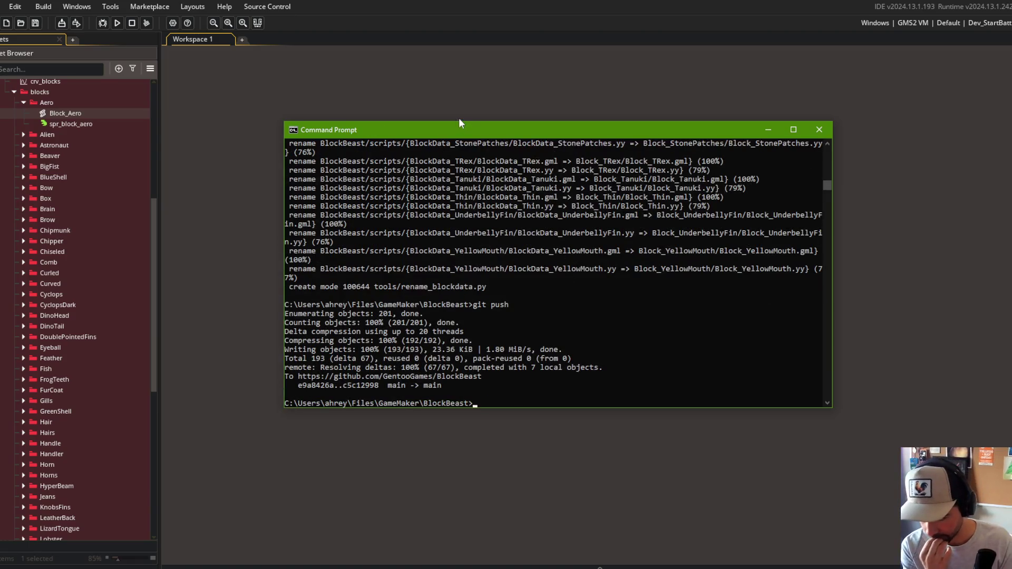
pyautogui.click(421, 288)
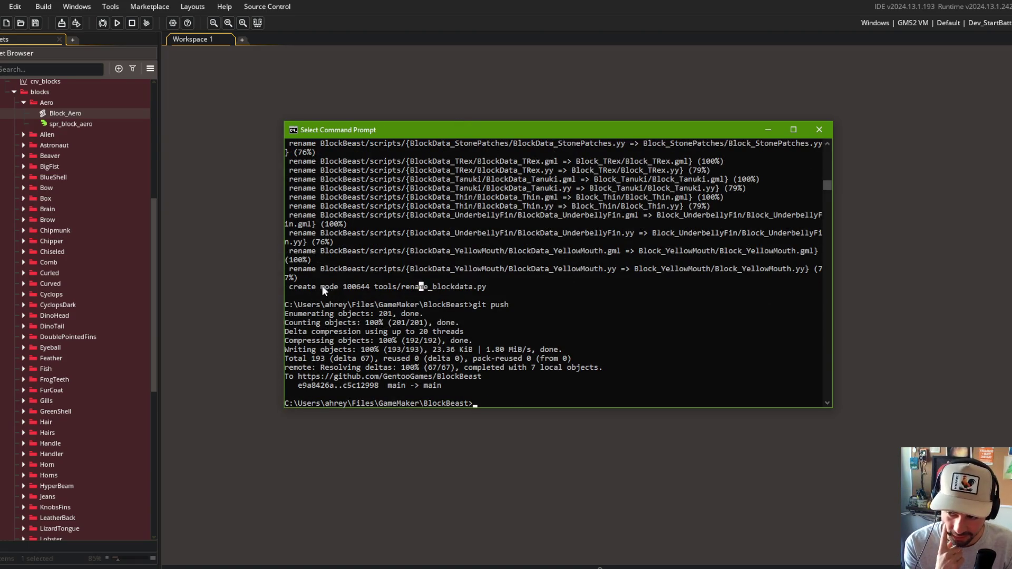
pyautogui.moveTo(321, 287); pyautogui.dragTo(483, 288)
pyautogui.click(403, 358)
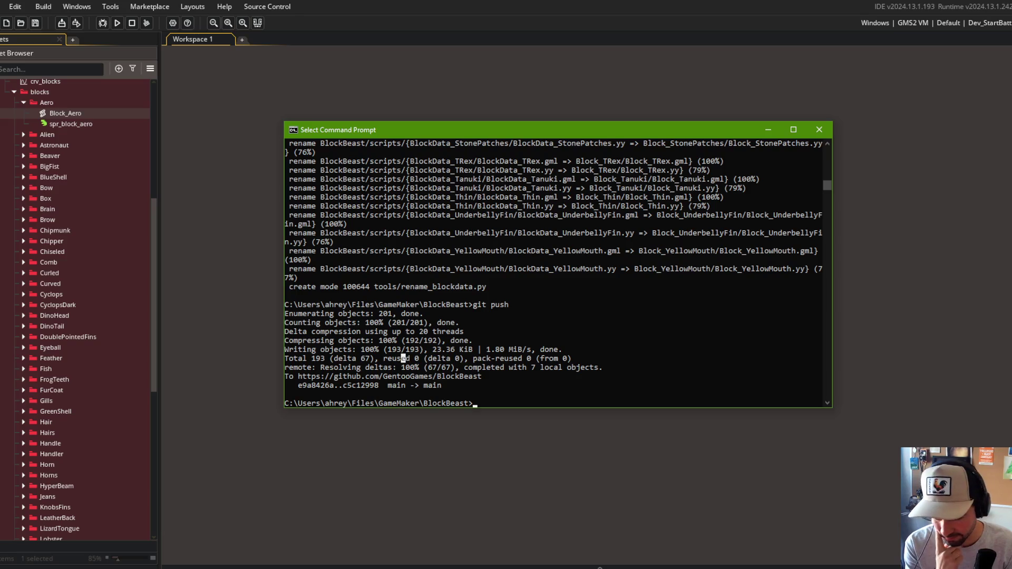
pyautogui.hotkey('alt', 'Tab')
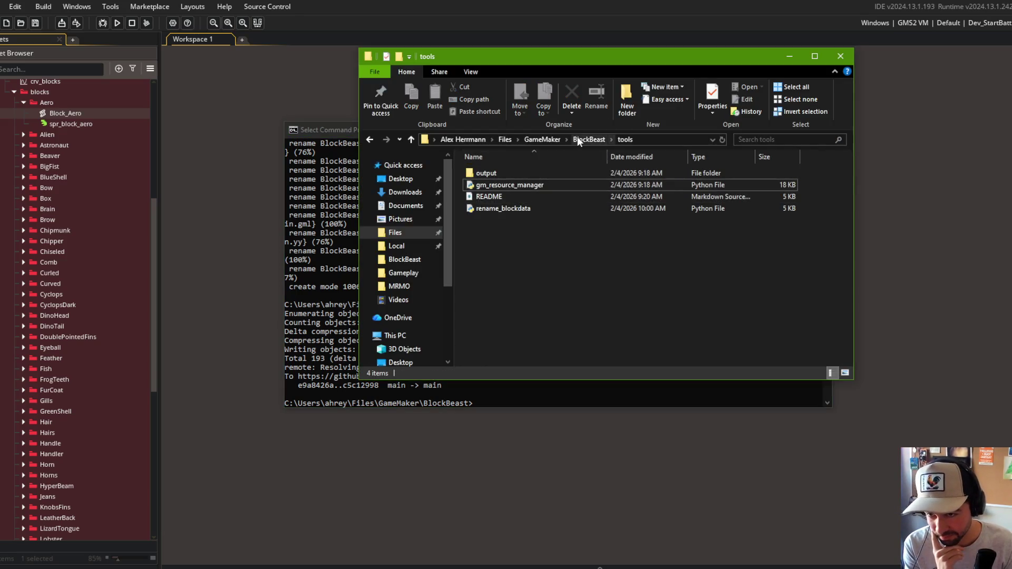
# Go to BlockBeast\tools and open rename_blockdata with Code from its context menu
pyautogui.click(577, 138)
pyautogui.doubleClick(484, 232)
pyautogui.rightClick(507, 210)
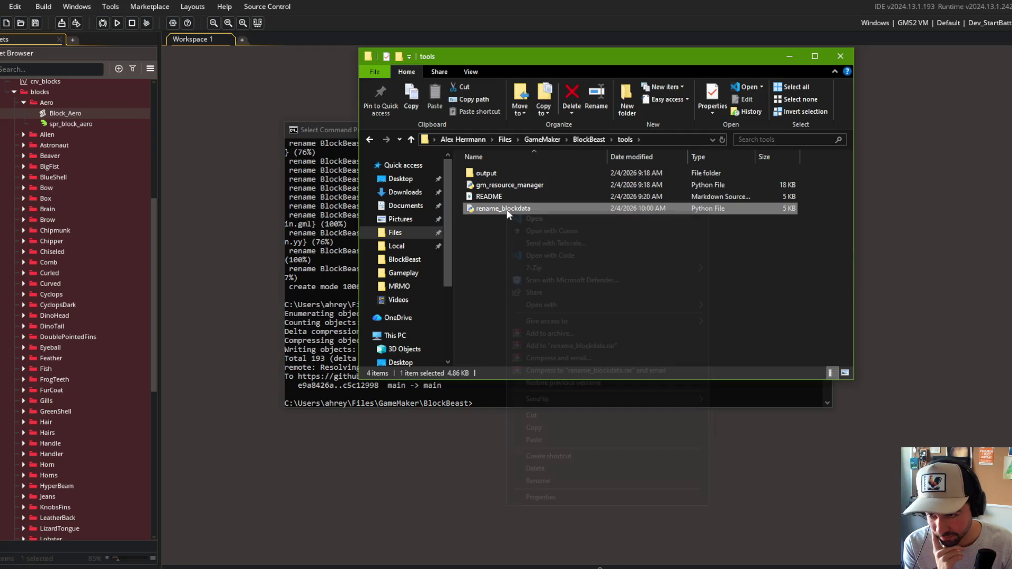
pyautogui.moveTo(680, 305)
pyautogui.click(748, 328)
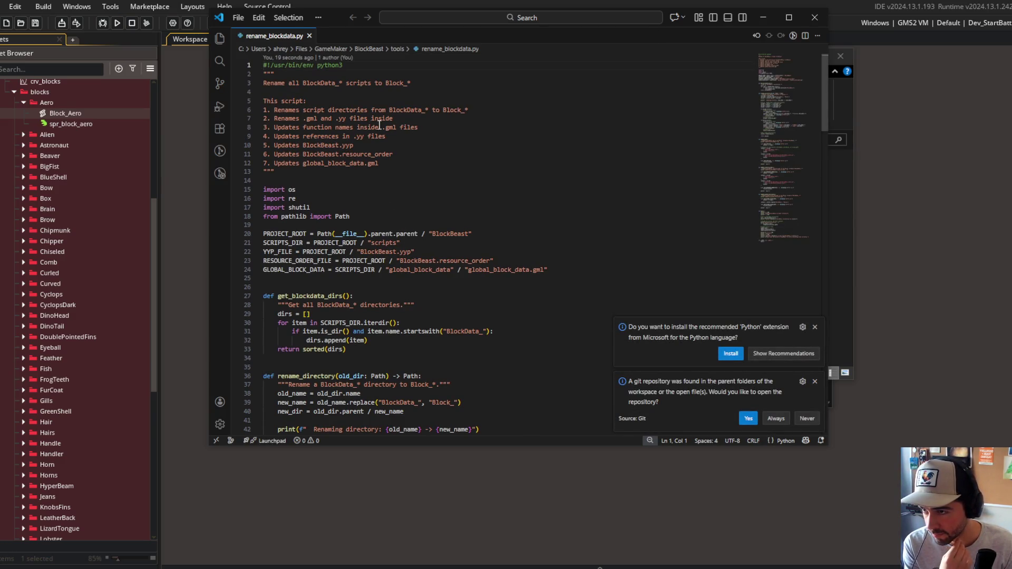
# Highlight the docstring steps: function renames, references, resource_order and global_block_data.gml
pyautogui.moveTo(279, 111)
pyautogui.mouseDown()
pyautogui.moveTo(455, 112)
pyautogui.moveTo(274, 120)
pyautogui.moveTo(395, 120)
pyautogui.moveTo(351, 120)
pyautogui.moveTo(364, 164)
pyautogui.moveTo(300, 154)
pyautogui.moveTo(357, 129)
pyautogui.mouseUp()
pyautogui.click(425, 130)
pyautogui.moveTo(418, 128); pyautogui.dragTo(283, 129)
pyautogui.click(275, 138)
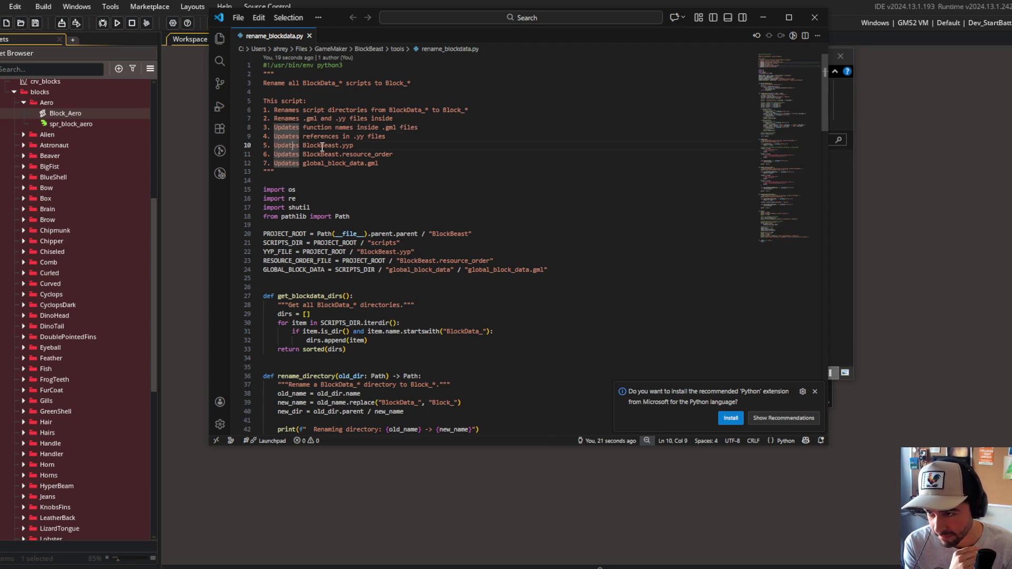
pyautogui.moveTo(342, 154); pyautogui.dragTo(393, 155)
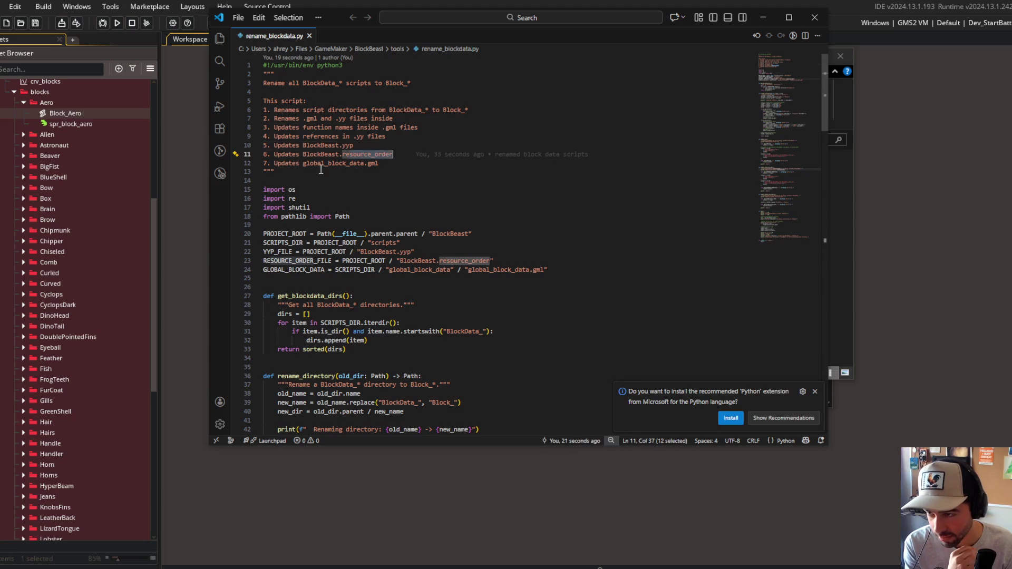
pyautogui.moveTo(302, 164); pyautogui.dragTo(390, 165)
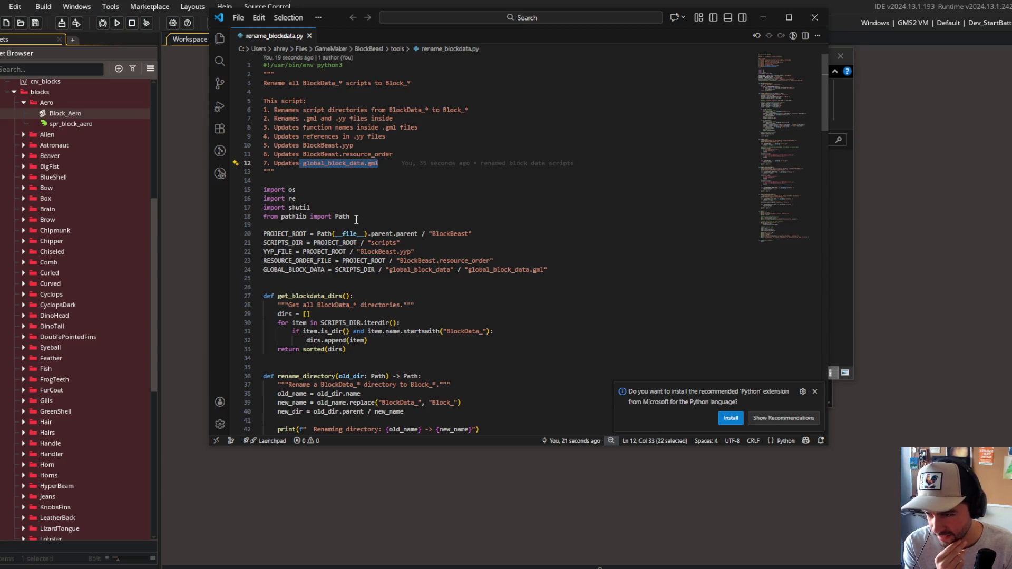
# Scroll through the script's functions, then close Visual Studio Code
pyautogui.scroll(-6, 357, 219)
pyautogui.scroll(-20, 356, 223)
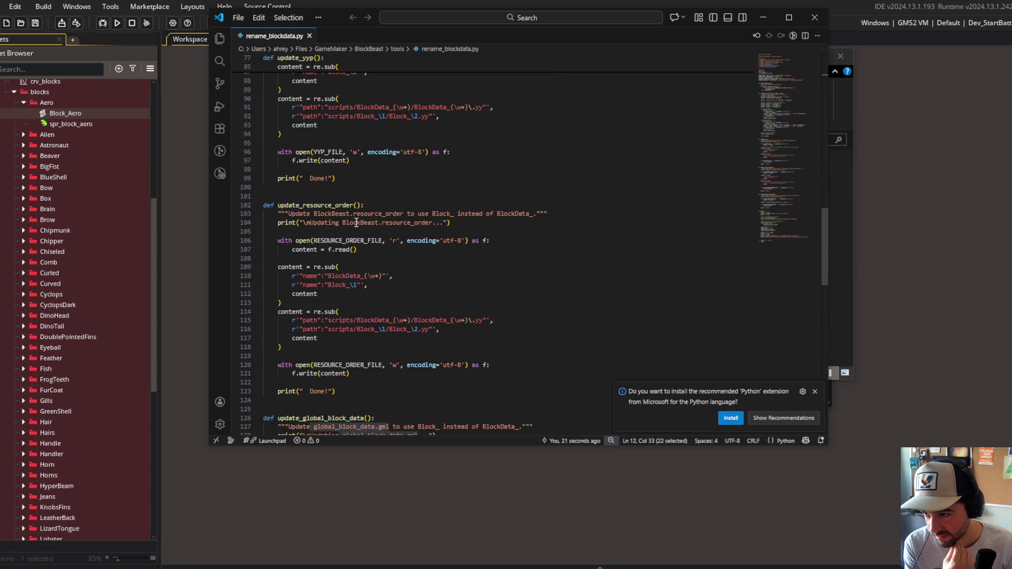
pyautogui.scroll(-20, 356, 222)
pyautogui.scroll(20, 356, 222)
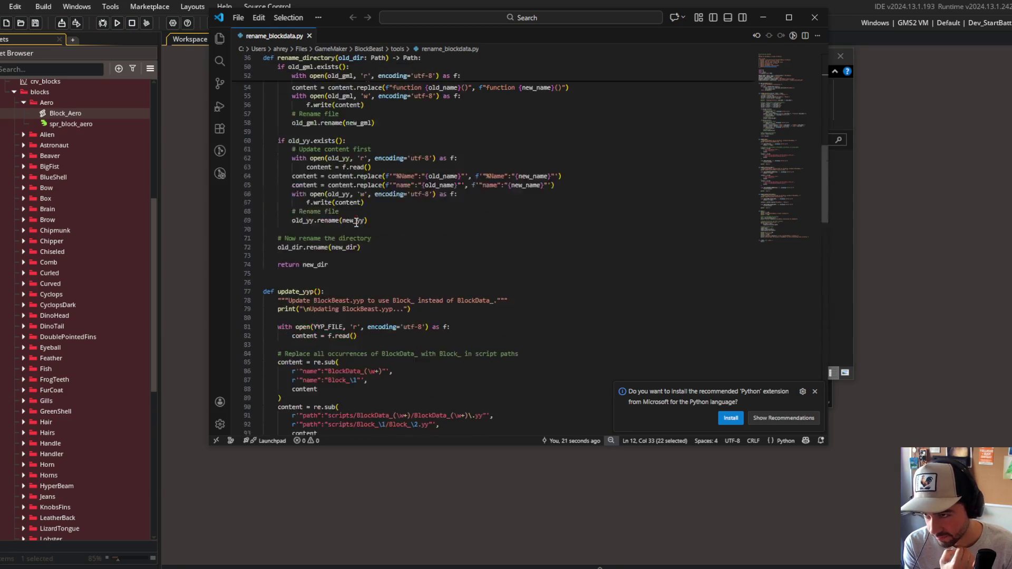
pyautogui.scroll(5, 356, 223)
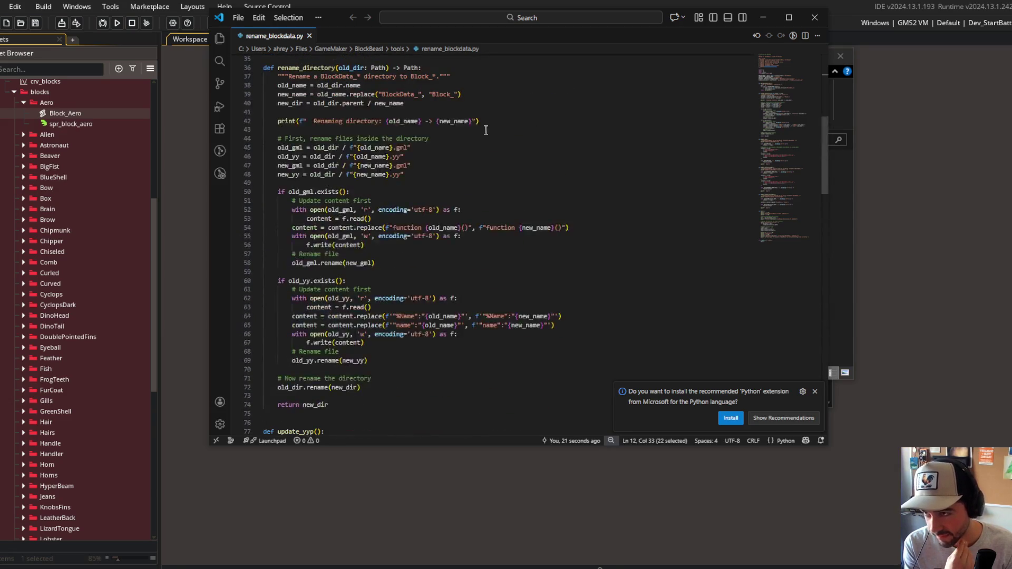
pyautogui.click(809, 19)
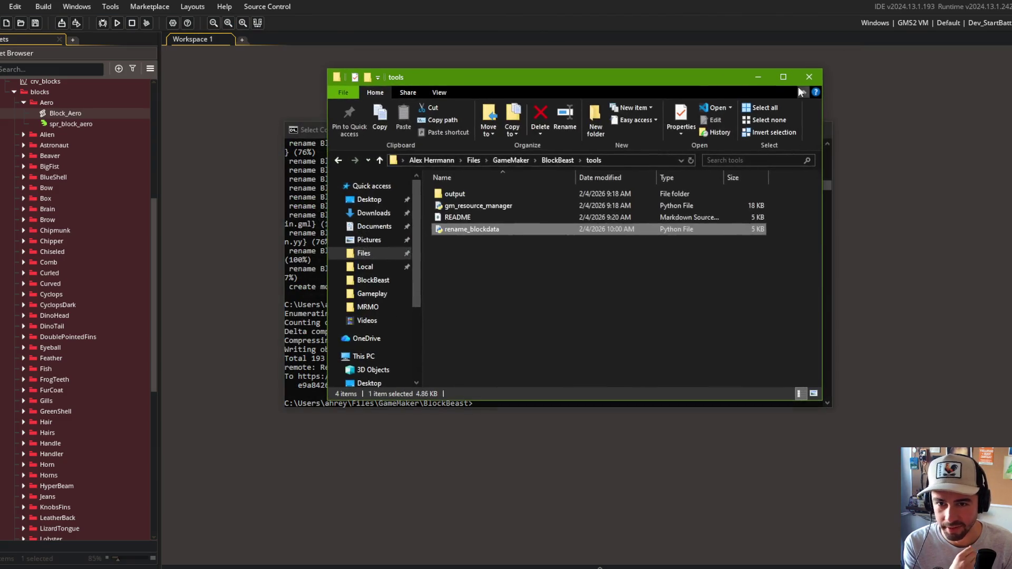
# Close the tools folder, return to GameMaker, and collapse then hide the Asset Browser
pyautogui.click(809, 77)
pyautogui.click(506, 73)
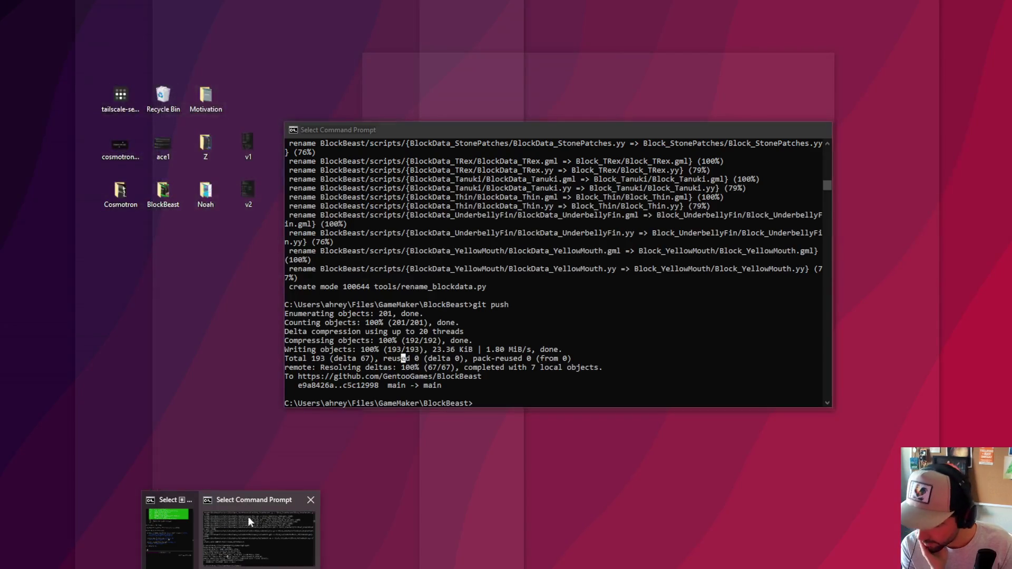
pyautogui.click(247, 517)
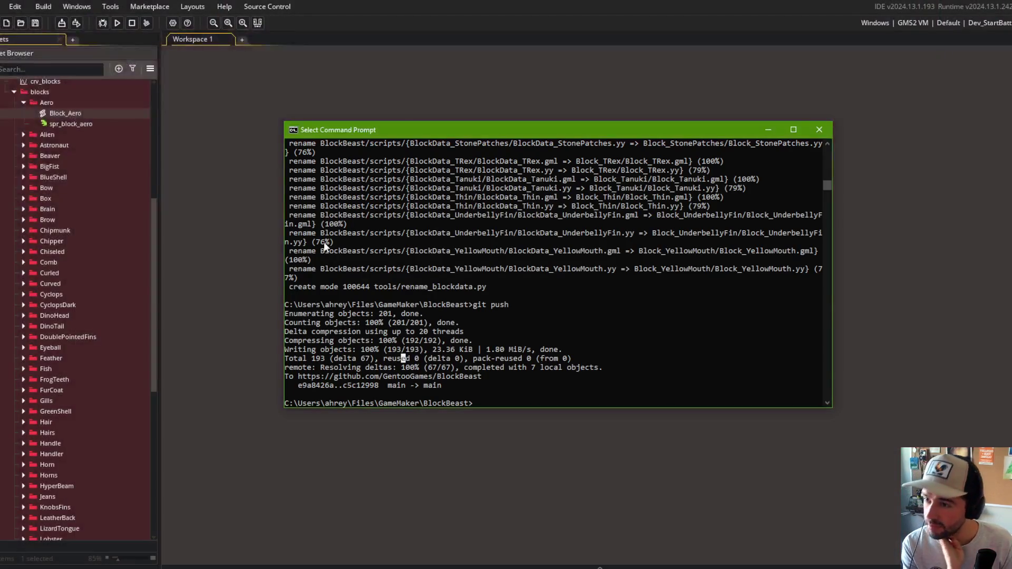
pyautogui.click(384, 86)
pyautogui.rightClick(80, 110)
pyautogui.click(108, 271)
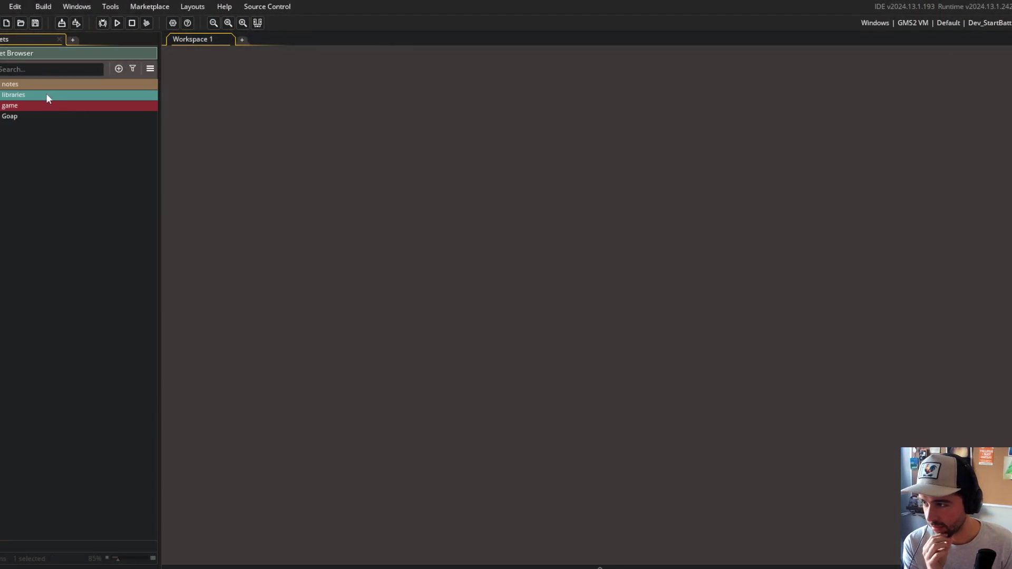
pyautogui.press('F12')
pyautogui.press('F12')
pyautogui.press('F12')
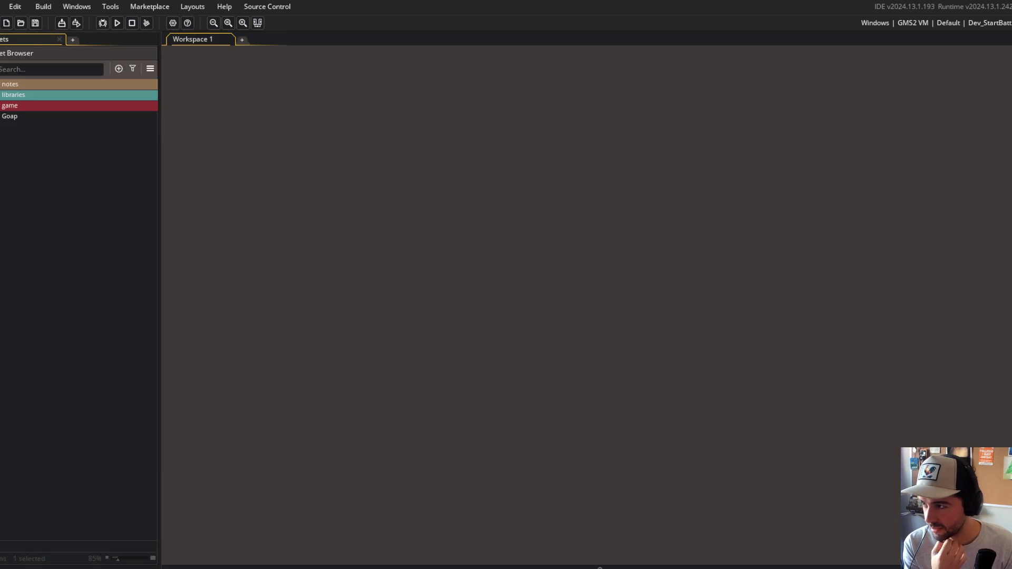
# Open the todo notes through the Ctrl+T asset search
pyautogui.hotkey('ctrl', 't')
pyautogui.write('todo')
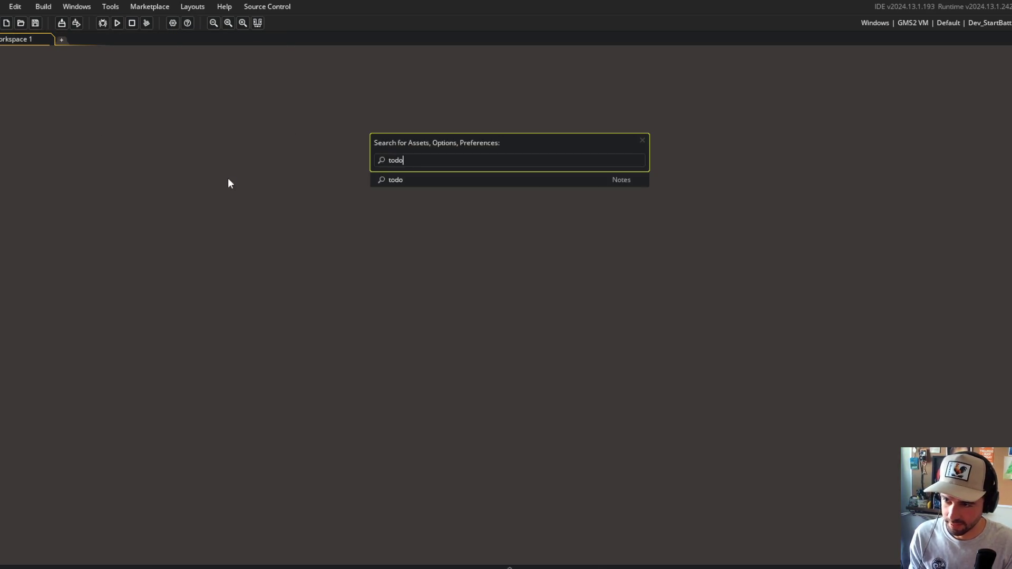
pyautogui.press('Return')
pyautogui.click(228, 181)
pyautogui.press('F12')
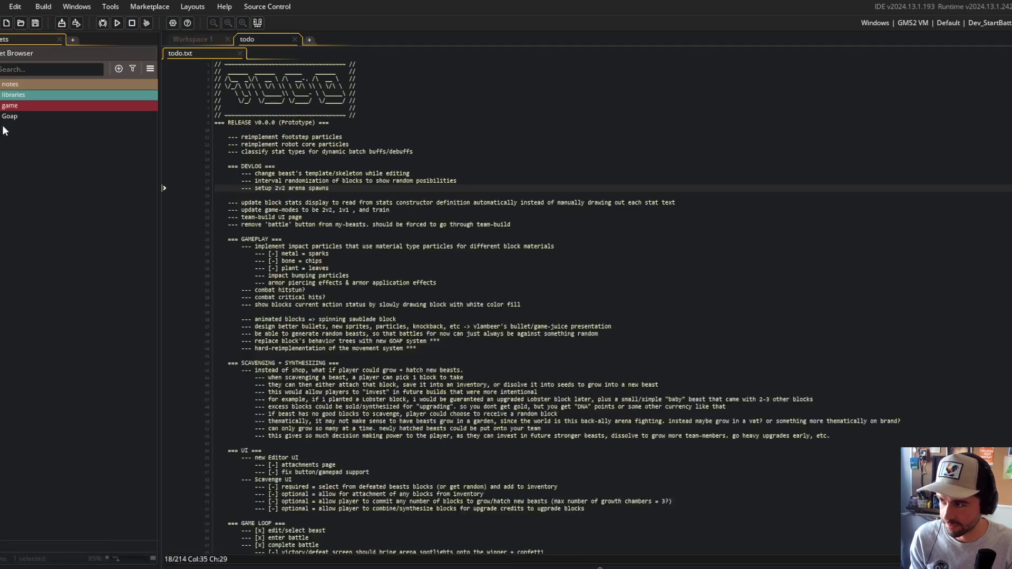
pyautogui.click(348, 114)
pyautogui.click(377, 180)
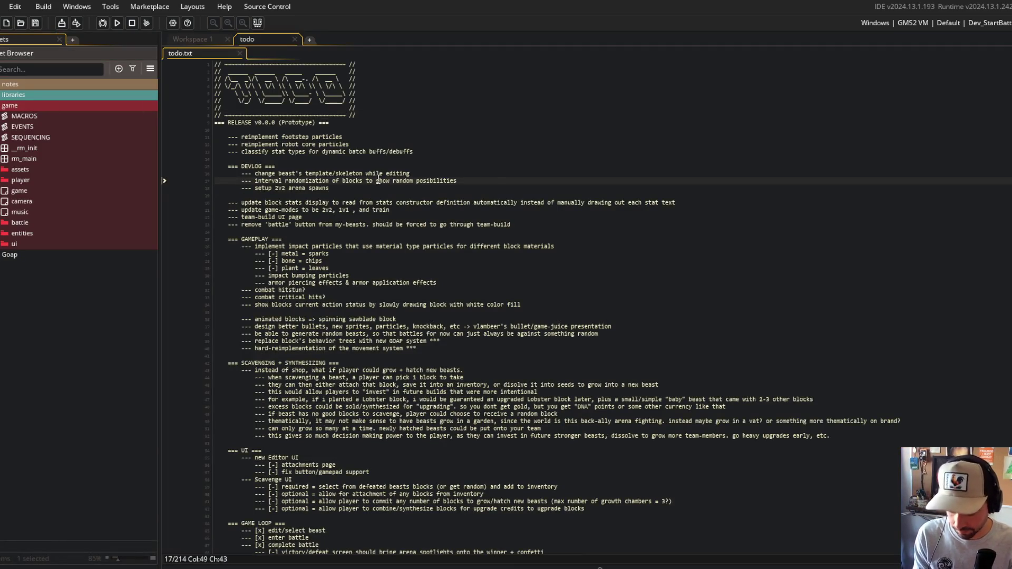
pyautogui.scroll(3, 377, 181)
# Move the classify stat types task under DEVLOG, indent it, and save
pyautogui.click(550, 189)
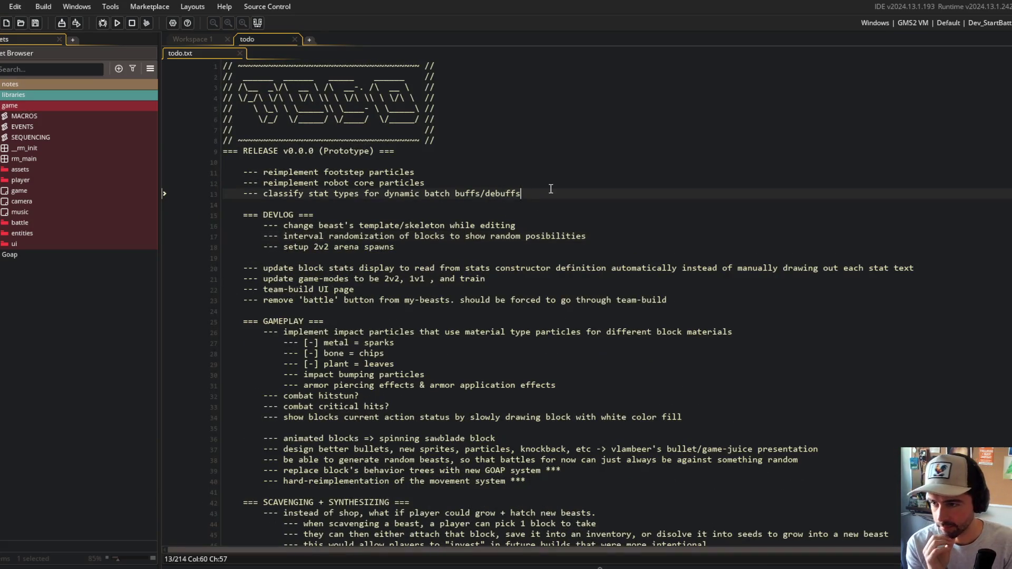
pyautogui.click(550, 215)
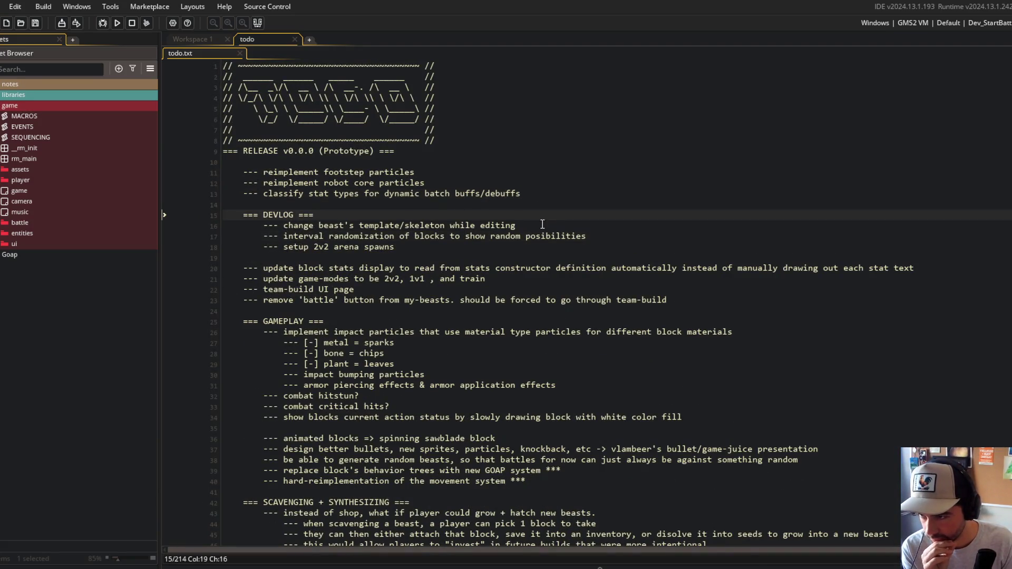
pyautogui.click(575, 206)
pyautogui.click(575, 200)
pyautogui.hotkey('shift', 'Home')
pyautogui.hotkey('ctrl', 'x')
pyautogui.press('Down')
pyautogui.press('Down')
pyautogui.press('Down')
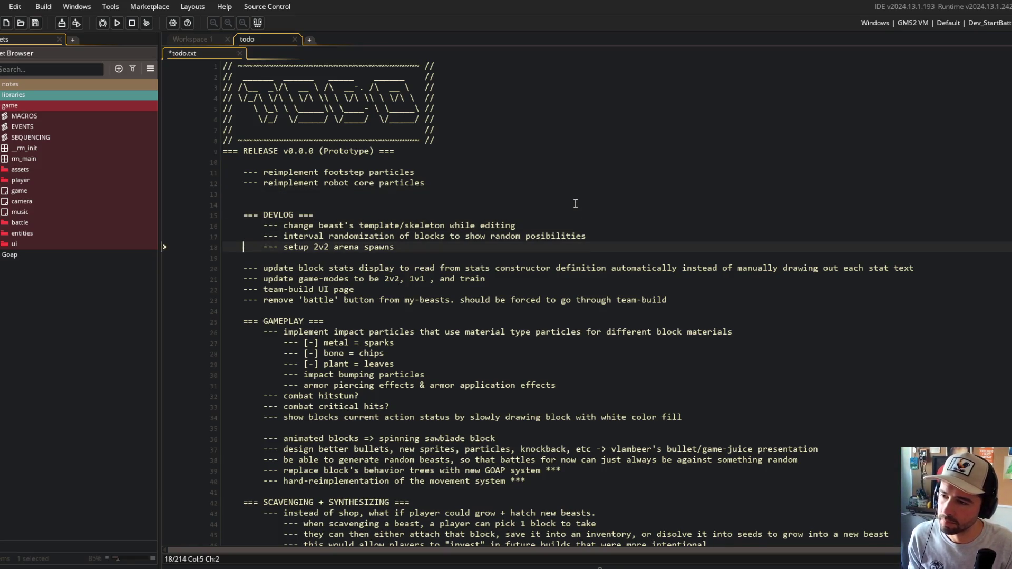
pyautogui.press('Return')
pyautogui.hotkey('ctrl', 'v')
pyautogui.press('Home')
pyautogui.press('Tab')
pyautogui.hotkey('ctrl', 's')
pyautogui.press('Up')
pyautogui.press('Up')
pyautogui.press('Up')
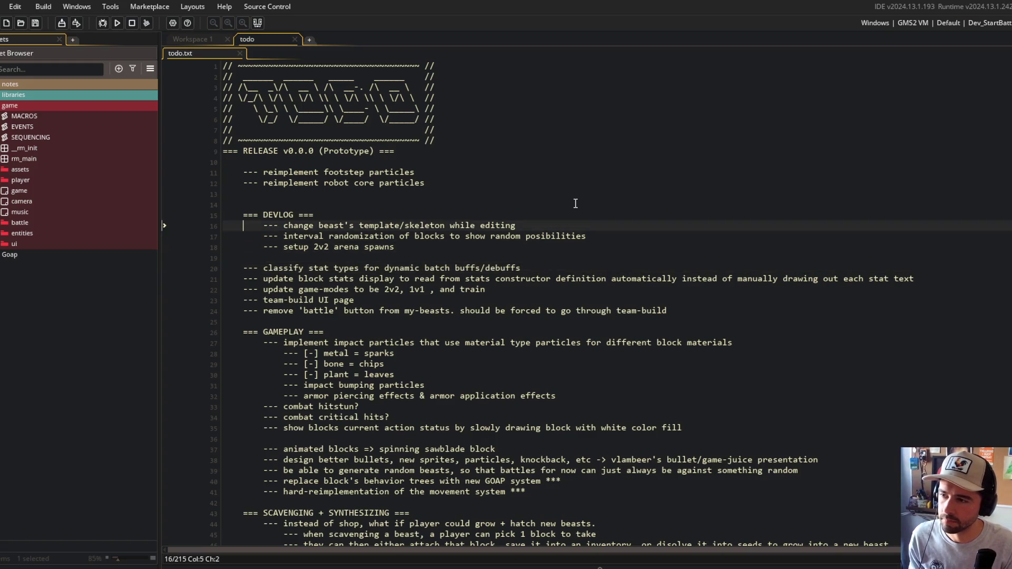
# Move both particle reimplementation tasks from RELEASE under DEVLOG, indent them, and remove blank lines
pyautogui.hotkey('shift', 'Up')
pyautogui.hotkey('shift', 'Up')
pyautogui.hotkey('ctrl', 'x')
pyautogui.press('Down')
pyautogui.press('Down')
pyautogui.press('End')
pyautogui.press('Return')
pyautogui.hotkey('ctrl', 'v')
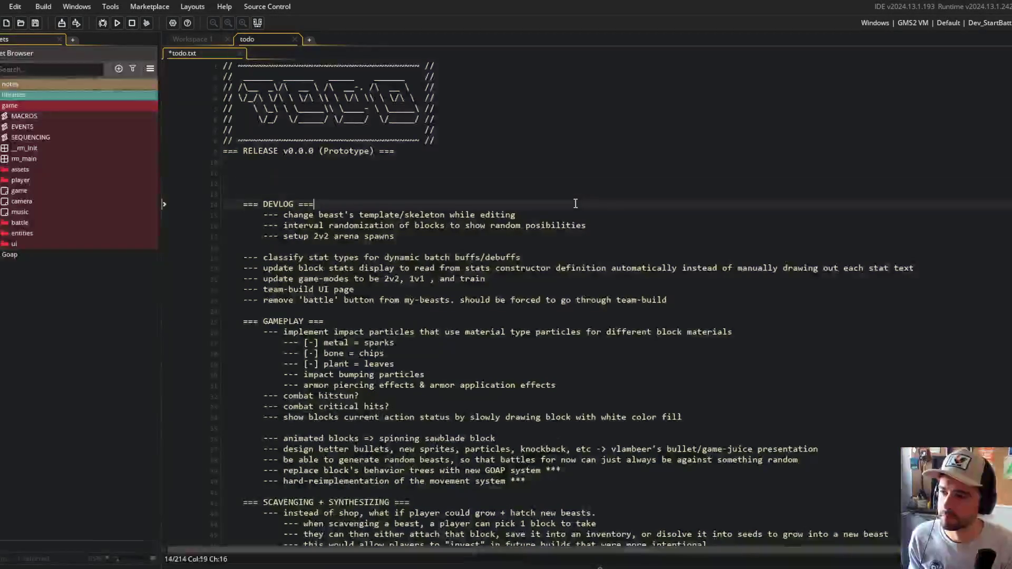
pyautogui.hotkey('shift', 'Up')
pyautogui.press('Tab')
pyautogui.press('Up')
pyautogui.press('Up')
pyautogui.press('Up')
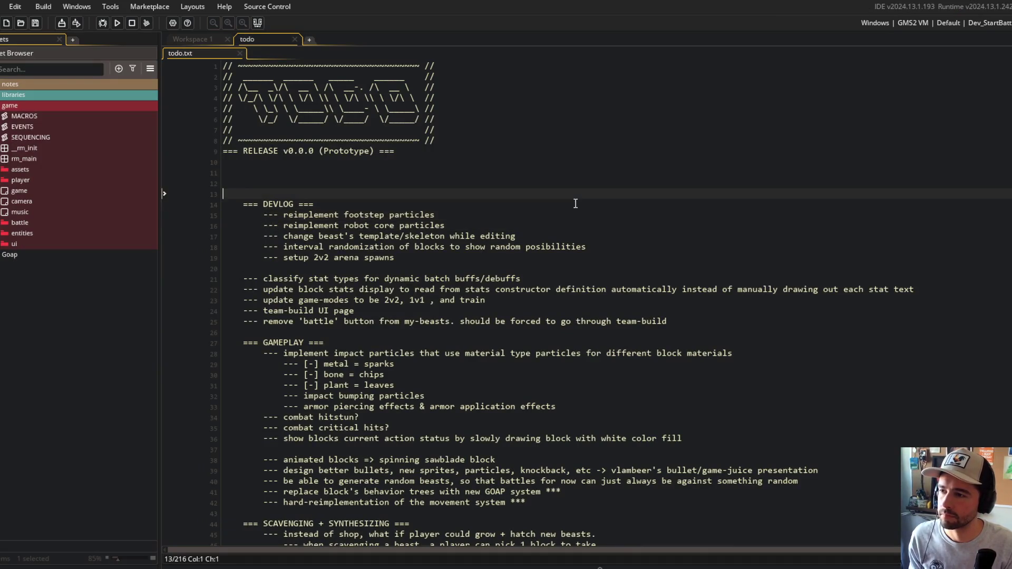
pyautogui.press('BackSpace')
pyautogui.press('BackSpace')
pyautogui.press('BackSpace')
pyautogui.hotkey('ctrl', 's')
pyautogui.press('Down')
pyautogui.press('Down')
pyautogui.press('Down')
pyautogui.press('Home')
# Move the update block stats task above classify stat types, indent it, and save
pyautogui.press('Down')
pyautogui.press('Down')
pyautogui.press('Down')
pyautogui.press('Home')
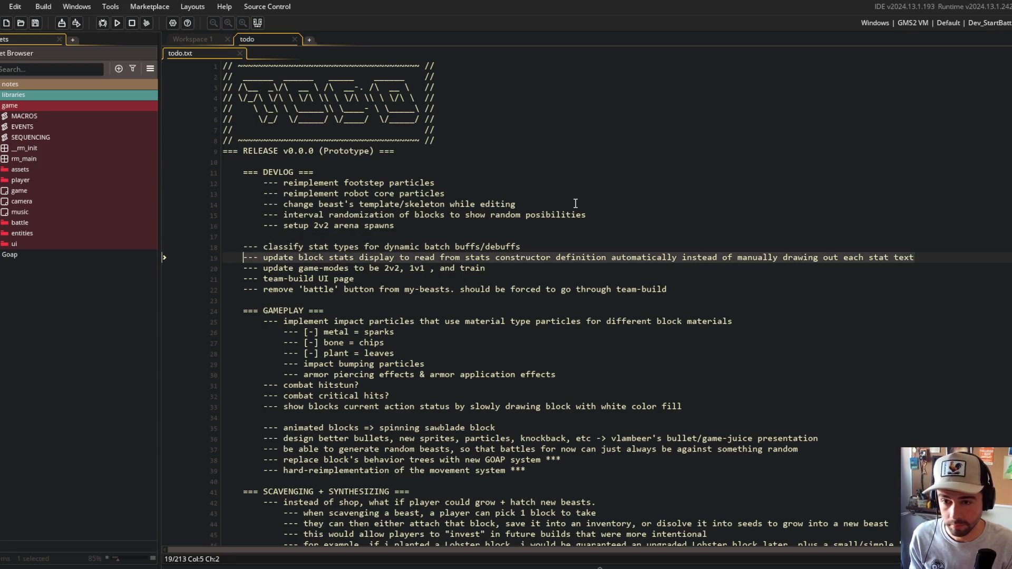
pyautogui.press('Return')
pyautogui.hotkey('shift', 'End')
pyautogui.hotkey('ctrl', 'x')
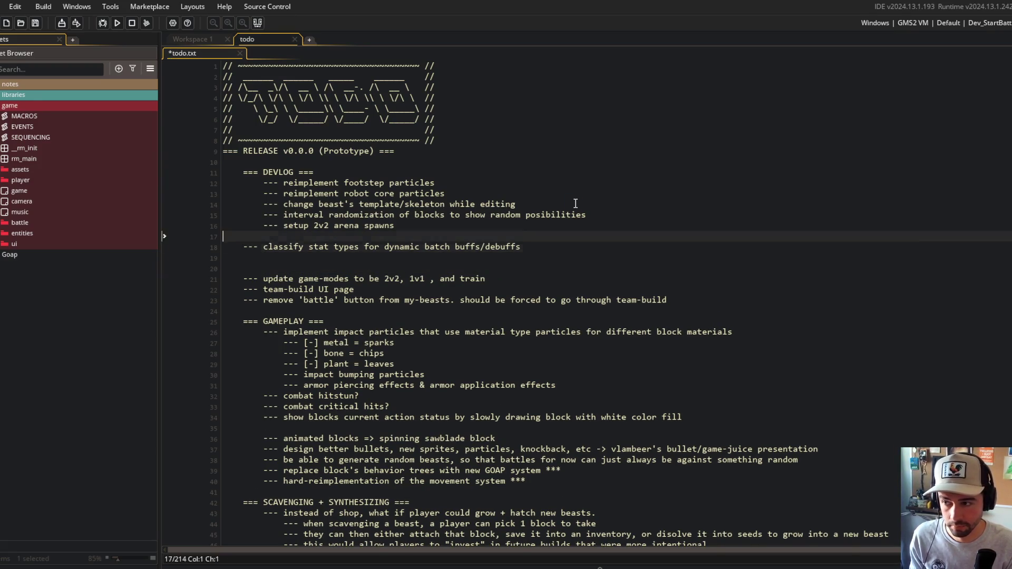
pyautogui.press('Up')
pyautogui.press('Up')
pyautogui.press('Home')
pyautogui.press('Return')
pyautogui.press('Up')
pyautogui.hotkey('ctrl', 'v')
pyautogui.press('Home')
pyautogui.press('Tab')
pyautogui.press('Down')
pyautogui.press('Down')
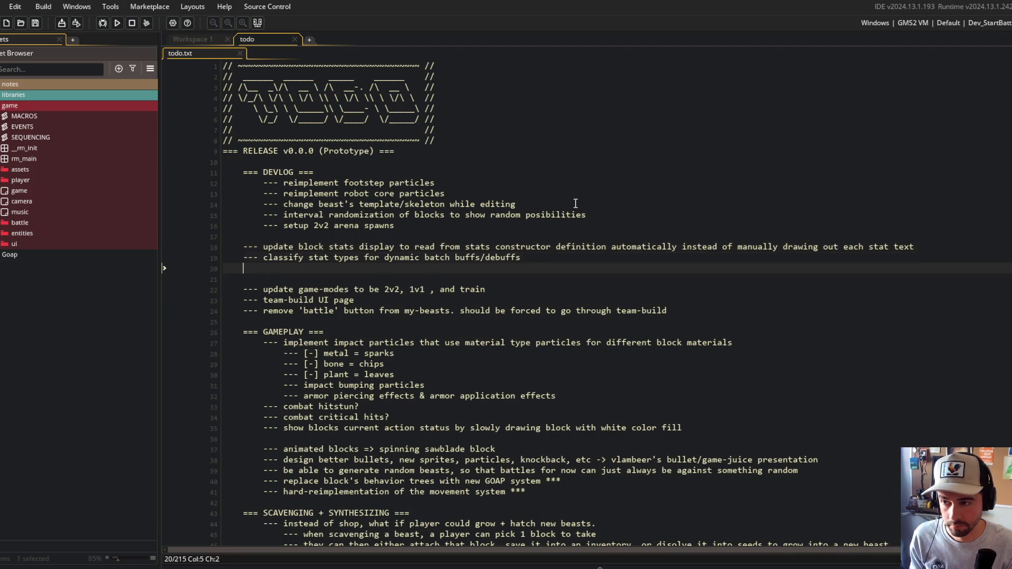
pyautogui.press('Delete')
pyautogui.hotkey('ctrl', 's')
pyautogui.hotkey('alt', 'Tab')
# Stage everything, commit with message "updated todo", and push to GitHub main
pyautogui.write('git')
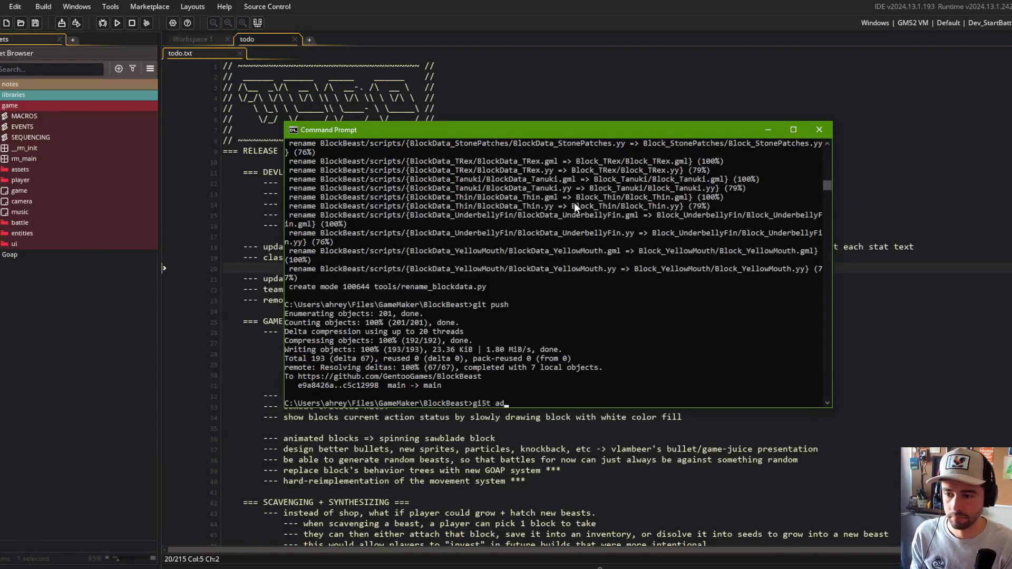
pyautogui.write(' add .')
pyautogui.press('Return')
pyautogui.write('git commit')
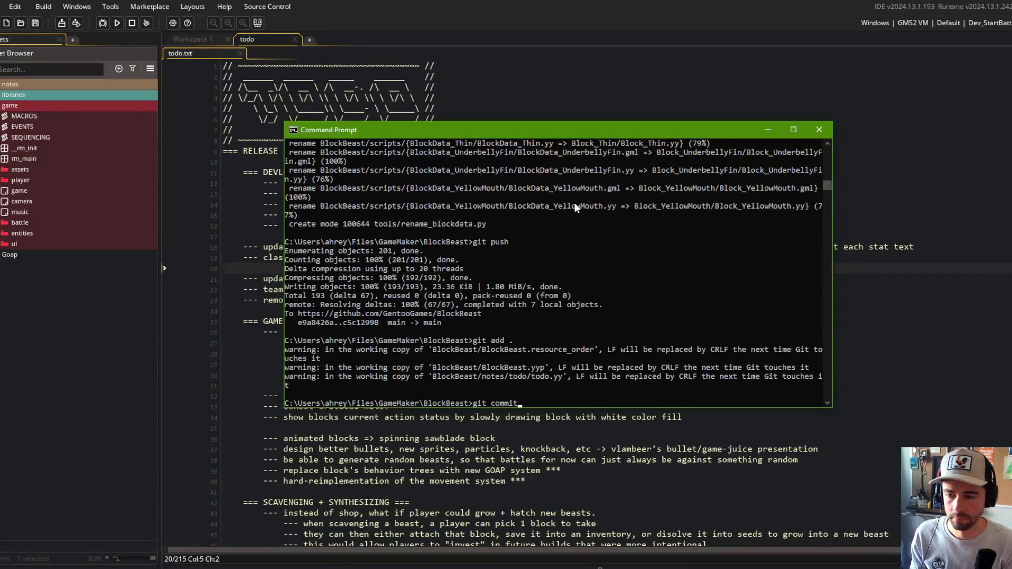
pyautogui.write(' -m "updated todo"')
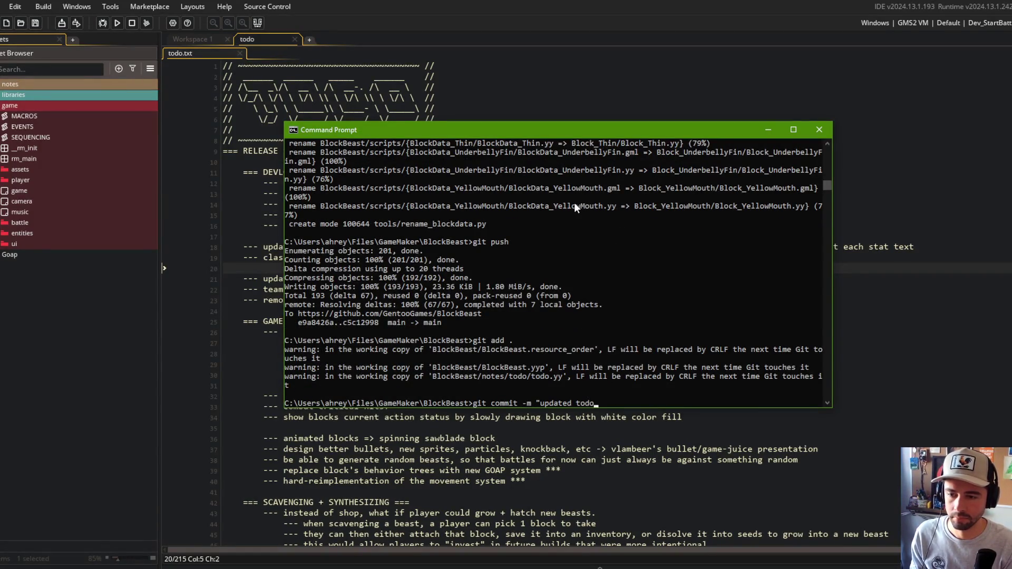
pyautogui.press('Return')
pyautogui.write('git push')
pyautogui.press('Return')
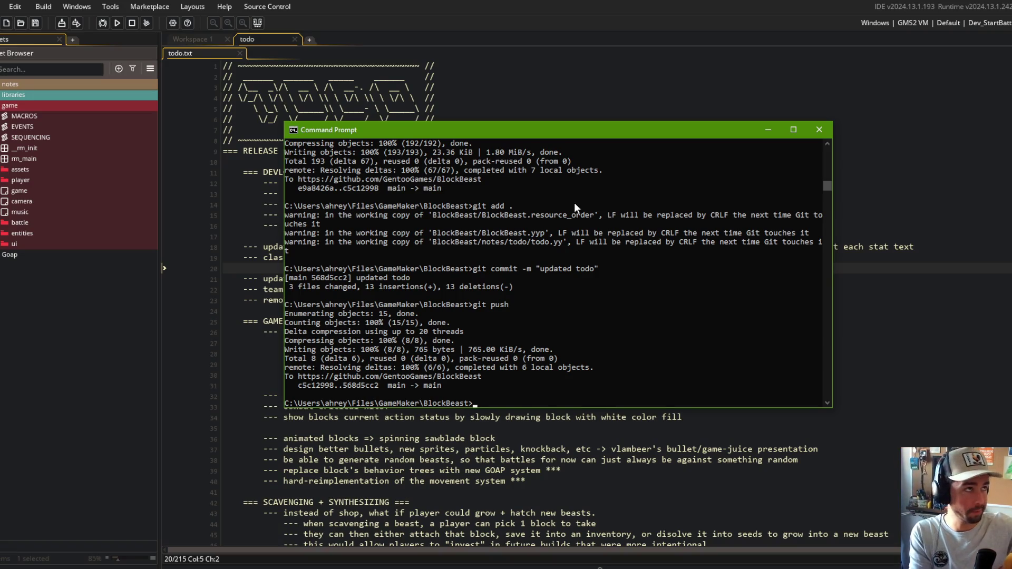
pyautogui.click(512, 87)
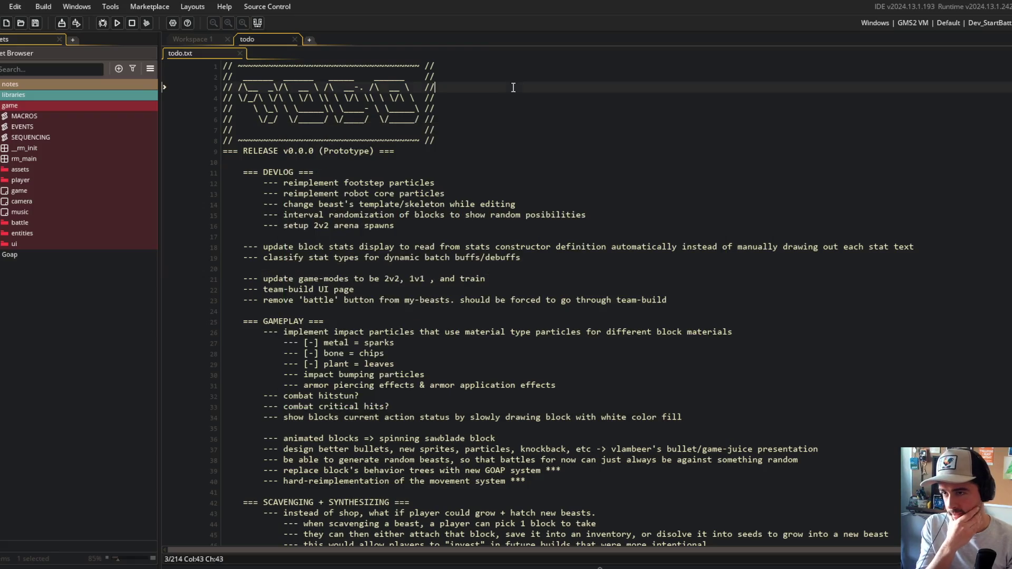
# Bring GameMaker's todo notes to the front, then switch to Streamlabs Desktop
pyautogui.click(384, 158)
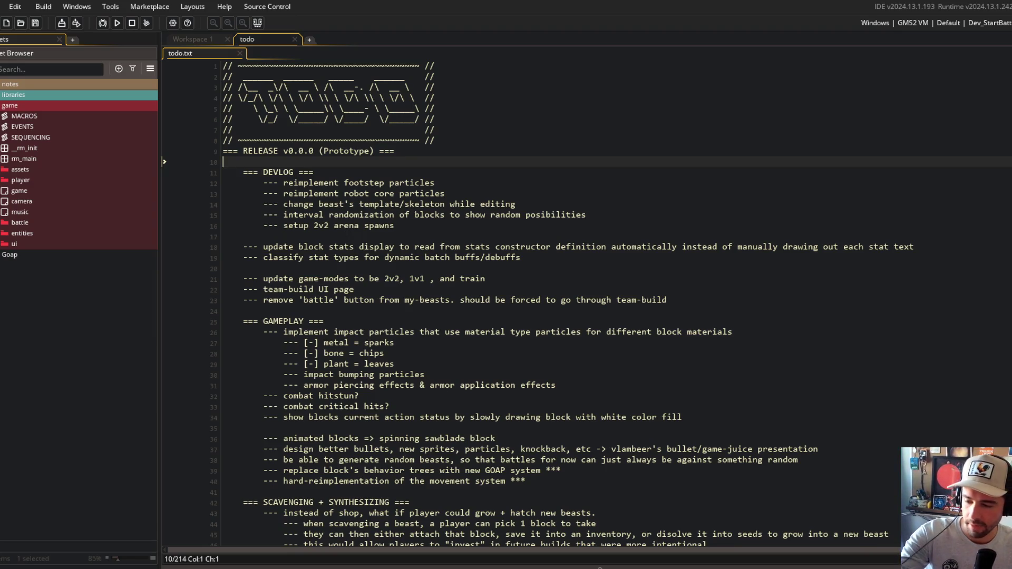
pyautogui.hotkey('alt', 'Tab')
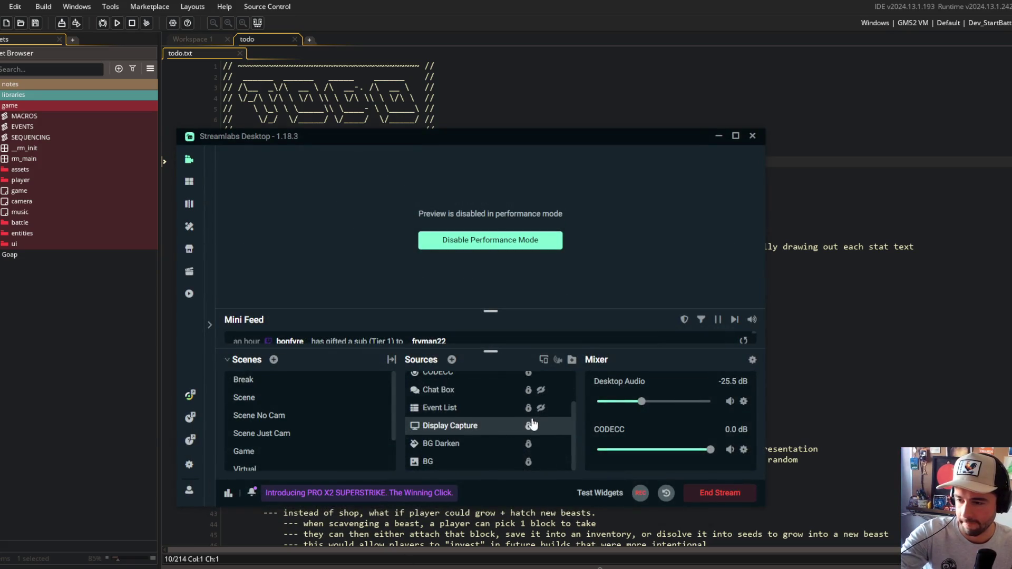
# Make the brb source visible in the Sources list, then return to GameMaker
pyautogui.scroll(3, 548, 411)
pyautogui.click(553, 399)
pyautogui.click(935, 343)
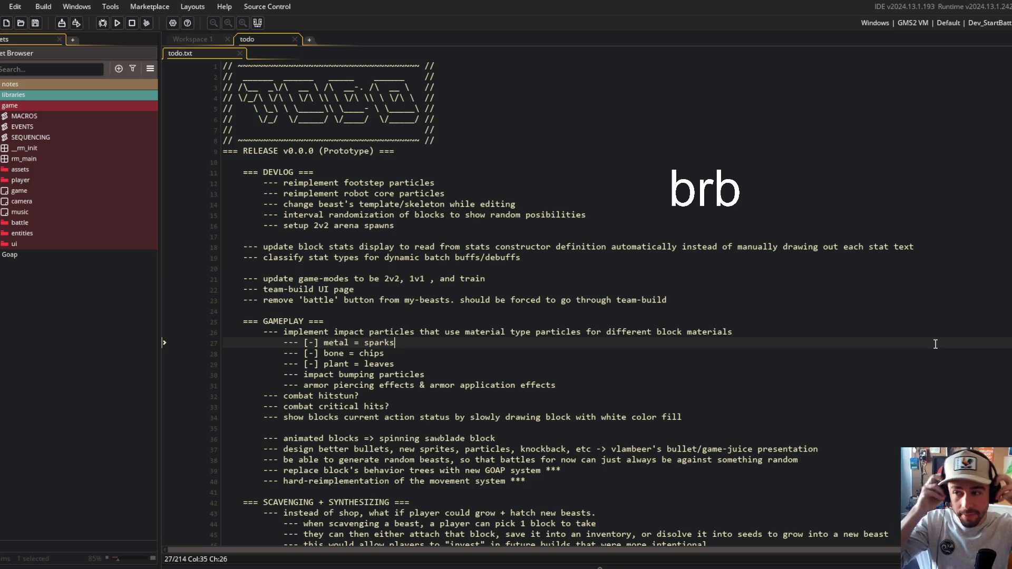
# Find the BlockFunctions.gml script with the project asset search and open it
pyautogui.click(423, 87)
pyautogui.hotkey('ctrl', 't')
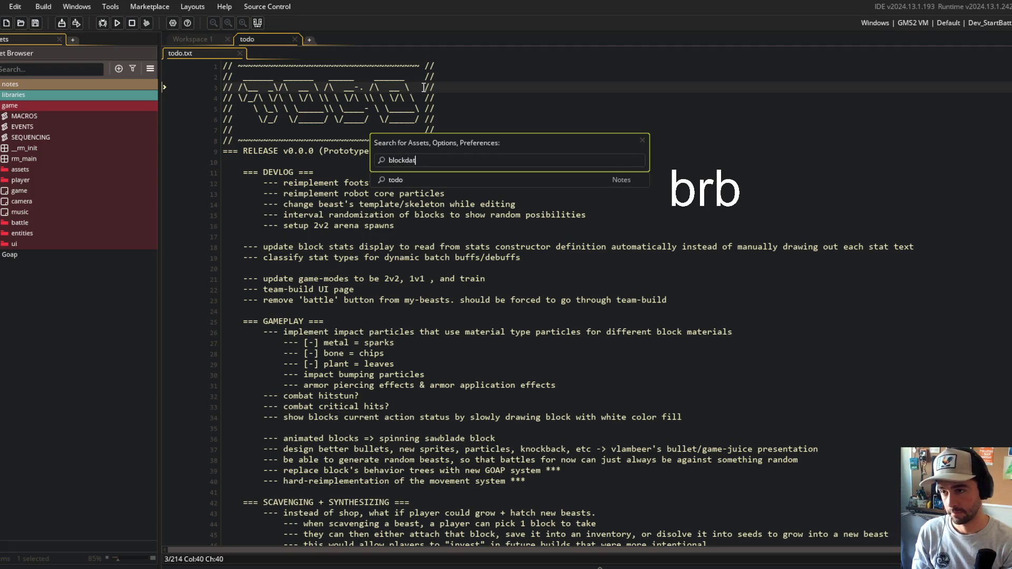
pyautogui.write('a')
pyautogui.click(574, 63)
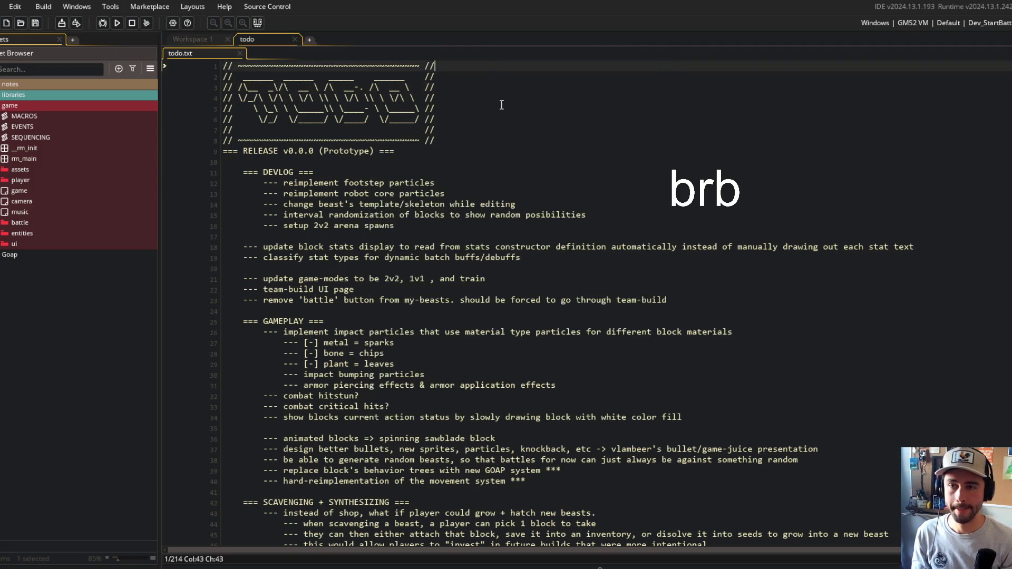
pyautogui.click(436, 247)
pyautogui.hotkey('ctrl', 't')
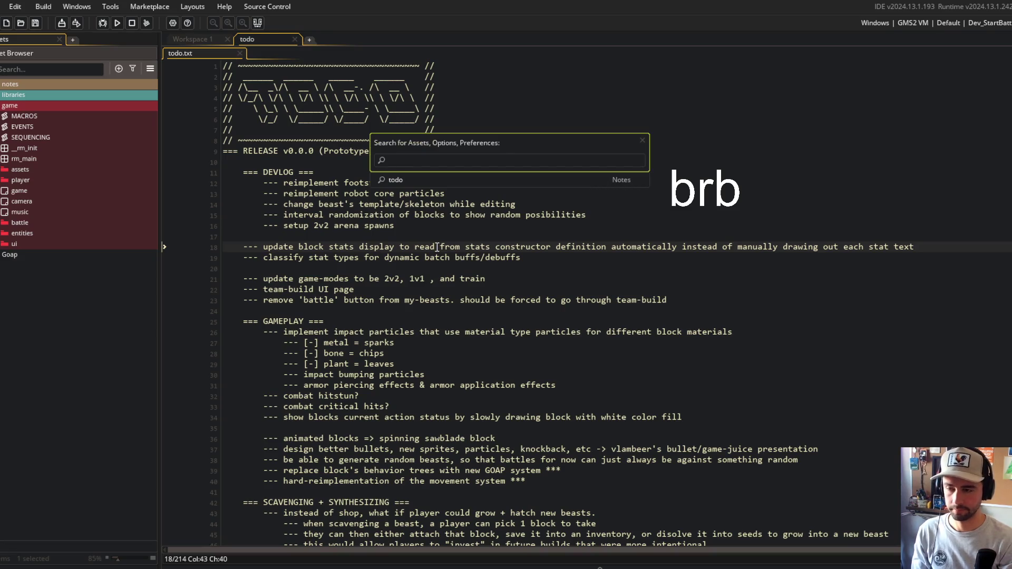
pyautogui.write('blokfu')
pyautogui.press('BackSpace')
pyautogui.press('BackSpace')
pyautogui.press('BackSpace')
pyautogui.write('ckfunc')
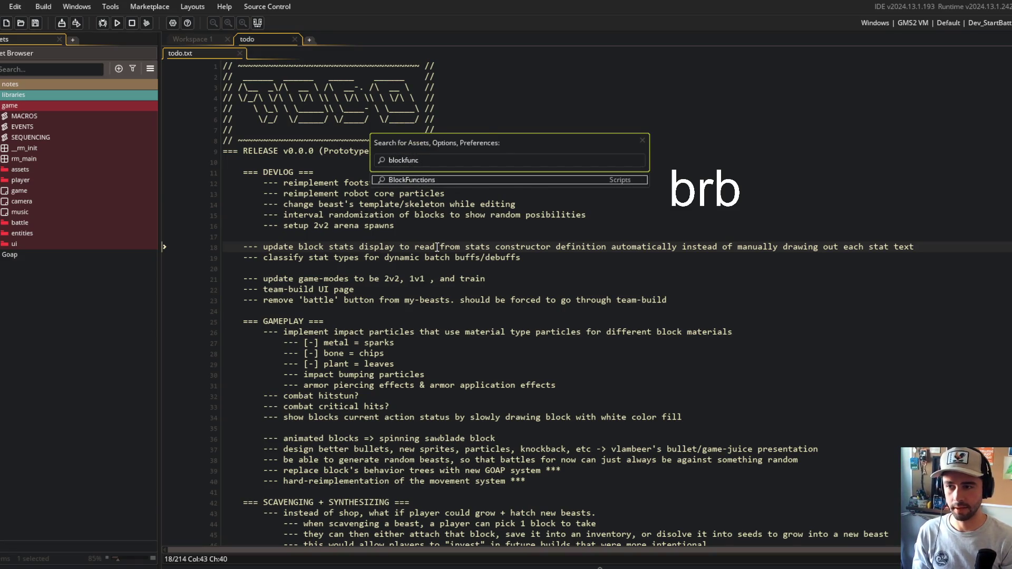
pyautogui.press('Return')
# Rename BlockCreate to Block_Create across the whole project
pyautogui.click(308, 161)
pyautogui.click(303, 151)
pyautogui.doubleClick(303, 151)
pyautogui.hotkey('ctrl', 'f')
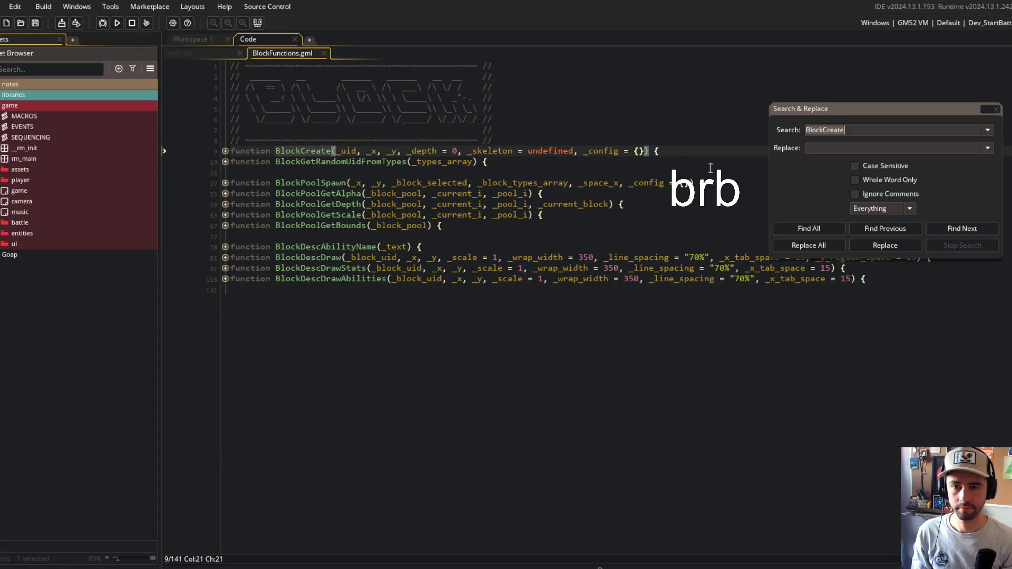
pyautogui.click(845, 150)
pyautogui.hotkey('ctrl', 'v')
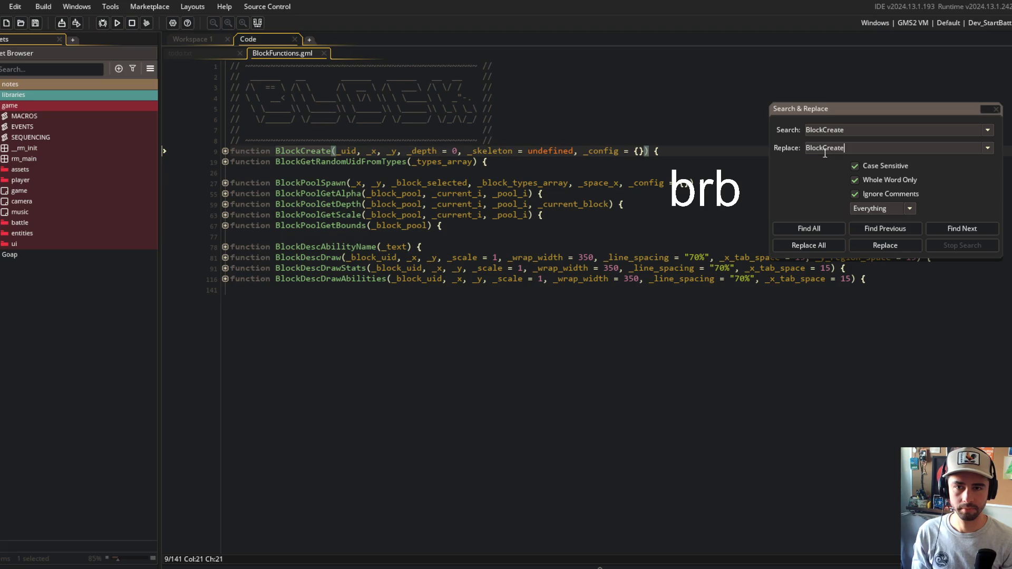
pyautogui.write('_')
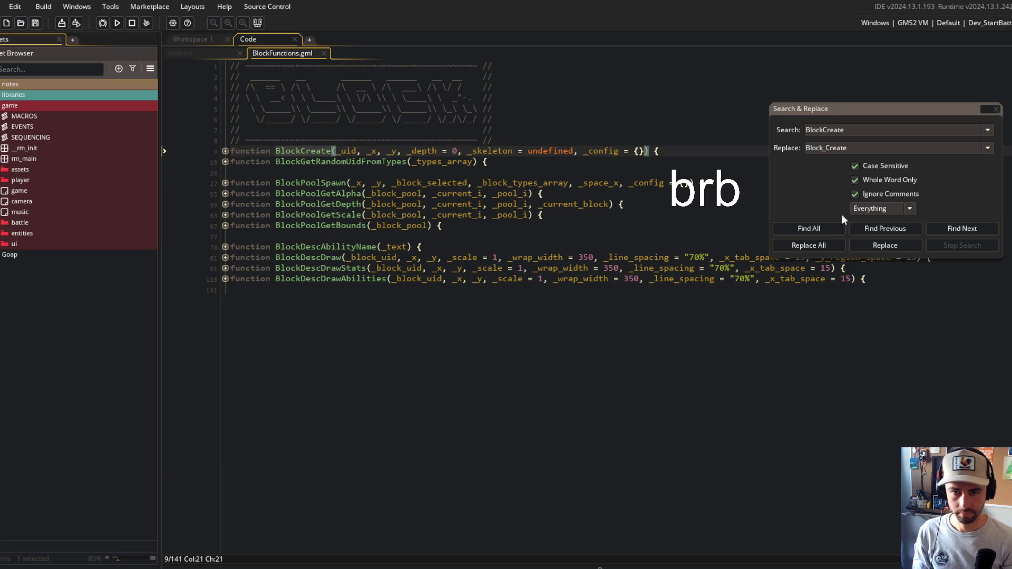
pyautogui.click(808, 246)
pyautogui.click(555, 316)
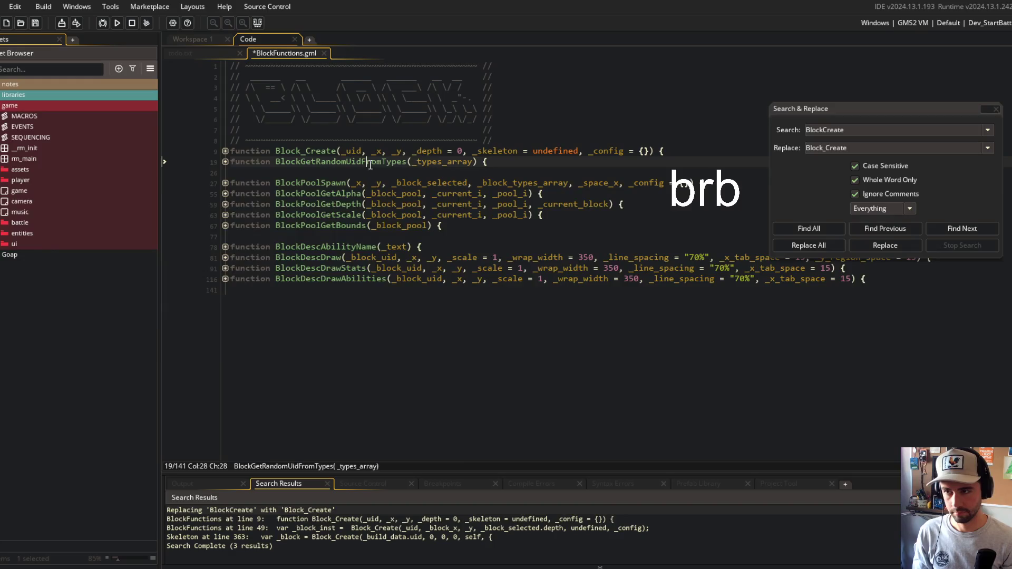
# Rename BlockGetRandomUidFromTypes to Block_GetRandomUidFromTypes project-wide
pyautogui.click(869, 130)
pyautogui.hotkey('ctrl', 'a')
pyautogui.hotkey('ctrl', 'v')
pyautogui.doubleClick(830, 149)
pyautogui.hotkey('ctrl', 'v')
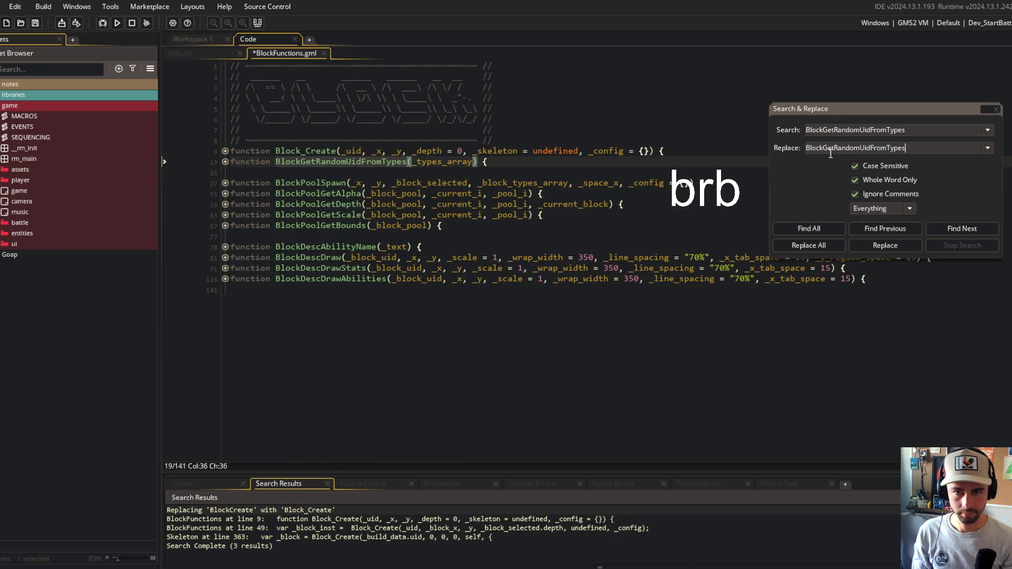
pyautogui.write('_')
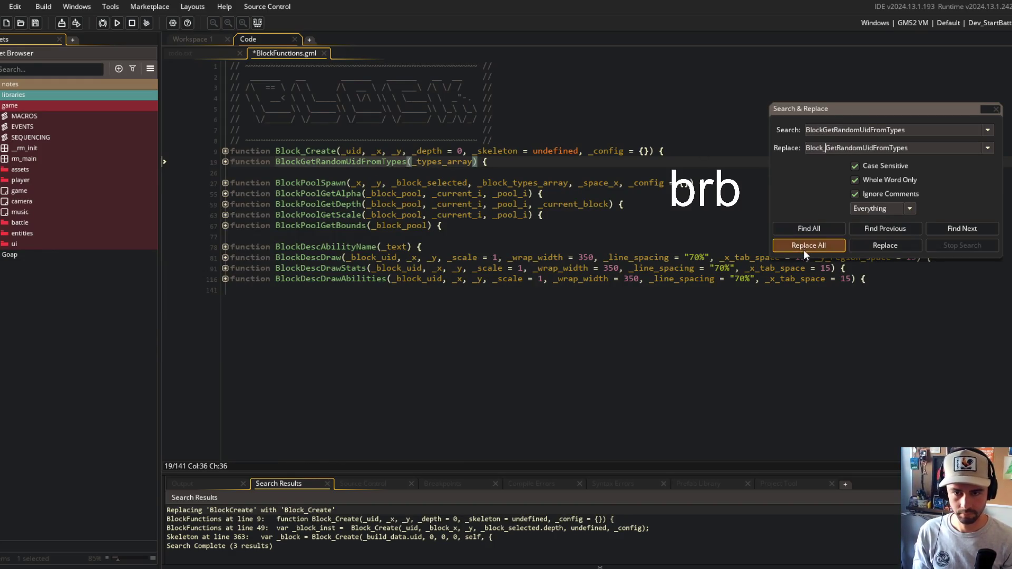
pyautogui.click(808, 245)
pyautogui.click(552, 322)
# Rename BlockPoolSpawn to BlockPool_Spawn project-wide
pyautogui.doubleClick(323, 181)
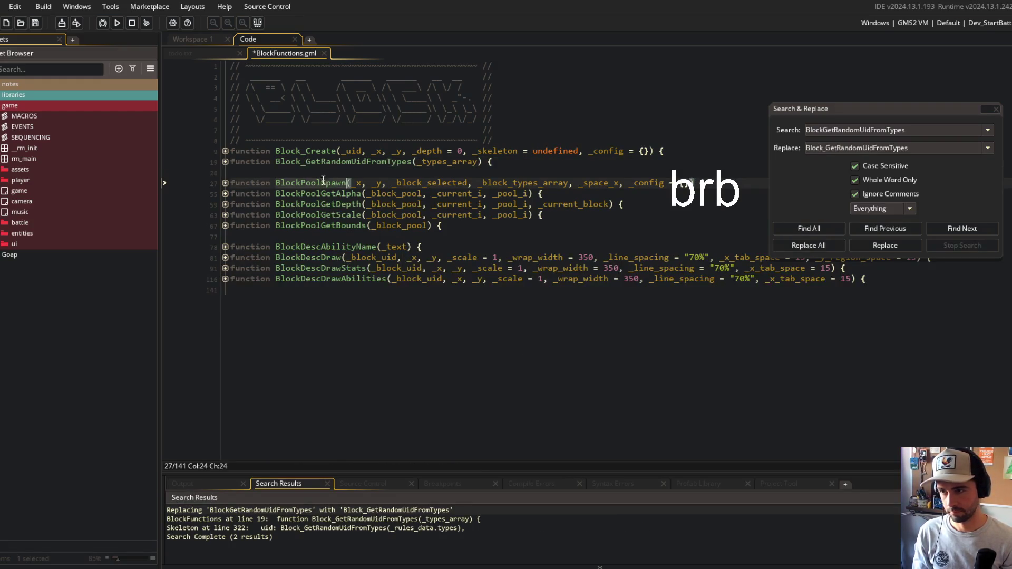
pyautogui.hotkey('ctrl', 'c')
pyautogui.hotkey('ctrl', 'f')
pyautogui.hotkey('ctrl', 'v')
pyautogui.doubleClick(834, 149)
pyautogui.hotkey('ctrl', 'v')
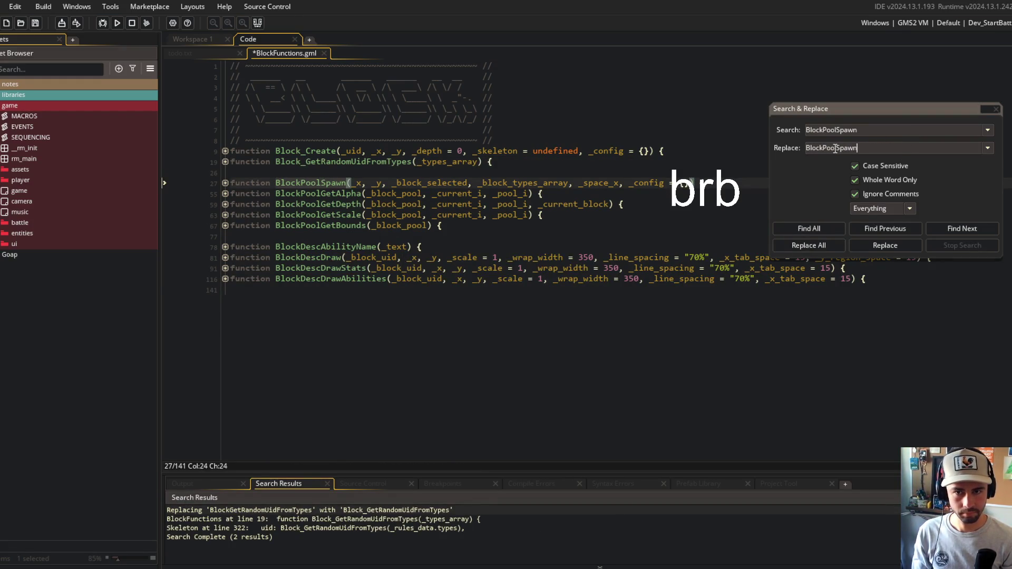
pyautogui.write('_')
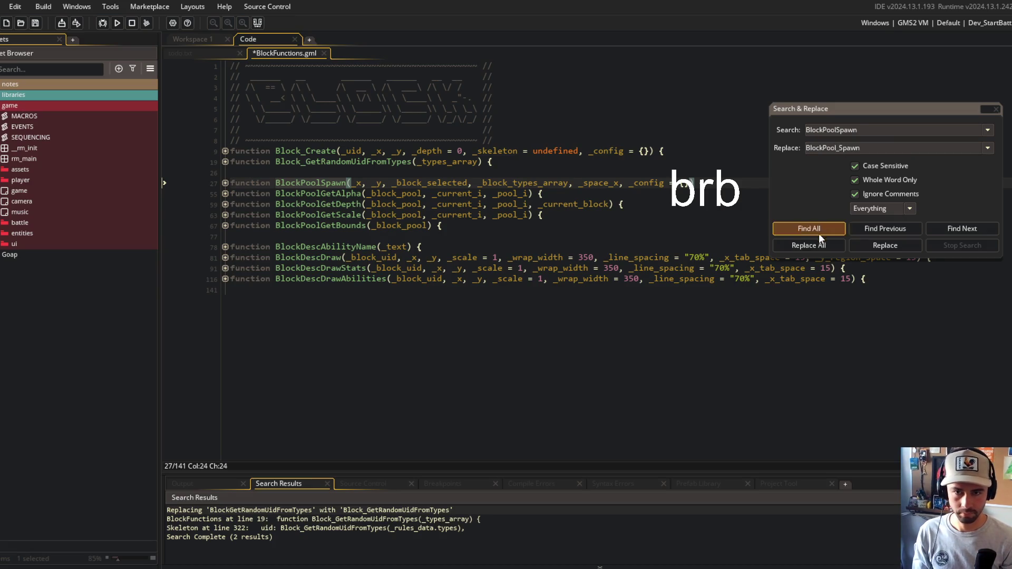
pyautogui.click(809, 246)
pyautogui.click(552, 321)
# Rename BlockPoolGetAlpha to BlockPool_GetAlpha project-wide
pyautogui.doubleClick(309, 194)
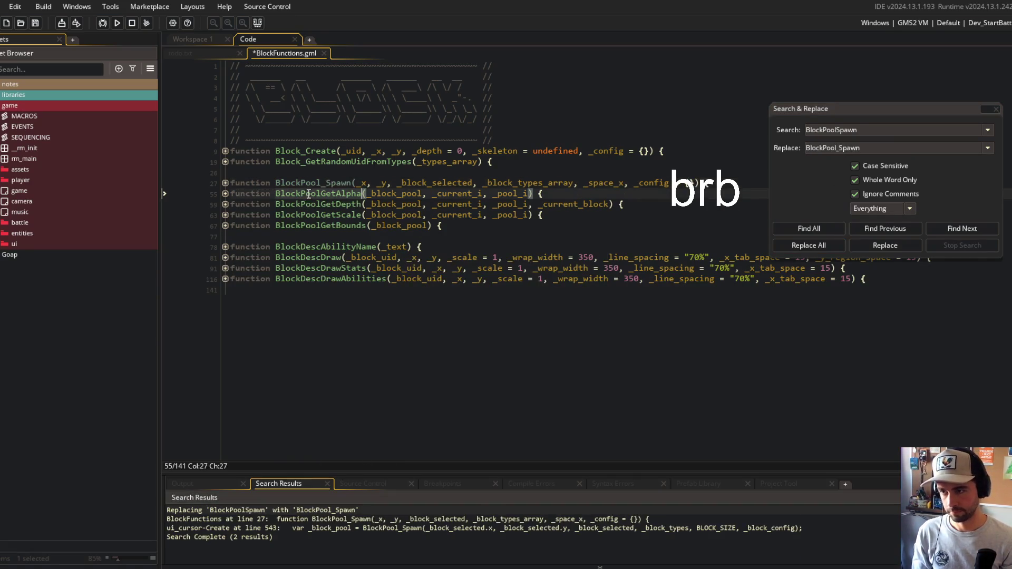
pyautogui.hotkey('ctrl', 'c')
pyautogui.hotkey('ctrl', 'f')
pyautogui.hotkey('ctrl', 'v')
pyautogui.doubleClick(839, 149)
pyautogui.hotkey('ctrl', 'v')
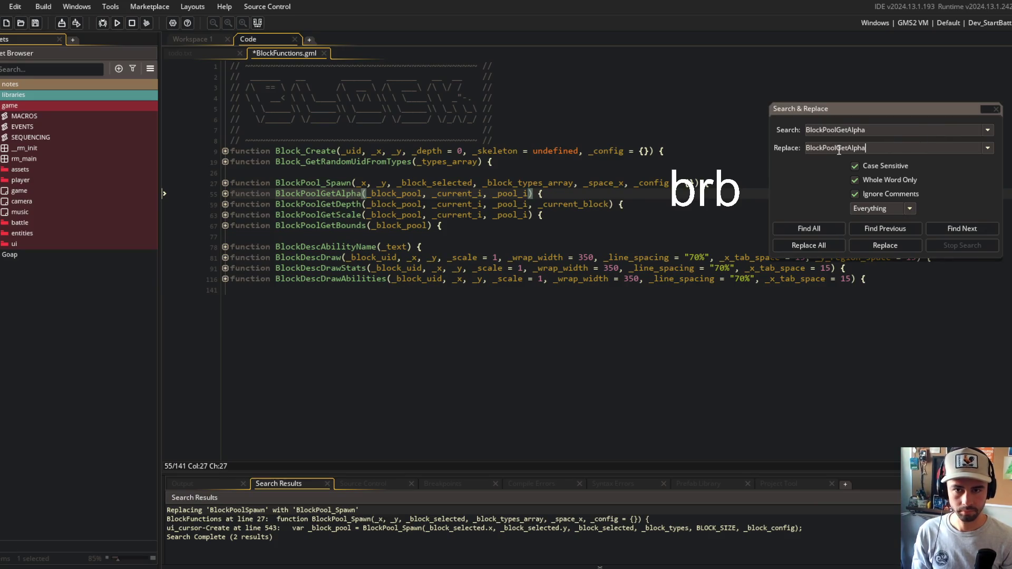
pyautogui.write('_')
pyautogui.click(808, 245)
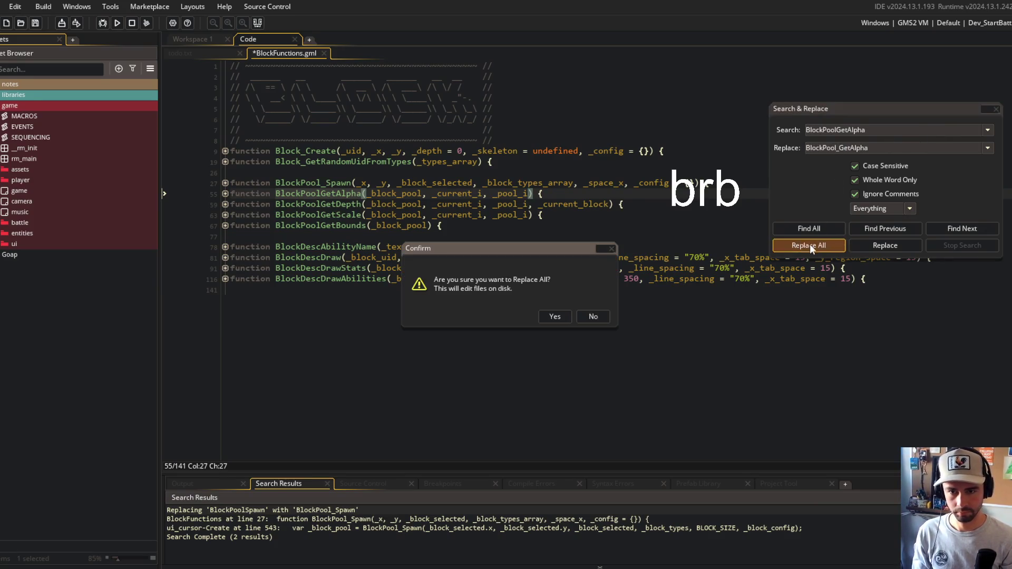
pyautogui.click(556, 317)
# Rename BlockPoolGetDepth to BlockPool_GetDepth project-wide
pyautogui.click(322, 205)
pyautogui.doubleClick(324, 209)
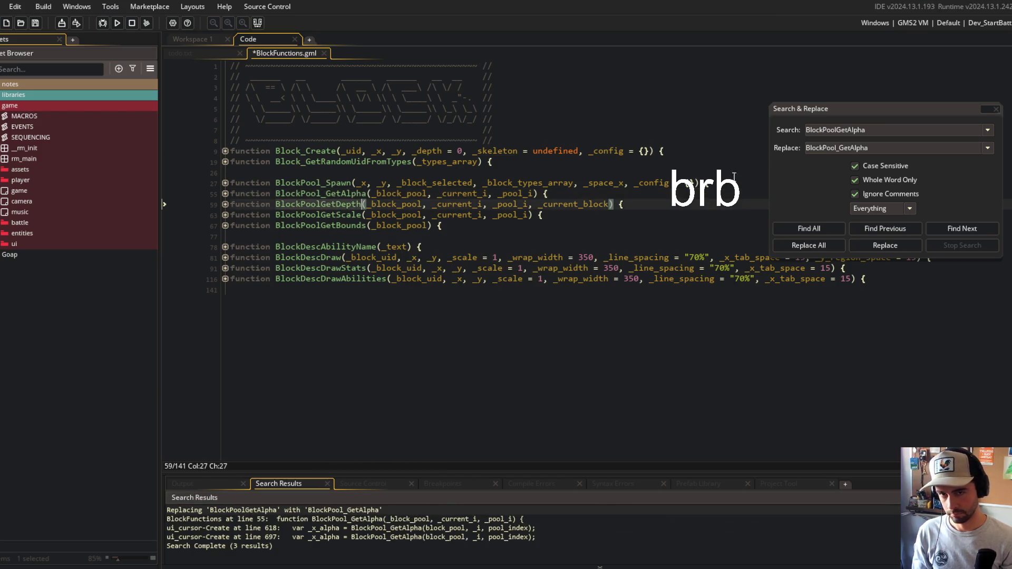
pyautogui.hotkey('ctrl', 'c')
pyautogui.hotkey('ctrl', 'f')
pyautogui.hotkey('ctrl', 'v')
pyautogui.doubleClick(864, 152)
pyautogui.hotkey('ctrl', 'v')
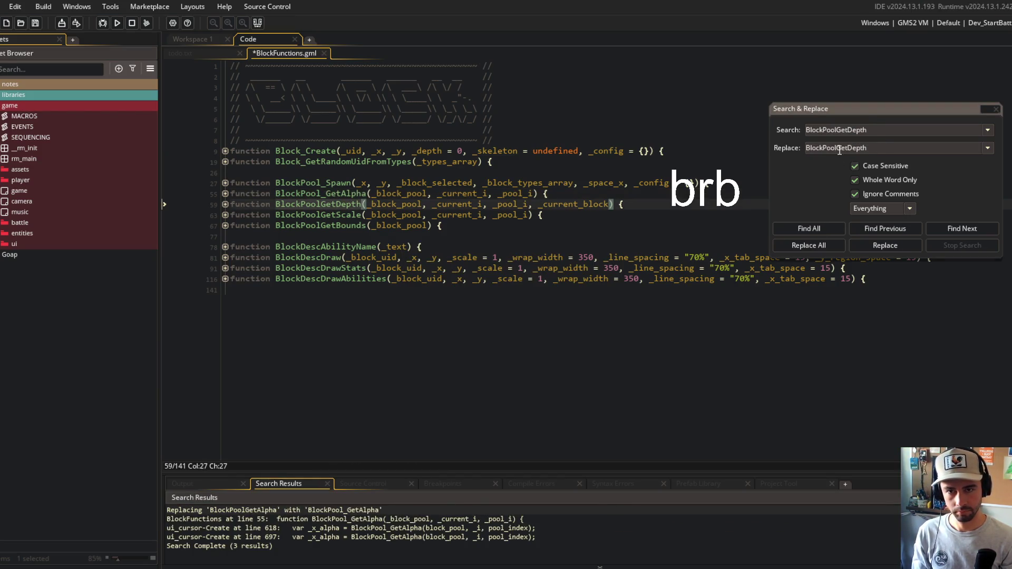
pyautogui.write('_')
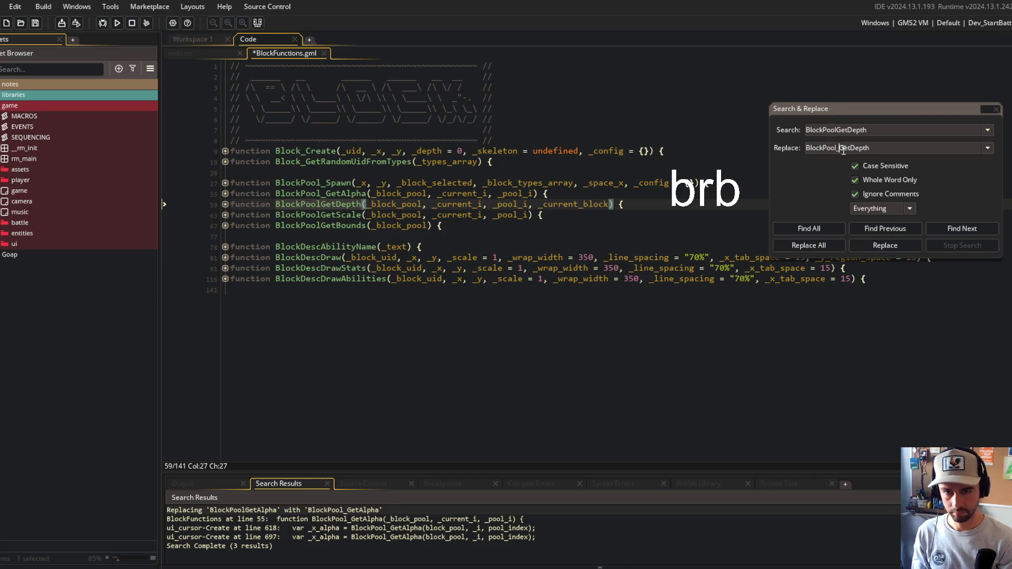
pyautogui.click(822, 244)
pyautogui.click(552, 314)
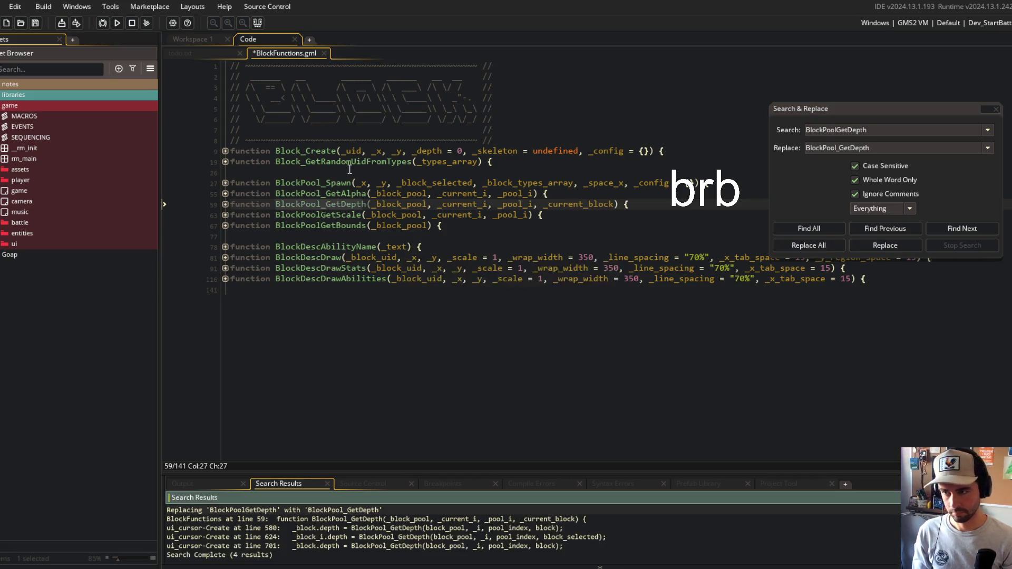
# Rename BlockPoolGetScale to BlockPool_GetScale project-wide
pyautogui.doubleClick(316, 215)
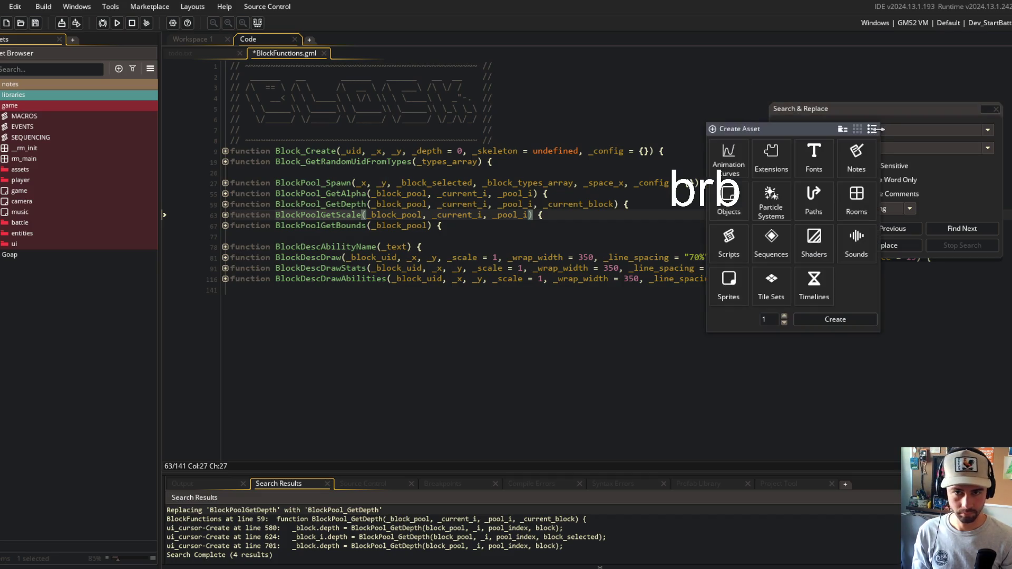
pyautogui.hotkey('ctrl', 'v')
pyautogui.doubleClick(868, 148)
pyautogui.hotkey('ctrl', 'v')
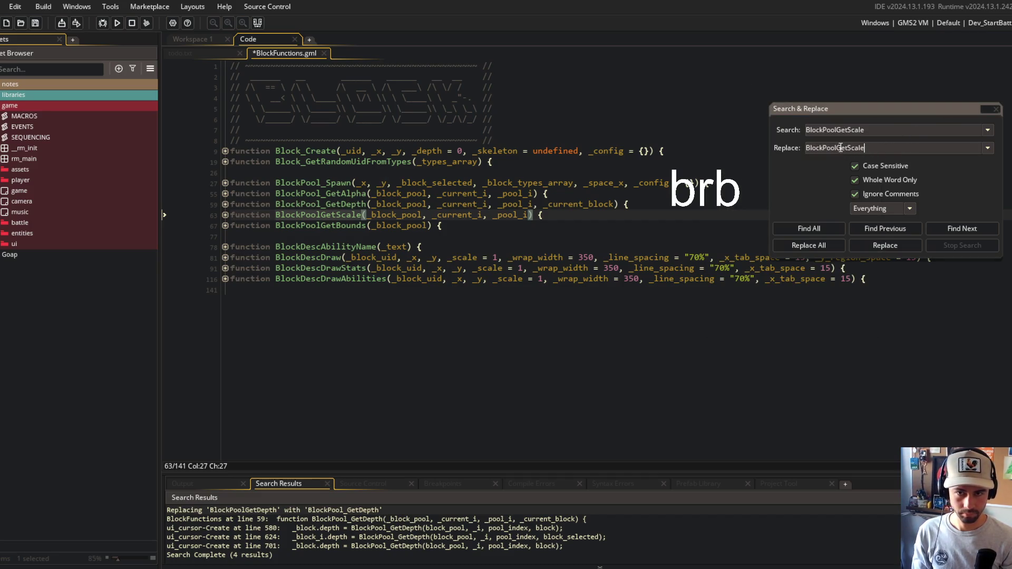
pyautogui.write('_')
pyautogui.click(809, 245)
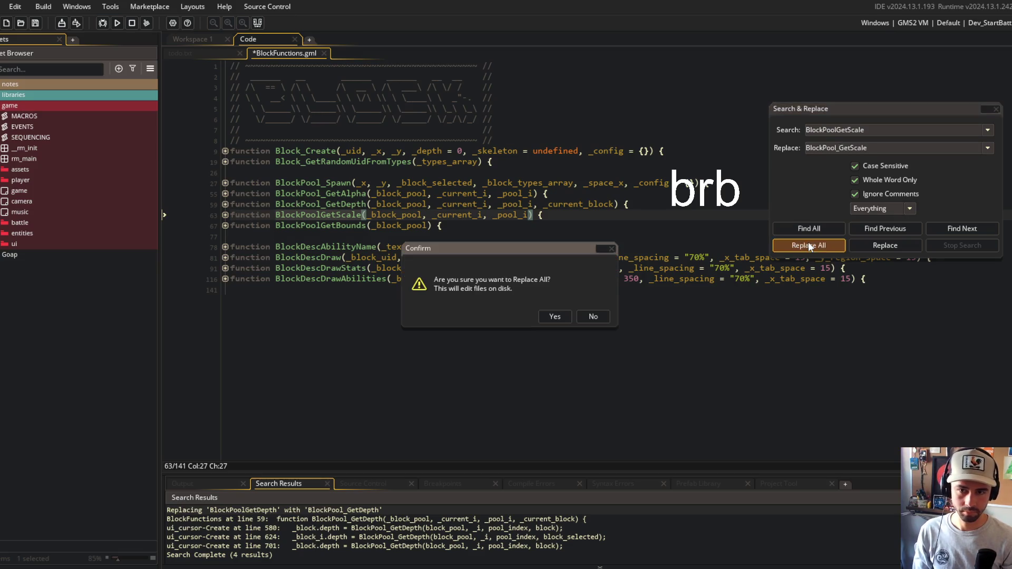
pyautogui.click(554, 317)
pyautogui.doubleClick(311, 226)
pyautogui.hotkey('alt', 'Tab')
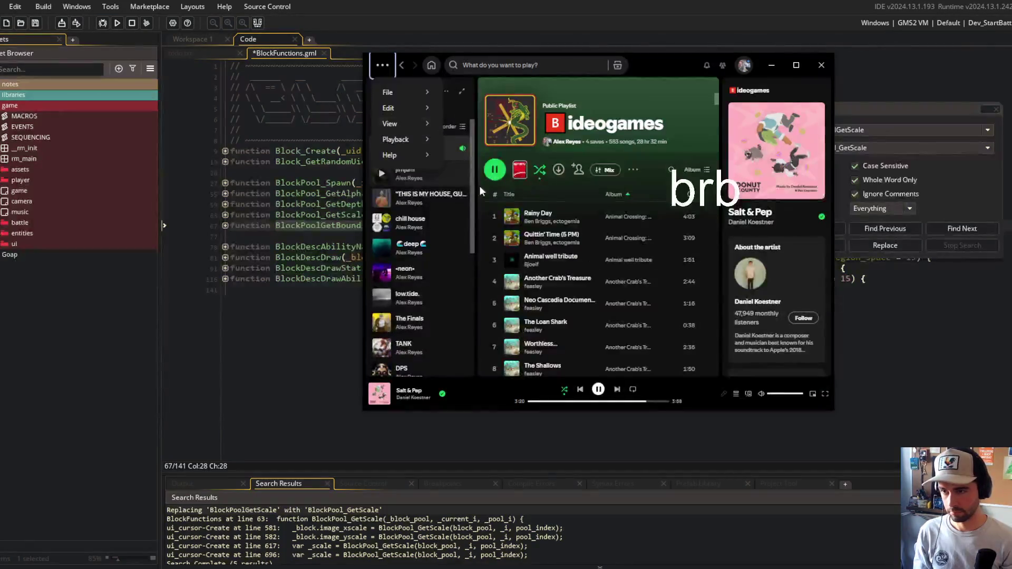
# In Spotify's library folder, start the Block Beast playlist and play the song Phub And
pyautogui.click(491, 88)
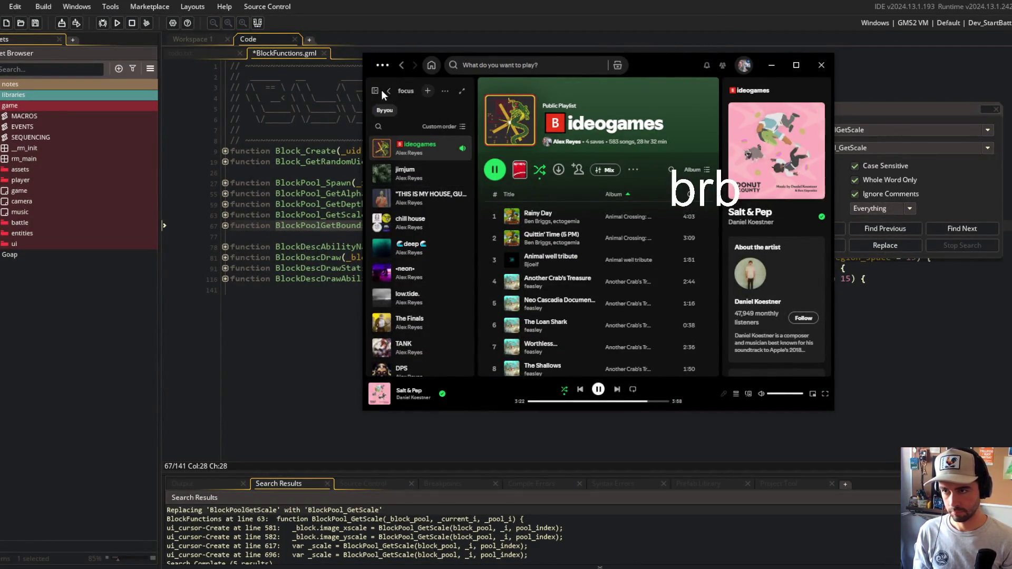
pyautogui.click(375, 91)
pyautogui.scroll(-2, 435, 299)
pyautogui.scroll(-3, 435, 295)
pyautogui.click(415, 156)
pyautogui.doubleClick(414, 153)
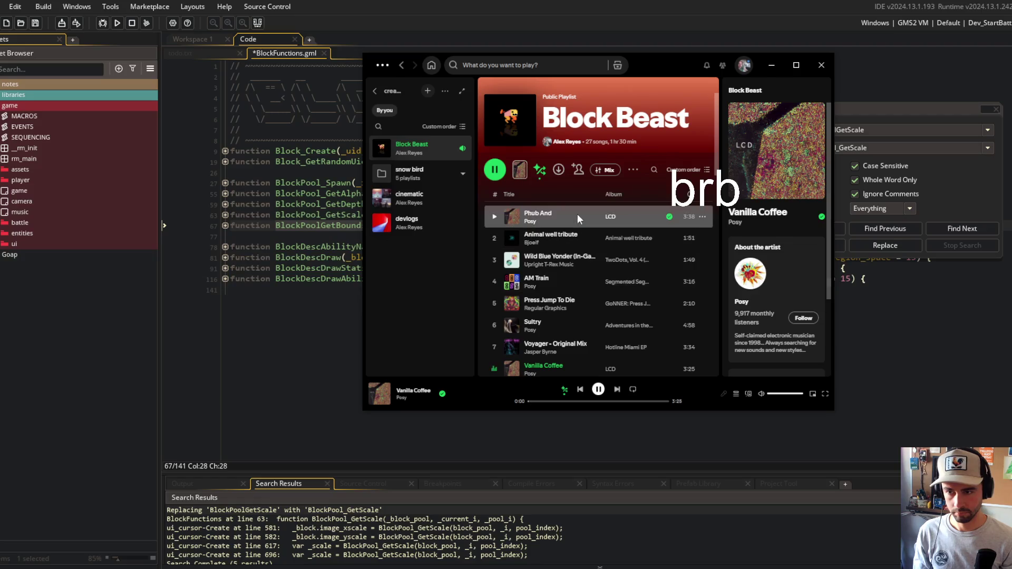
pyautogui.doubleClick(577, 214)
pyautogui.click(989, 102)
pyautogui.click(332, 206)
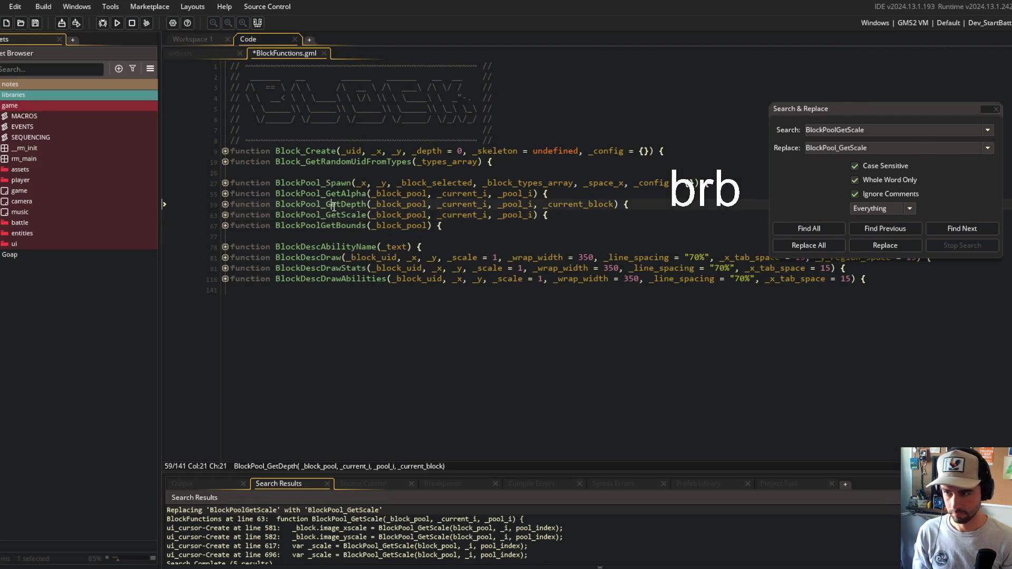
# Rename BlockPoolGetBounds to BlockPool_GetBounds project-wide
pyautogui.doubleClick(319, 225)
pyautogui.hotkey('ctrl', 'f')
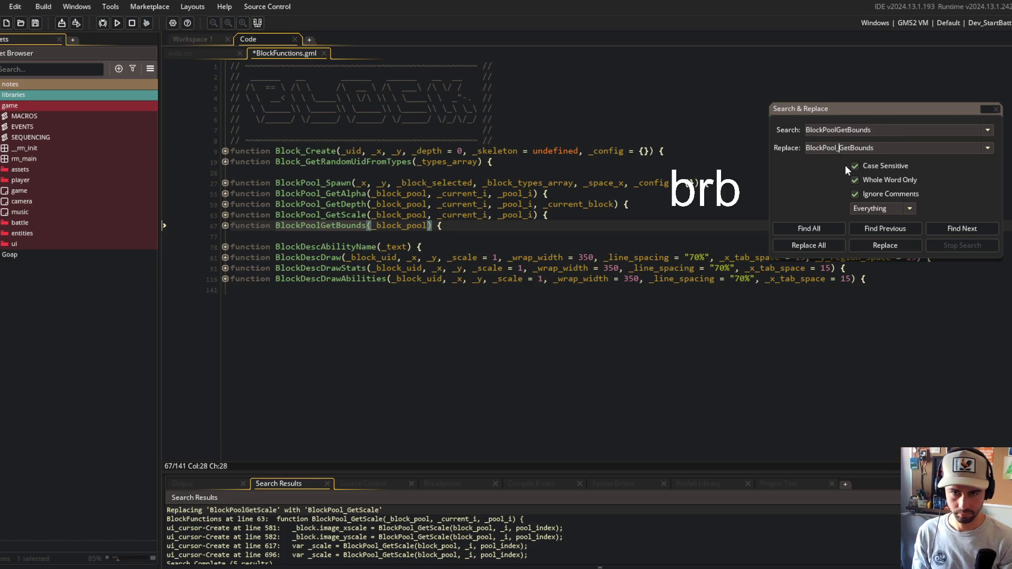
pyautogui.click(808, 245)
pyautogui.click(560, 314)
pyautogui.click(509, 143)
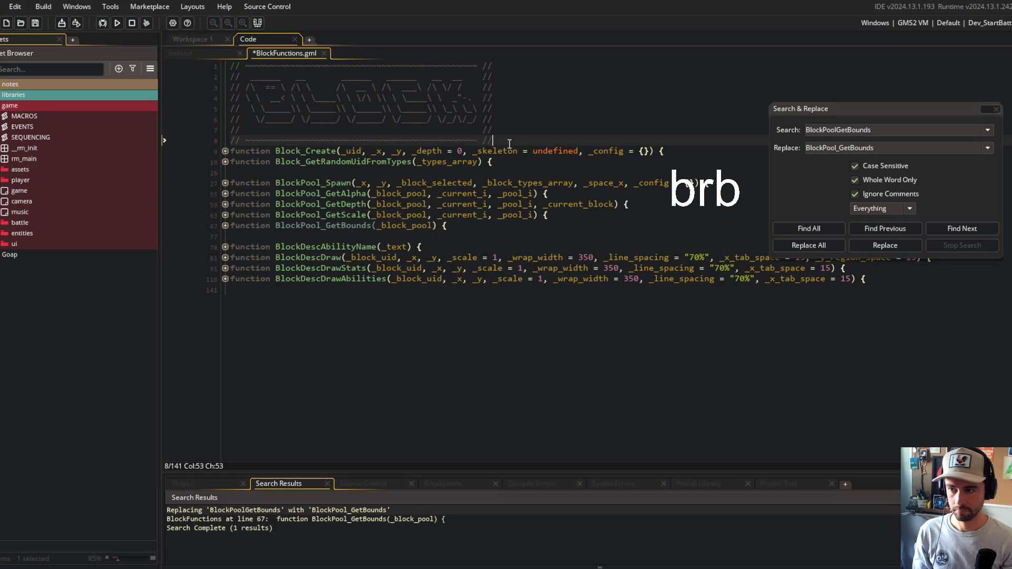
# Run a project-wide Replace All on the BlockDescAbilityName function name
pyautogui.doubleClick(305, 248)
pyautogui.hotkey('ctrl', 'f')
pyautogui.click(876, 147)
pyautogui.hotkey('ctrl', 'a')
pyautogui.hotkey('ctrl', 'v')
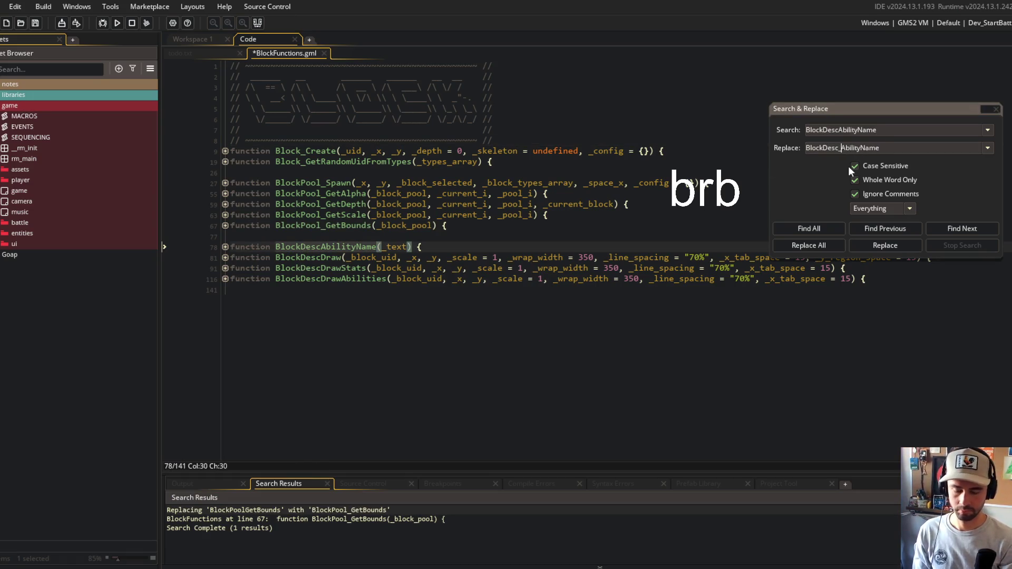
pyautogui.click(820, 246)
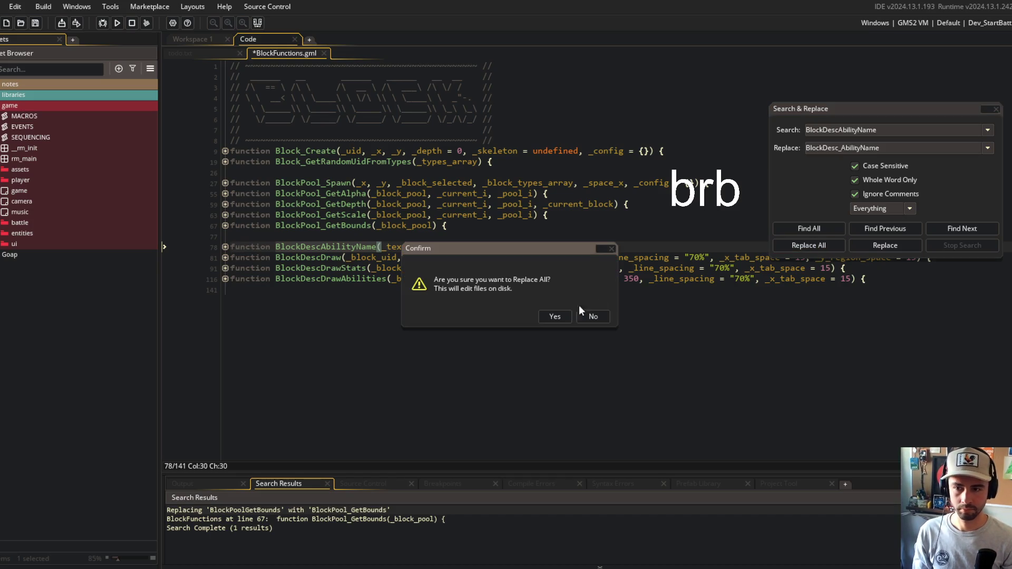
pyautogui.click(554, 316)
# Rename BlockDescDraw to BlockDesc_Draw project-wide
pyautogui.tripleClick(846, 130)
pyautogui.hotkey('ctrl', 'v')
pyautogui.tripleClick(846, 148)
pyautogui.hotkey('ctrl', 'v')
pyautogui.click(838, 151)
pyautogui.write('_')
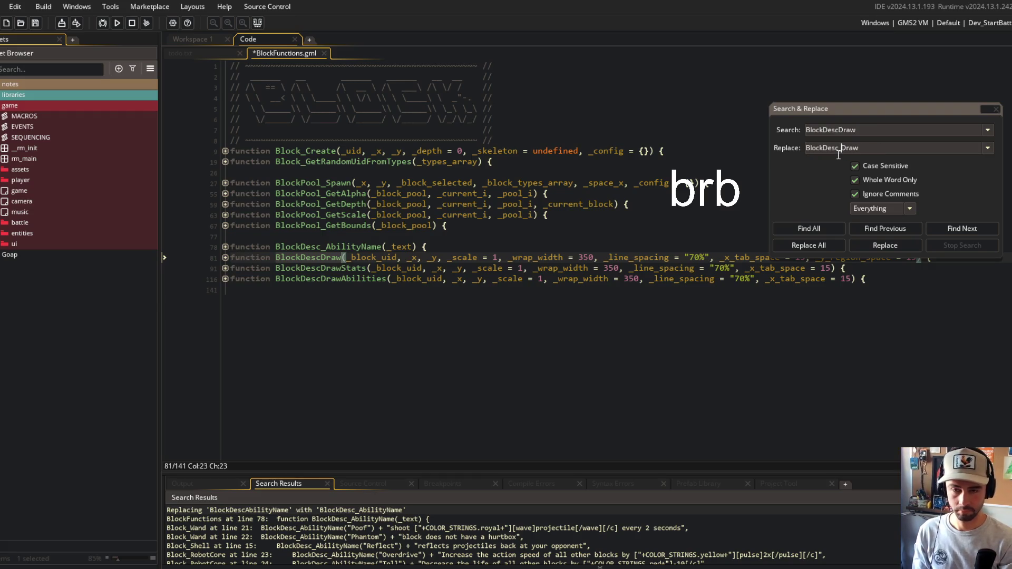
pyautogui.click(808, 246)
pyautogui.click(535, 315)
# Rename BlockDescDrawStats to BlockDesc_DrawStats project-wide
pyautogui.click(339, 269)
pyautogui.doubleClick(339, 268)
pyautogui.hotkey('ctrl', 'c')
pyautogui.tripleClick(845, 130)
pyautogui.hotkey('ctrl', 'v')
pyautogui.tripleClick(843, 149)
pyautogui.hotkey('ctrl', 'v')
pyautogui.click(839, 148)
pyautogui.write('_')
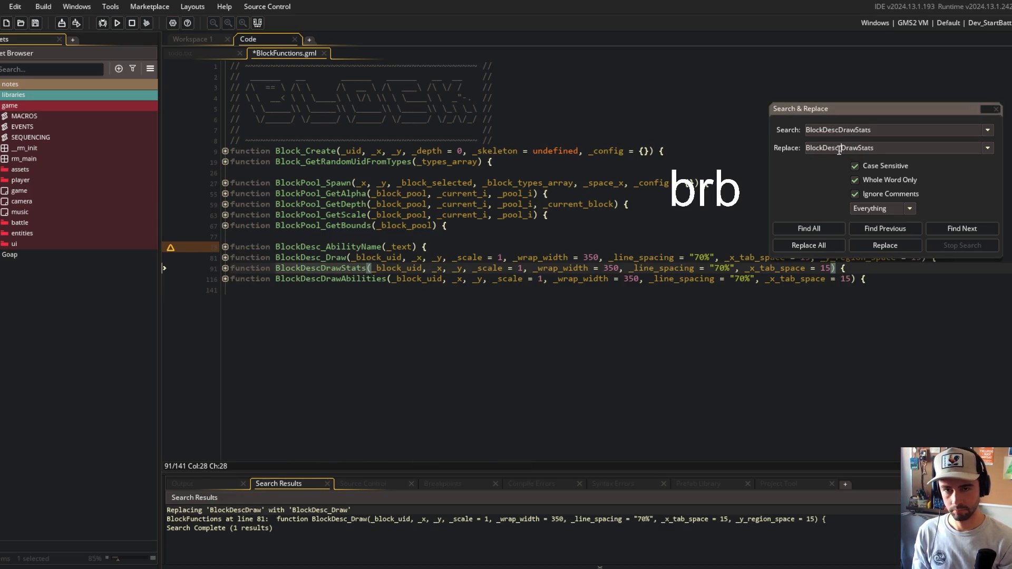
pyautogui.click(808, 245)
pyautogui.click(554, 316)
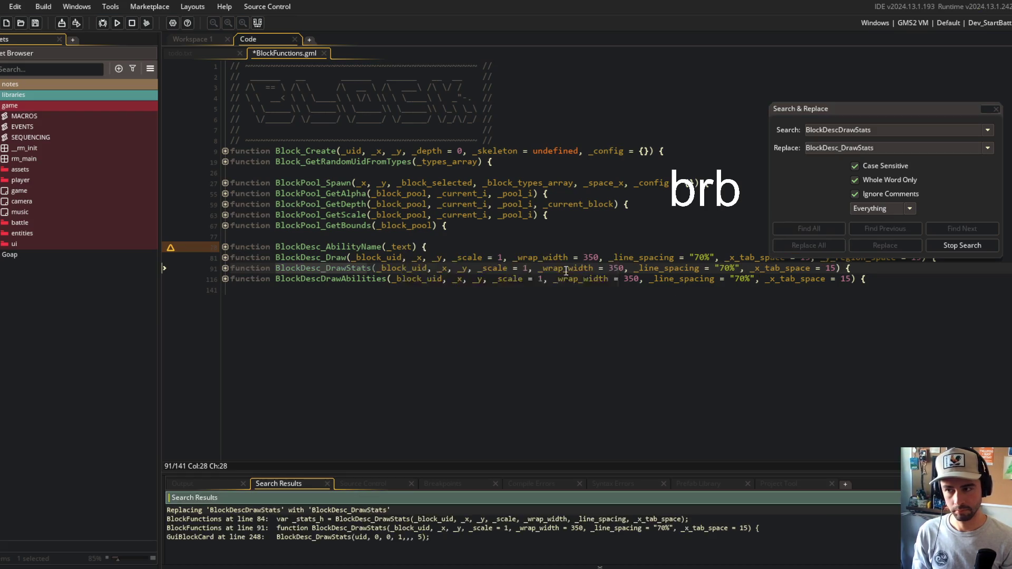
# Rename BlockDescDrawAbilities to BlockDesc_DrawAbilities project-wide and close Search & Replace
pyautogui.doubleClick(331, 279)
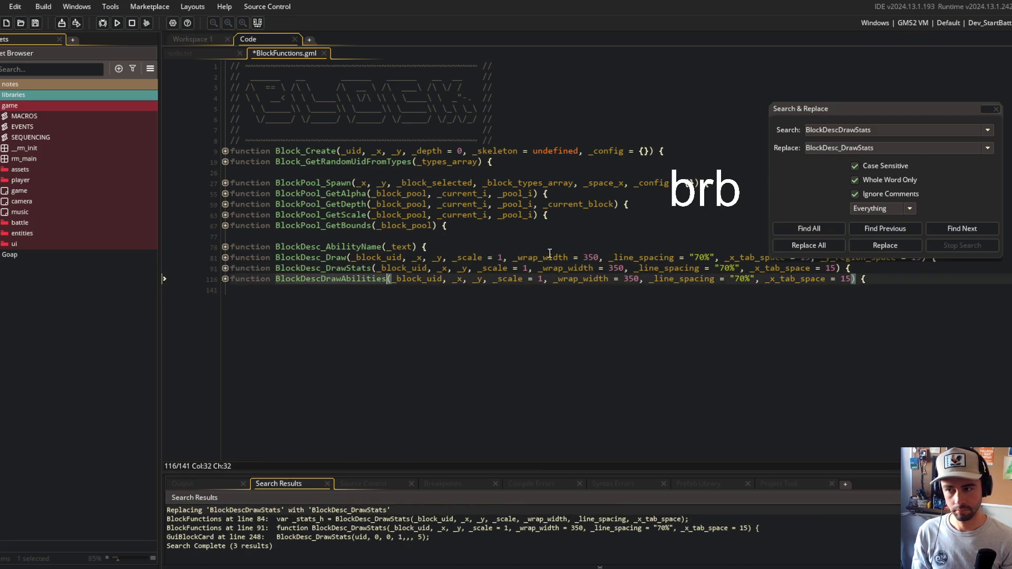
pyautogui.click(959, 131)
pyautogui.hotkey('ctrl', 'a')
pyautogui.hotkey('ctrl', 'v')
pyautogui.click(847, 150)
pyautogui.hotkey('ctrl', 'a')
pyautogui.hotkey('ctrl', 'v')
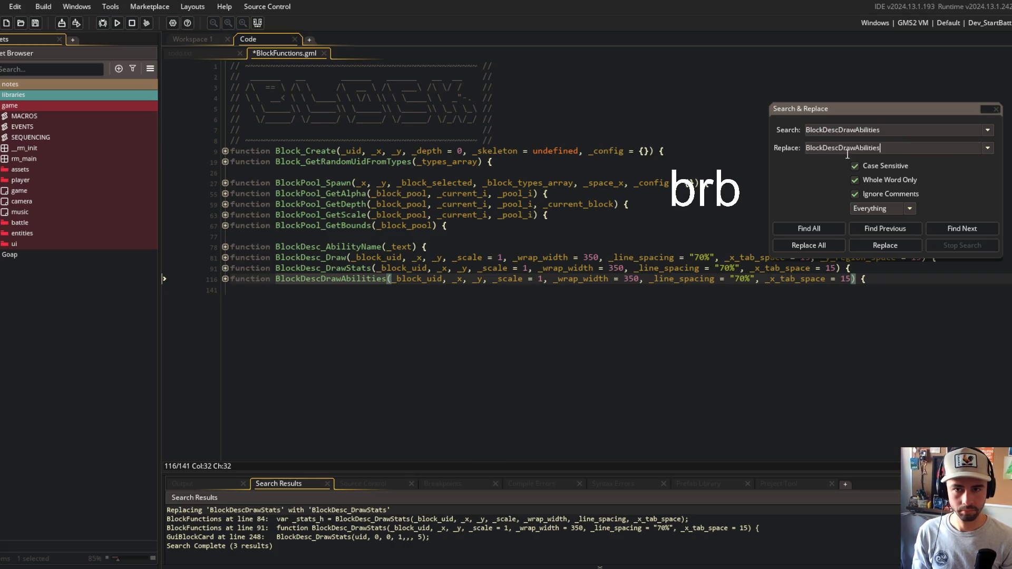
pyautogui.click(838, 148)
pyautogui.write('_')
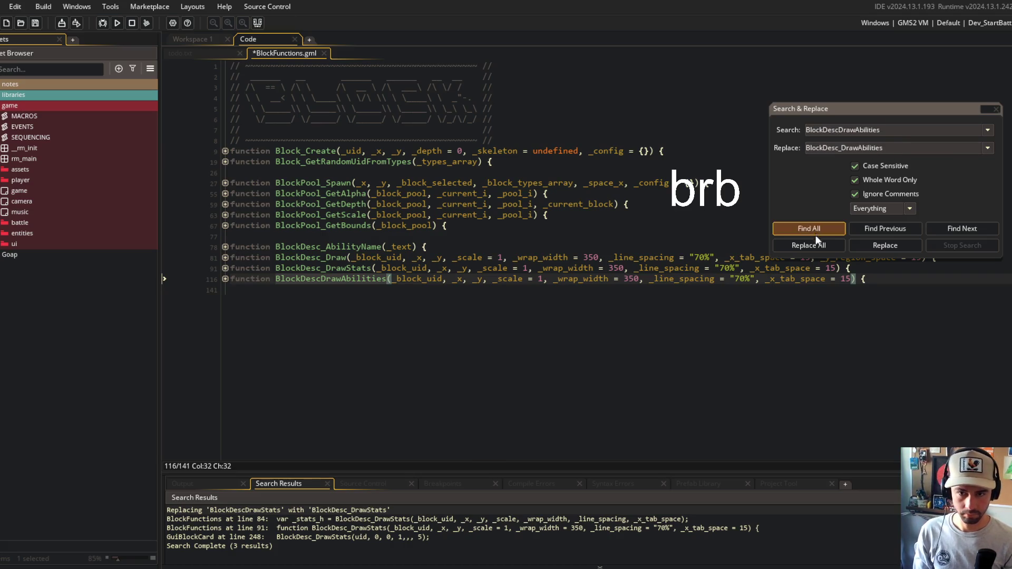
pyautogui.click(808, 245)
pyautogui.click(563, 316)
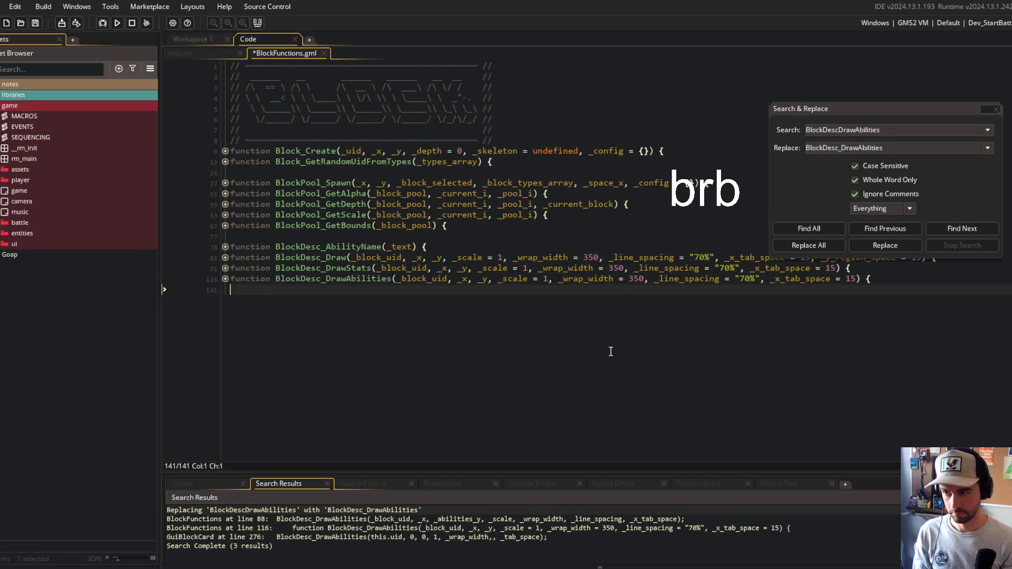
pyautogui.click(997, 108)
pyautogui.click(532, 204)
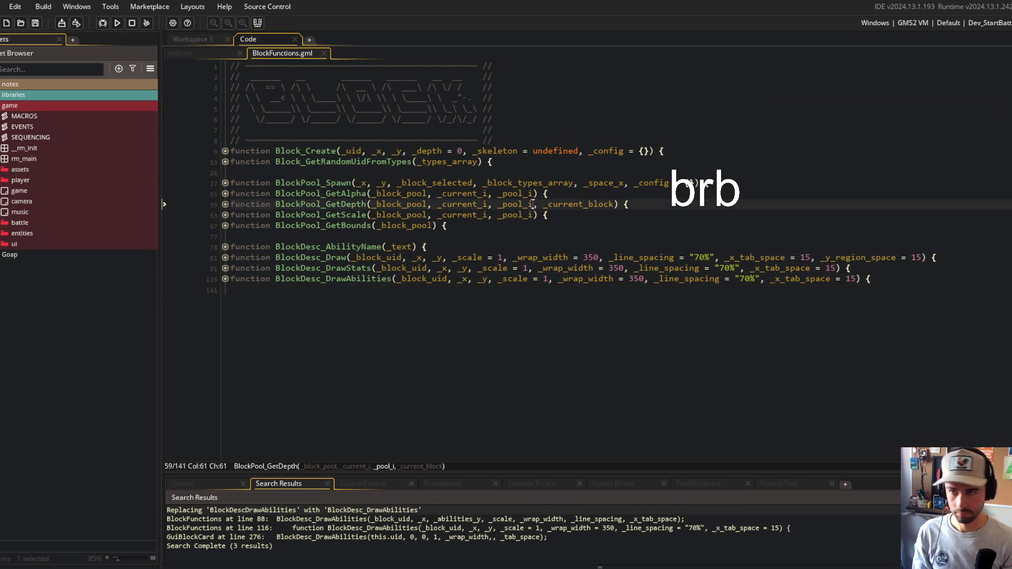
# Run Block Beast, open a beast in the Beasts editor to check Robot Core's abilities, then close it
pyautogui.click(117, 22)
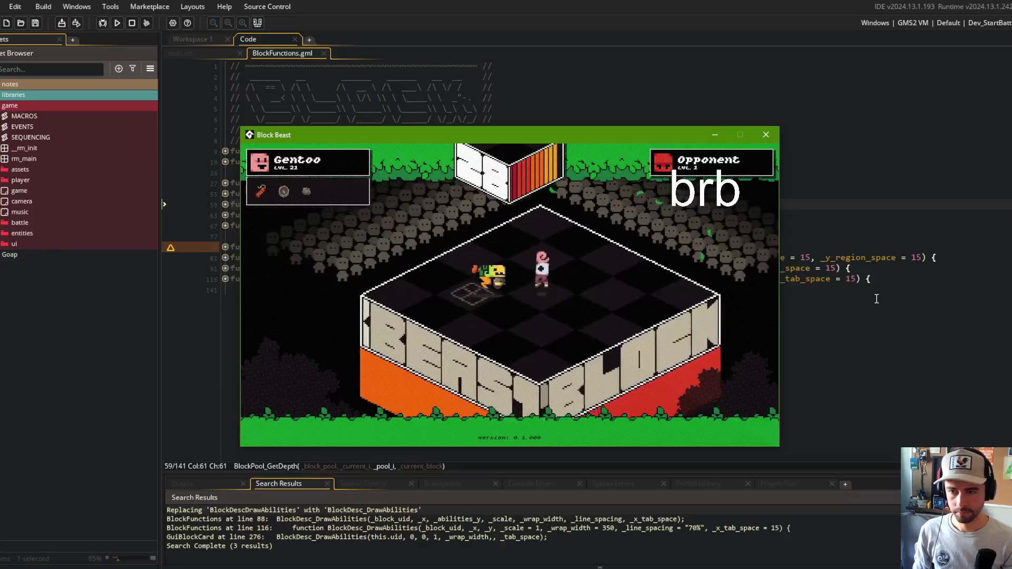
pyautogui.press('Escape')
pyautogui.click(558, 280)
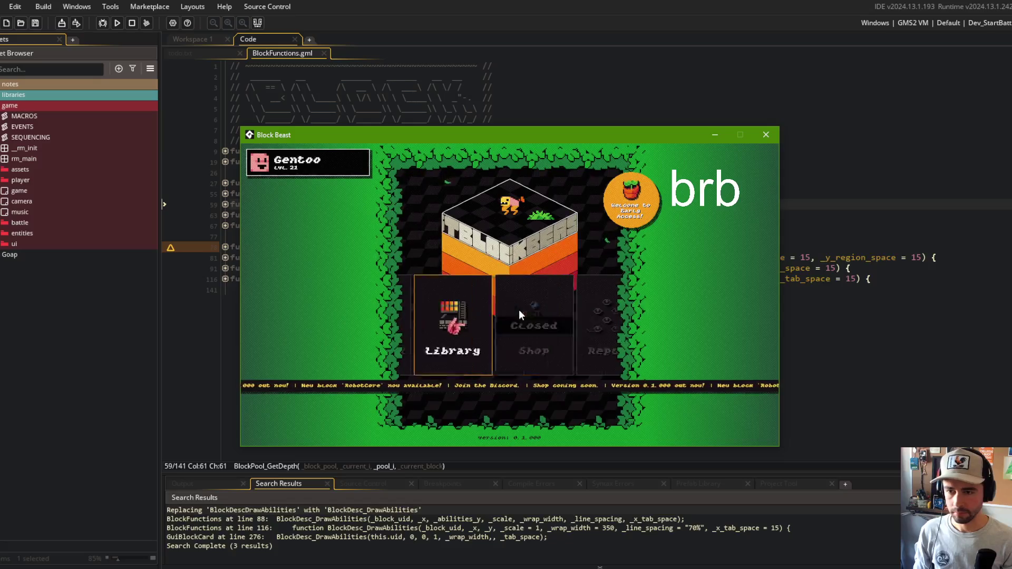
pyautogui.click(518, 308)
pyautogui.click(519, 309)
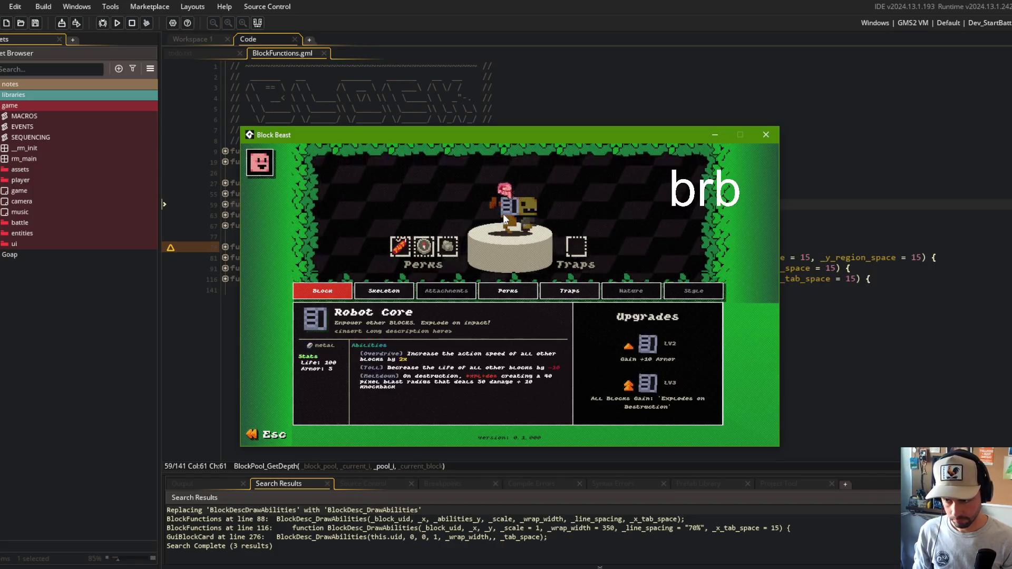
pyautogui.click(765, 135)
pyautogui.click(531, 139)
# Stage all changes, commit them as "rename to global block functions", and git push
pyautogui.hotkey('alt', 'Tab')
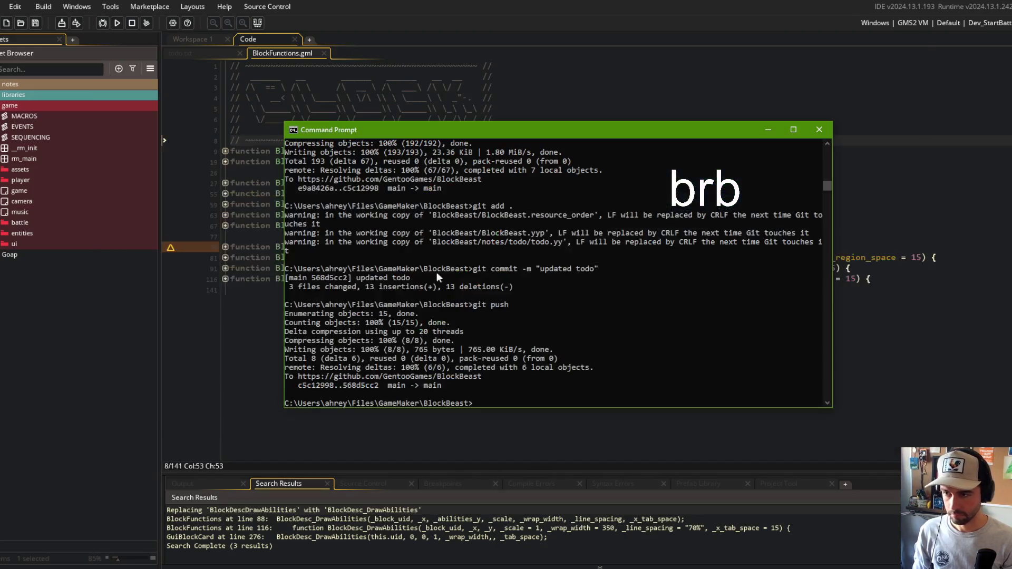
pyautogui.write('git add .')
pyautogui.press('Return')
pyautogui.write('git commit -m "rename to gl')
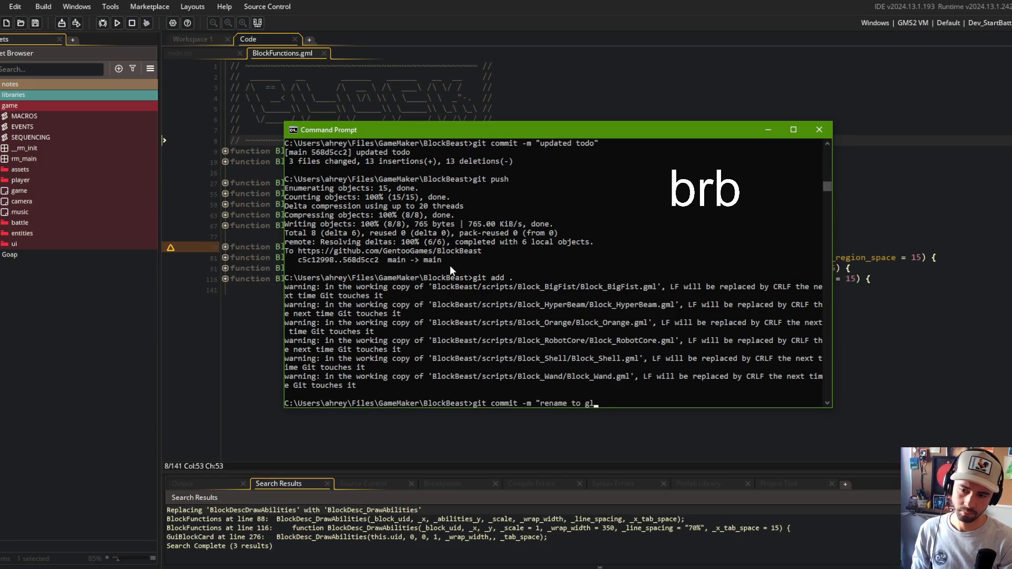
pyautogui.write('tions"')
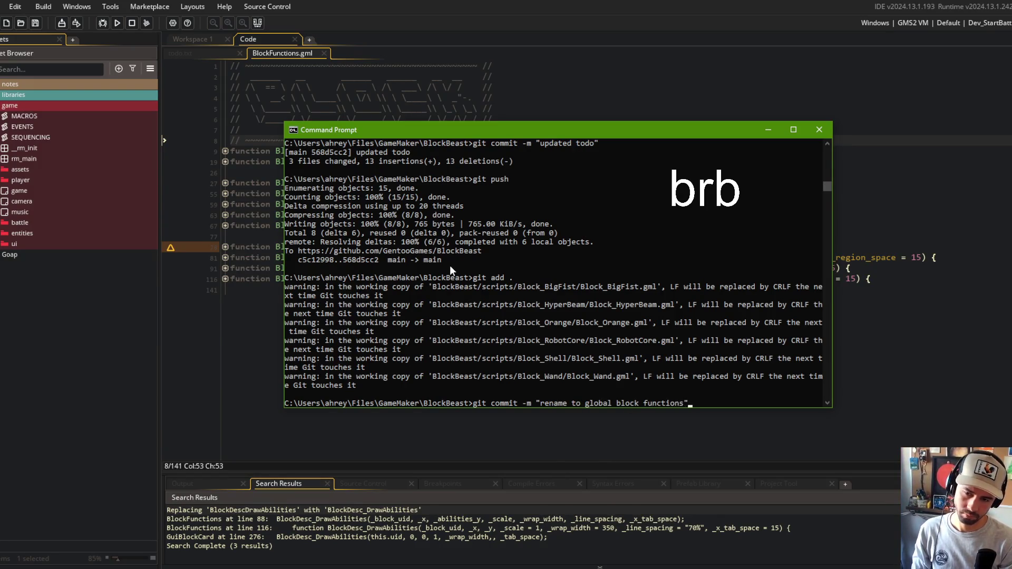
pyautogui.press('Return')
pyautogui.write('git push')
pyautogui.press('Return')
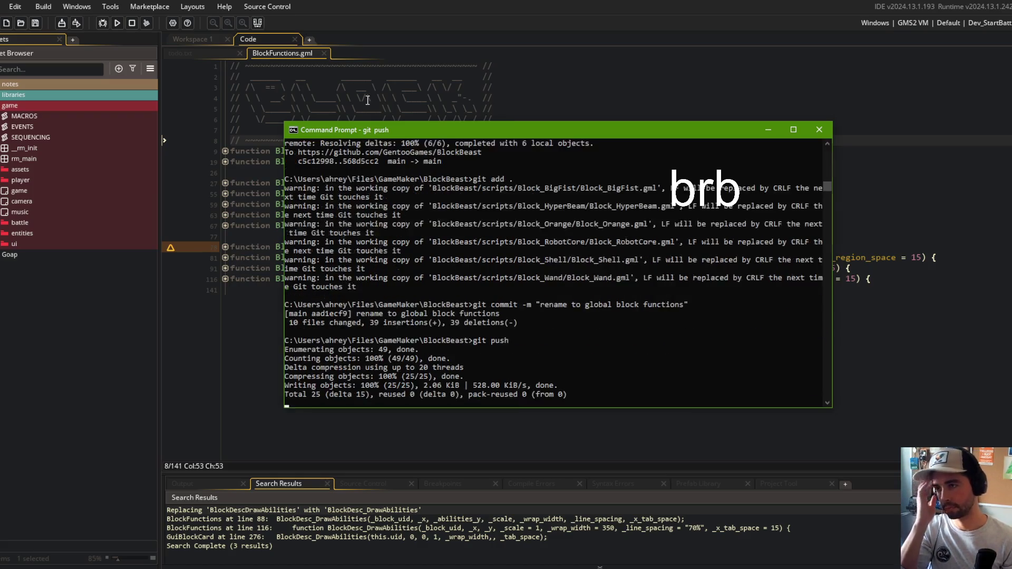
# Back in GameMaker, close the BlockFunctions.gml code tab
pyautogui.click(295, 58)
pyautogui.click(323, 54)
pyautogui.press('End')
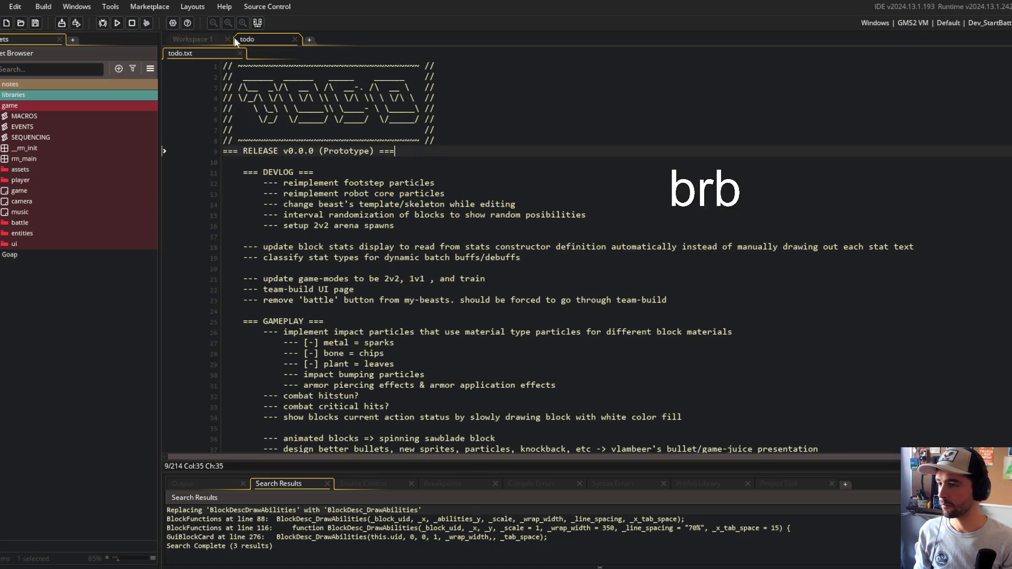
# Expand entities > blocks in the Asset Browser and open the IBlockData script
pyautogui.click(4, 233)
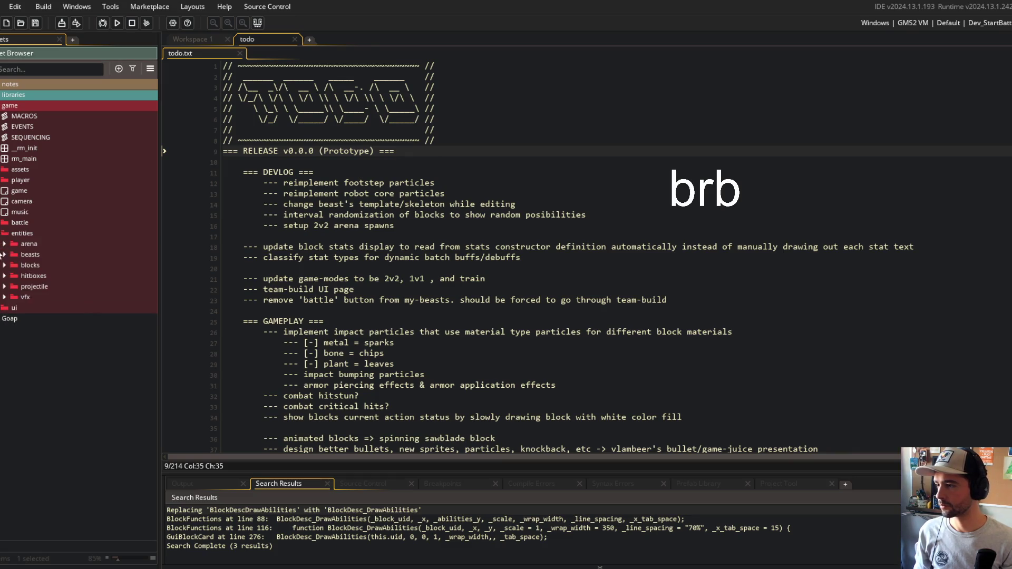
pyautogui.click(5, 265)
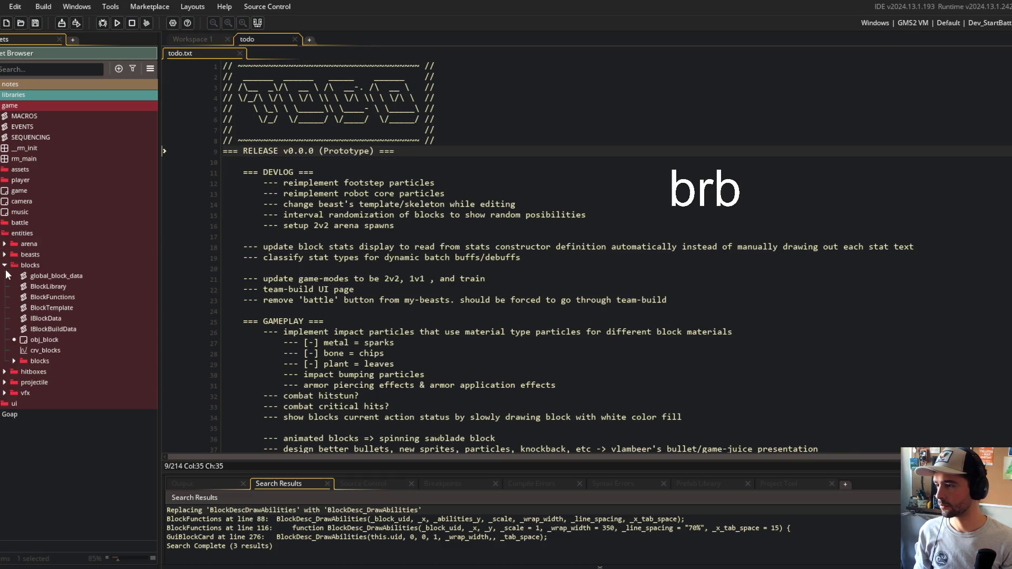
pyautogui.doubleClick(51, 309)
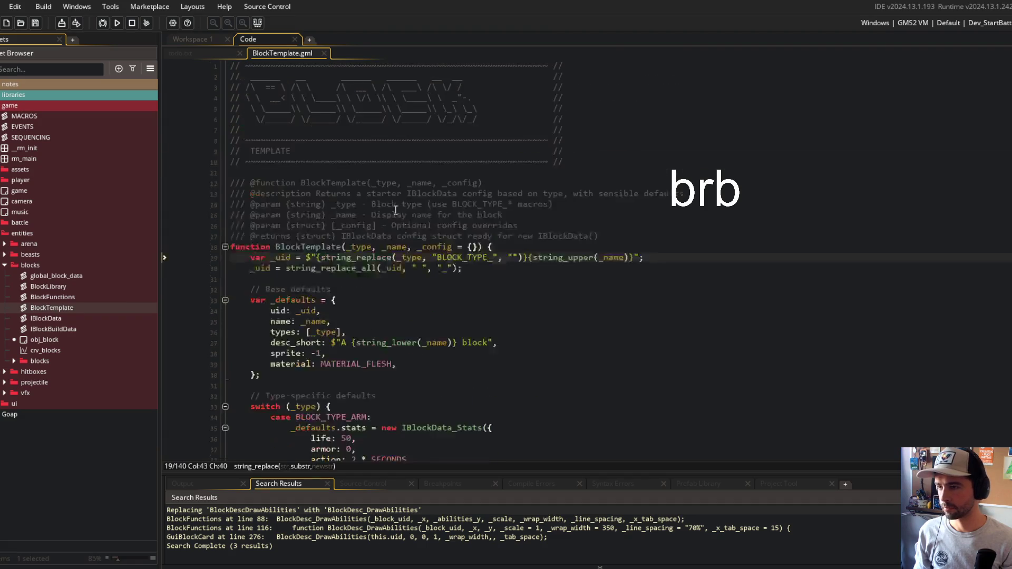
pyautogui.middleClick(298, 54)
pyautogui.doubleClick(67, 318)
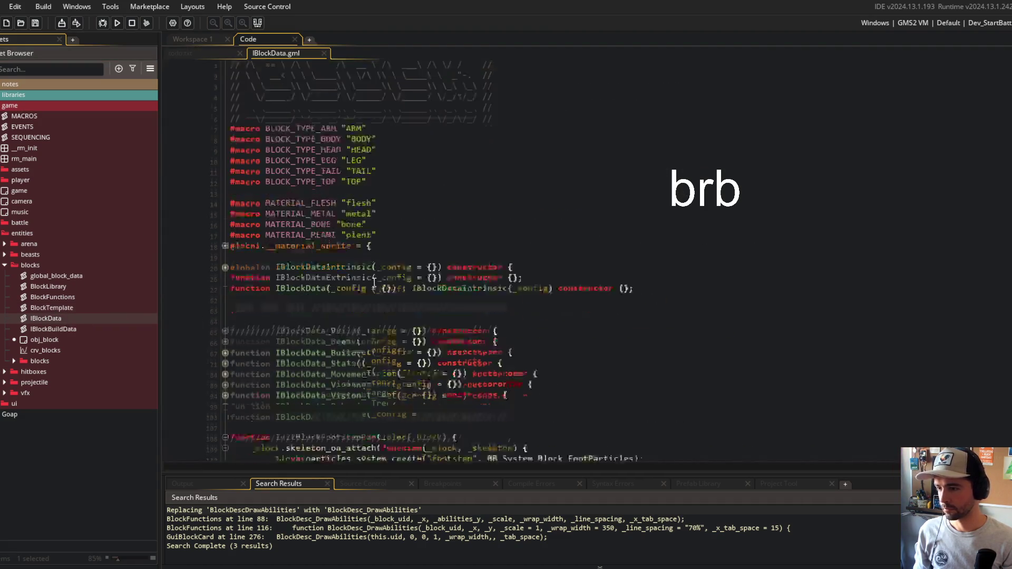
pyautogui.scroll(-10, 374, 283)
# Cut the InitBlockFootstepParticles function out of IBlockData.gml and save the file
pyautogui.doubleClick(324, 232)
pyautogui.press('Home')
pyautogui.hotkey('shift', 'ctrl', 'End')
pyautogui.press('BackSpace')
pyautogui.press('BackSpace')
pyautogui.press('BackSpace')
pyautogui.hotkey('shift', 'Home')
pyautogui.press('BackSpace')
pyautogui.press('BackSpace')
pyautogui.hotkey('ctrl', 's')
pyautogui.click(481, 249)
# Open BlockFunctions.gml with the caret on its empty last line
pyautogui.doubleClick(52, 297)
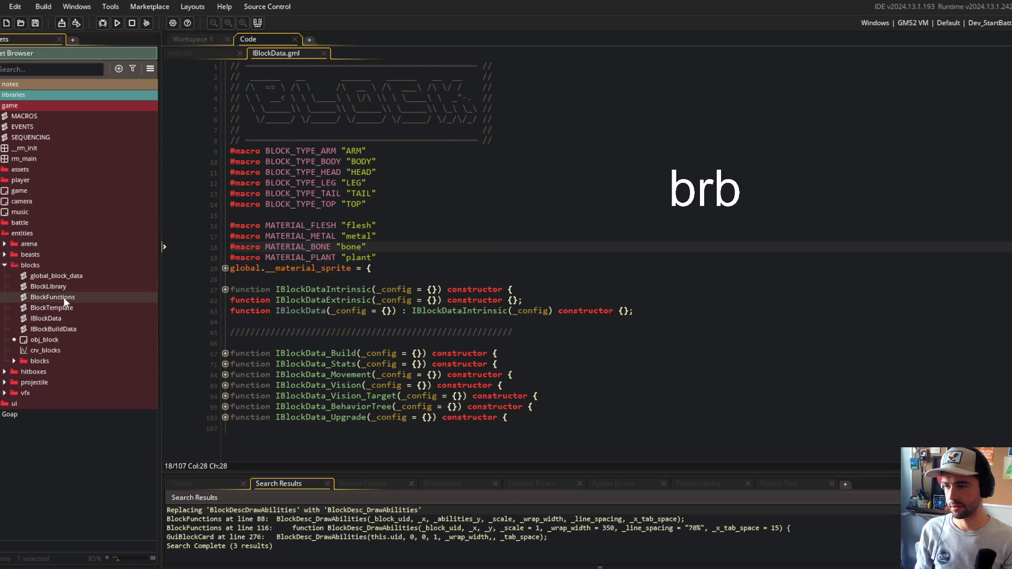
pyautogui.click(196, 53)
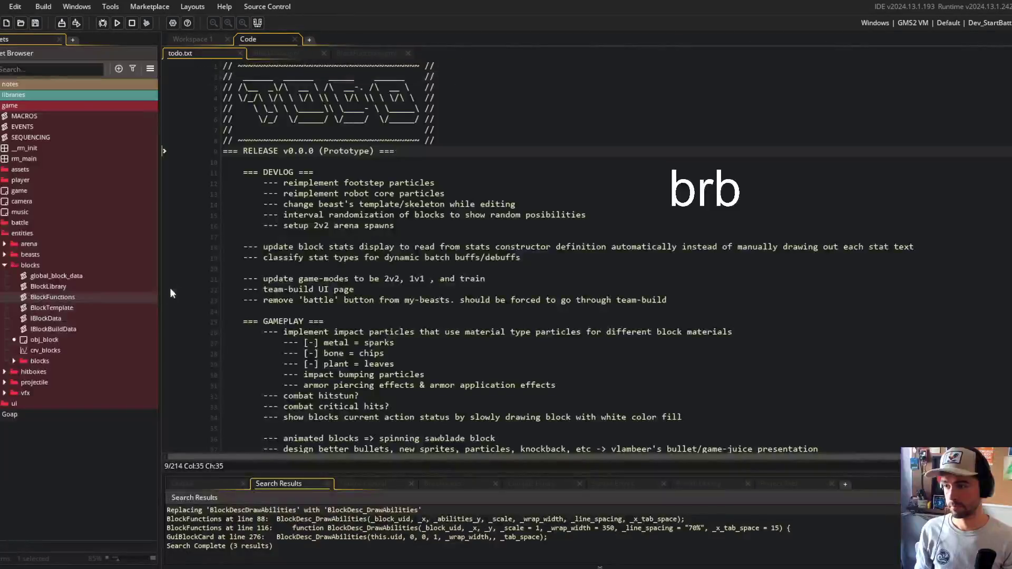
pyautogui.click(348, 53)
pyautogui.click(448, 322)
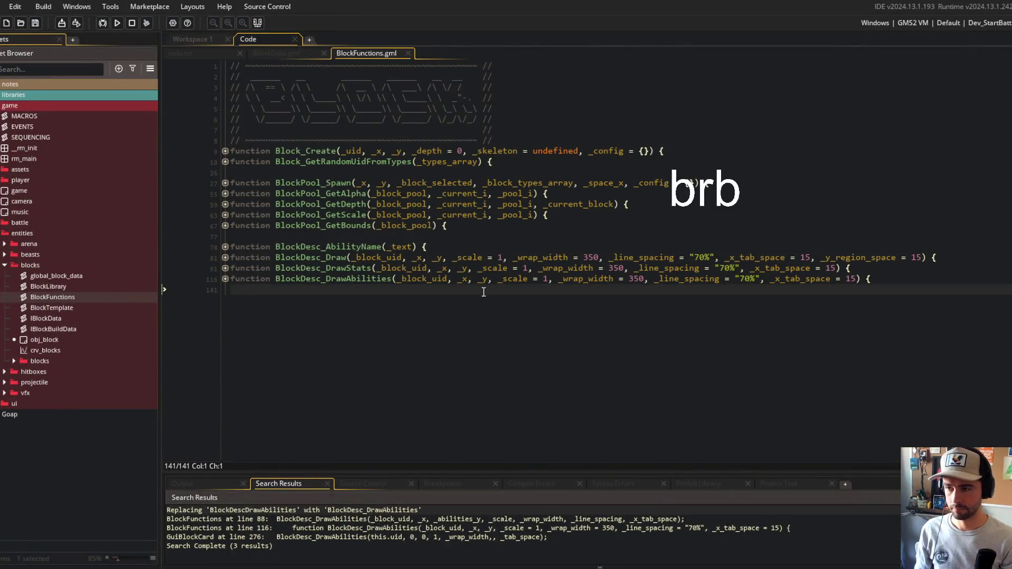
# Paste the function at the file's end and rename it project-wide to Block_InitFootstepParticles
pyautogui.hotkey('ctrl', 'v')
pyautogui.doubleClick(343, 253)
pyautogui.hotkey('ctrl', 'c')
pyautogui.hotkey('ctrl', 'shift', 'f')
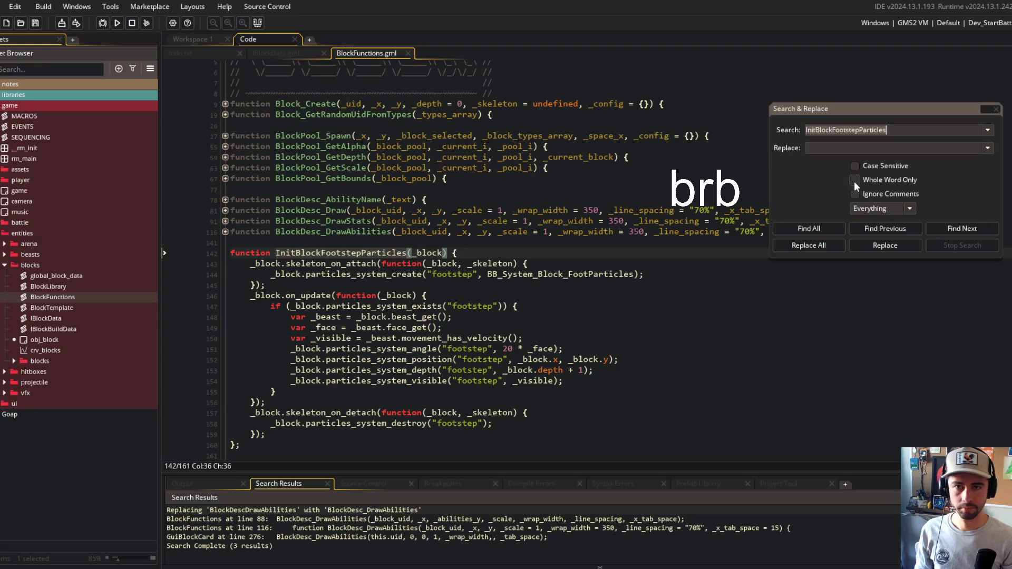
pyautogui.click(820, 228)
pyautogui.hotkey('ctrl', 'v')
pyautogui.click(817, 151)
pyautogui.press('BackSpace')
pyautogui.press('BackSpace')
pyautogui.press('BackSpace')
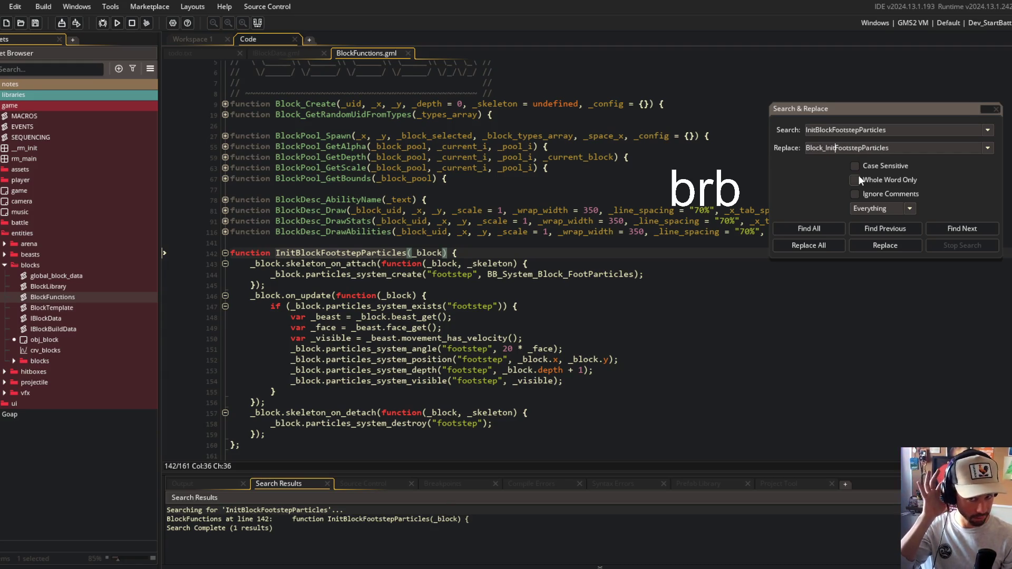
pyautogui.click(828, 247)
pyautogui.click(550, 316)
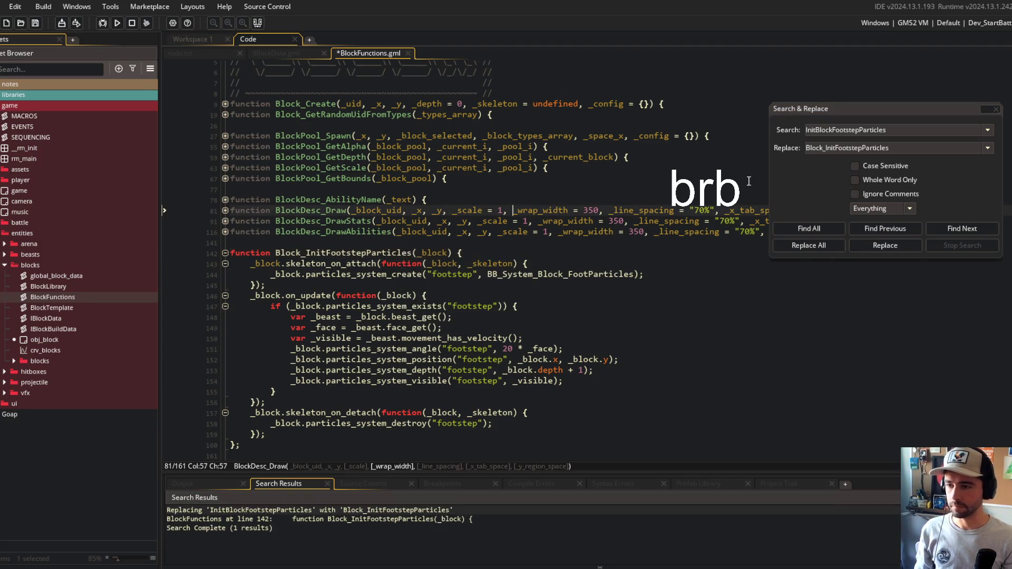
pyautogui.click(996, 109)
# Save BlockFunctions.gml and fold the Block_InitFootstepParticles function
pyautogui.click(529, 210)
pyautogui.hotkey('ctrl', 's')
pyautogui.scroll(-1, 531, 213)
pyautogui.hotkey('ctrl', 'End')
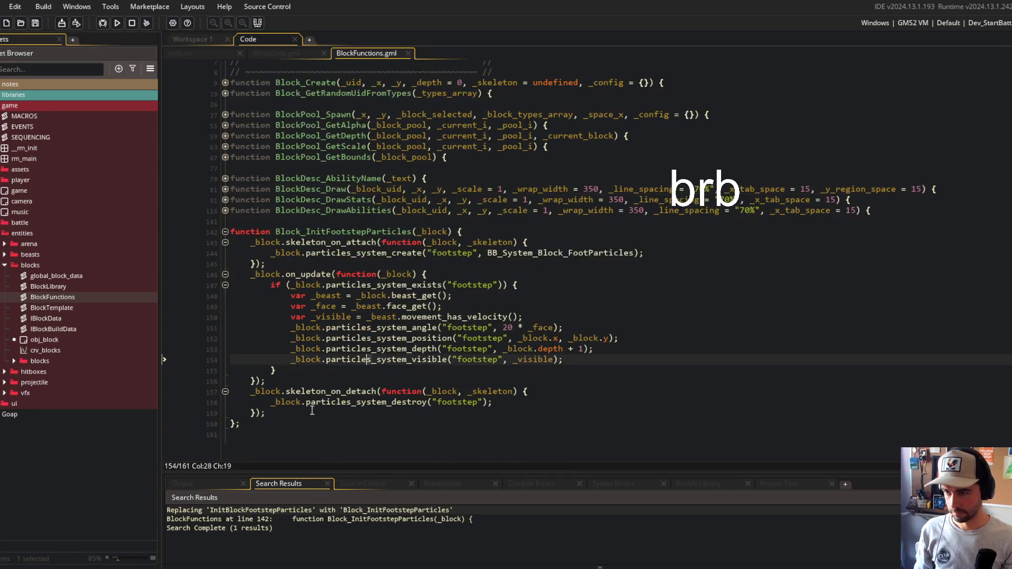
pyautogui.click(225, 231)
pyautogui.click(413, 300)
pyautogui.click(506, 319)
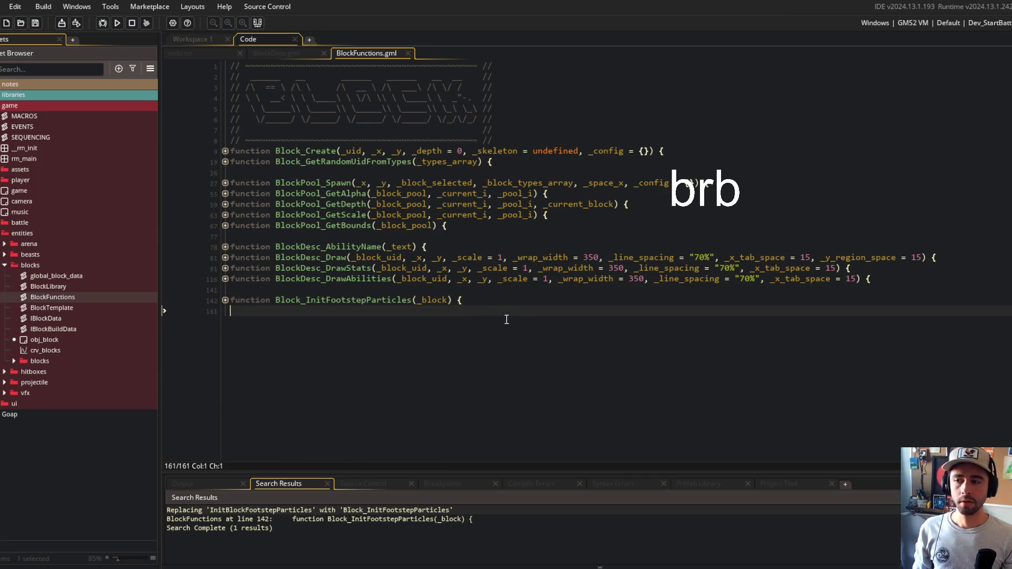
# Look over the todo notes, IBlockData.gml and Workspace 1, ending back in BlockFunctions.gml
pyautogui.click(214, 53)
pyautogui.click(283, 53)
pyautogui.click(366, 53)
pyautogui.click(483, 229)
pyautogui.click(384, 303)
pyautogui.click(385, 332)
pyautogui.click(182, 40)
pyautogui.click(248, 39)
pyautogui.click(373, 268)
pyautogui.click(324, 354)
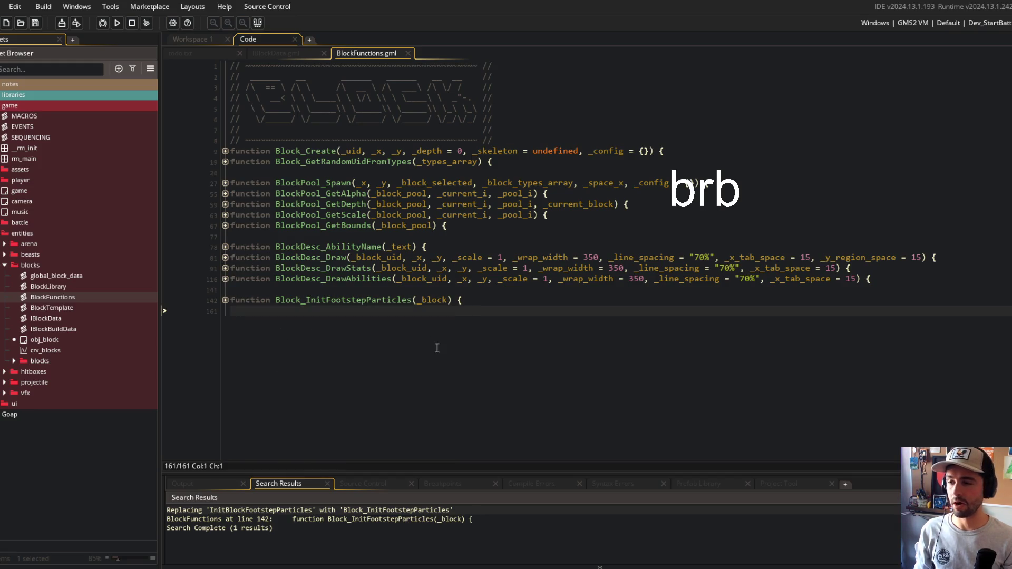
# Browse the individual block type folders, Aero through Chiseled, in the Asset Browser
pyautogui.click(15, 360)
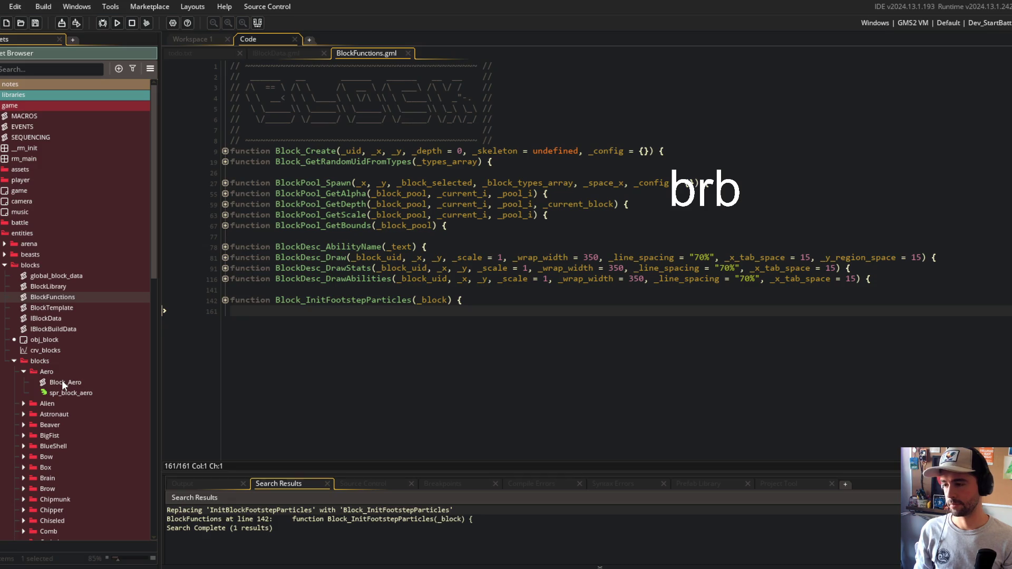
pyautogui.click(23, 372)
pyautogui.click(23, 382)
pyautogui.click(23, 382)
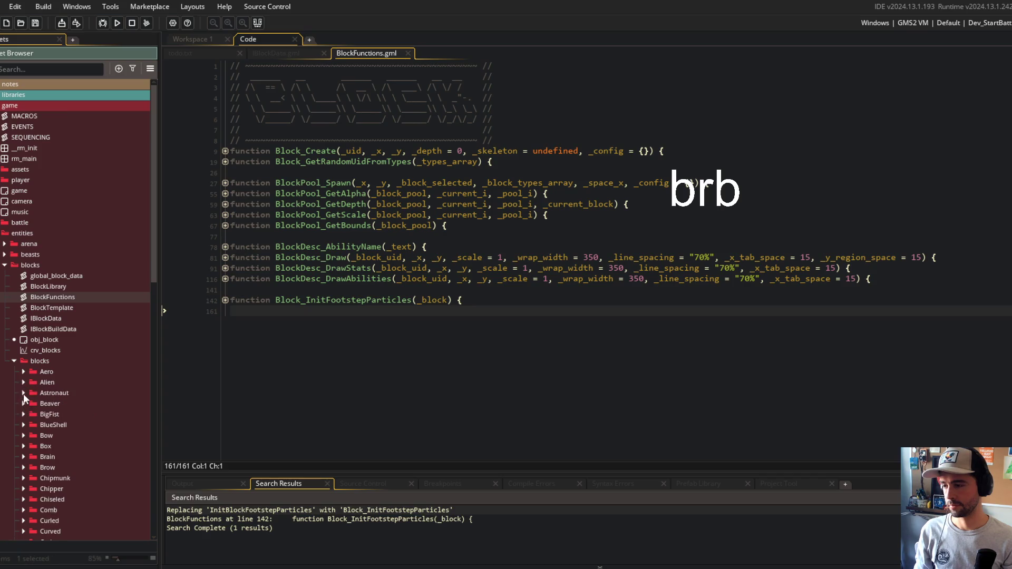
pyautogui.click(24, 393)
pyautogui.scroll(-3, 29, 392)
pyautogui.click(23, 268)
pyautogui.click(23, 299)
pyautogui.click(23, 332)
pyautogui.click(23, 364)
pyautogui.click(23, 395)
pyautogui.scroll(-2, 23, 408)
pyautogui.click(24, 360)
pyautogui.click(23, 394)
pyautogui.click(22, 425)
pyautogui.scroll(-3, 31, 412)
pyautogui.click(23, 344)
pyautogui.click(24, 376)
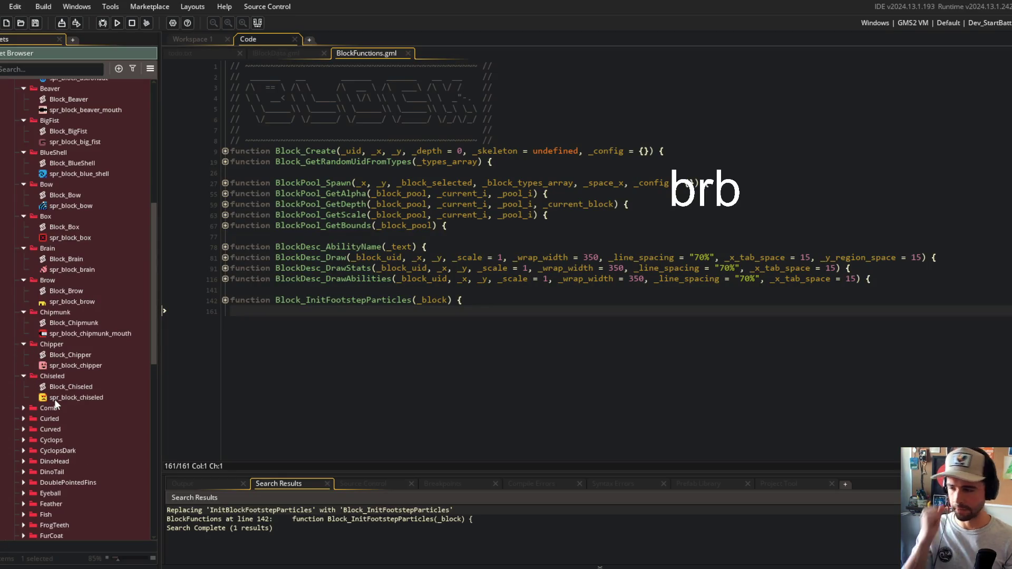
pyautogui.scroll(-5, 53, 411)
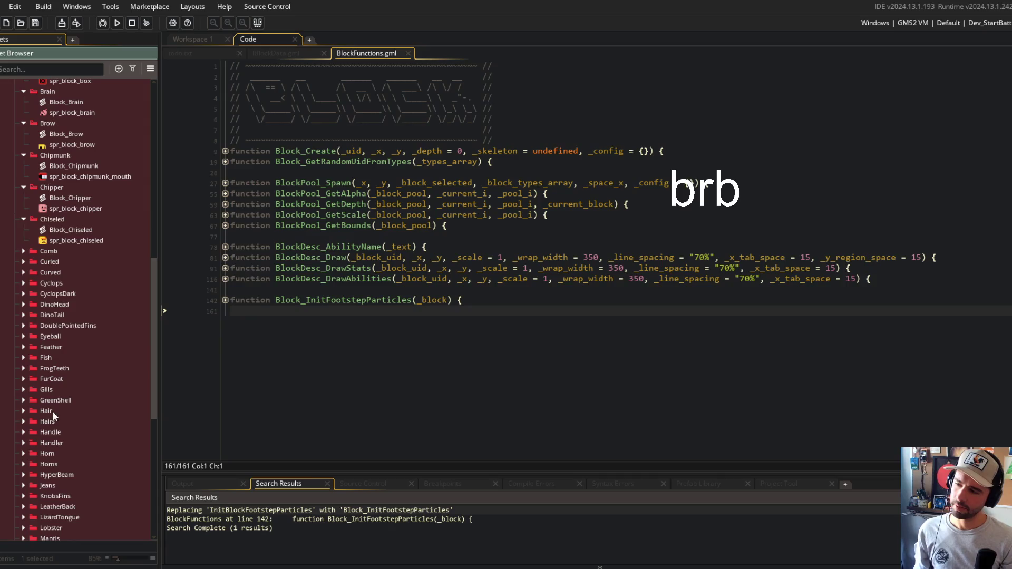
# Expand the Satyr block folder and open the spr_block_satyr sprite
pyautogui.rightClick(75, 283)
pyautogui.click(59, 379)
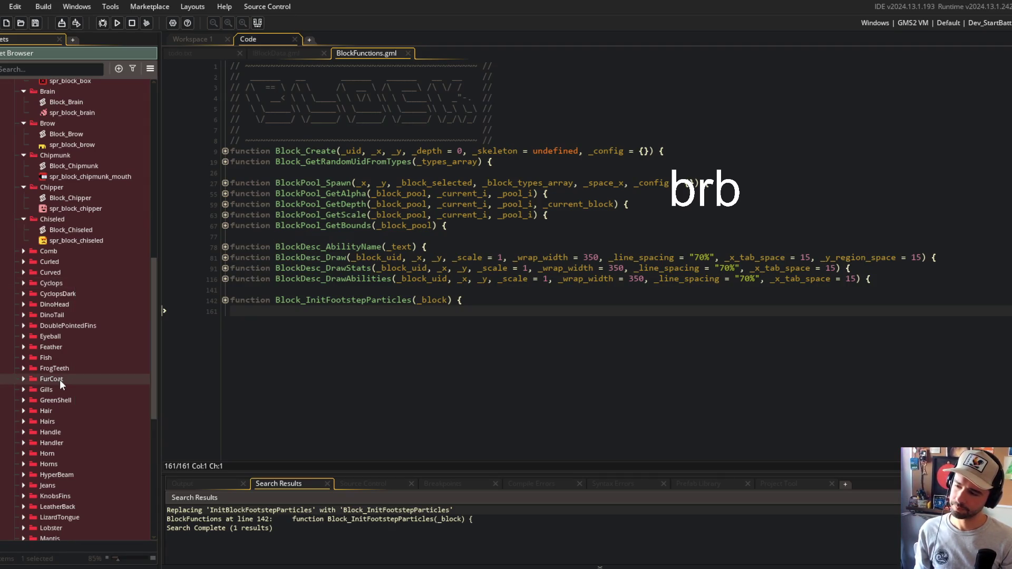
pyautogui.scroll(-5, 59, 380)
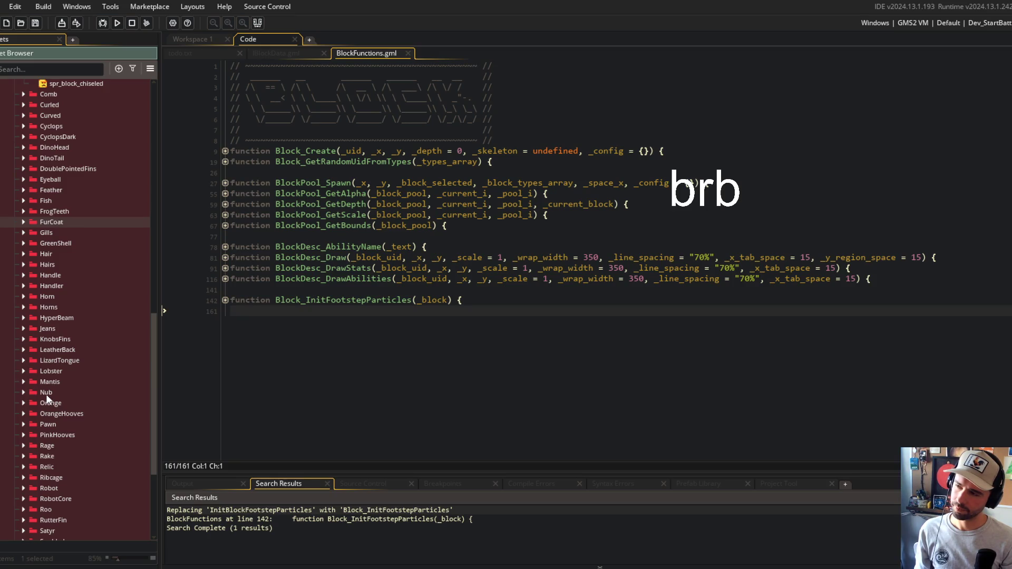
pyautogui.scroll(-5, 47, 400)
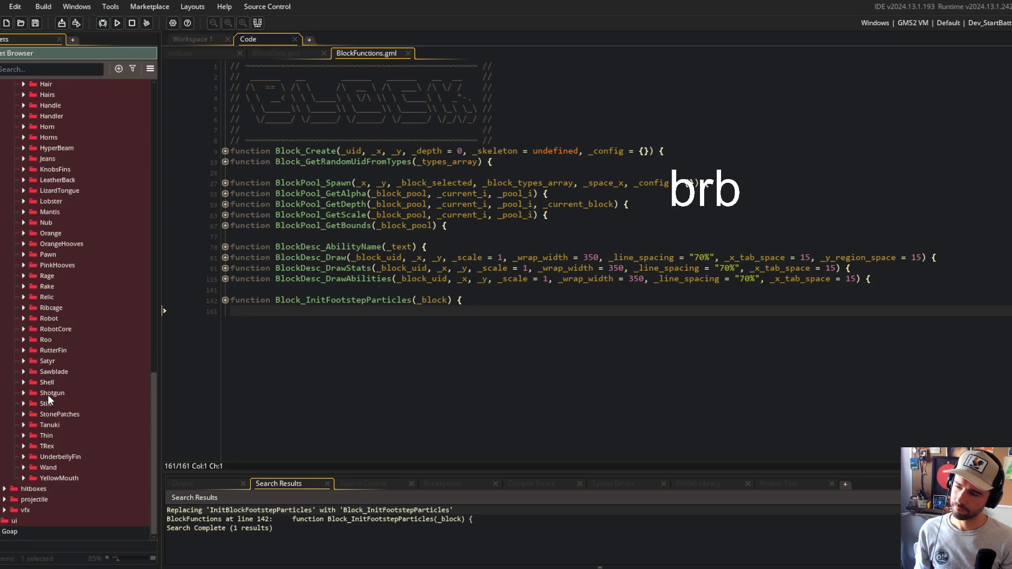
pyautogui.click(23, 363)
pyautogui.doubleClick(73, 382)
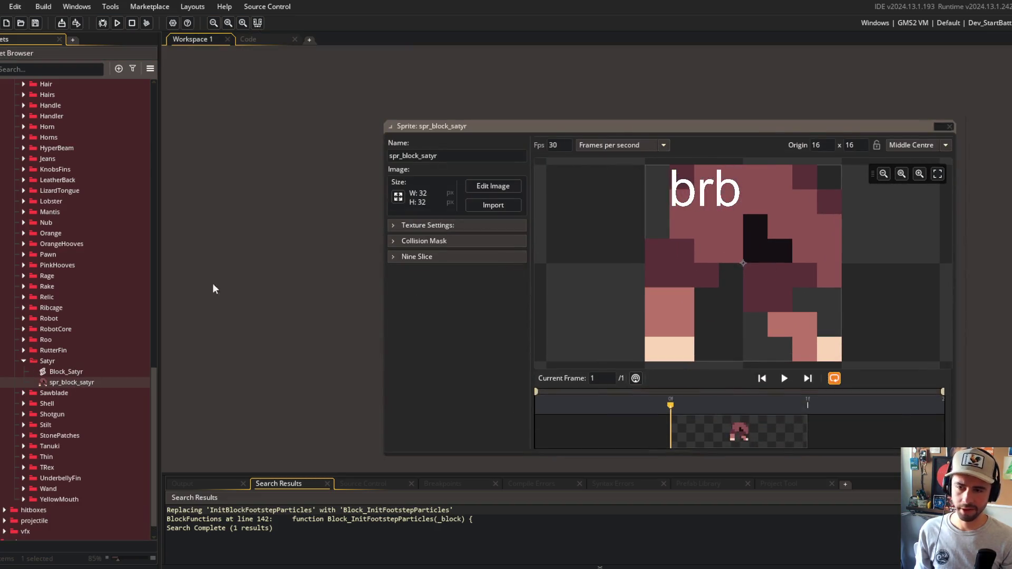
# Open Block_Satyr.gml and inspect its BlockData_Satyr definition, including the BLOCK_TYPE_LEG type
pyautogui.doubleClick(65, 373)
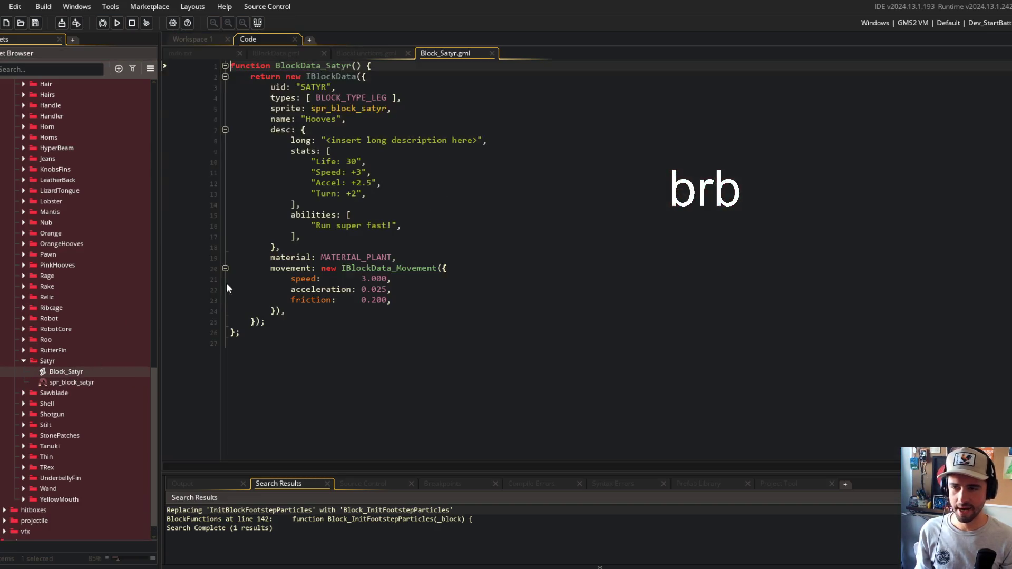
pyautogui.click(449, 310)
pyautogui.click(413, 332)
pyautogui.click(403, 364)
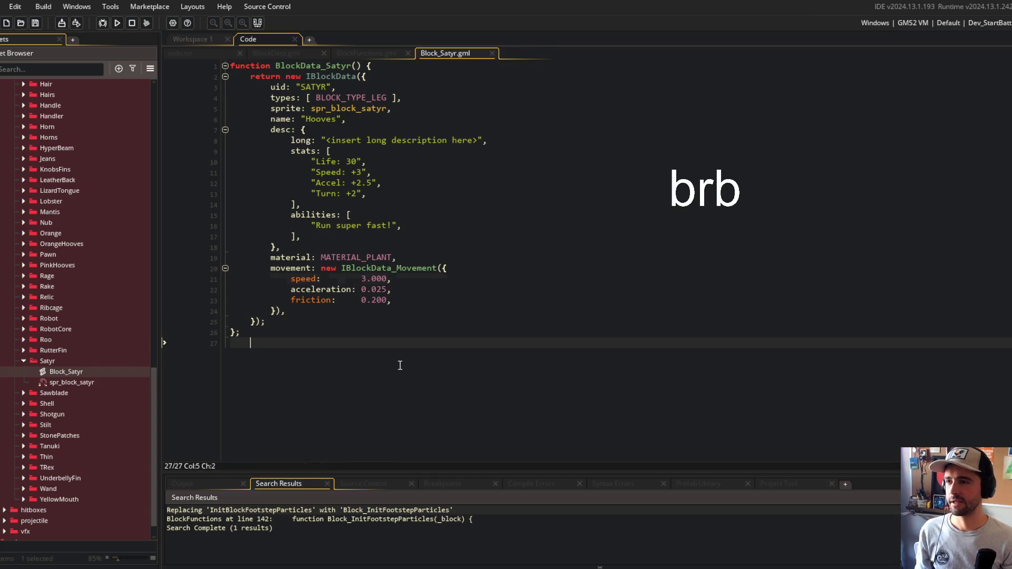
pyautogui.hotkey('alt', 'Tab')
pyautogui.hotkey('alt', 'Tab')
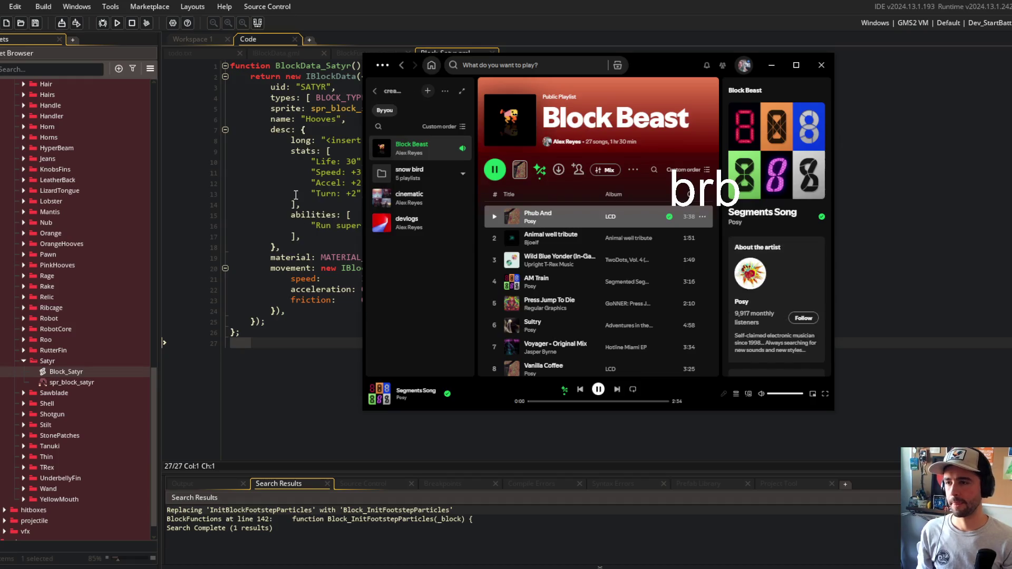
pyautogui.hotkey('alt', 'Tab')
pyautogui.doubleClick(359, 98)
pyautogui.click(437, 98)
pyautogui.click(350, 200)
pyautogui.click(361, 345)
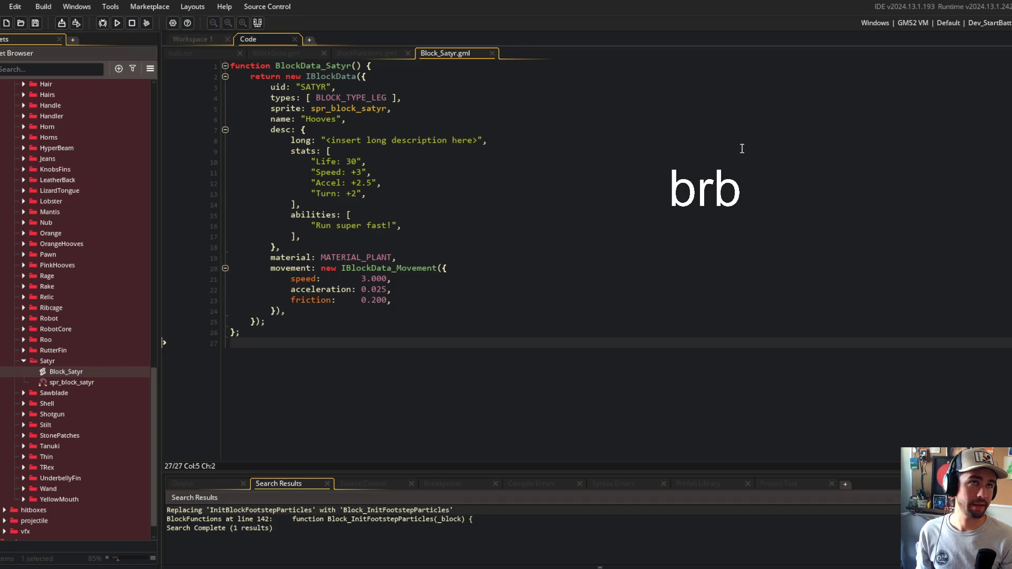
# Jump from Block_Satyr to the IBlockData definition and inspect its hooks, such as on_attach
pyautogui.click(655, 88)
pyautogui.click(379, 108)
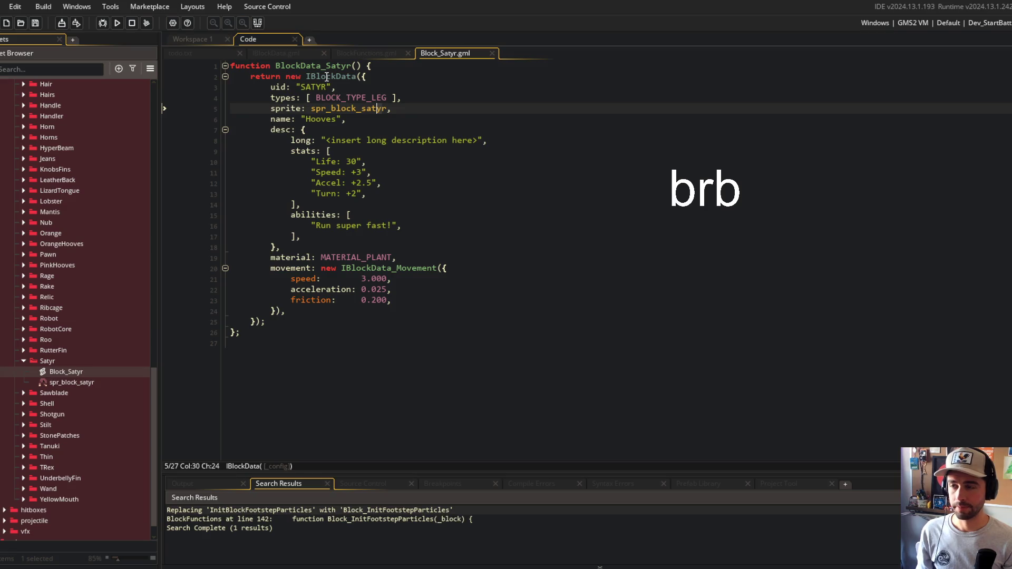
pyautogui.middleClick(327, 77)
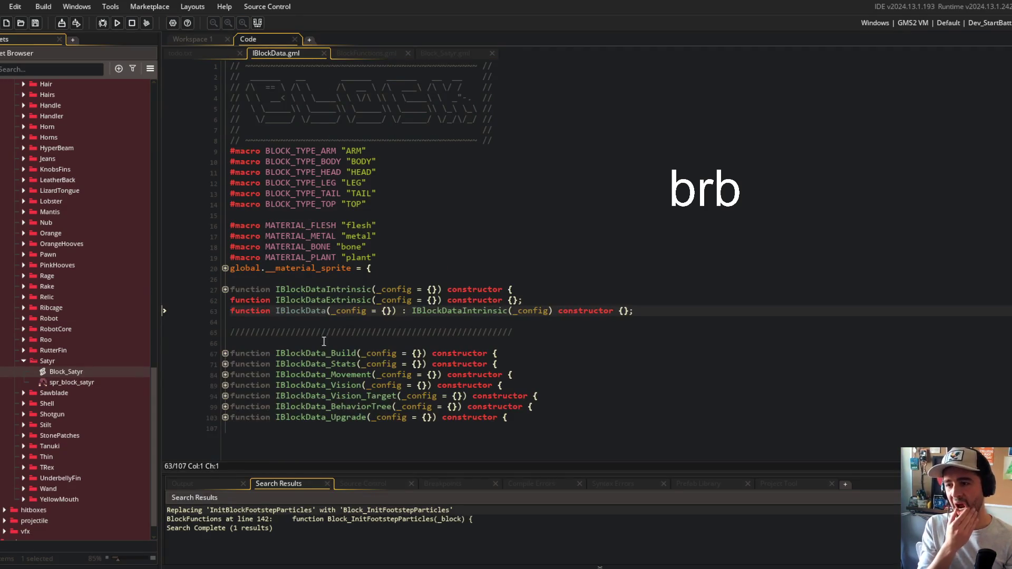
pyautogui.click(311, 311)
pyautogui.press('Right')
pyautogui.press('Right')
pyautogui.press('Right')
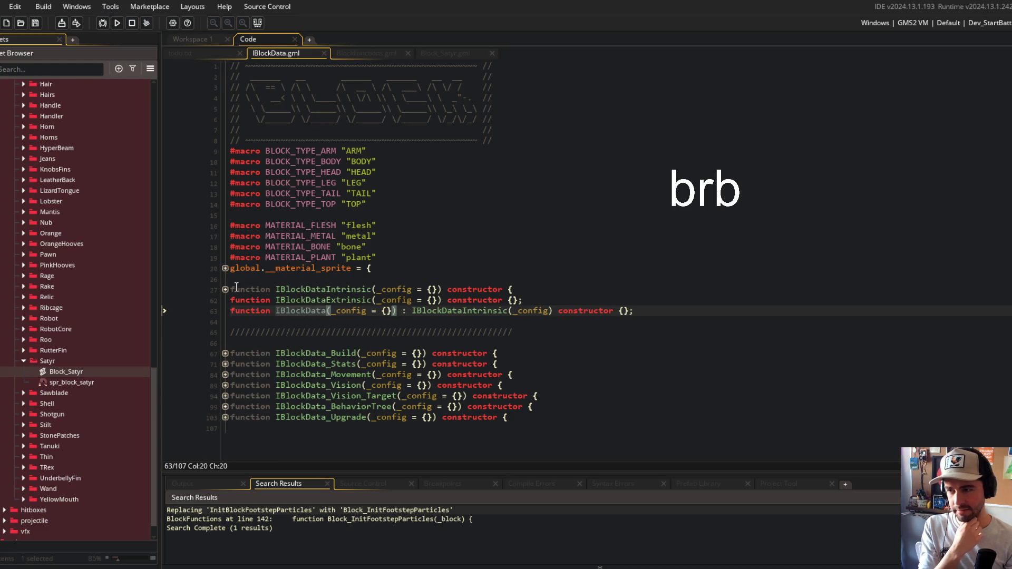
pyautogui.click(226, 289)
pyautogui.scroll(-7, 369, 295)
pyautogui.click(569, 311)
pyautogui.scroll(3, 509, 282)
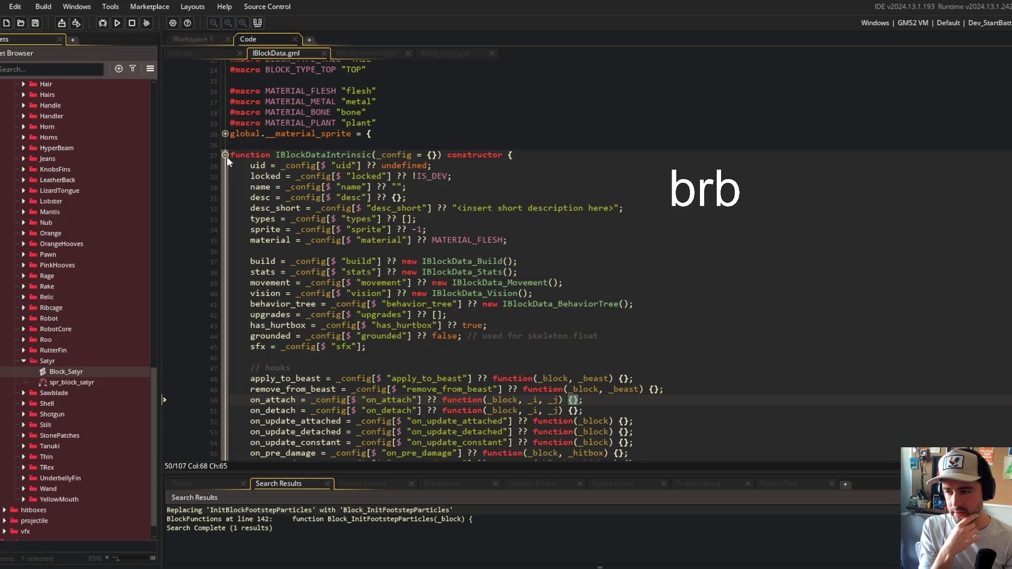
pyautogui.scroll(-5, 421, 263)
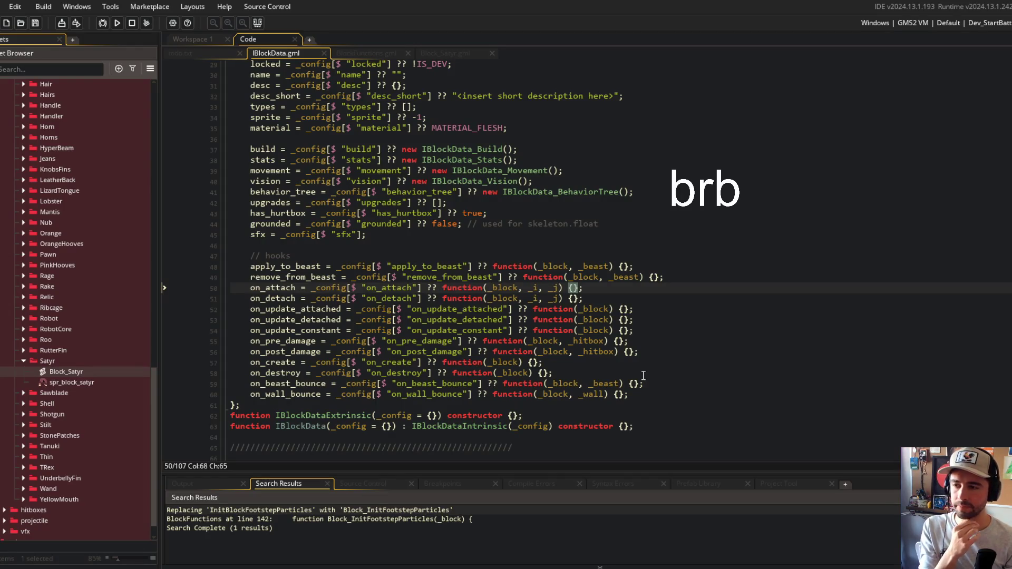
# Split the code editor and move IBlockData.gml into the right-hand pane
pyautogui.rightClick(437, 160)
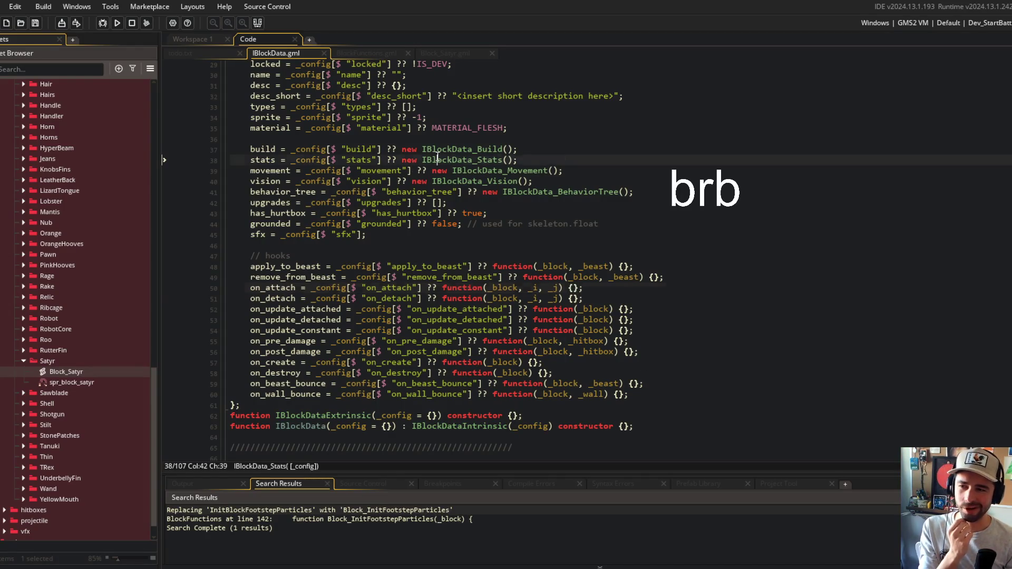
pyautogui.click(491, 340)
pyautogui.moveTo(276, 53)
pyautogui.mouseDown()
pyautogui.moveTo(585, 81)
pyautogui.moveTo(738, 211)
pyautogui.mouseUp()
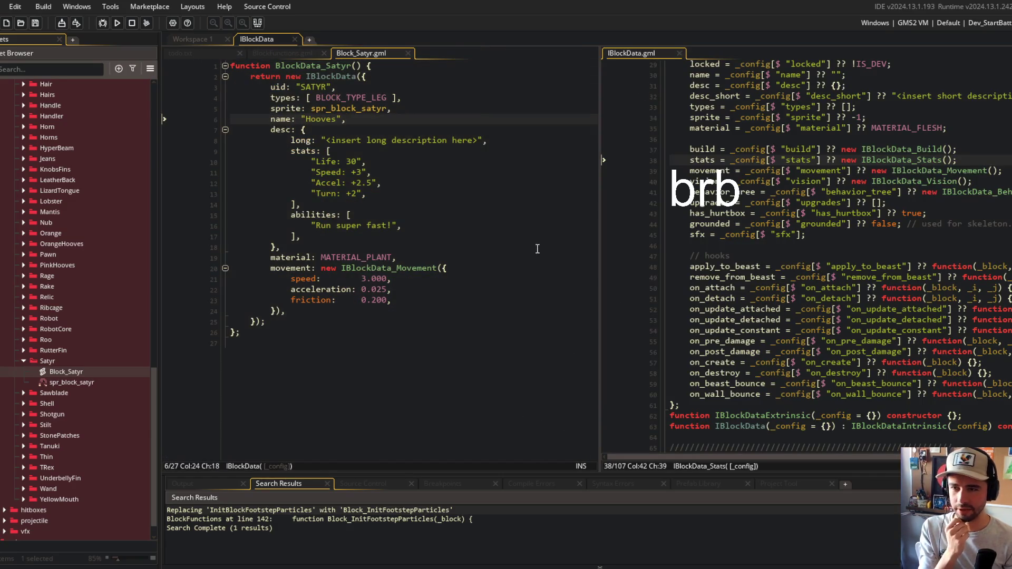
pyautogui.click(274, 53)
pyautogui.doubleClick(327, 301)
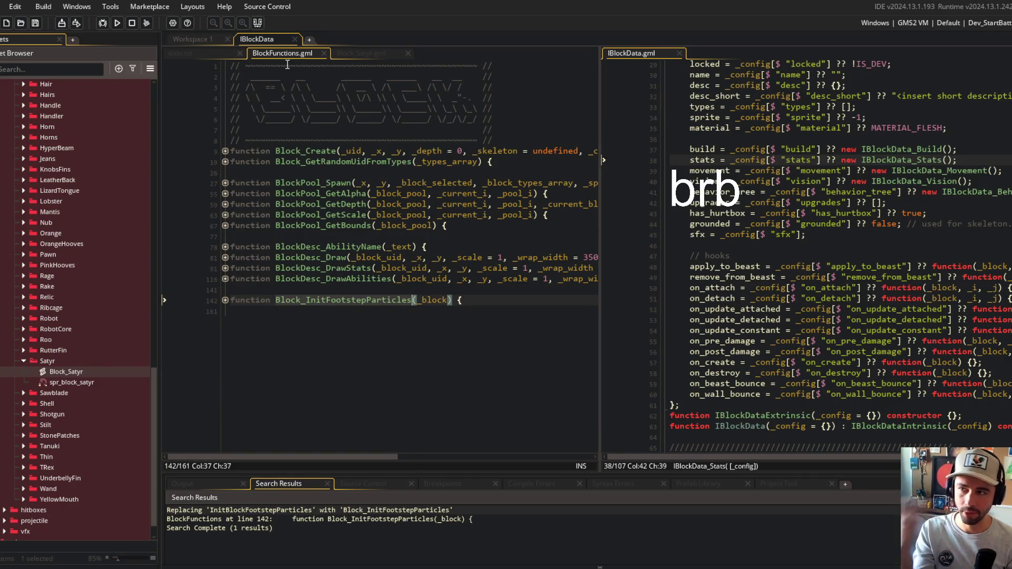
pyautogui.click(340, 53)
# Review Block_Satyr.gml in the left pane, selecting the BlockData_Satyr return block (lines 2–27)
pyautogui.click(289, 90)
pyautogui.click(335, 77)
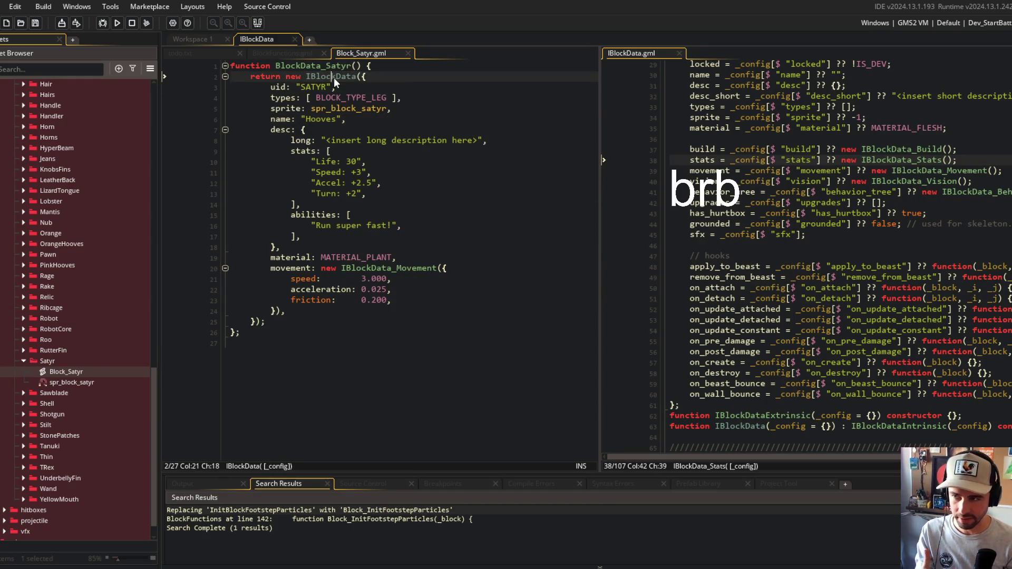
pyautogui.click(416, 100)
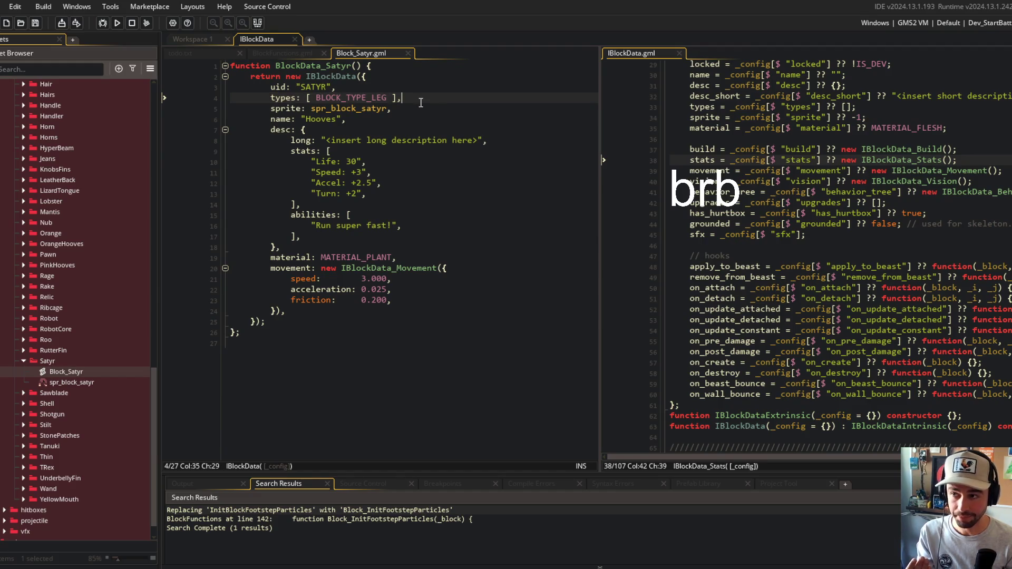
pyautogui.press('Left')
pyautogui.press('Left')
pyautogui.press('Left')
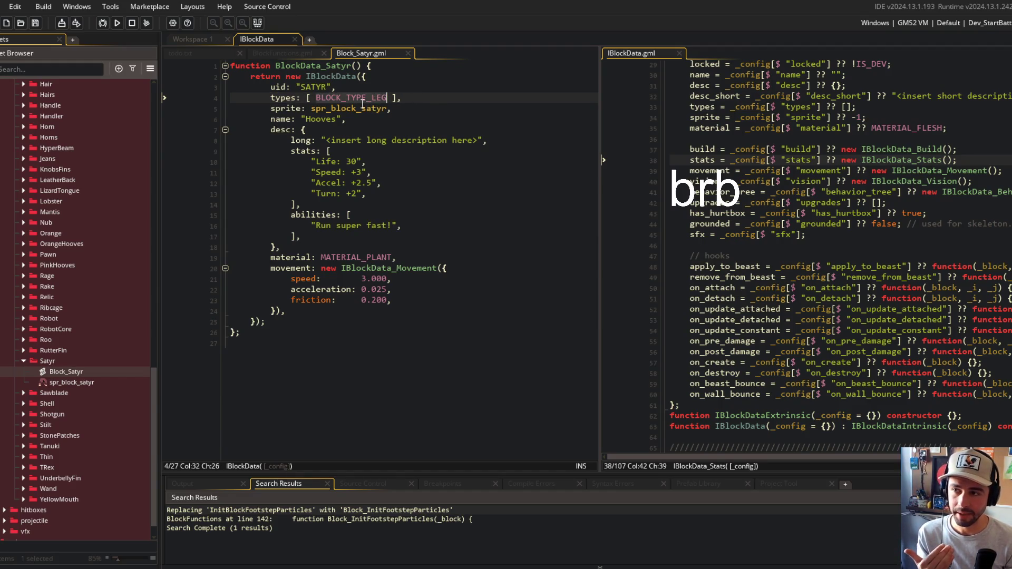
pyautogui.click(355, 87)
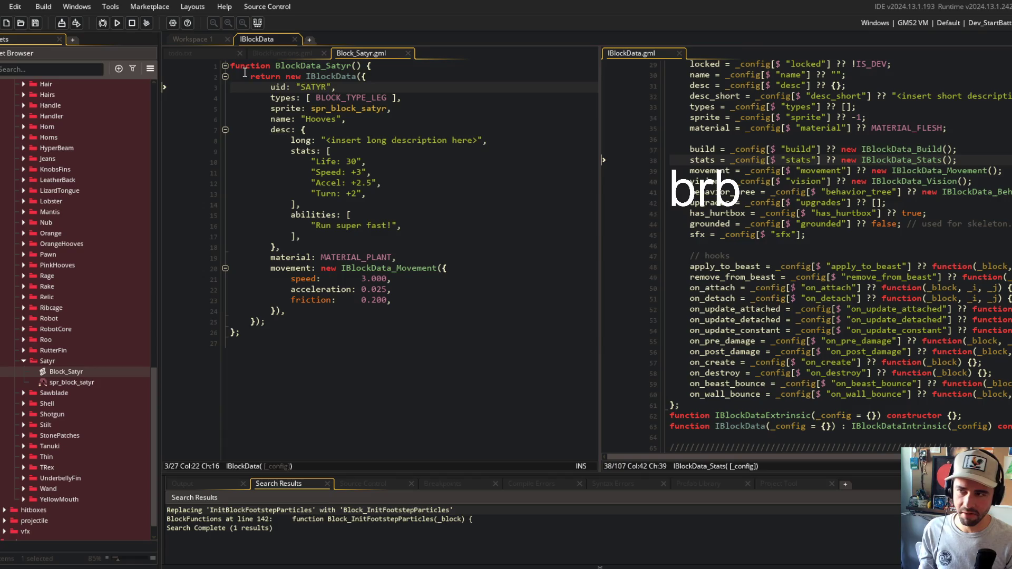
pyautogui.moveTo(245, 75); pyautogui.dragTo(356, 368)
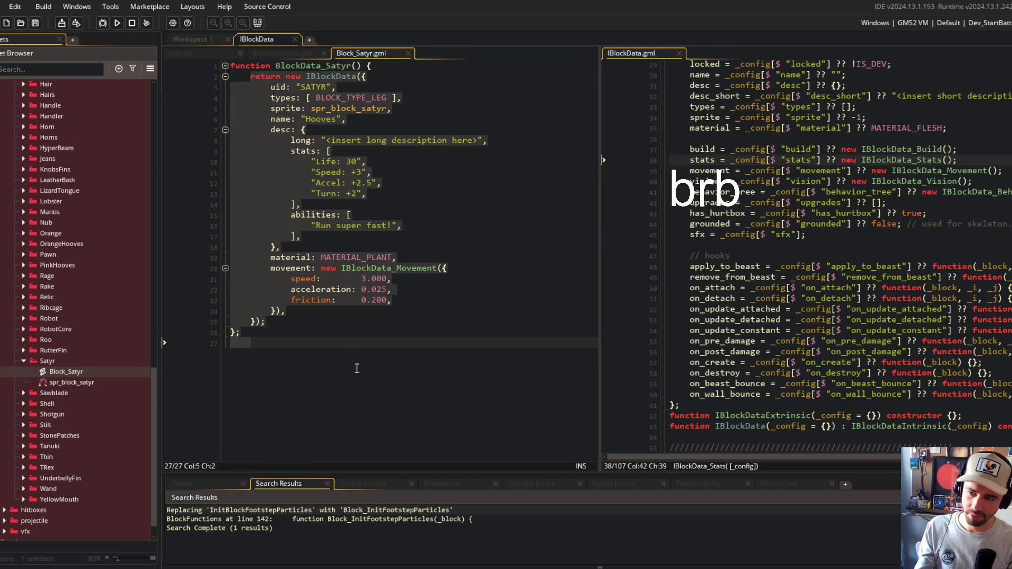
pyautogui.click(354, 367)
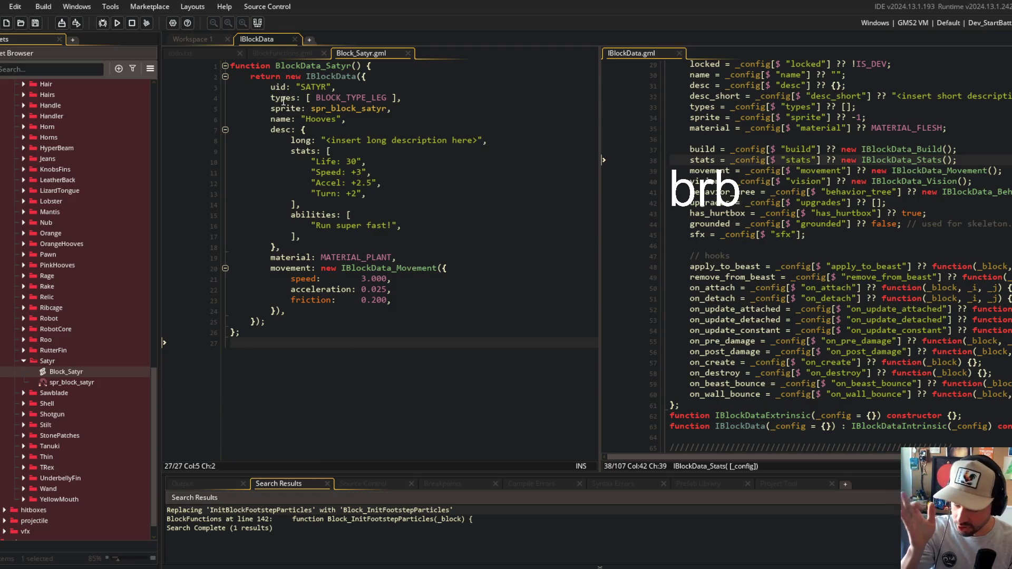
pyautogui.moveTo(251, 76)
pyautogui.mouseDown()
pyautogui.moveTo(295, 100)
pyautogui.moveTo(326, 163)
pyautogui.moveTo(354, 351)
pyautogui.mouseUp()
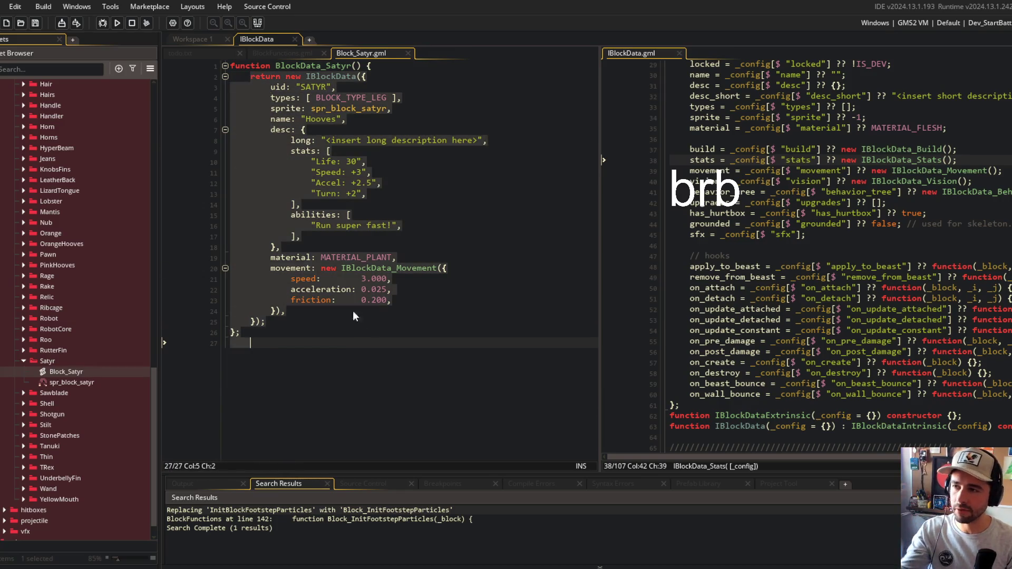
pyautogui.click(283, 54)
pyautogui.click(335, 55)
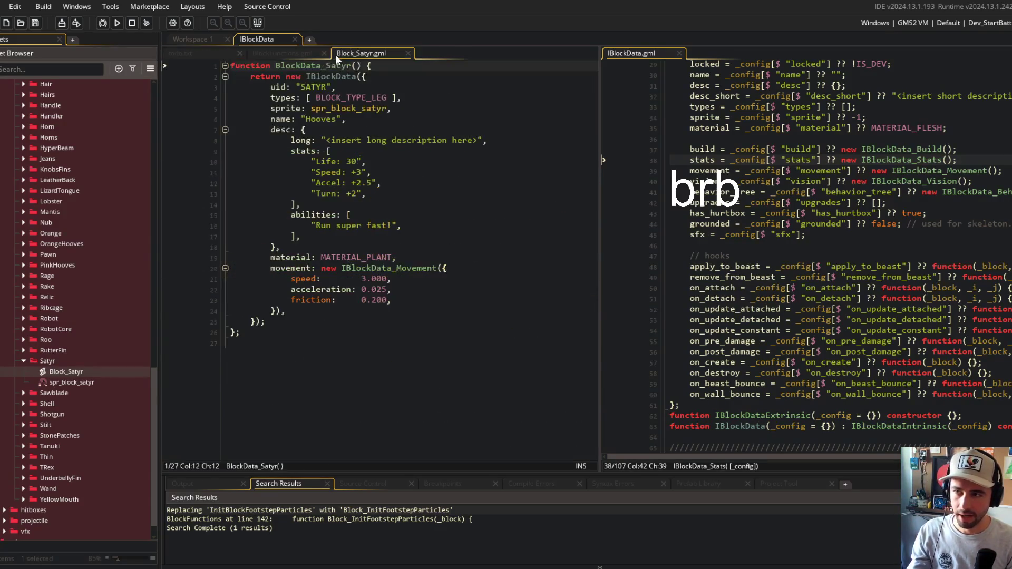
pyautogui.click(316, 77)
pyautogui.scroll(7, 772, 130)
# Hide the asset list and widen the IBlockData.gml pane to view hooks like on_post_damage
pyautogui.click(762, 225)
pyautogui.click(764, 278)
pyautogui.scroll(-10, 703, 210)
pyautogui.scroll(3, 702, 210)
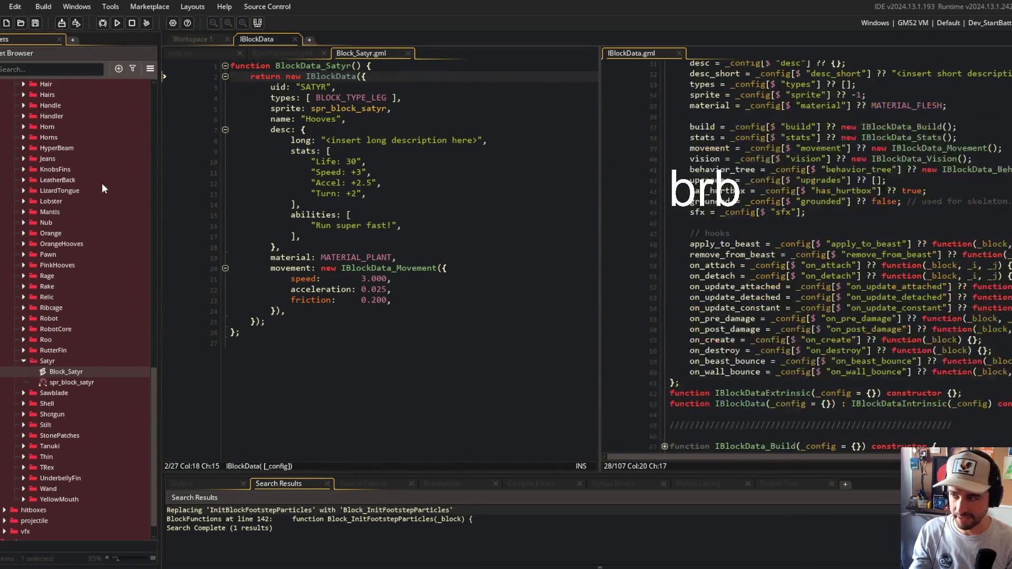
pyautogui.press('F12')
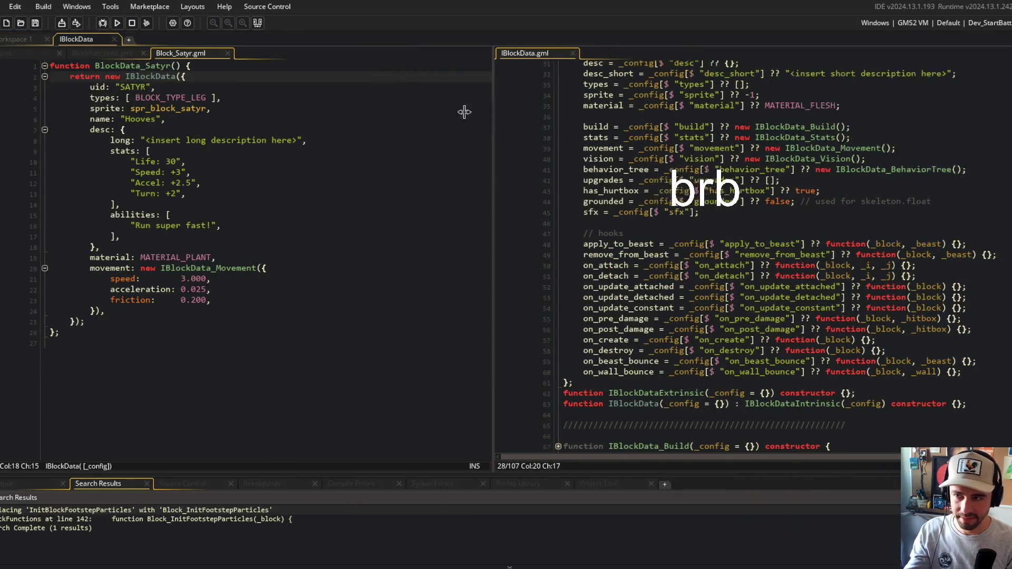
pyautogui.click(599, 158)
pyautogui.scroll(-3, 600, 154)
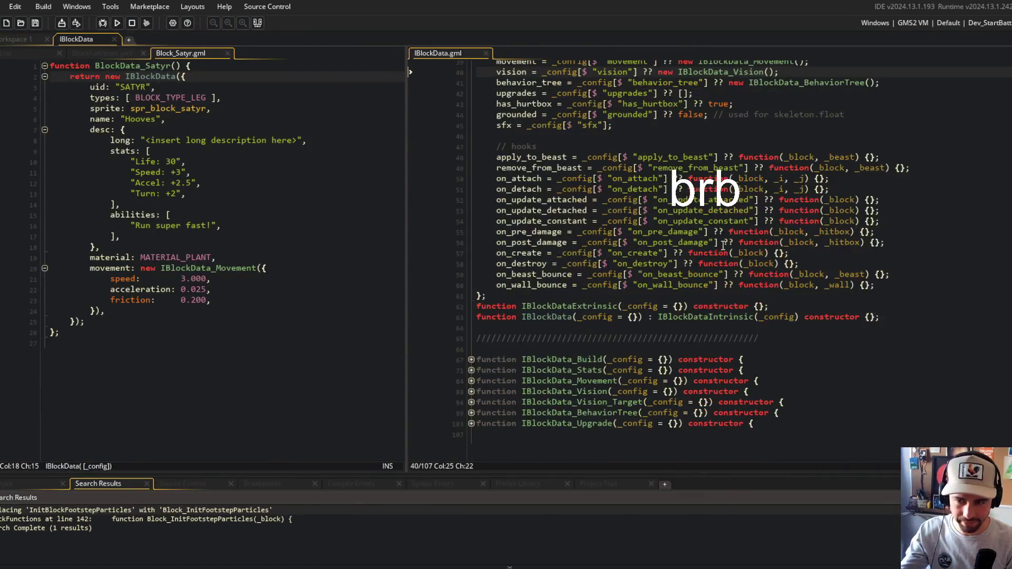
pyautogui.click(904, 315)
pyautogui.click(656, 242)
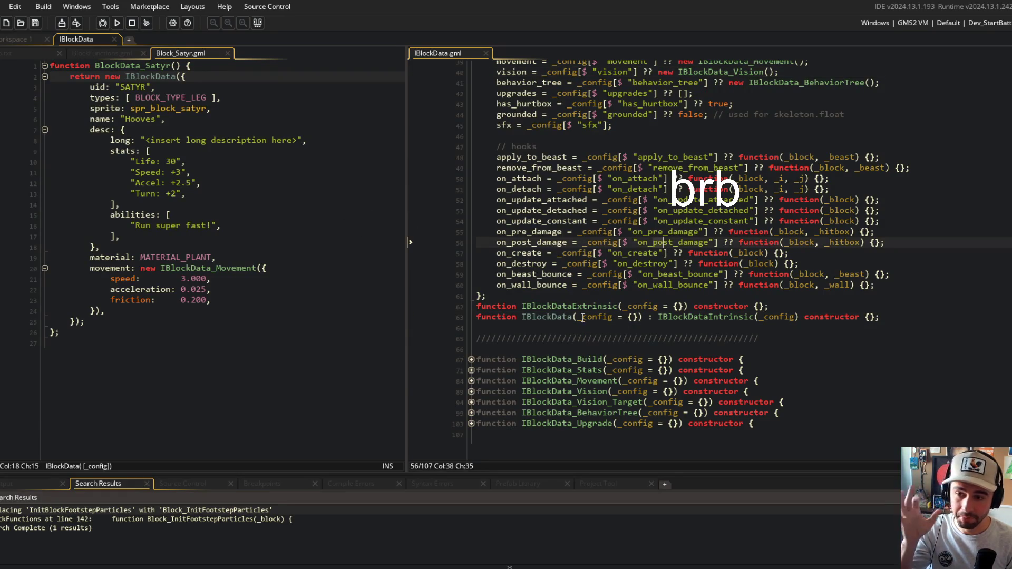
# Check Block_InitFootstepParticles in BlockFunctions.gml, then return to Workspace 1
pyautogui.click(102, 53)
pyautogui.doubleClick(251, 300)
pyautogui.click(239, 321)
pyautogui.click(167, 54)
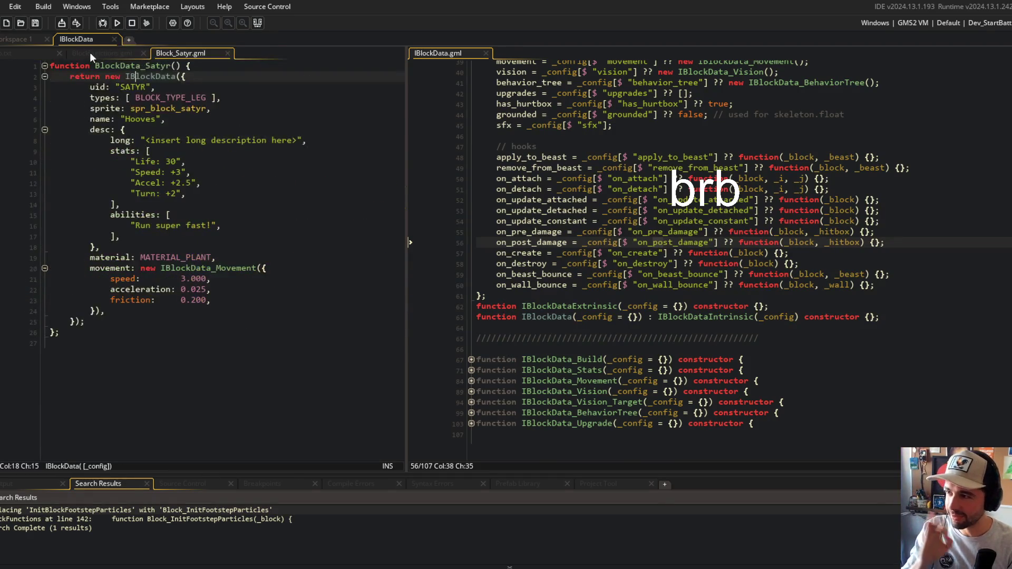
pyautogui.click(20, 40)
# Open obj_block's Create event code side by side with IBlockData.gml
pyautogui.hotkey('ctrl', 't')
pyautogui.write('obj_beas')
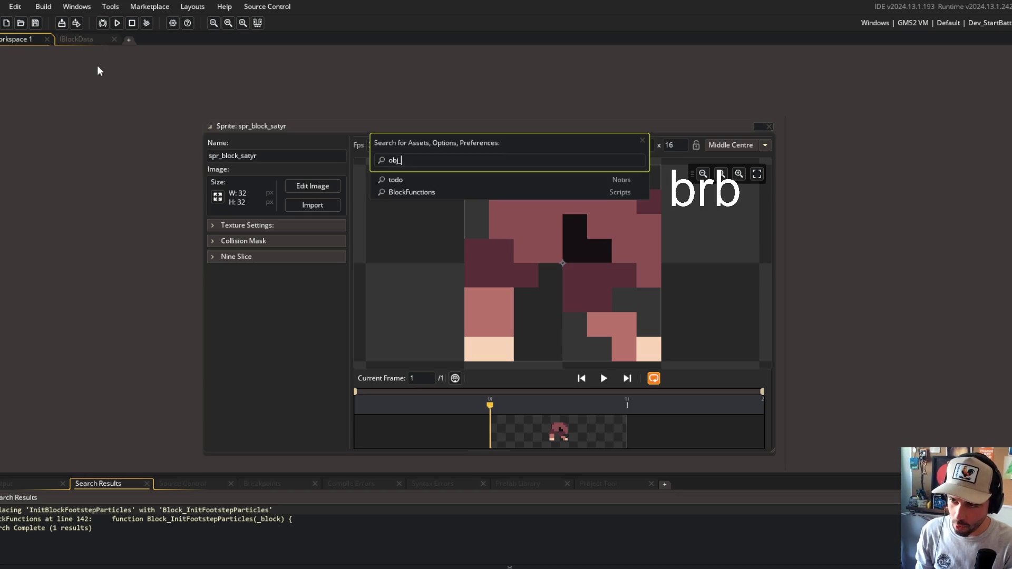
pyautogui.press('BackSpace')
pyautogui.press('BackSpace')
pyautogui.press('BackSpace')
pyautogui.write('lock')
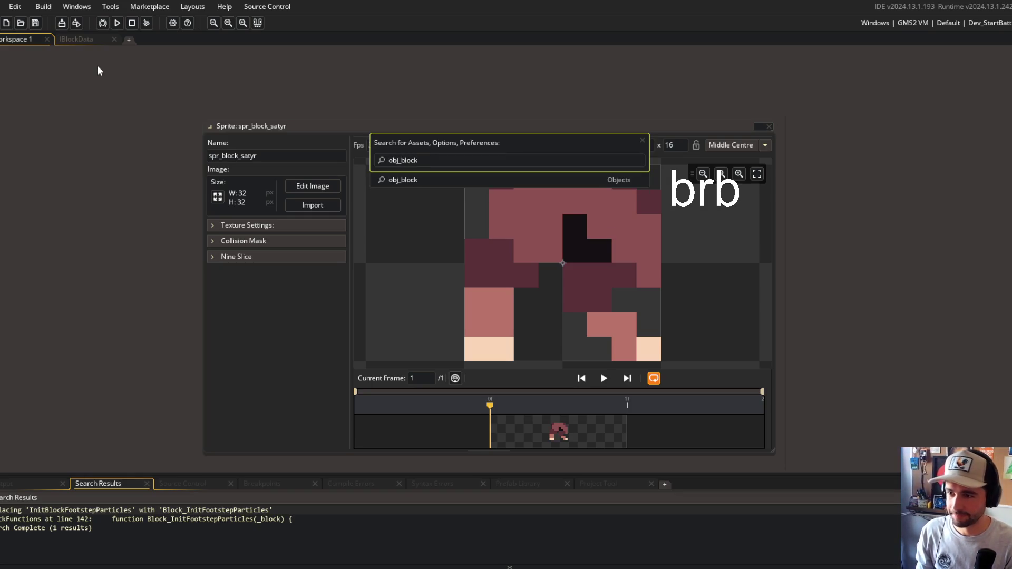
pyautogui.press('Return')
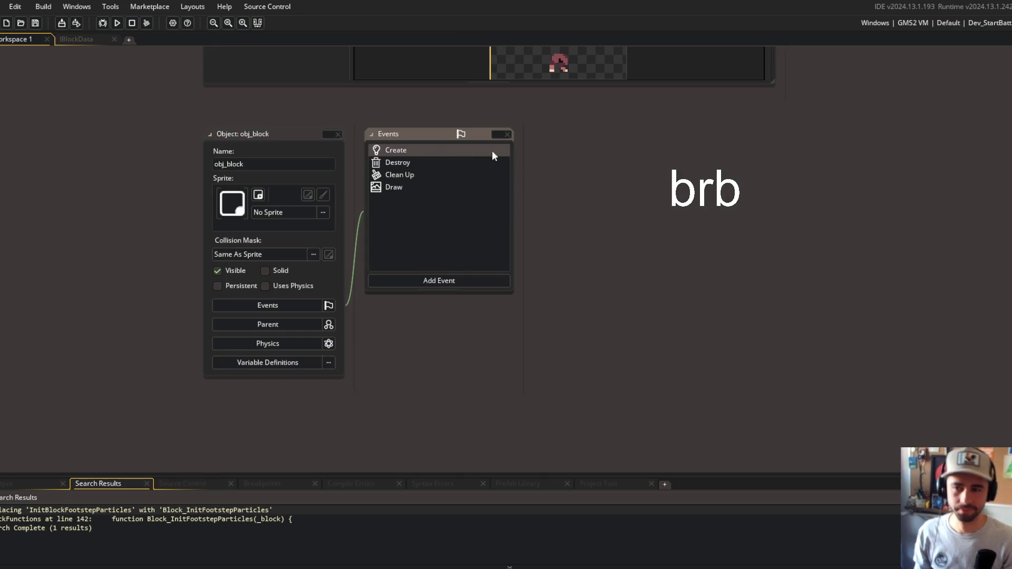
pyautogui.click(423, 152)
pyautogui.click(76, 40)
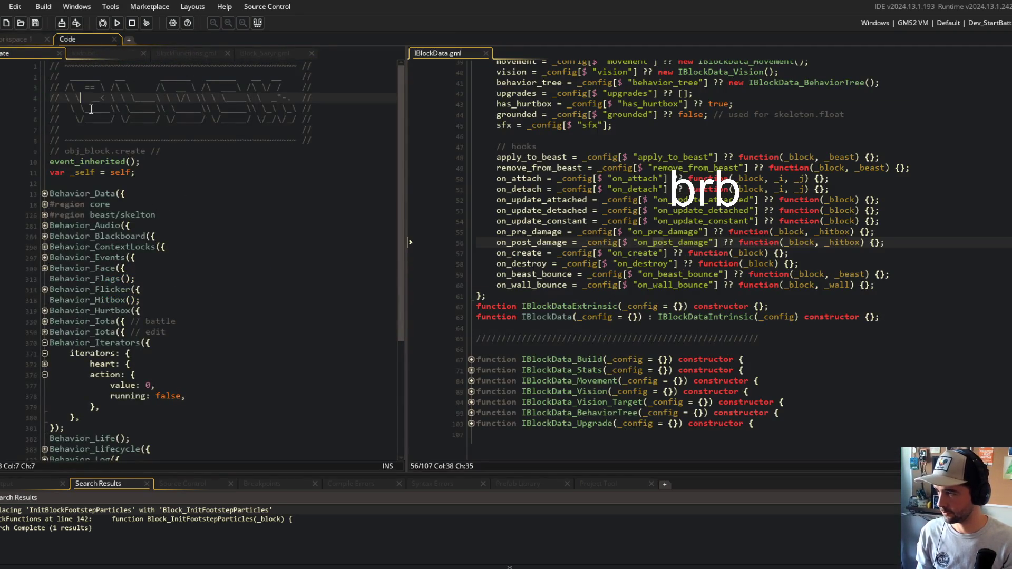
# Close the search results, fold Behavior_Iterators, and unfold Behavior_Lifecycle and its create method
pyautogui.scroll(-1, 316, 226)
pyautogui.click(265, 246)
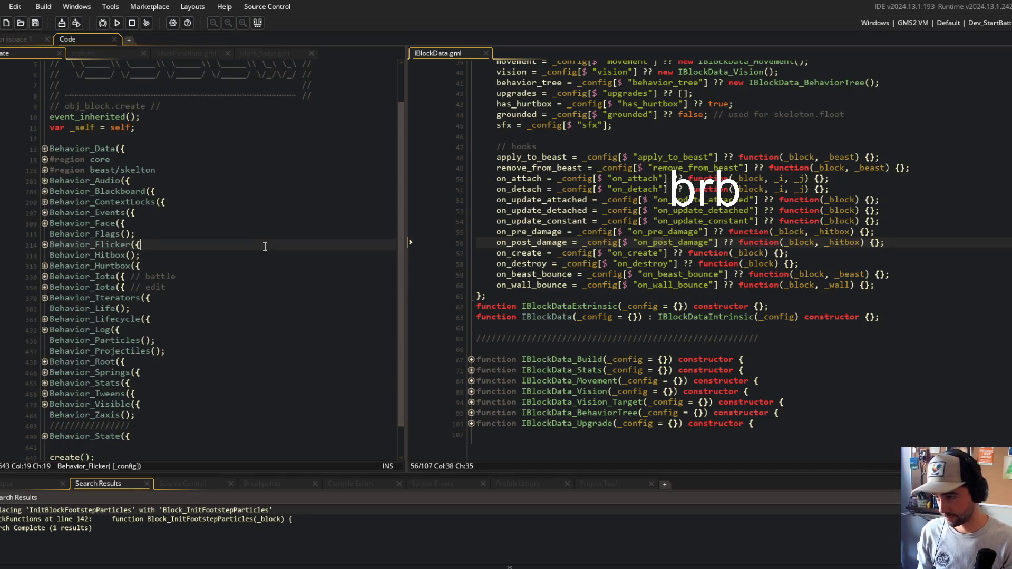
pyautogui.click(258, 23)
pyautogui.click(313, 227)
pyautogui.click(203, 427)
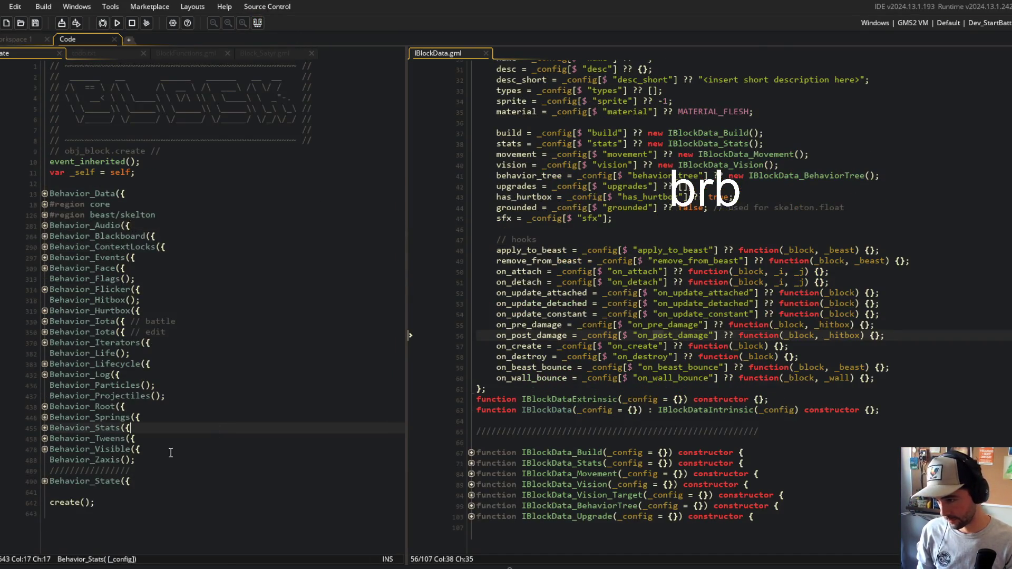
pyautogui.click(45, 364)
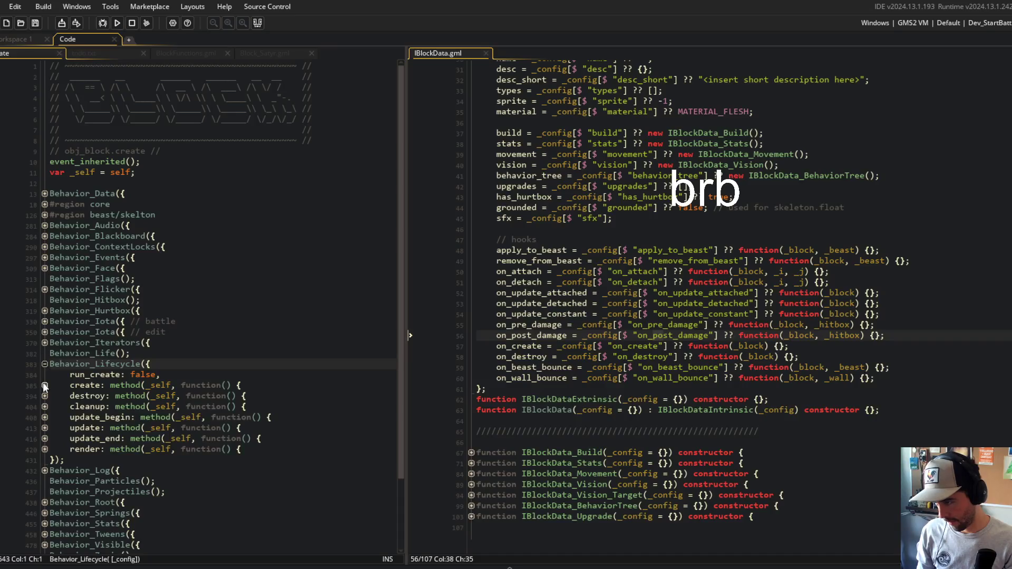
pyautogui.click(44, 385)
pyautogui.scroll(-5, 110, 372)
# Locate the data.on_create(self) call and the on_create hook line in IBlockData.gml
pyautogui.click(266, 328)
pyautogui.click(253, 228)
pyautogui.click(253, 282)
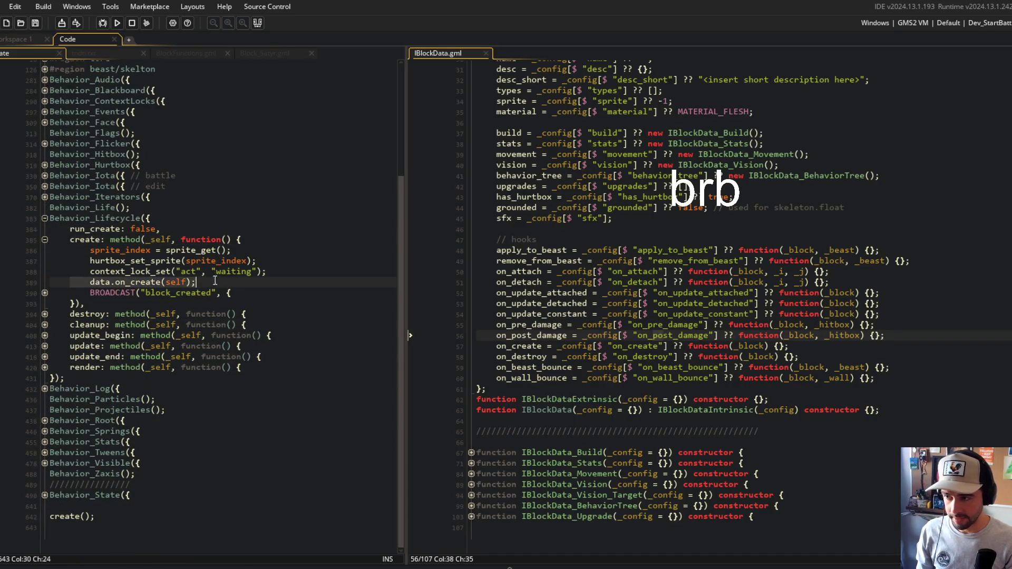
pyautogui.scroll(5, 263, 266)
pyautogui.scroll(5, 685, 263)
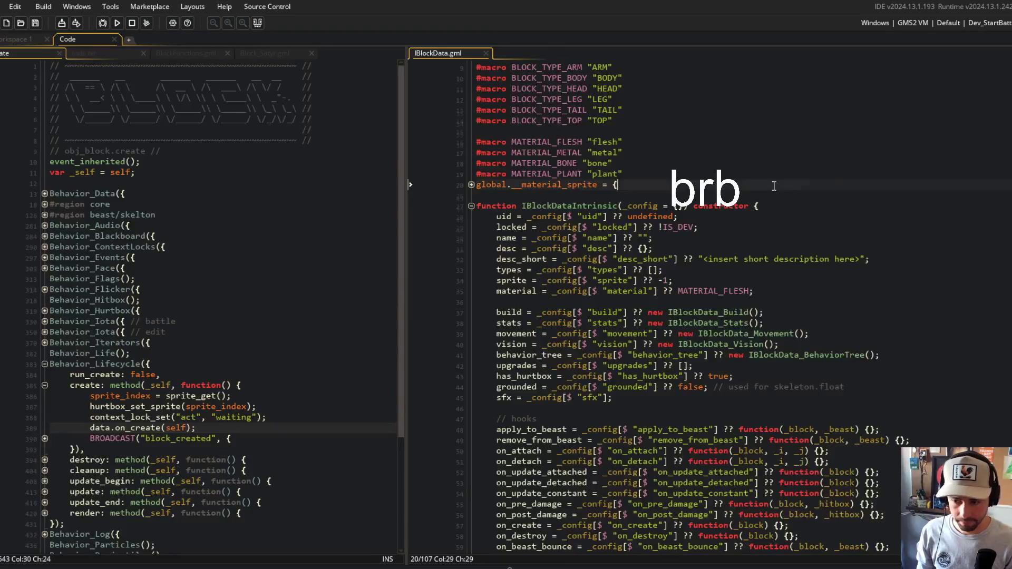
pyautogui.scroll(-10, 685, 263)
pyautogui.click(641, 282)
pyautogui.click(547, 345)
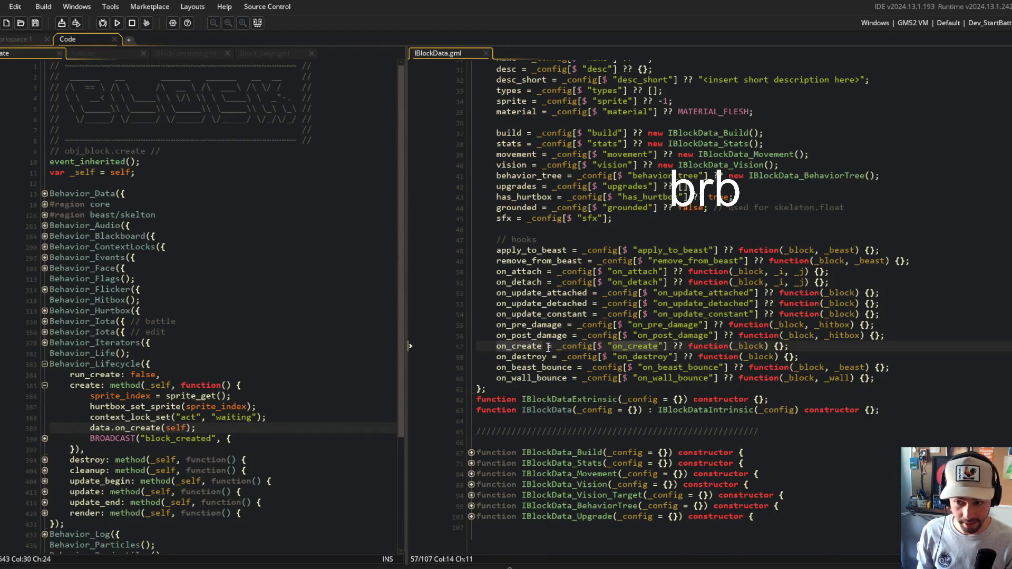
# Move the on_create and on_destroy hooks to the top of the hook list
pyautogui.press('Home')
pyautogui.hotkey('shift', 'Down')
pyautogui.hotkey('shift', 'Down')
pyautogui.hotkey('ctrl', 'c')
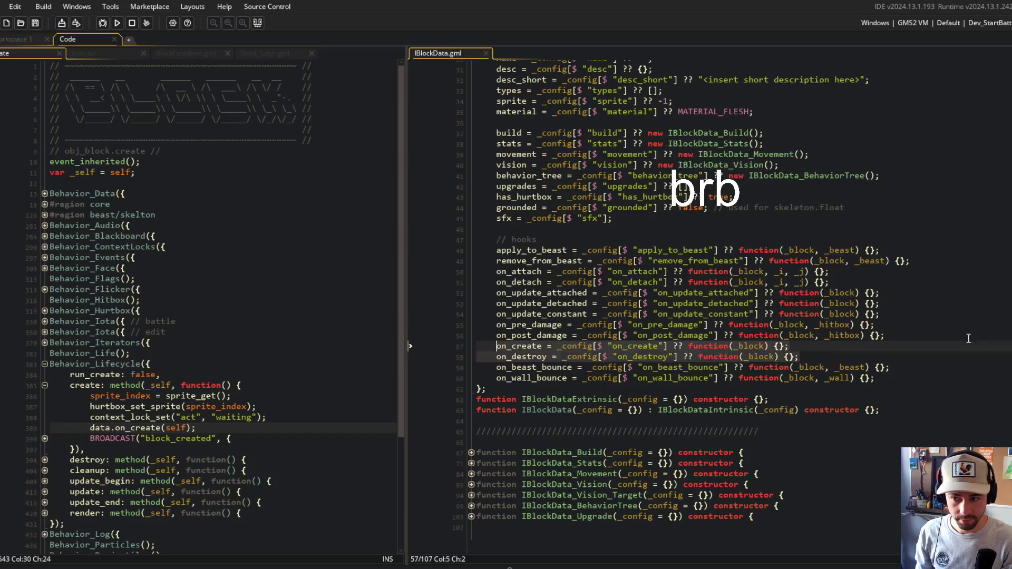
pyautogui.press('Delete')
pyautogui.press('Up')
pyautogui.press('Up')
pyautogui.press('Up')
pyautogui.hotkey('ctrl', 'v')
pyautogui.hotkey('ctrl', 's')
pyautogui.press('Down')
pyautogui.press('Down')
pyautogui.press('Down')
pyautogui.press('Down')
pyautogui.press('Down')
pyautogui.press('Delete')
pyautogui.press('Up')
pyautogui.press('Up')
pyautogui.press('Up')
pyautogui.press('Up')
pyautogui.press('Up')
pyautogui.press('Up')
# Move the apply_to_beast and remove_from_beast hooks to after on_wall_bounce
pyautogui.press('End')
pyautogui.hotkey('shift', 'Up')
pyautogui.hotkey('shift', 'Up')
pyautogui.hotkey('ctrl', 'c')
pyautogui.press('Delete')
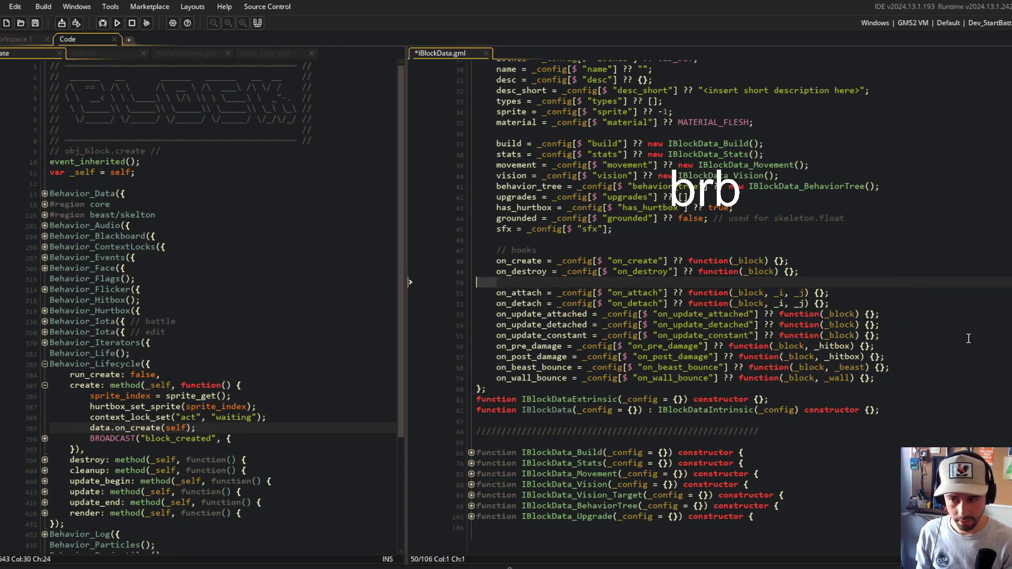
pyautogui.hotkey('ctrl', 's')
pyautogui.press('Down')
pyautogui.press('Down')
pyautogui.press('Down')
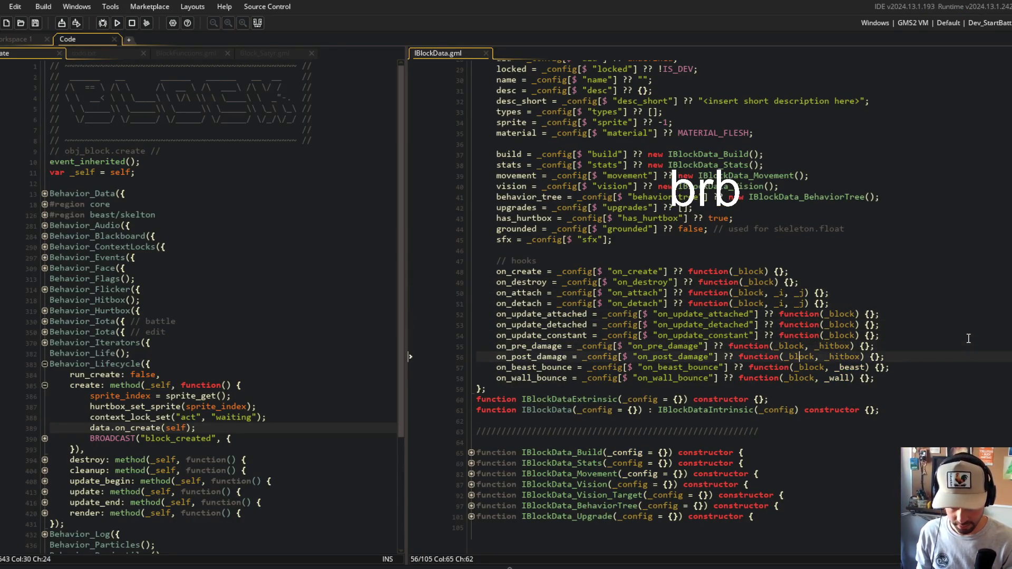
pyautogui.press('End')
pyautogui.press('Return')
pyautogui.hotkey('ctrl', 'v')
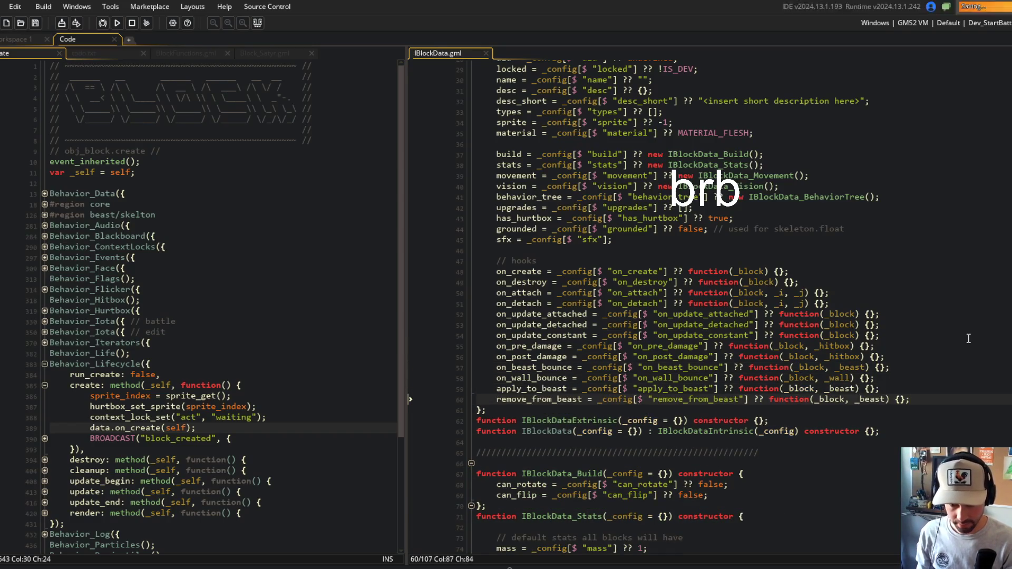
# Review the reordered hooks and undo a stray blank line after remove_from_beast
pyautogui.scroll(-4, 896, 290)
pyautogui.click(794, 158)
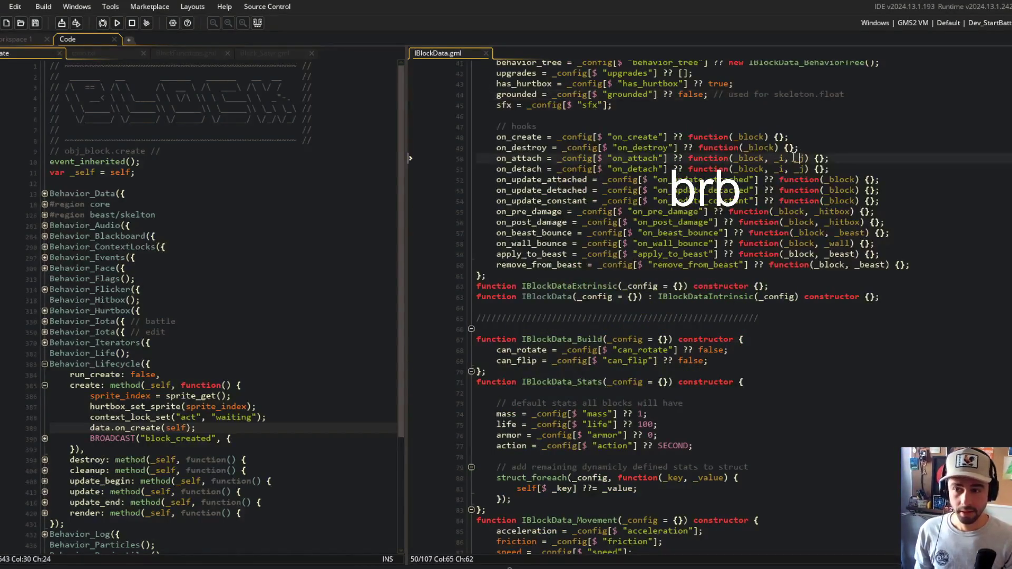
pyautogui.click(809, 136)
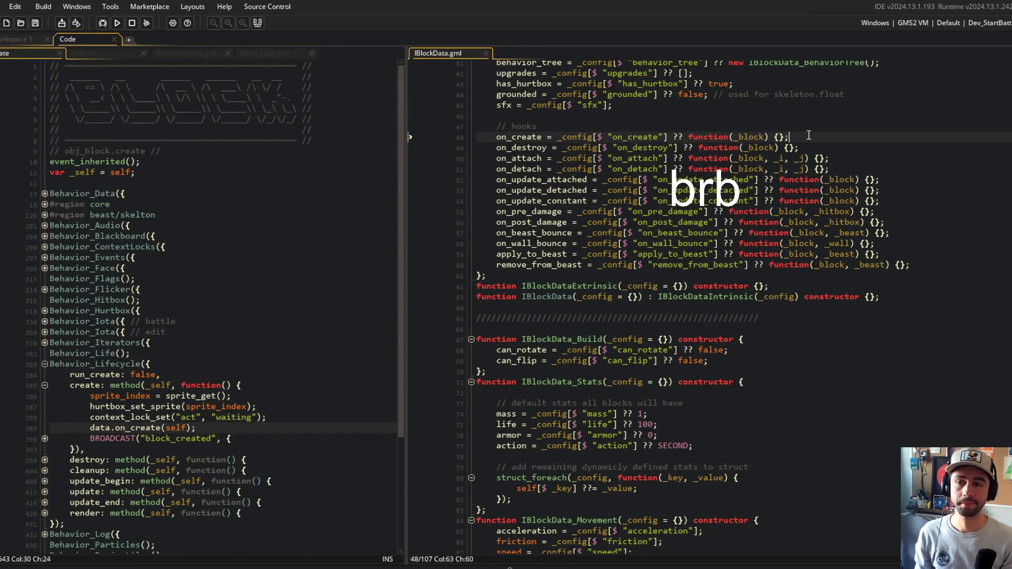
pyautogui.click(943, 267)
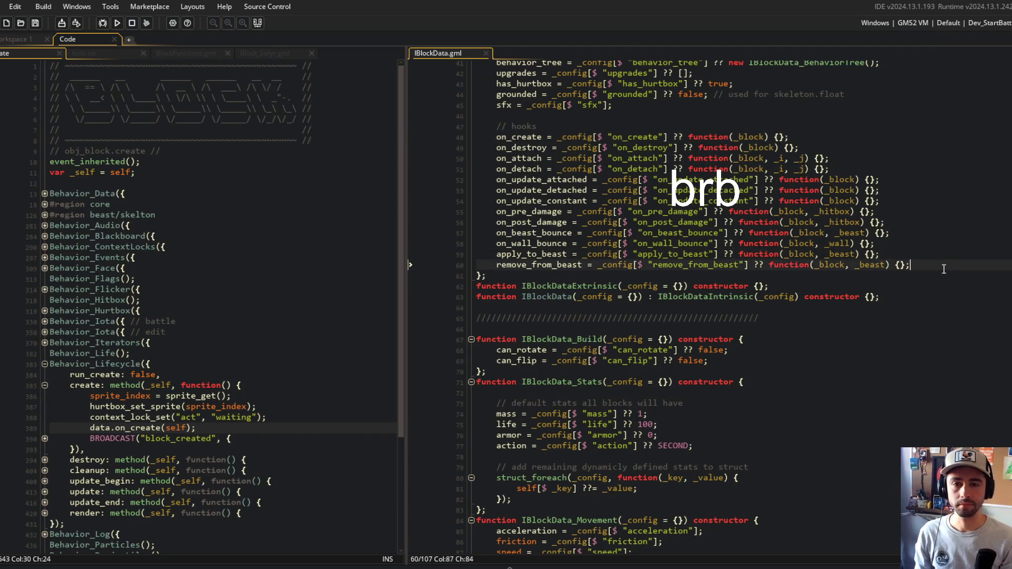
pyautogui.press('Return')
pyautogui.hotkey('ctrl', 'z')
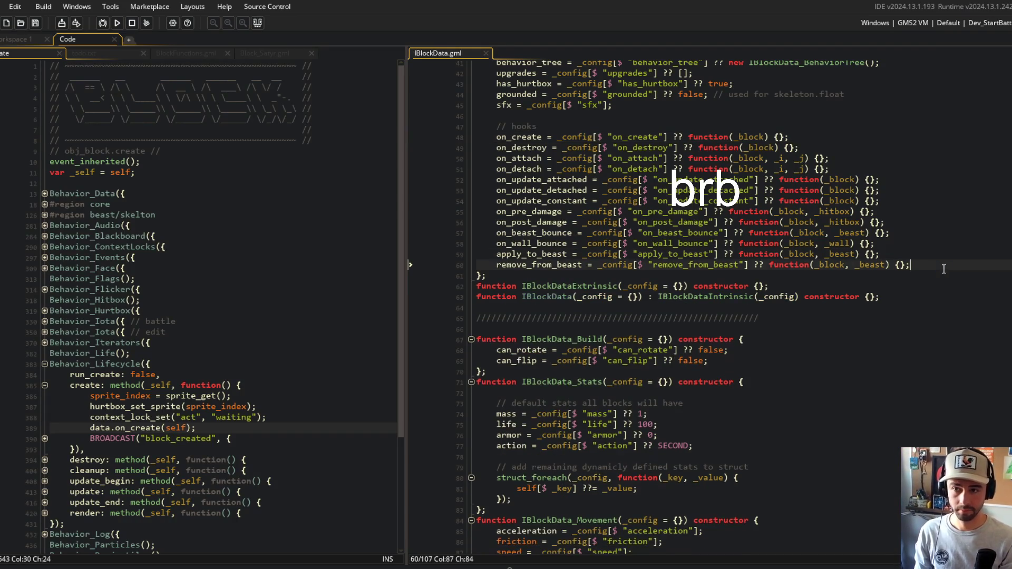
pyautogui.click(559, 137)
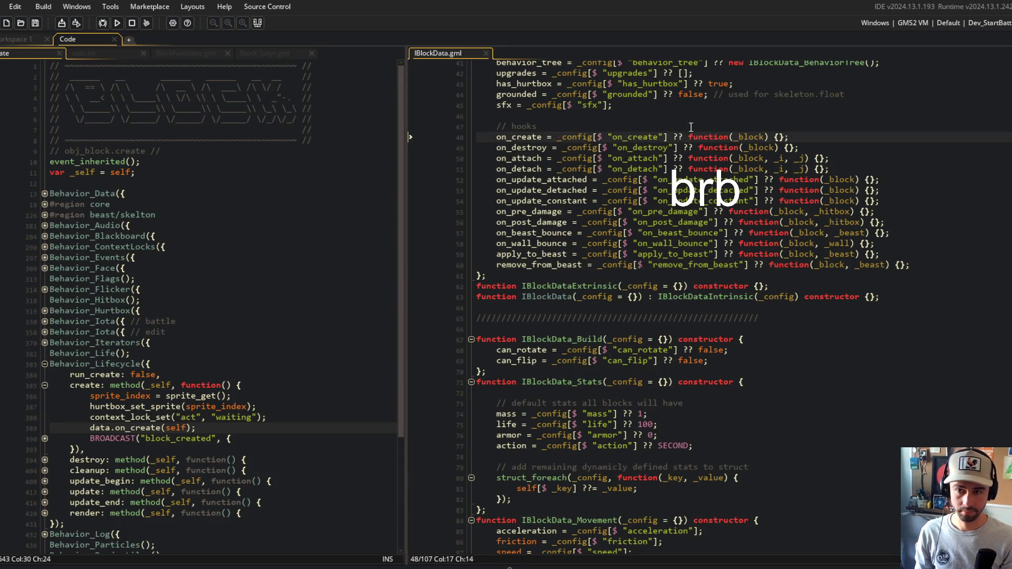
pyautogui.click(821, 124)
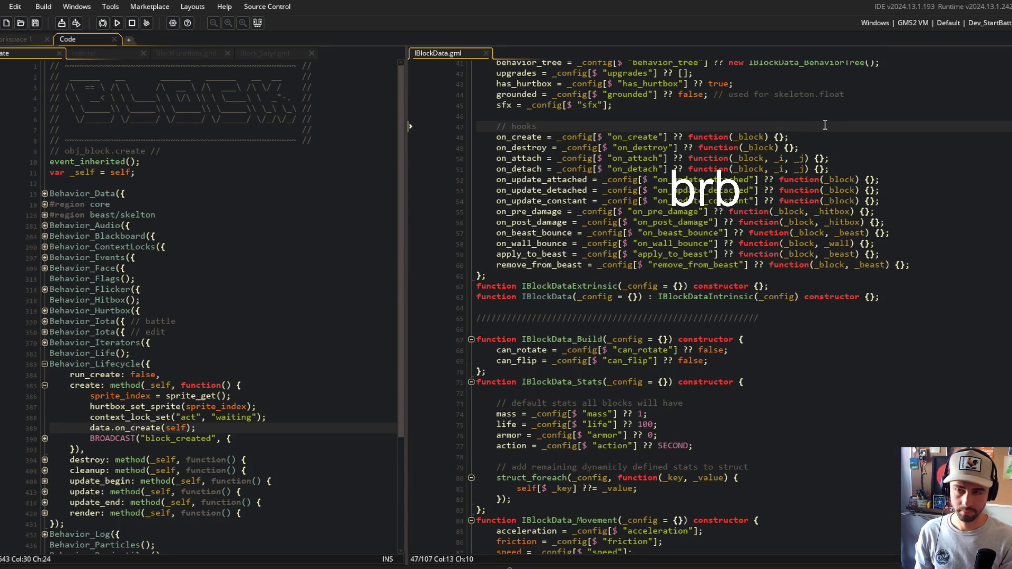
# Add a 'var _on_create =' declaration above the // hooks comment and save
pyautogui.press('Up')
pyautogui.press('Return')
pyautogui.press('Return')
pyautogui.press('Up')
pyautogui.write('var _on_create =')
pyautogui.hotkey('ctrl', 's')
# Move the on_create config lookup into _on_create, set on_create = _on_create, and save
pyautogui.press('Down')
pyautogui.press('Down')
pyautogui.press('Down')
pyautogui.hotkey('ctrl', 'Left')
pyautogui.hotkey('shift', 'End')
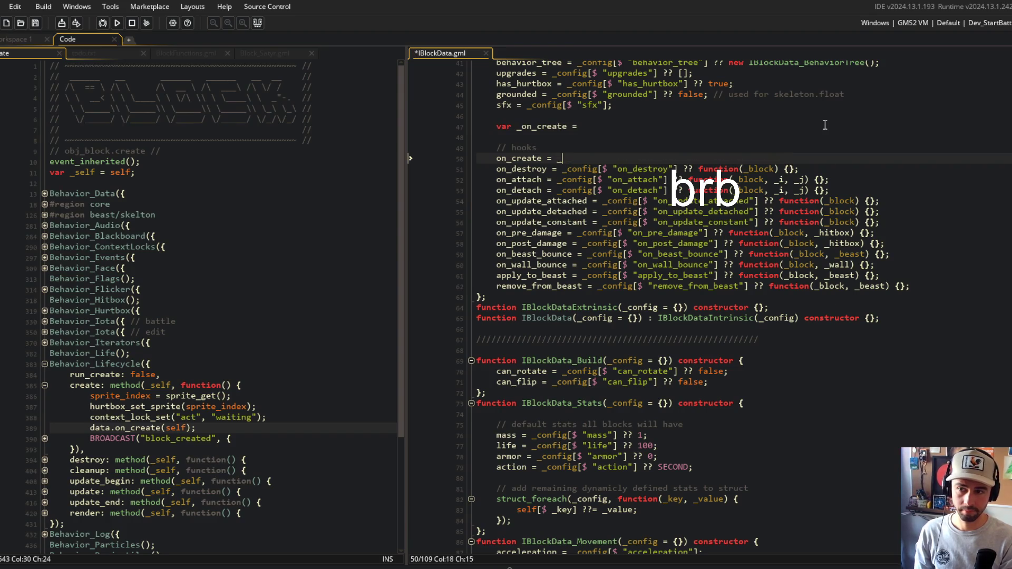
pyautogui.write('on_')
pyautogui.press('Return')
pyautogui.write(';')
pyautogui.hotkey('ctrl', 's')
pyautogui.click(824, 127)
pyautogui.write('_config[$ "on_create"] ?? function(_block) {};')
pyautogui.hotkey('ctrl', 's')
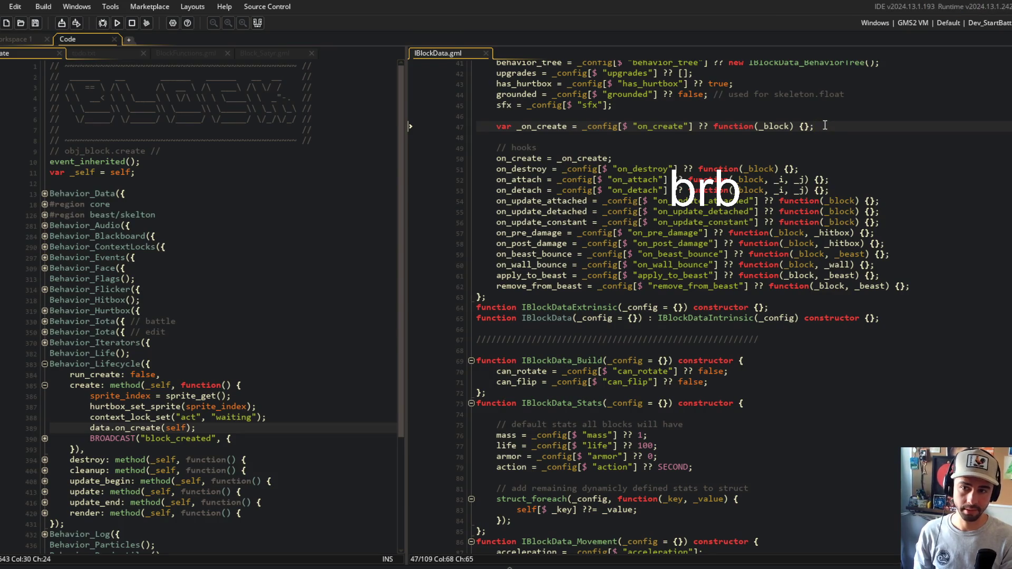
# Look over the _on_create declaration and the on_create assignment lines
pyautogui.click(780, 200)
pyautogui.scroll(2, 740, 160)
pyautogui.click(724, 193)
pyautogui.press('Up')
pyautogui.click(552, 203)
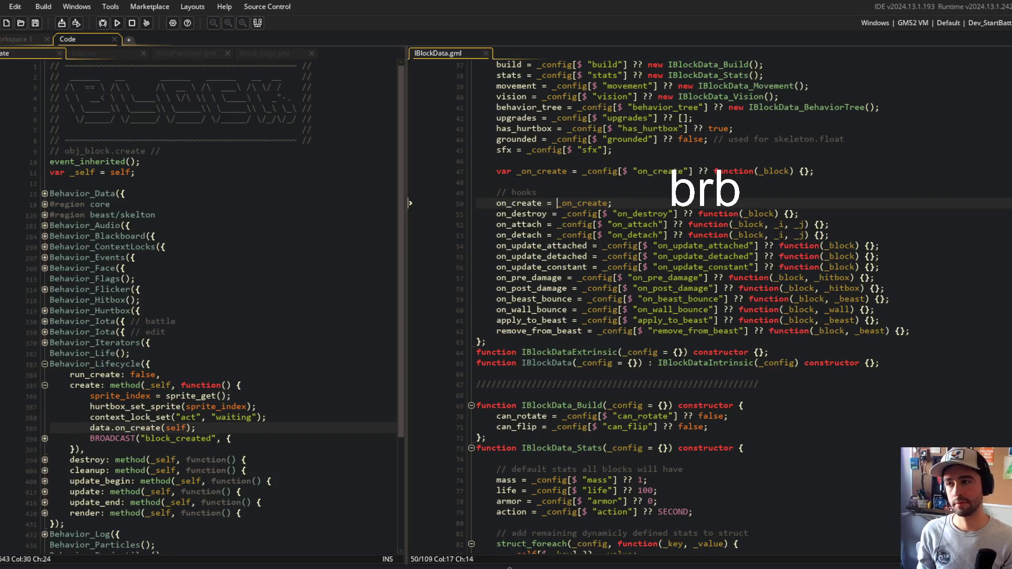
pyautogui.scroll(-3, 213, 49)
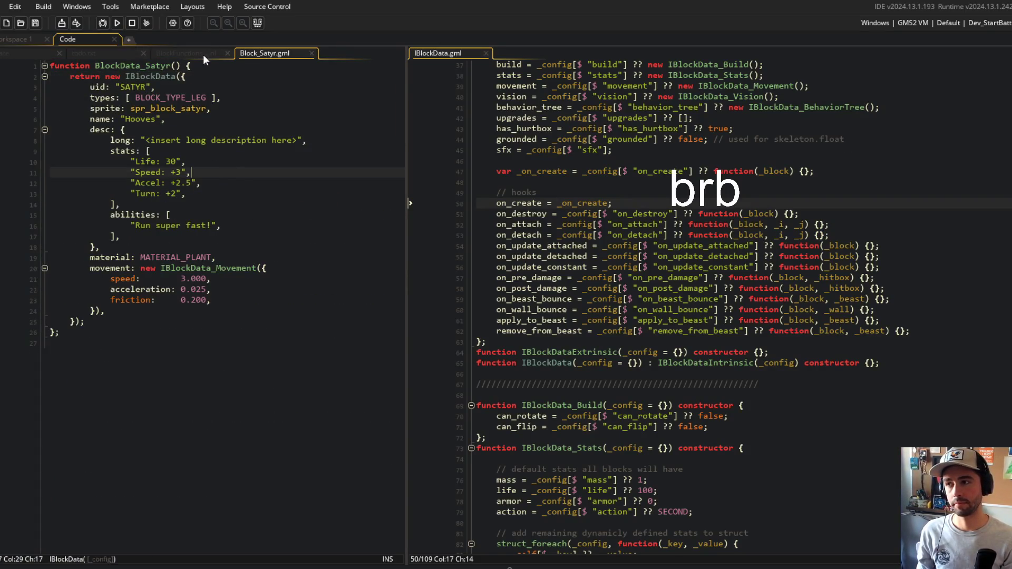
pyautogui.click(204, 55)
# Insert Block_InitLegBehaviors(_block) calling Block_InitFootstepParticles(_block) above Block_InitFootstepParticles, then save
pyautogui.click(173, 291)
pyautogui.press('Return')
pyautogui.press('Return')
pyautogui.press('Up')
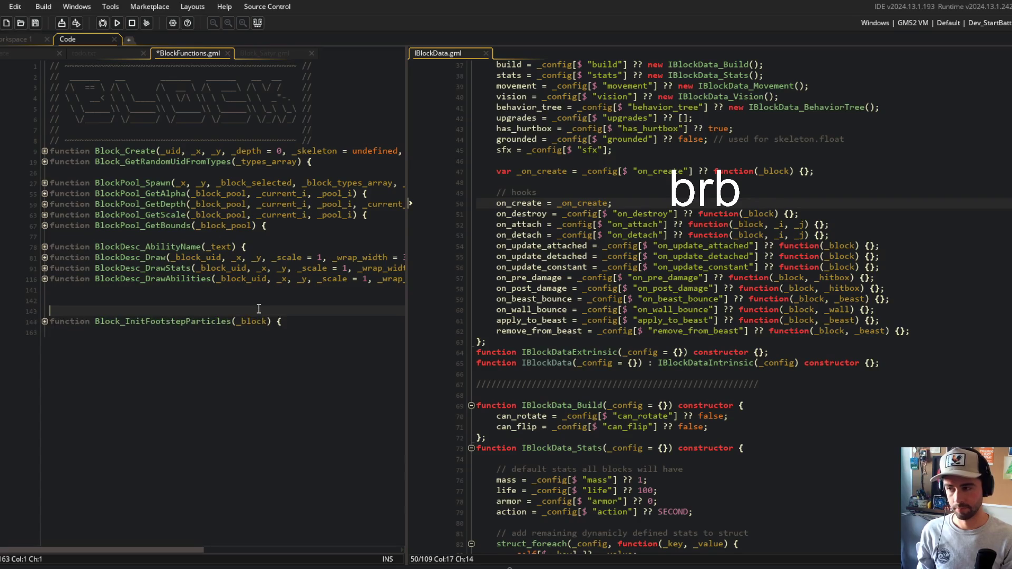
pyautogui.write('function ')
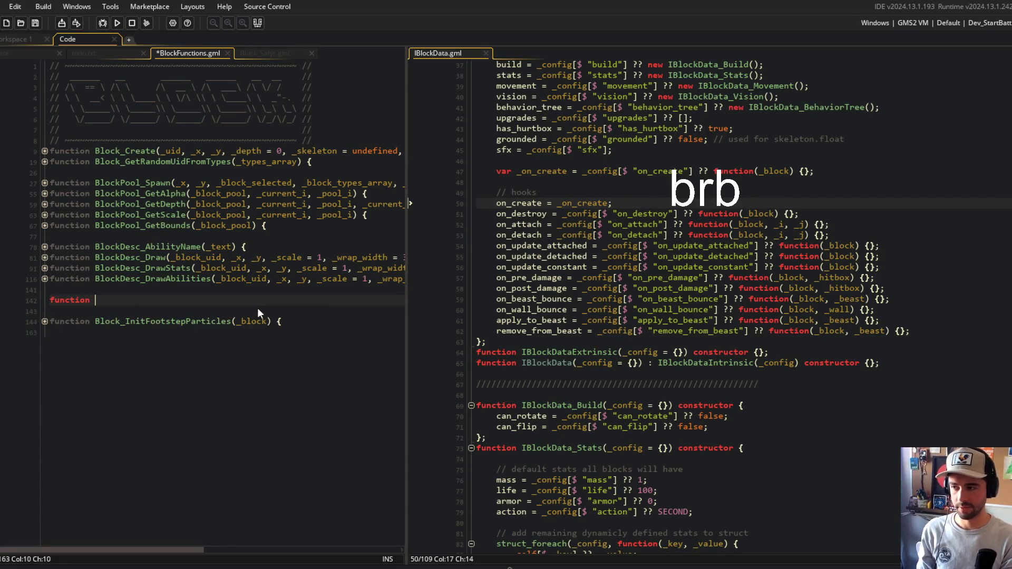
pyautogui.write('Block_Ini')
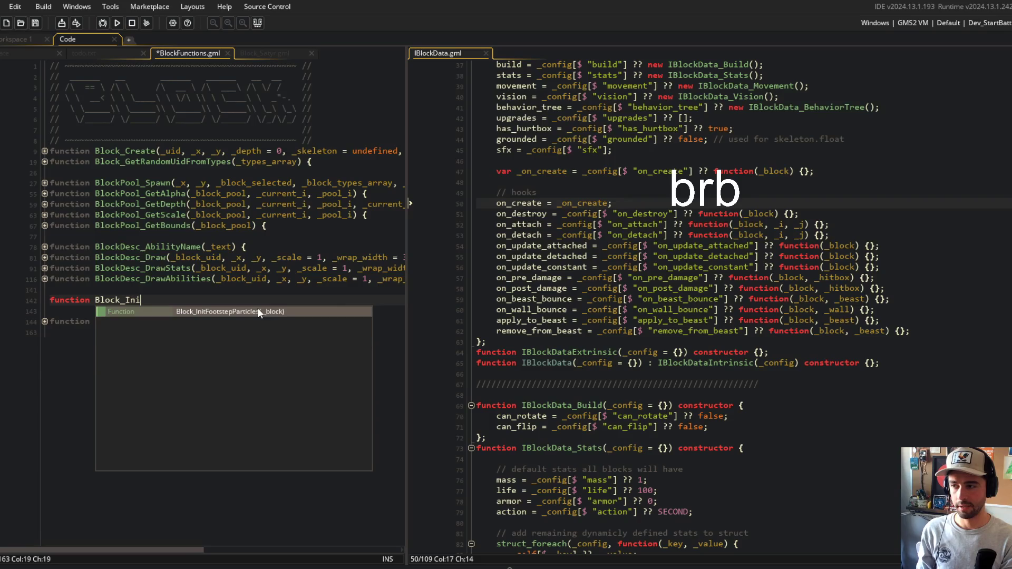
pyautogui.write('tLeg')
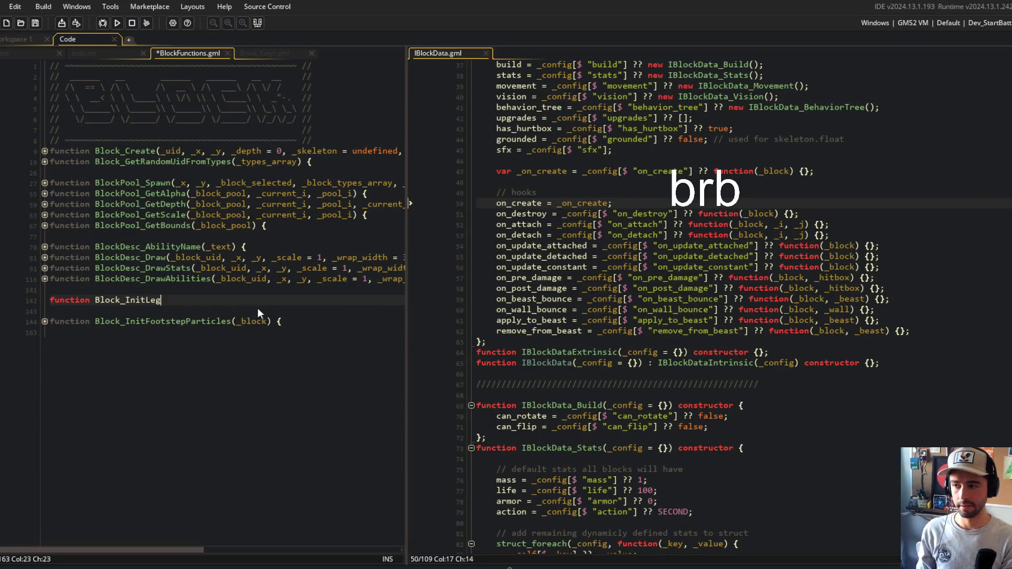
pyautogui.write('Behaviors(')
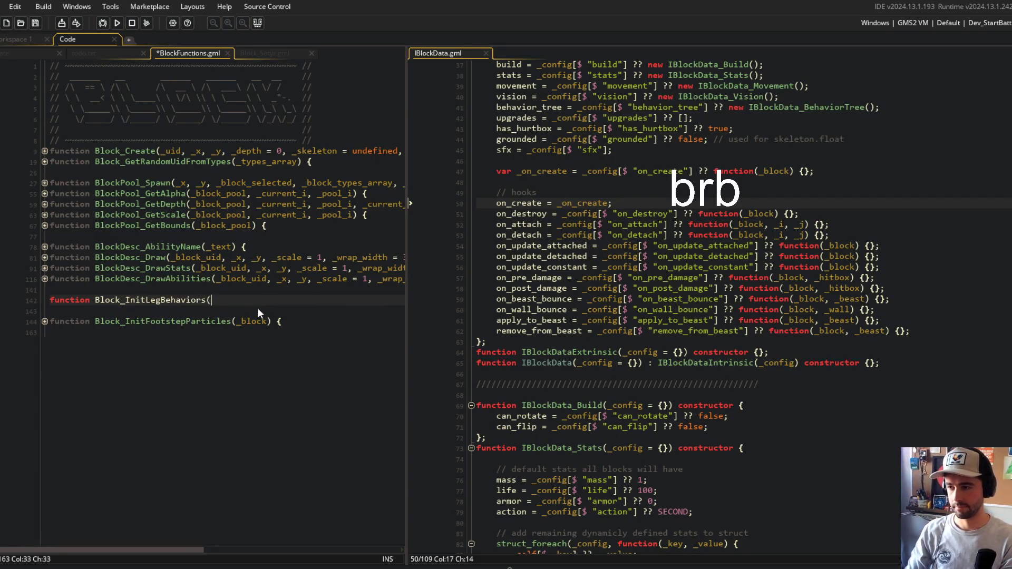
pyautogui.write('_block) {')
pyautogui.press('Return')
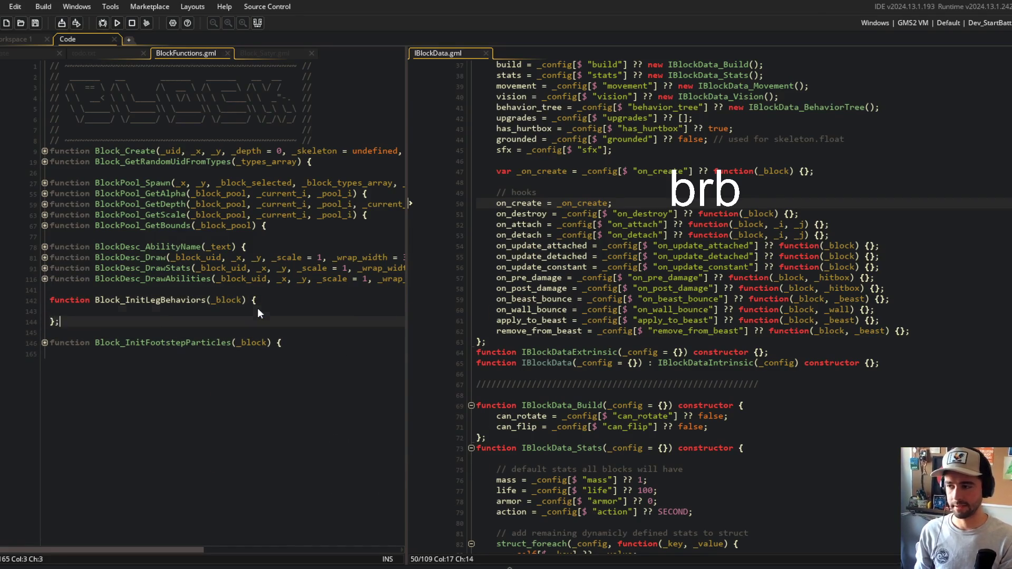
pyautogui.write('Block_InitF')
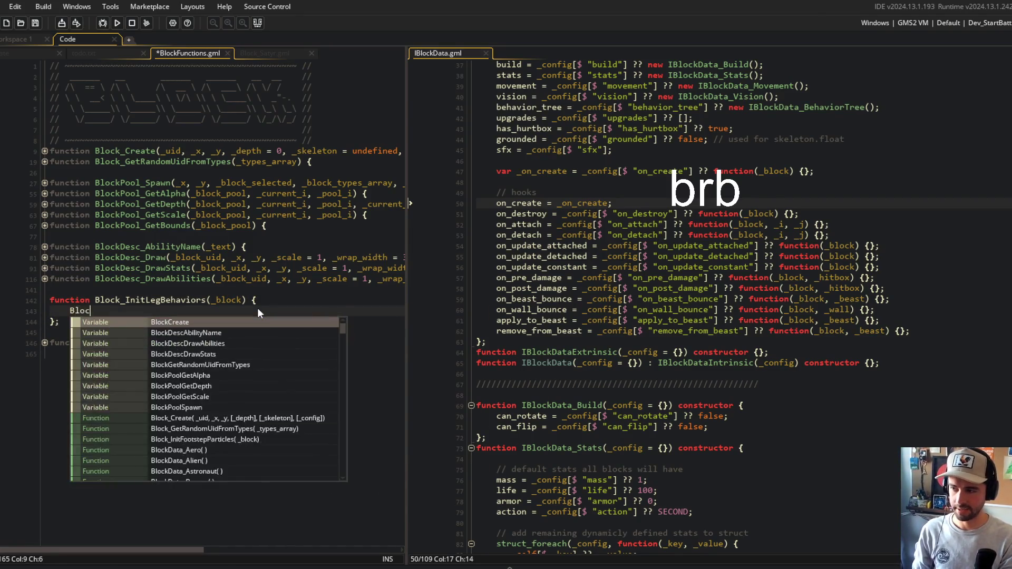
pyautogui.press('Return')
pyautogui.write('_block) ;')
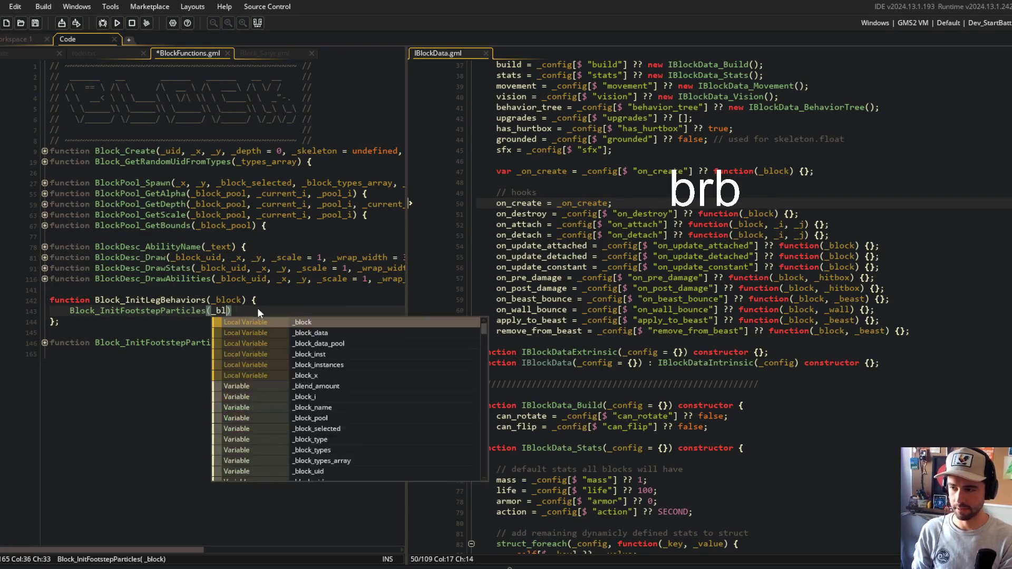
pyautogui.hotkey('ctrl', 's')
pyautogui.click(307, 279)
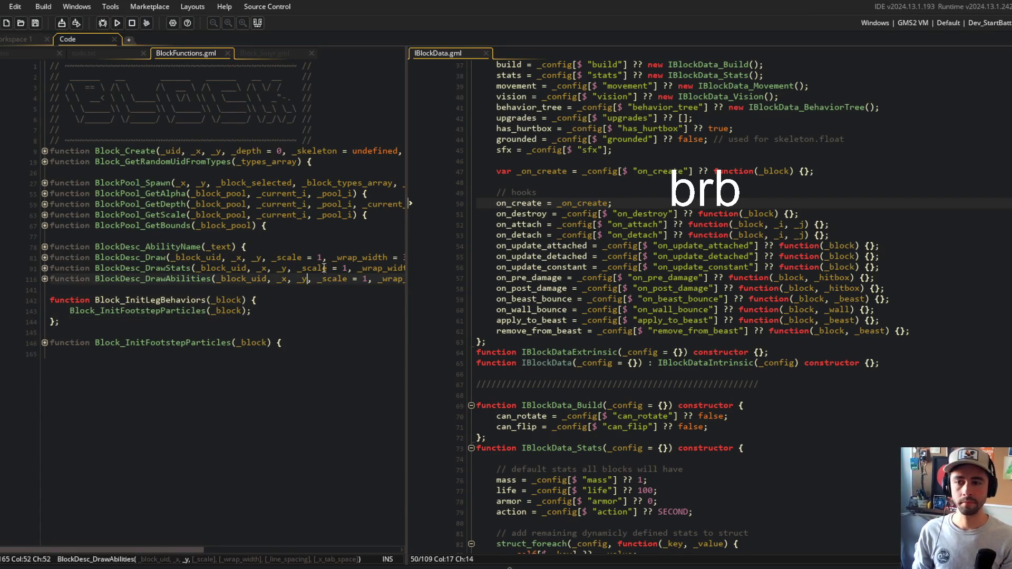
pyautogui.click(635, 202)
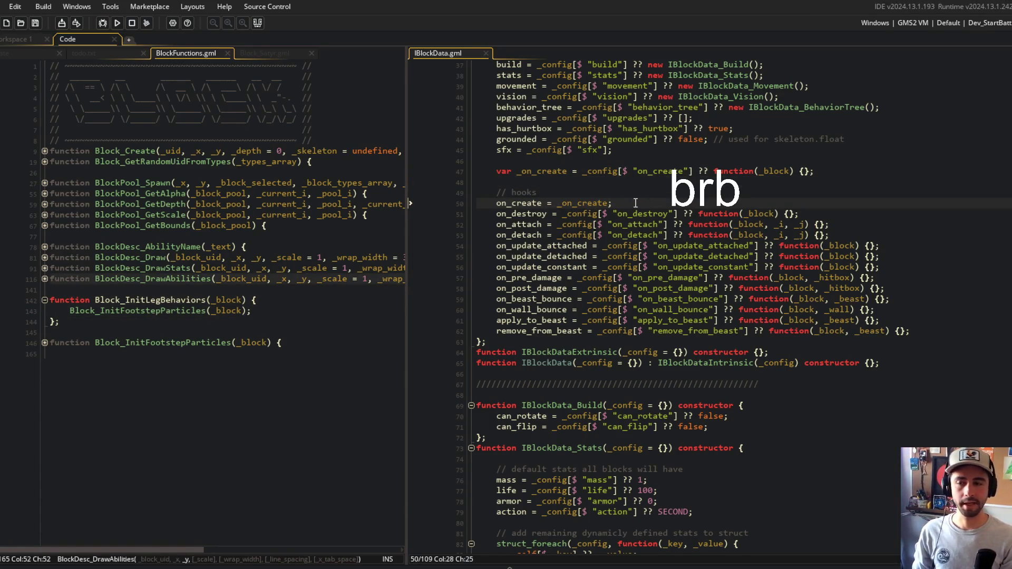
# Rewrite the on_create value as method({ _on_create }, function(_block)), fixing typos along the way
pyautogui.hotkey('ctrl', 'BackSpace')
pyautogui.write('method(')
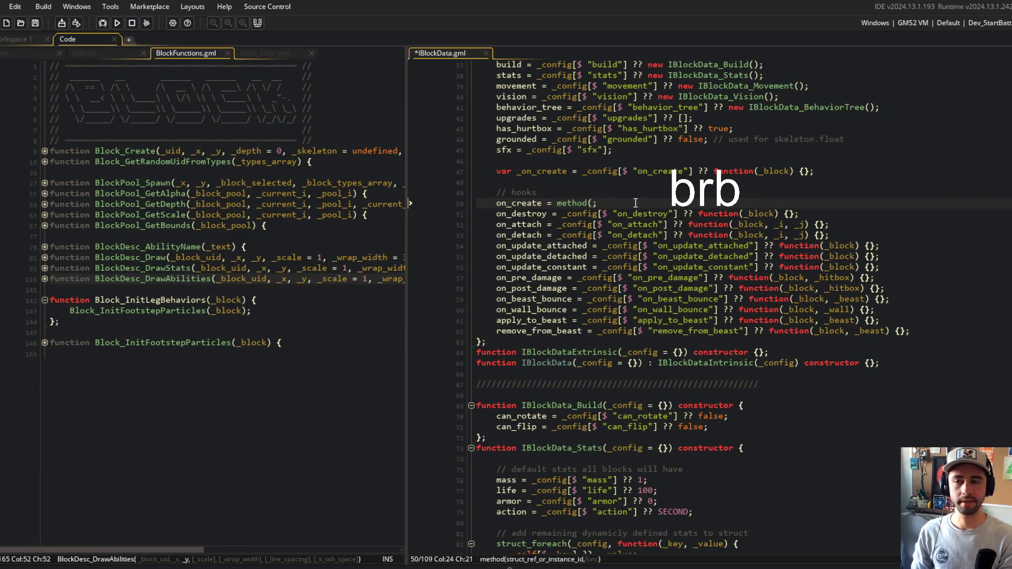
pyautogui.press('BackSpace')
pyautogui.press('BackSpace')
pyautogui.press('BackSpace')
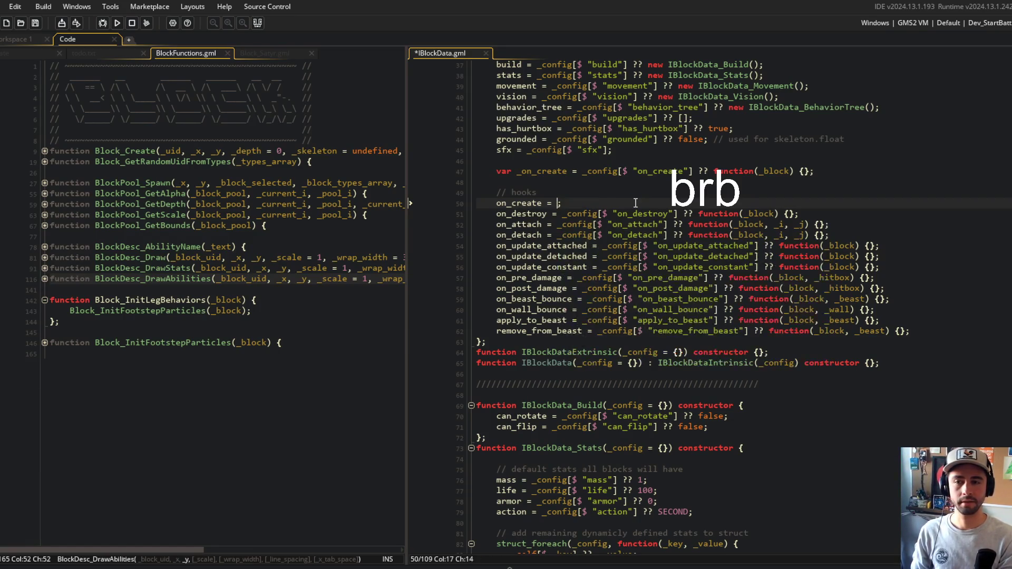
pyautogui.write('methdop(')
pyautogui.press('BackSpace')
pyautogui.press('BackSpace')
pyautogui.write('od({ _on_create },')
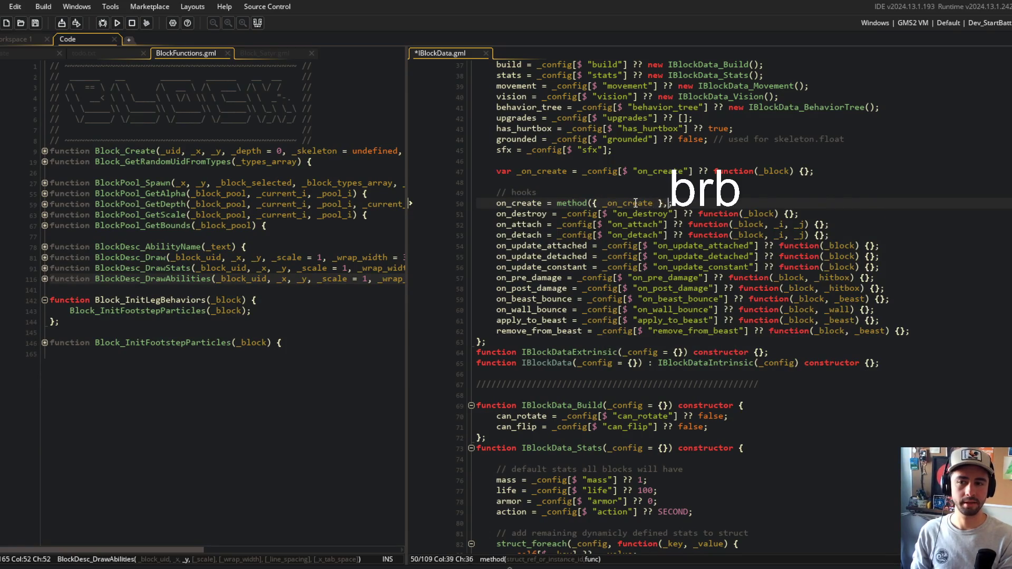
pyautogui.press('BackSpace')
pyautogui.press('BackSpace')
pyautogui.press('BackSpace')
pyautogui.write('tion(_block)')
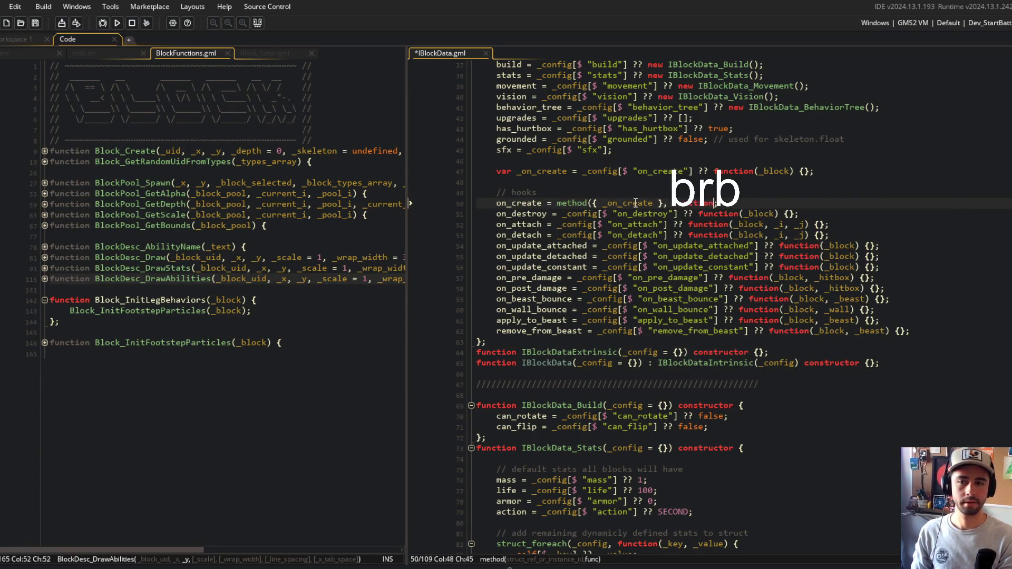
pyautogui.click(137, 292)
pyautogui.press('Return')
# Write Block_InitTypeBehaviors(_block) with an empty array_foreach(_block.types, function(_type) {}) loop, and save
pyautogui.write('function BLock_')
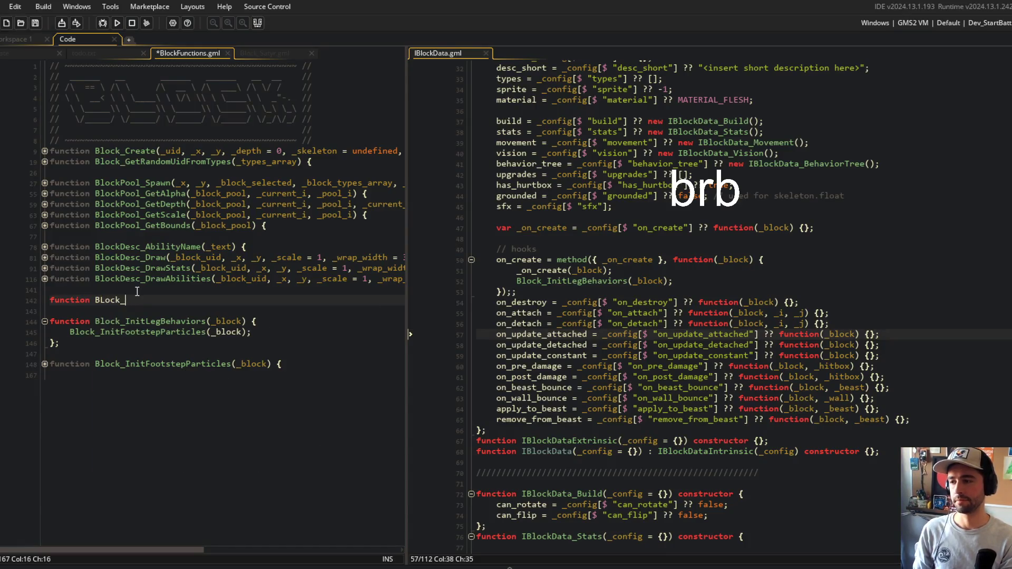
pyautogui.press('BackSpace')
pyautogui.press('BackSpace')
pyautogui.press('BackSpace')
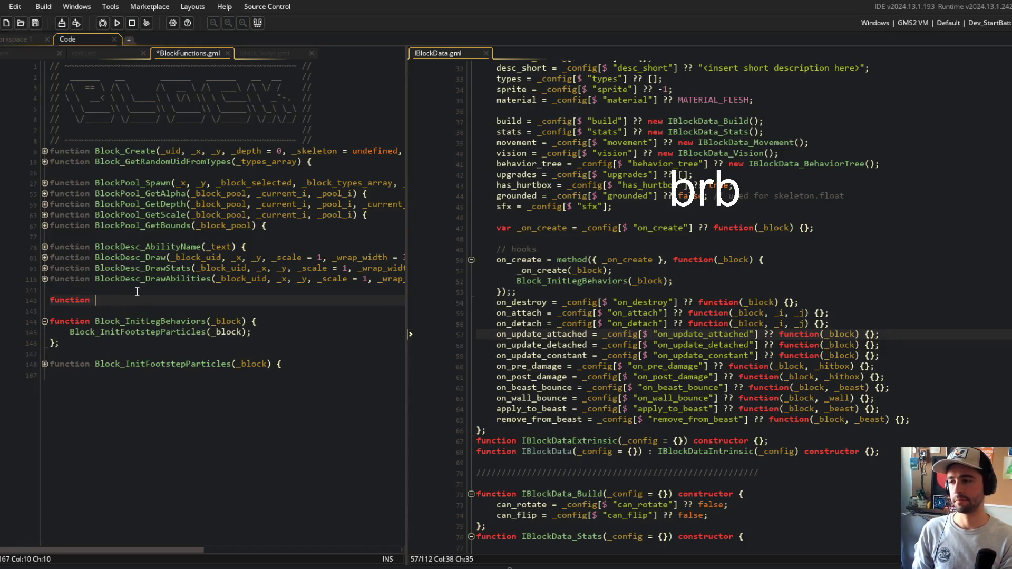
pyautogui.write('Block_InitType')
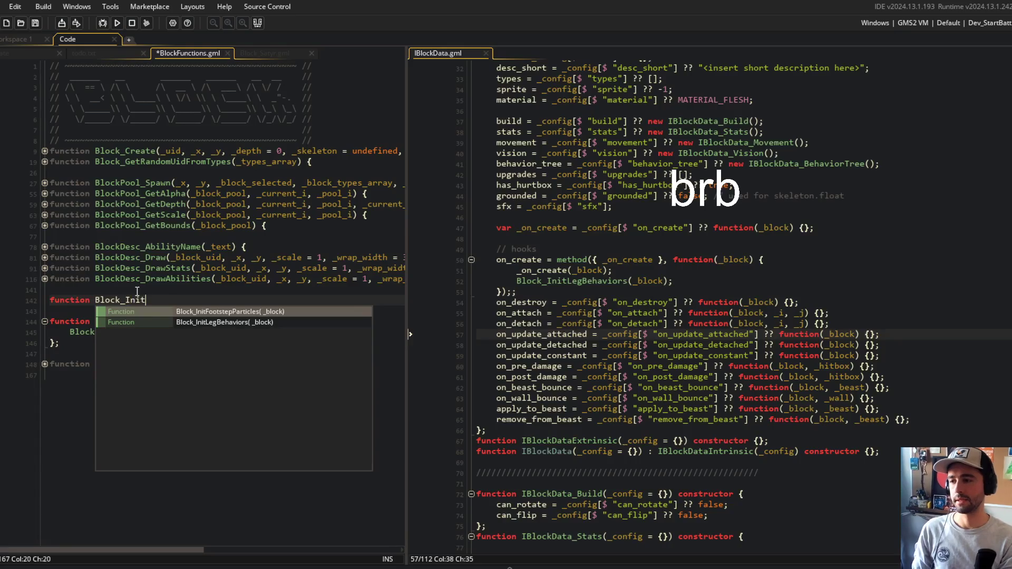
pyautogui.write('Behav')
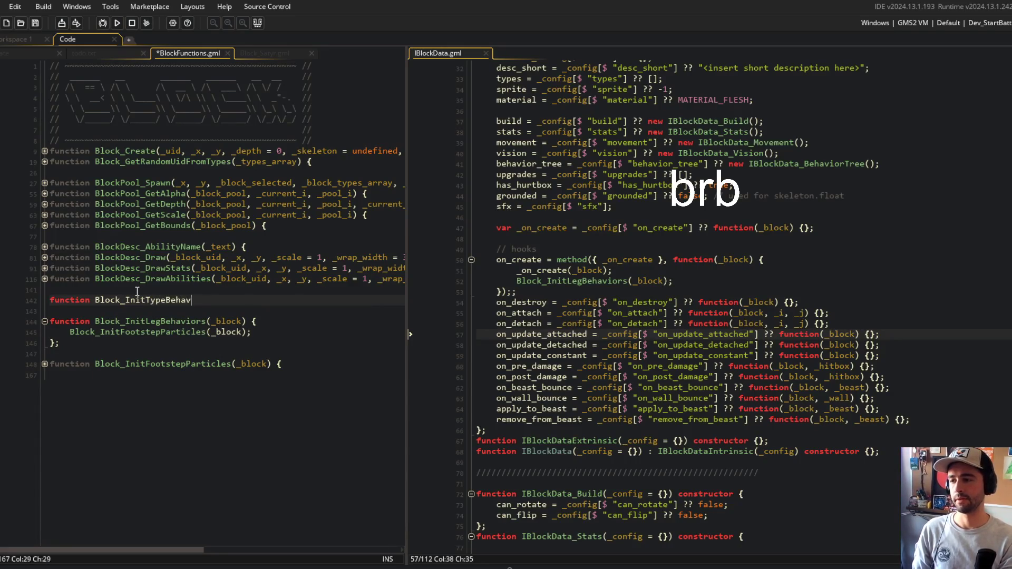
pyautogui.write('iors(_block) {')
pyautogui.press('Return')
pyautogui.write('};')
pyautogui.press('Up')
pyautogui.press('End')
pyautogui.press('Return')
pyautogui.write('array_')
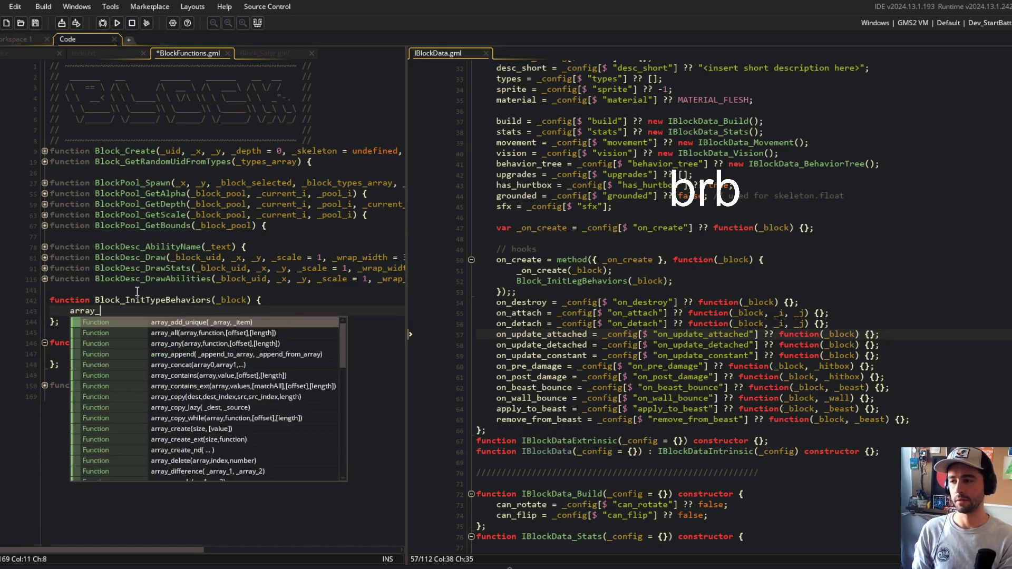
pyautogui.write('foreach(_block.typ')
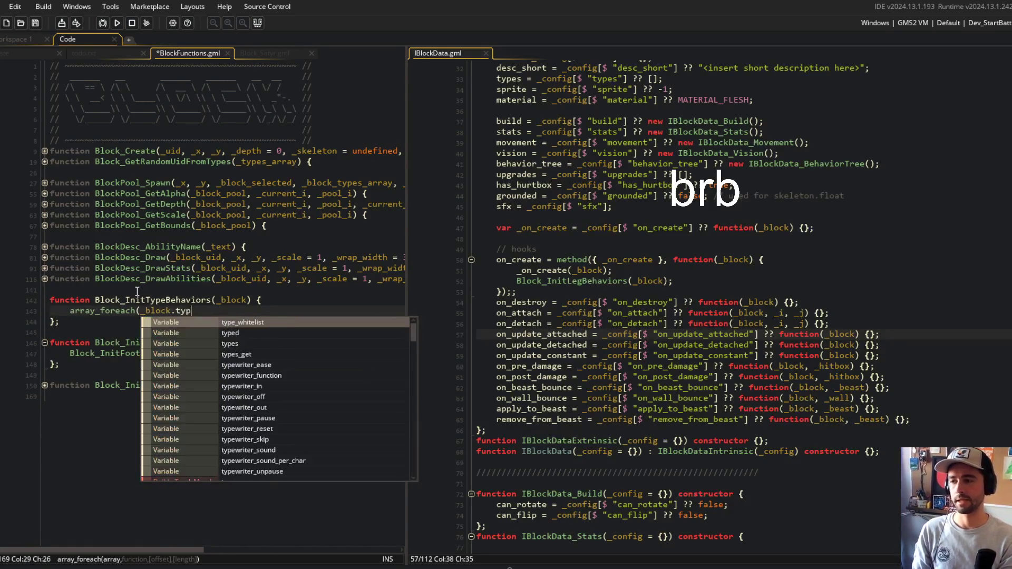
pyautogui.write('es, function(_type) {')
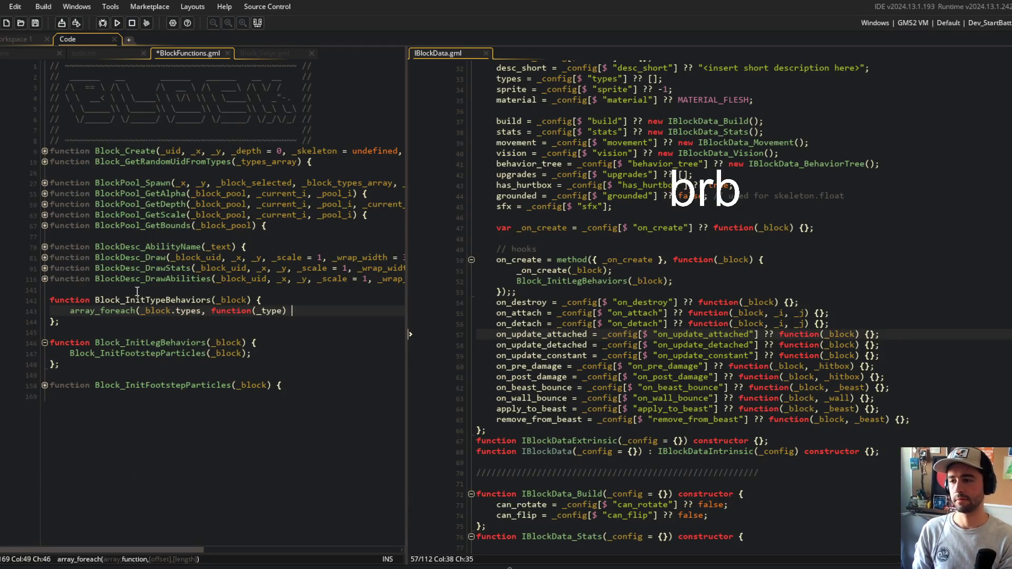
pyautogui.press('Return')
pyautogui.press('Return')
pyautogui.write('});')
pyautogui.hotkey('ctrl', 's')
pyautogui.press('Up')
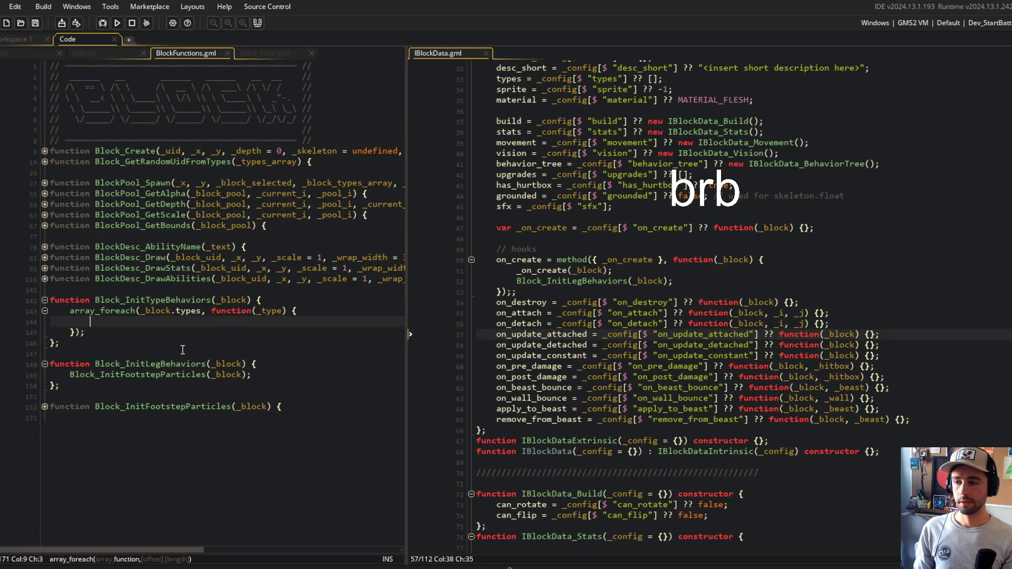
pyautogui.scroll(10, 586, 211)
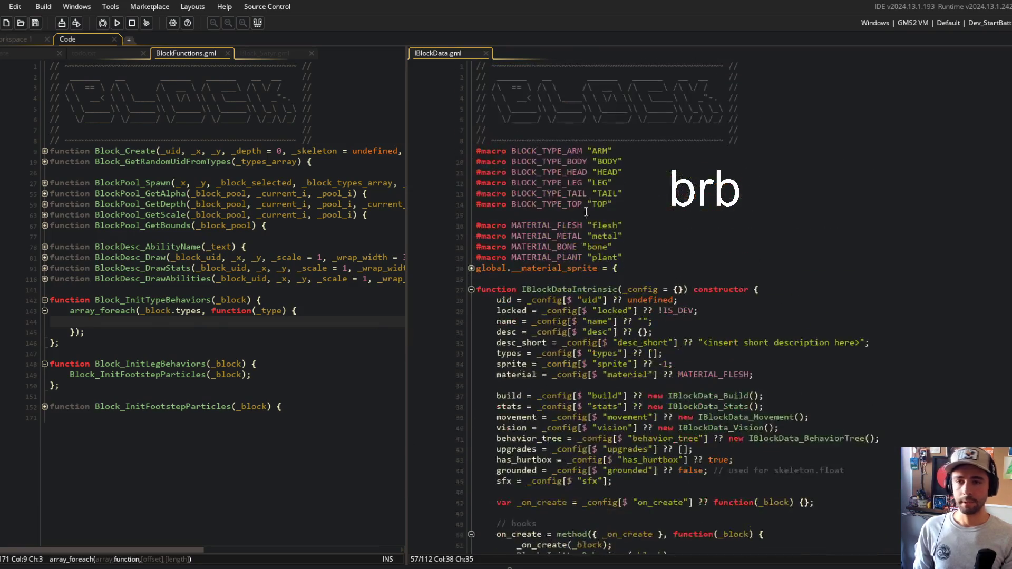
# Add var _script_name = $"Block_Init{_type}Behaviors"; inside the type loop
pyautogui.doubleClick(605, 188)
pyautogui.scroll(-3, 605, 188)
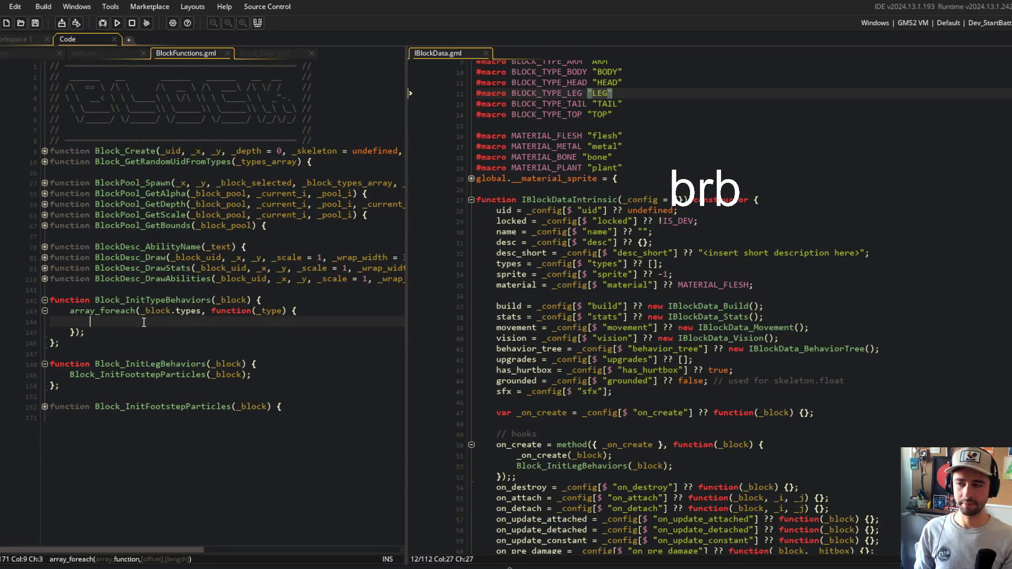
pyautogui.write('va')
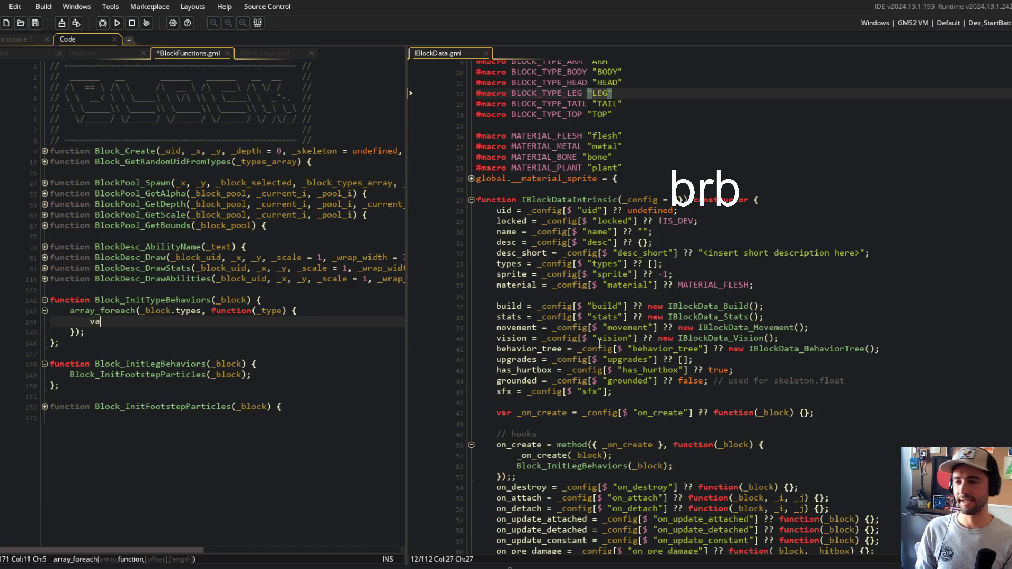
pyautogui.write('r _script_nam')
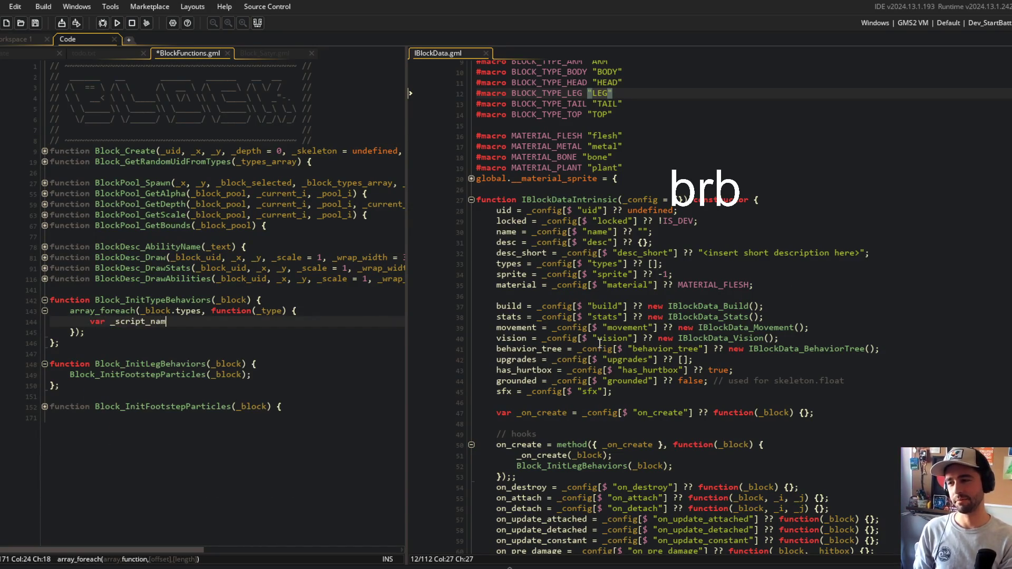
pyautogui.write('e = $"')
pyautogui.hotkey('ctrl', 's')
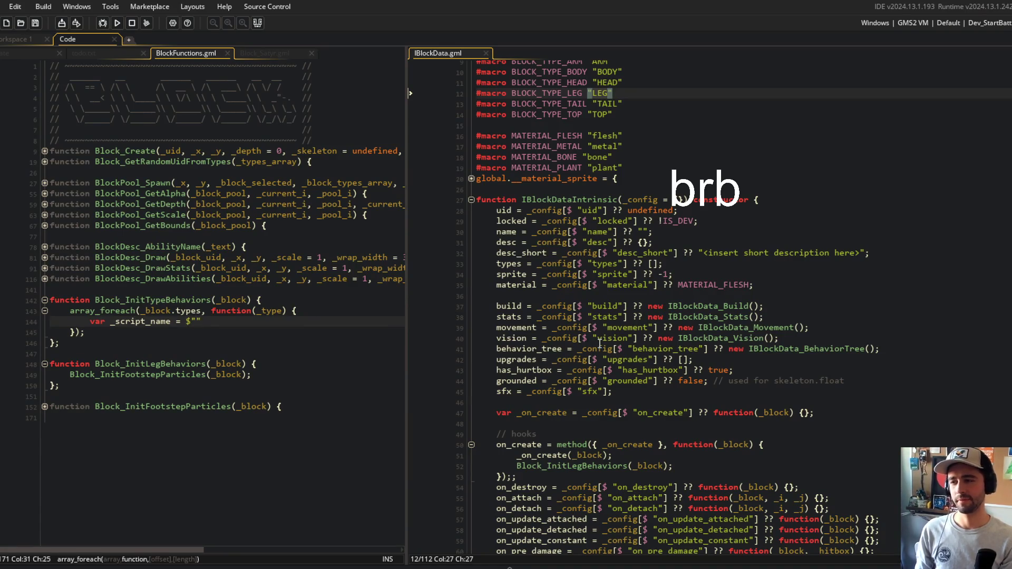
pyautogui.write('Block_Init{')
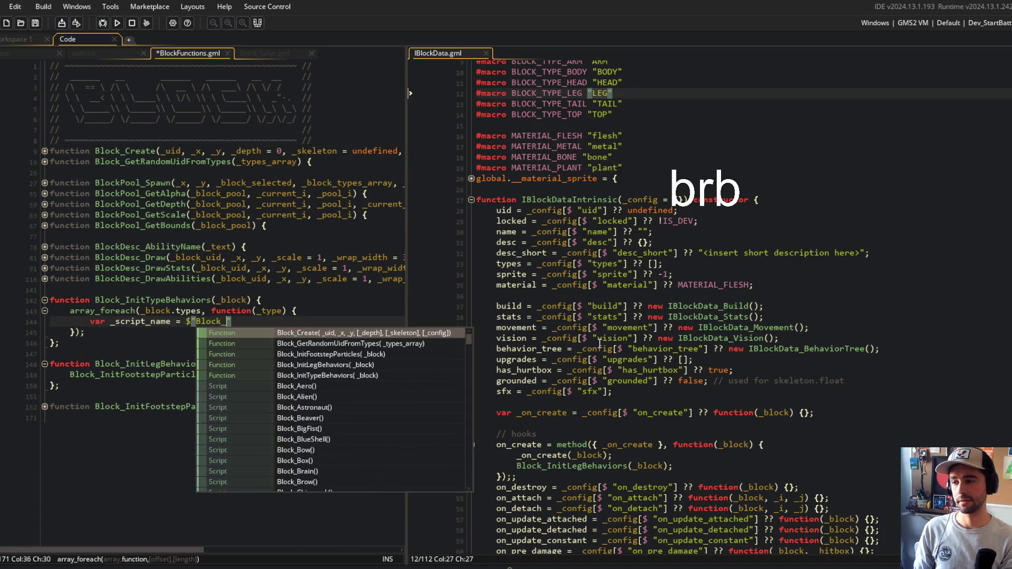
pyautogui.press('Escape')
pyautogui.write('_')
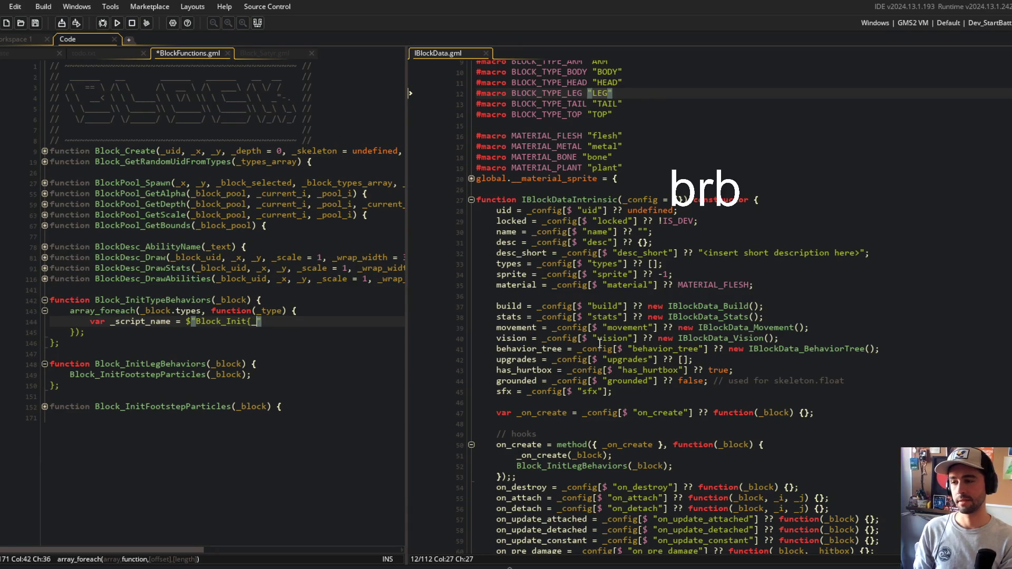
pyautogui.write('type}')
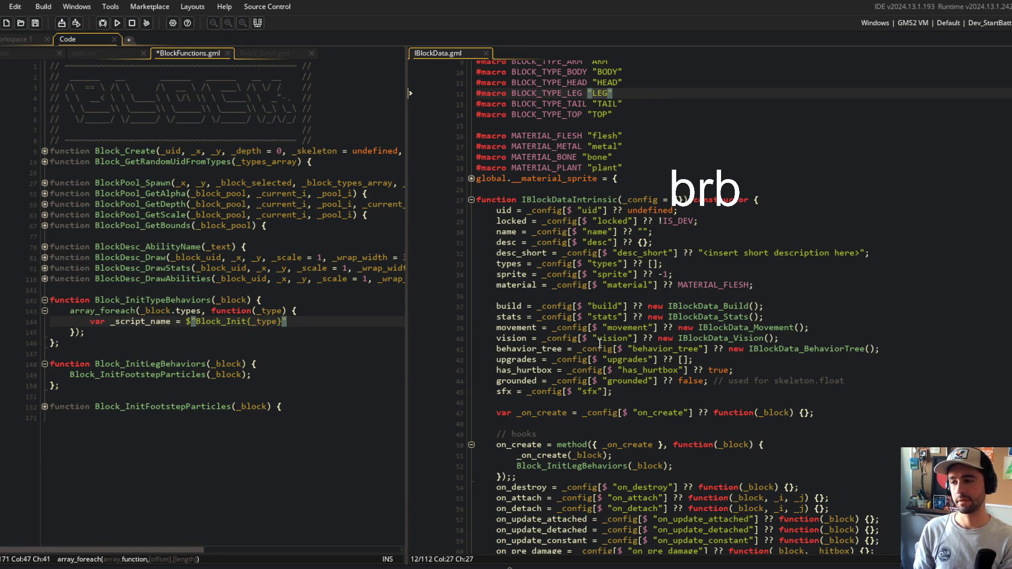
pyautogui.write('Behaviors')
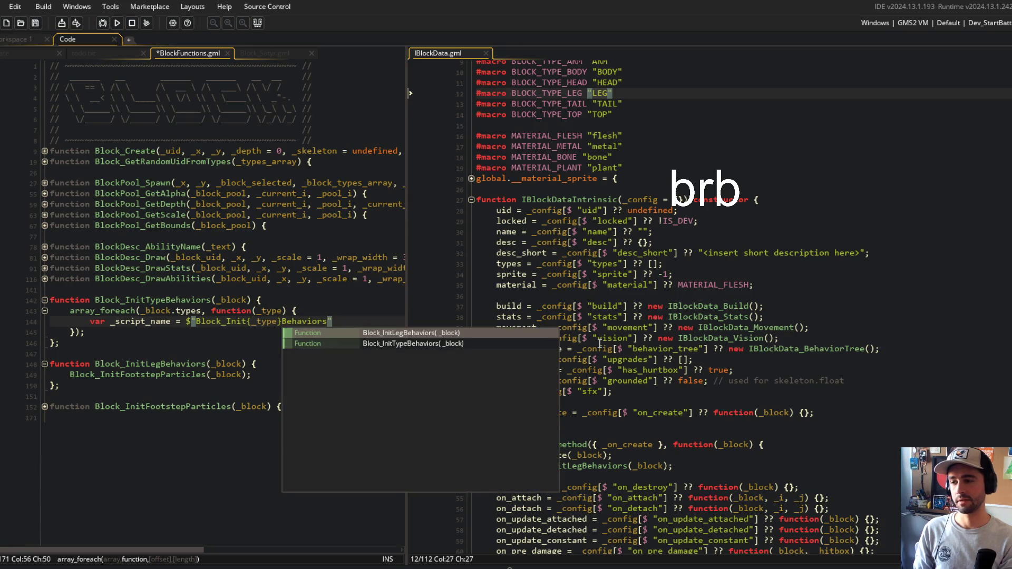
pyautogui.press('Escape')
pyautogui.press('End')
pyautogui.write(';')
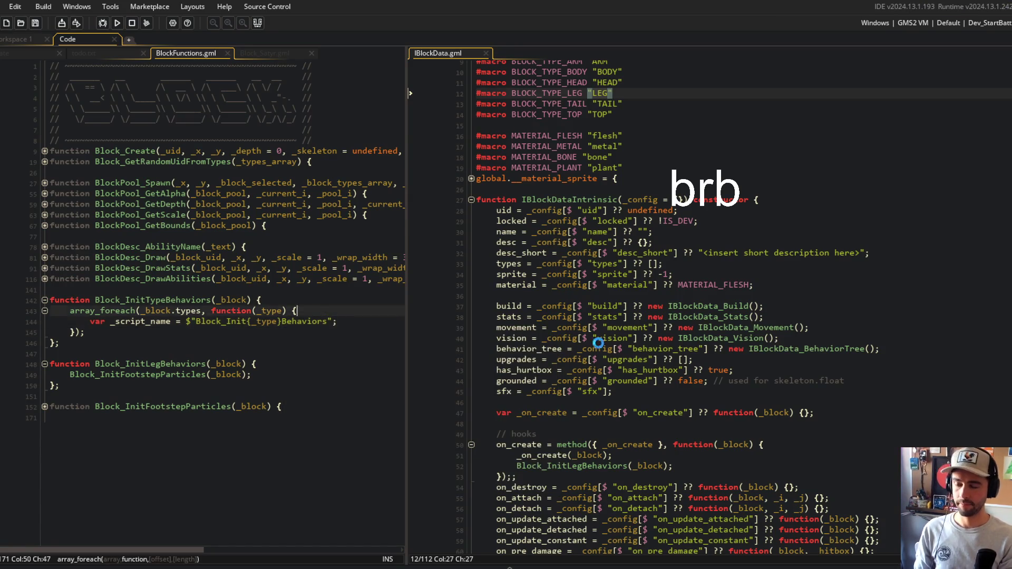
# Insert _type = string_lower(_type); above the script name, leave a // placeholder, and open UTILS.gml
pyautogui.press('Home')
pyautogui.press('Return')
pyautogui.press('Up')
pyautogui.write('_type = str')
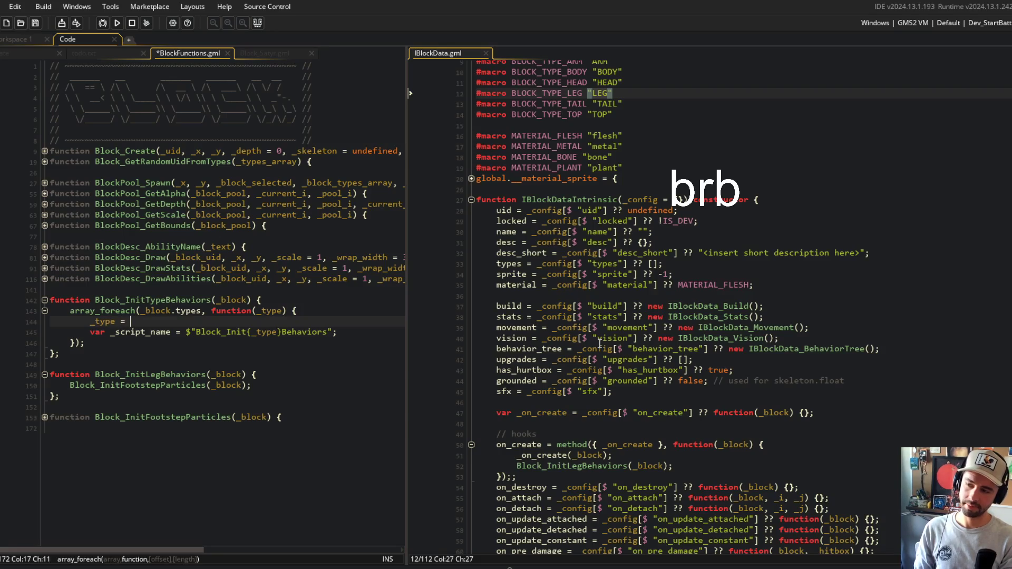
pyautogui.write('ing_lower(_type);')
pyautogui.press('Return')
pyautogui.write('_type')
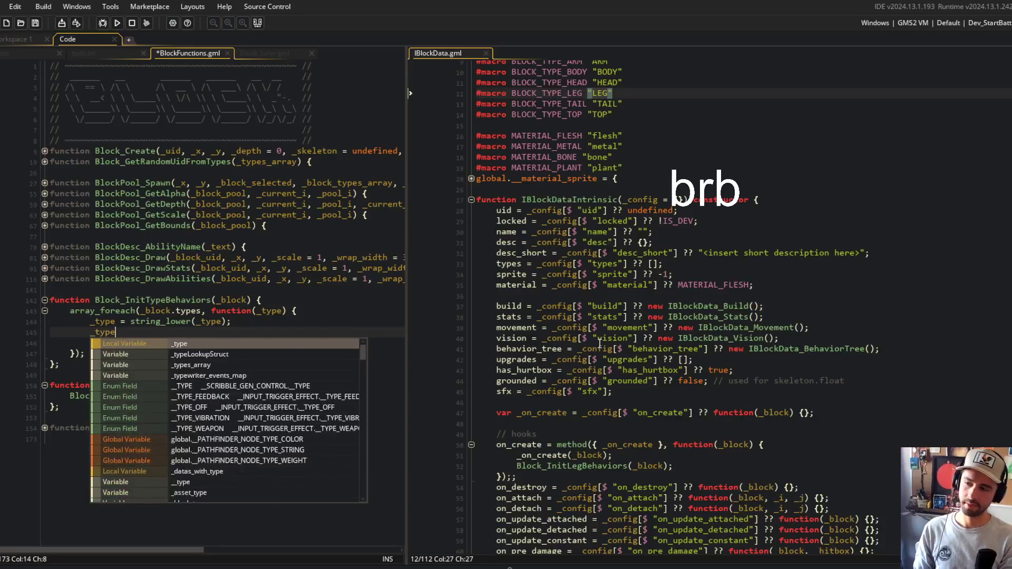
pyautogui.write(' = string_cap')
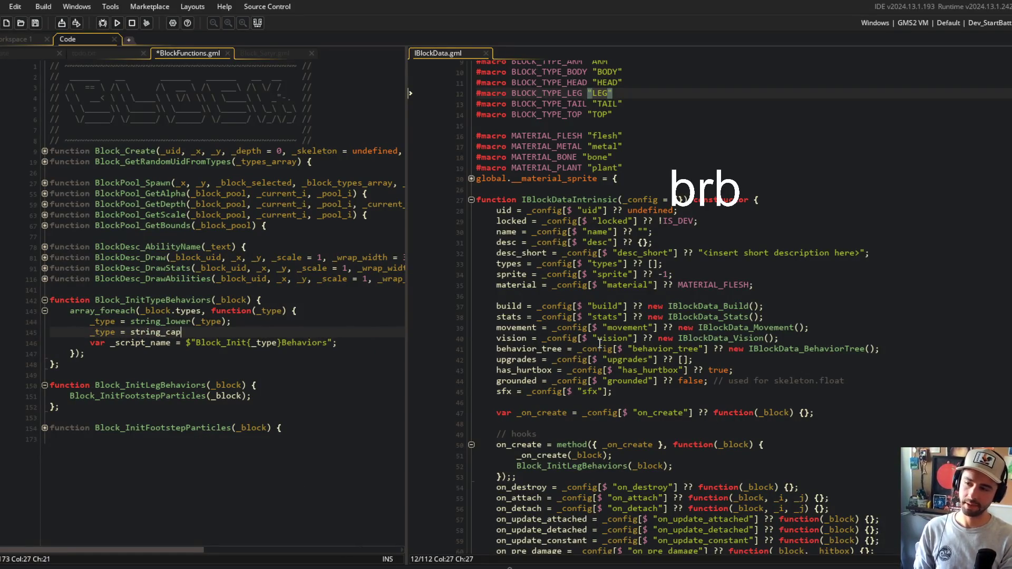
pyautogui.press('BackSpace')
pyautogui.press('BackSpace')
pyautogui.press('BackSpace')
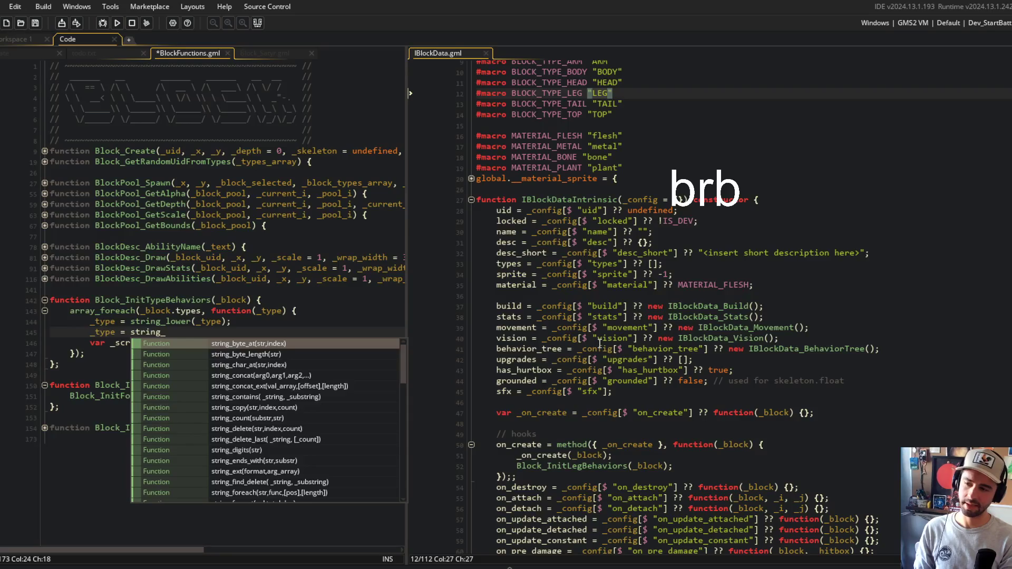
pyautogui.write('c')
pyautogui.press('BackSpace')
pyautogui.press('BackSpace')
pyautogui.press('BackSpace')
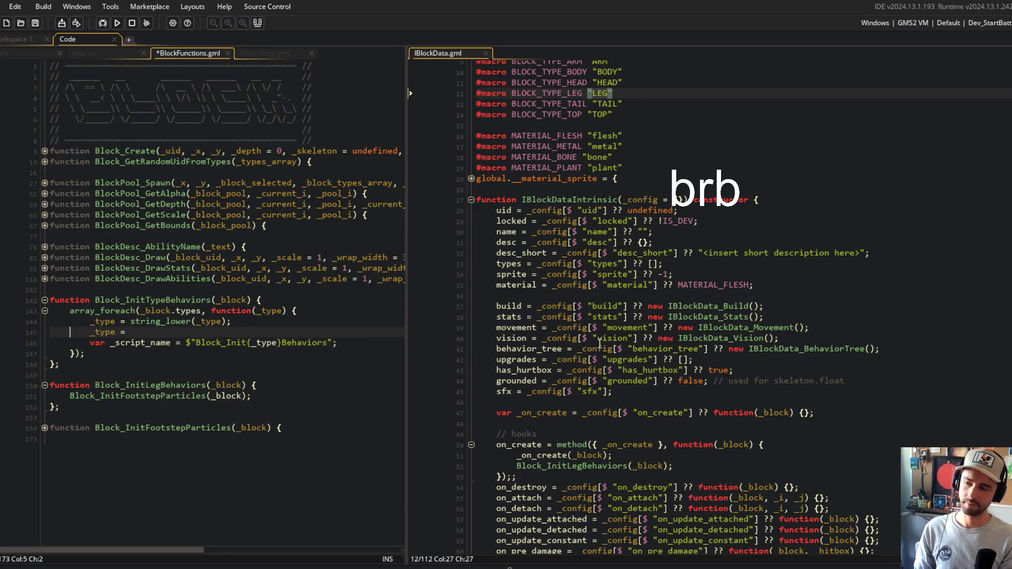
pyautogui.write('//')
pyautogui.hotkey('ctrl', 't')
pyautogui.press('Return')
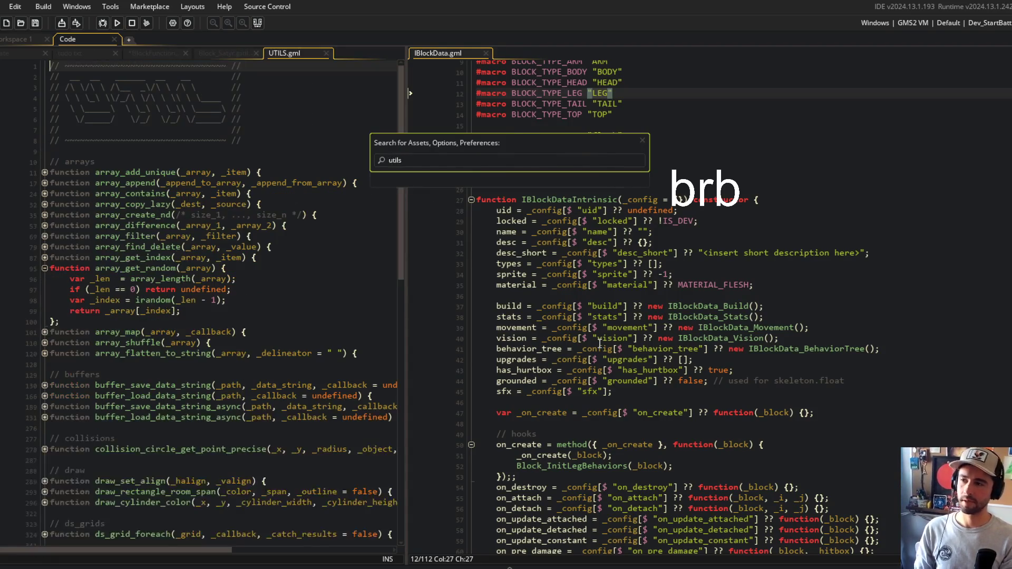
# Fold chance() in UTILS.gml and start a new string_…_first function above string_contains
pyautogui.scroll(-15, 190, 301)
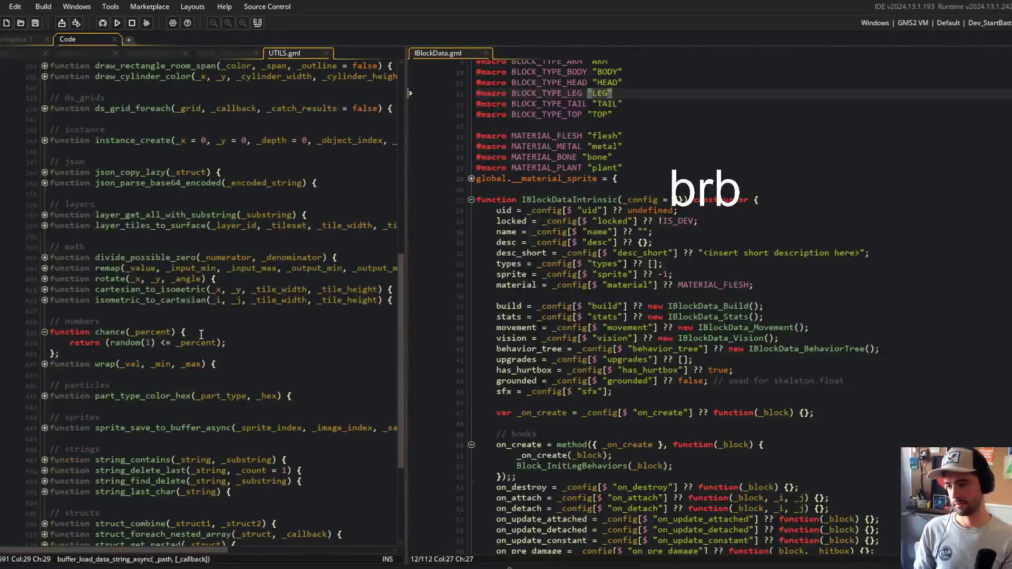
pyautogui.click(126, 435)
pyautogui.click(154, 424)
pyautogui.scroll(-1, 302, 375)
pyautogui.click(45, 243)
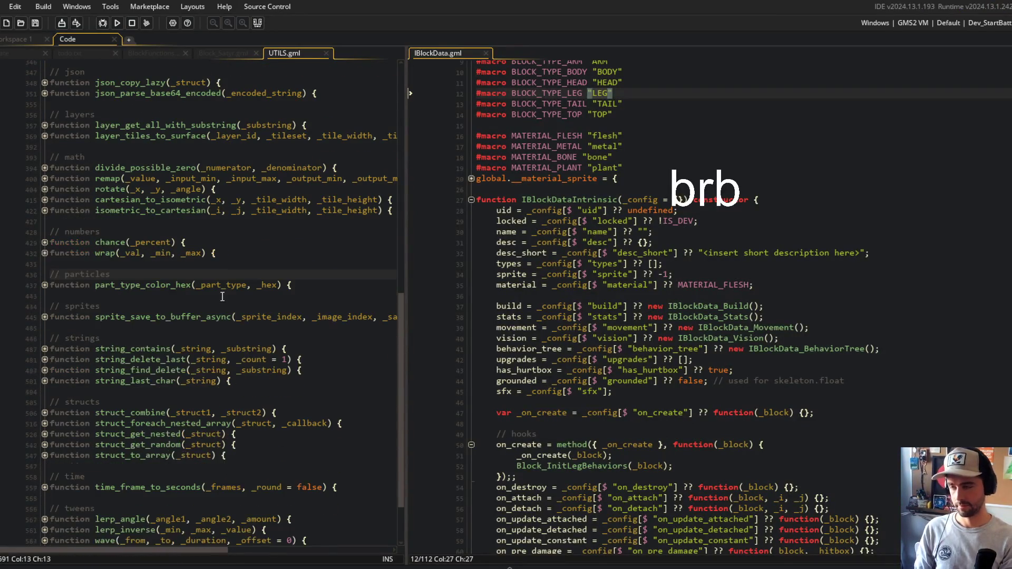
pyautogui.click(111, 285)
pyautogui.press('Down')
pyautogui.press('Down')
pyautogui.press('Down')
pyautogui.press('Up')
pyautogui.press('Up')
pyautogui.press('Up')
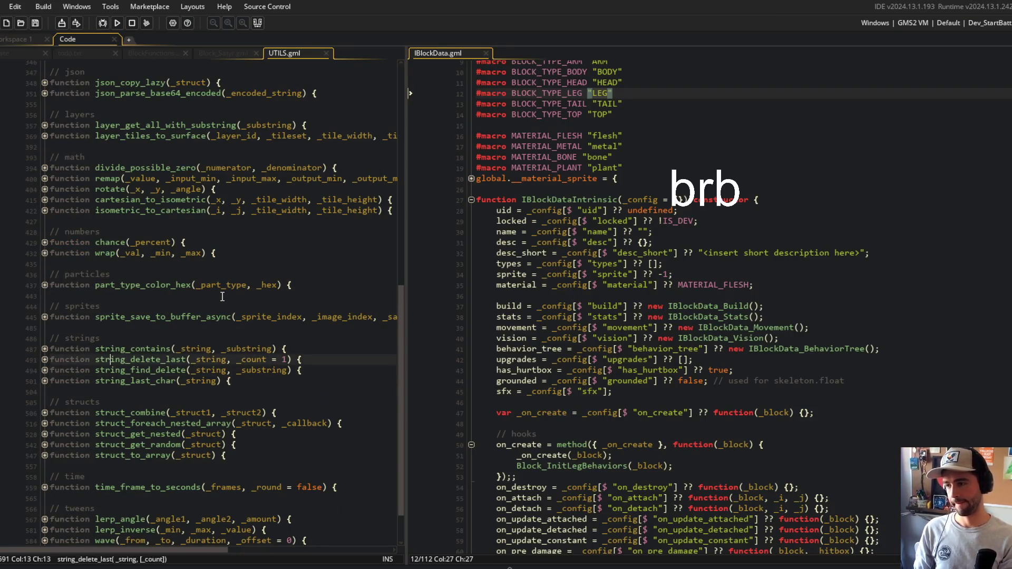
pyautogui.press('Return')
pyautogui.write('function string_')
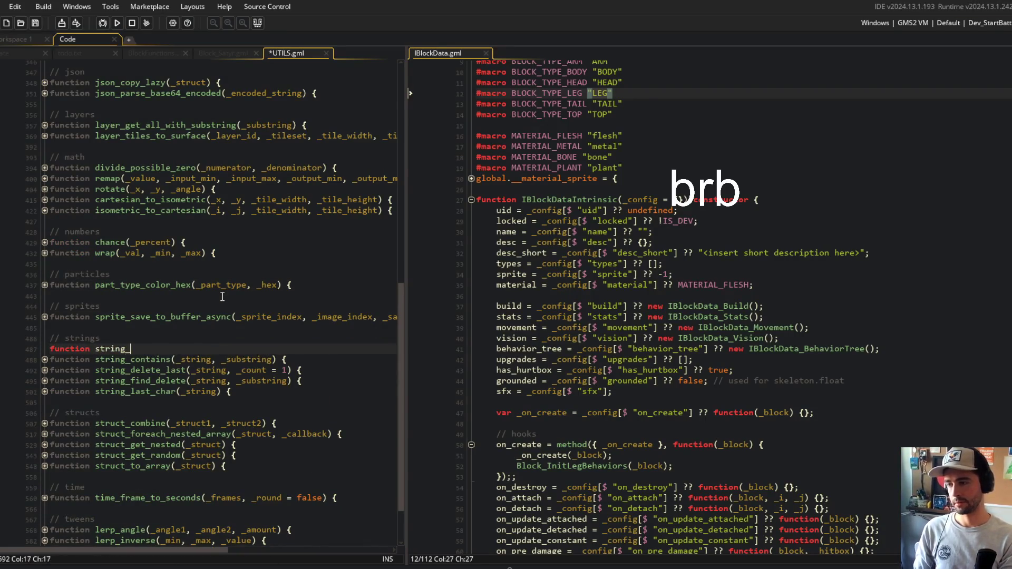
pyautogui.write('capitalize_first ')
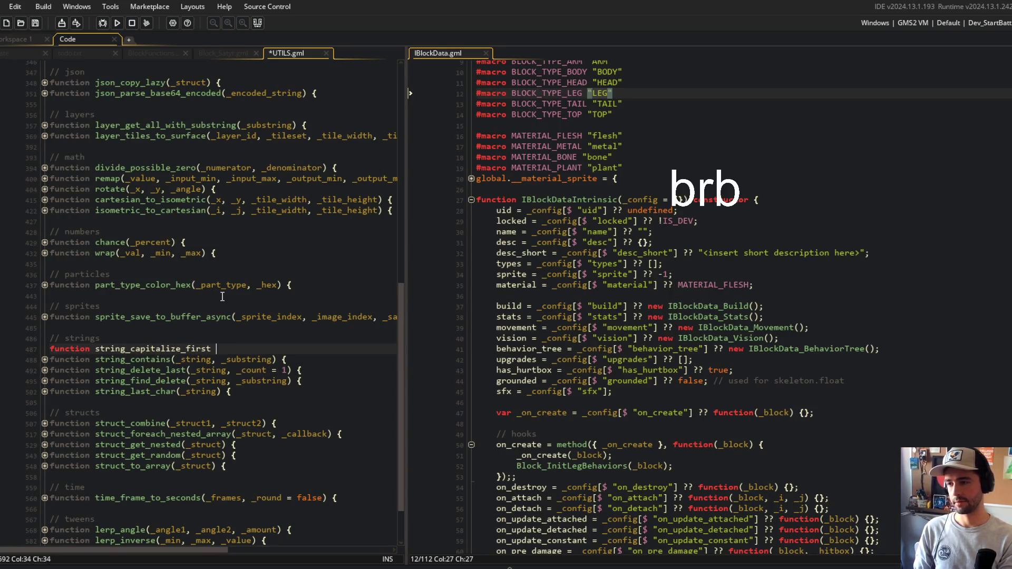
pyautogui.write('=string) {')
# Add the string_capitalize_first(_string) header with _first_char = string_upper(string_char_at(_string, 1))
pyautogui.press('Return')
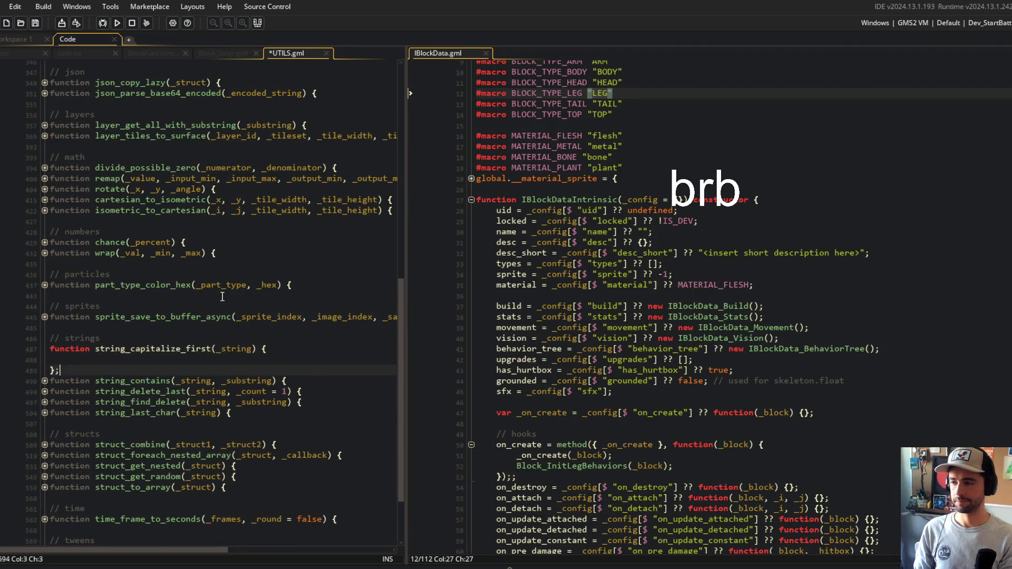
pyautogui.write('var _')
pyautogui.press('Escape')
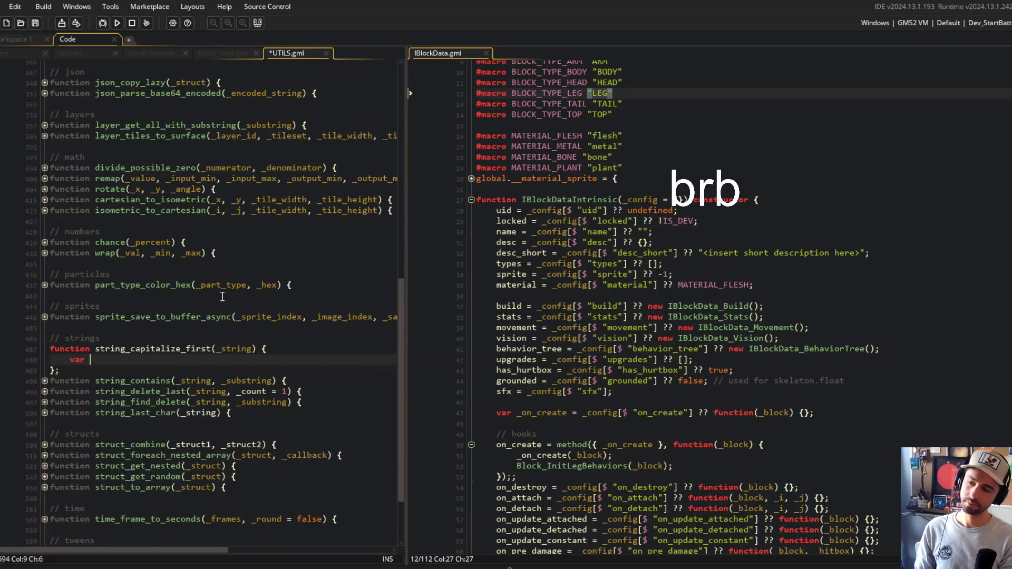
pyautogui.write('_first_char = st')
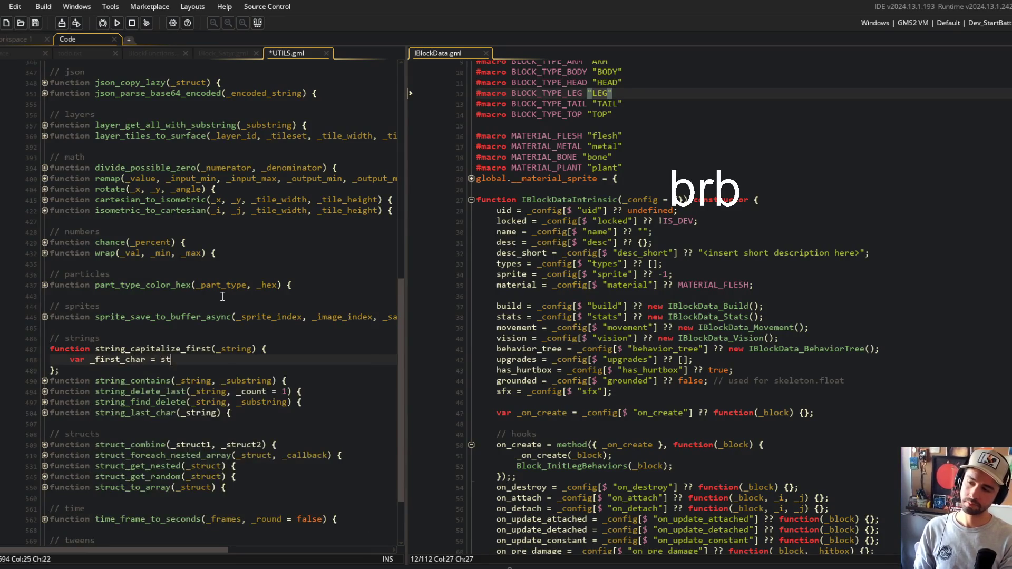
pyautogui.write('ring_up')
pyautogui.press('Return')
pyautogui.write('(string')
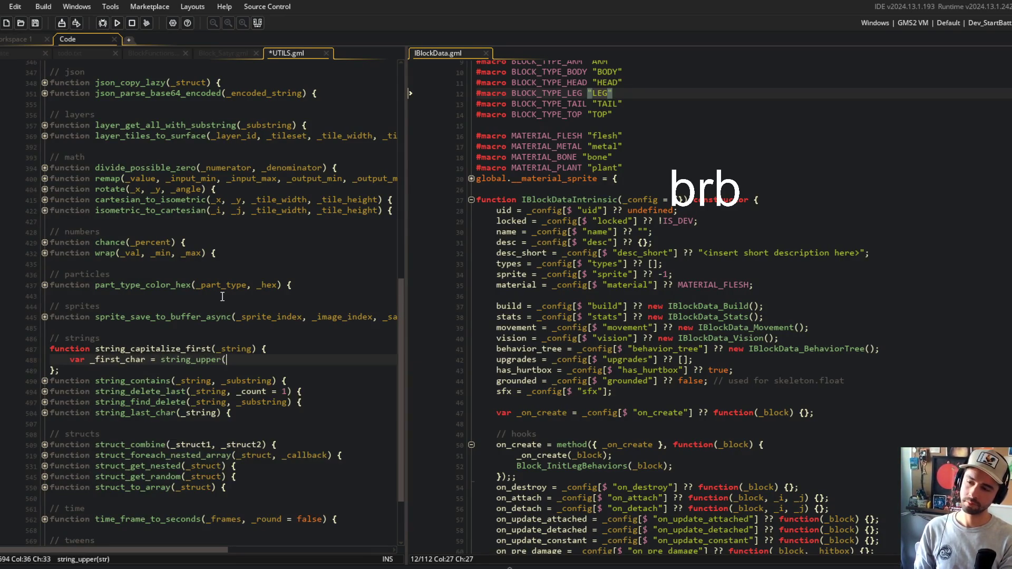
pyautogui.write('_char_at(_str')
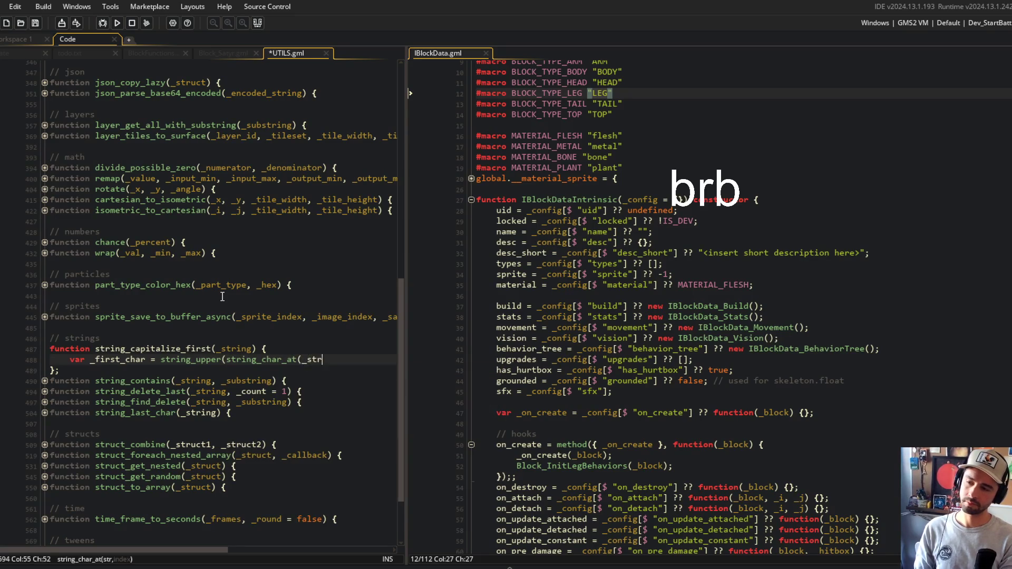
pyautogui.write('ing, 1));')
pyautogui.press('Return')
# Build _suffix with string_delete(_string, 1, 1) and type return _first_char + _suffix;
pyautogui.write('var _')
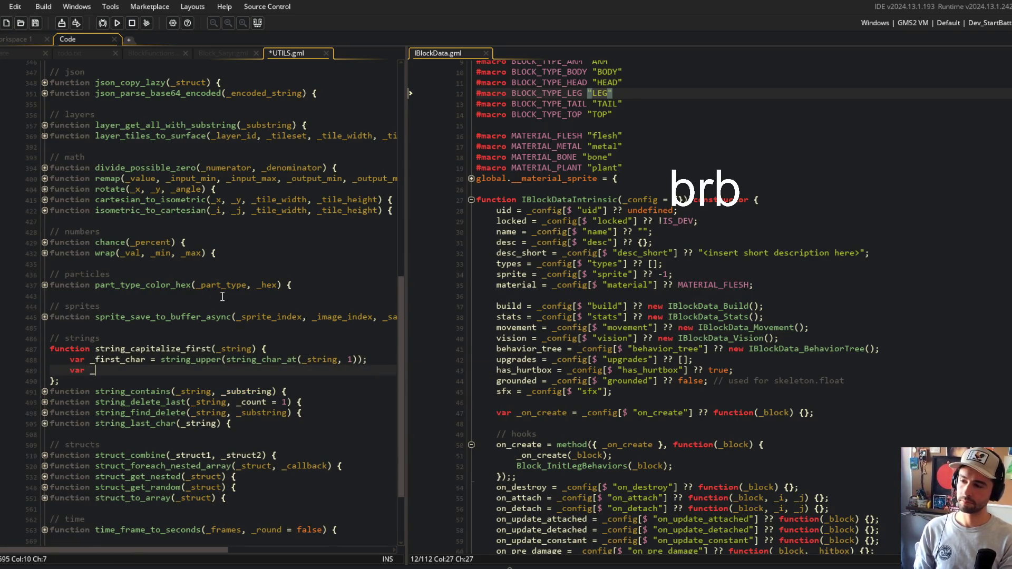
pyautogui.write('suffi')
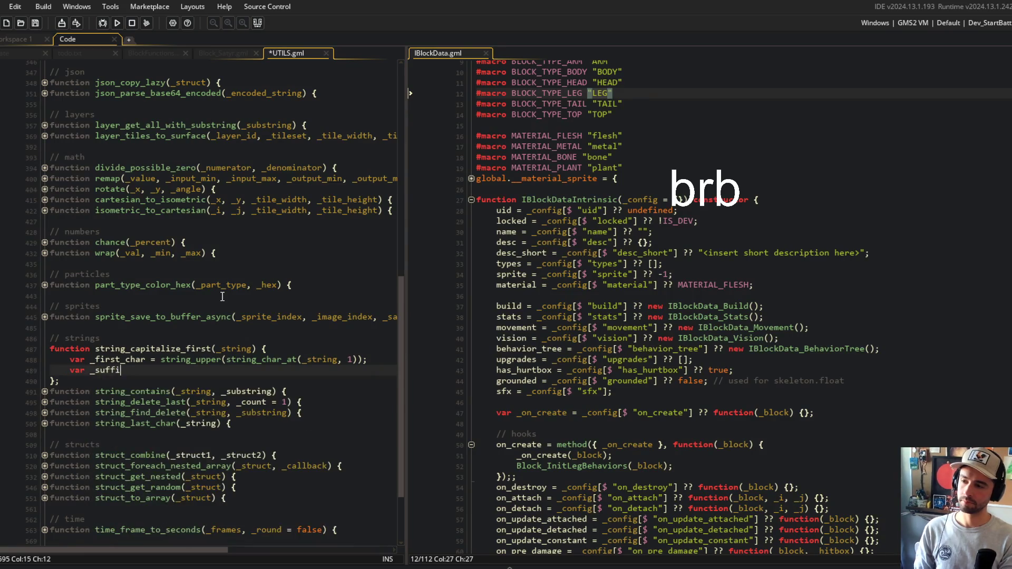
pyautogui.write('x = string_delete(_string<')
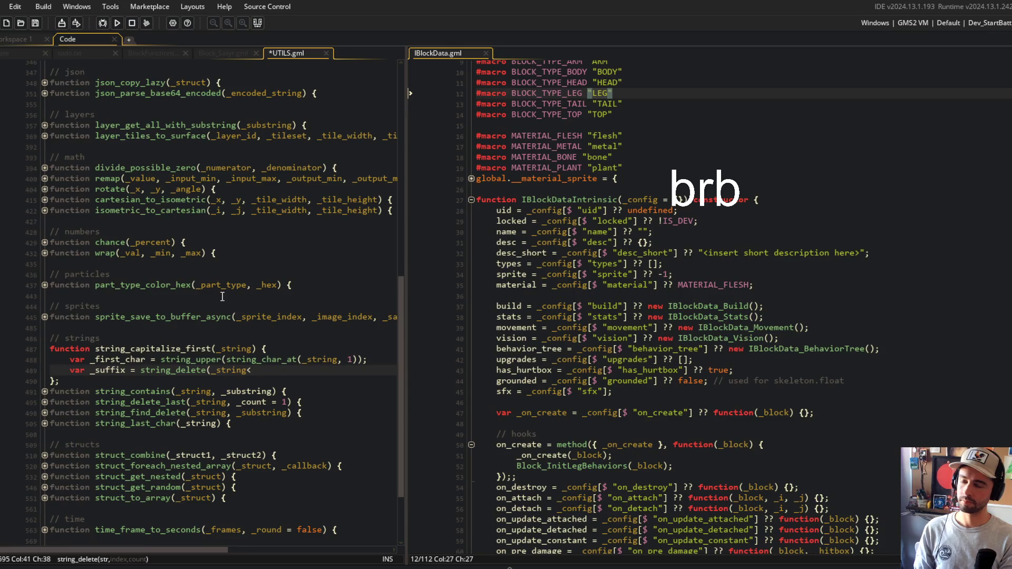
pyautogui.press('BackSpace')
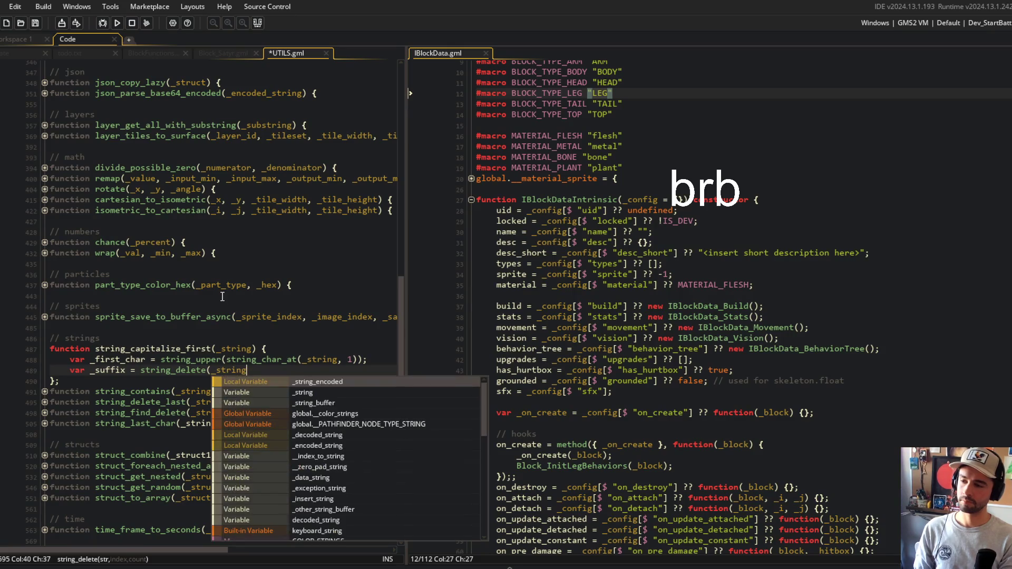
pyautogui.write(', 1, 1')
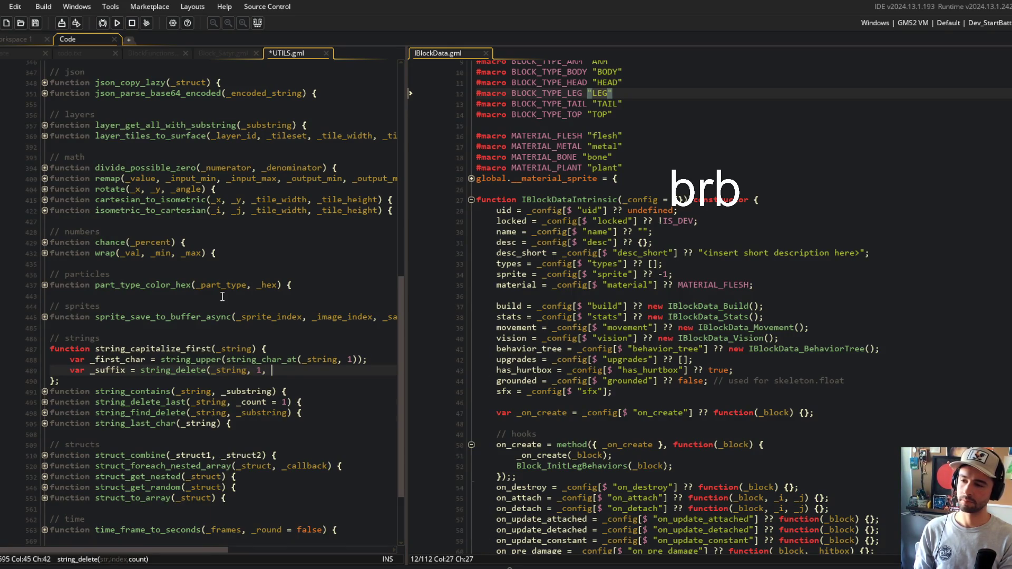
pyautogui.write(');')
pyautogui.press('Return')
pyautogui.write('return _fi')
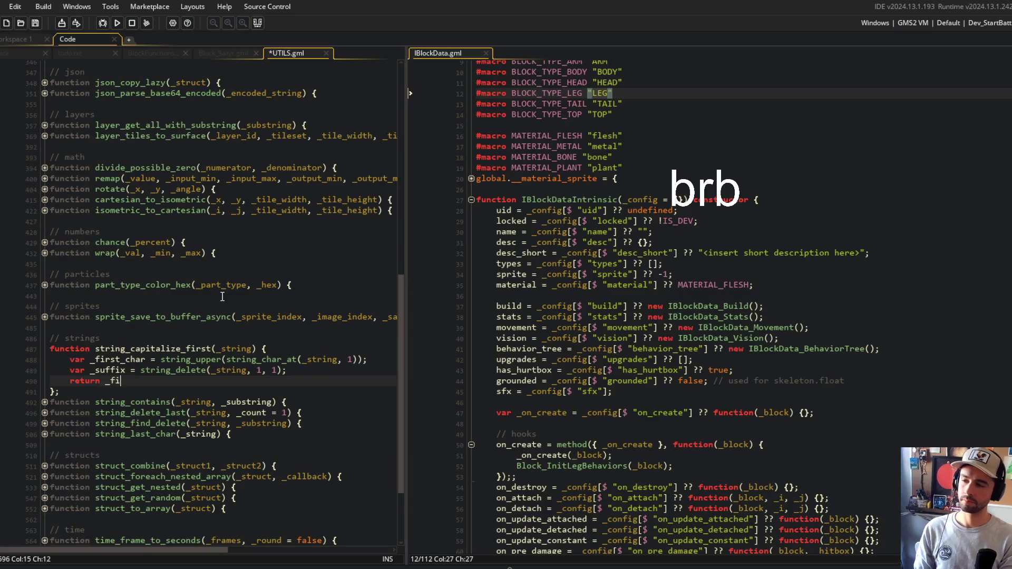
pyautogui.write('rst_char + _s')
pyautogui.write('uffix;')
# In BlockFunctions line 144, set _type via string_capitalize_first and delete the old commented-out line
pyautogui.hotkey('ctrl', 's')
pyautogui.click(222, 296)
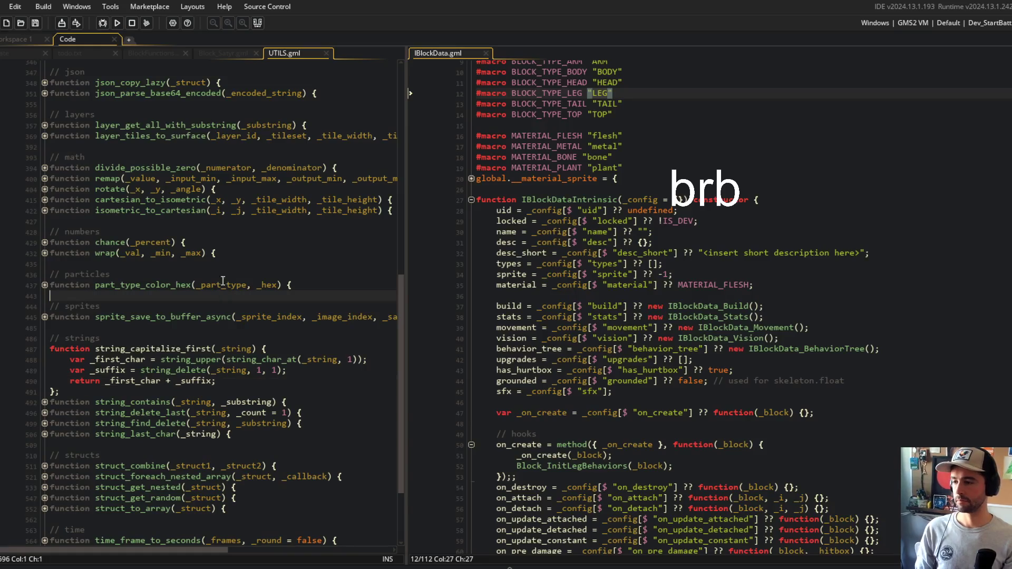
pyautogui.click(7, 55)
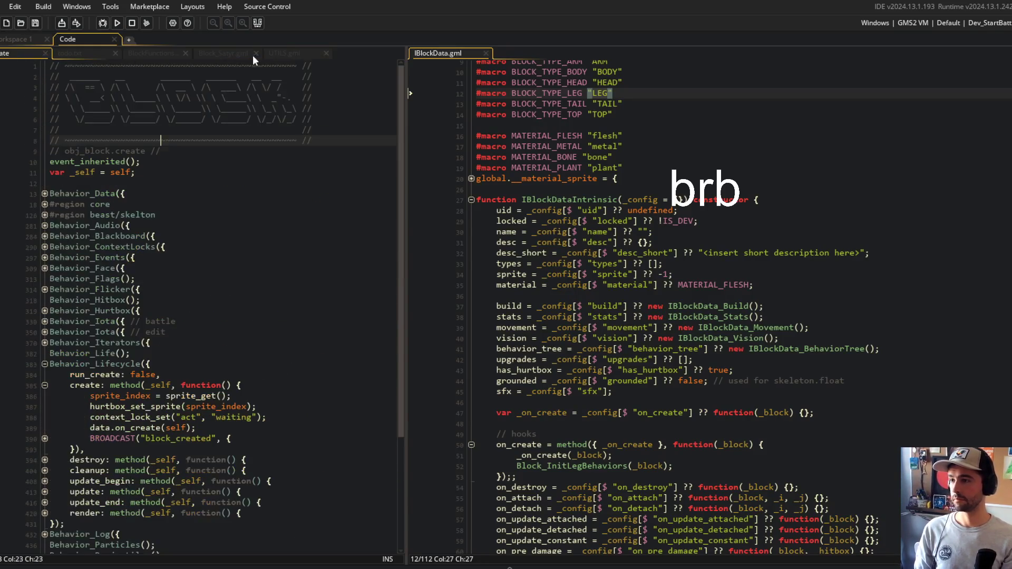
pyautogui.click(152, 53)
pyautogui.click(223, 53)
pyautogui.hotkey('ctrl', 'Tab')
pyautogui.hotkey('ctrl', 'z')
pyautogui.hotkey('ctrl', 'z')
pyautogui.hotkey('ctrl', 'z')
pyautogui.write(';')
pyautogui.hotkey('ctrl', 's')
pyautogui.press('Down')
pyautogui.hotkey('ctrl', 'd')
pyautogui.hotkey('ctrl', 's')
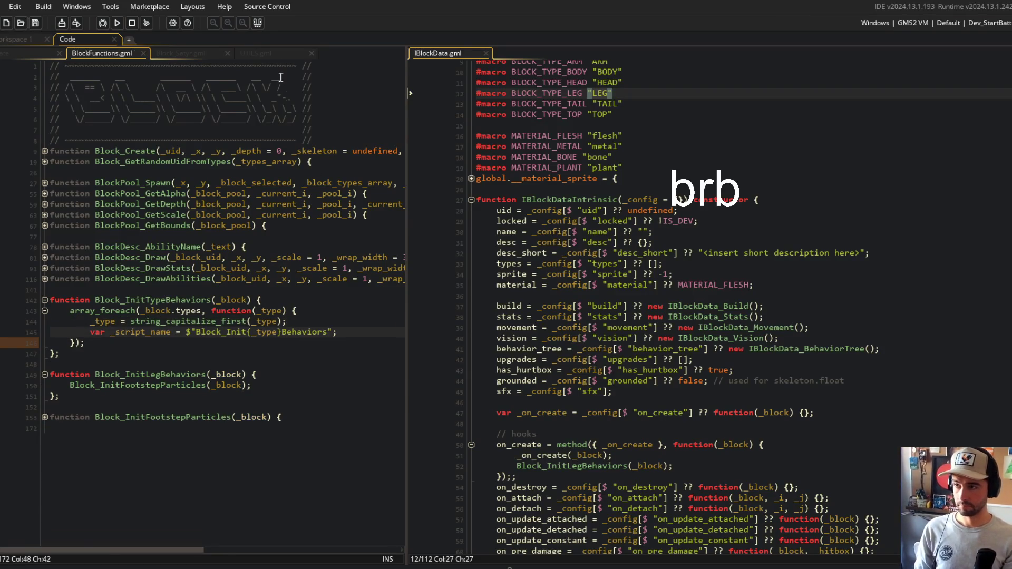
# Wrap the _suffix string_delete call in string_lower inside string_capitalize_first and save UTILS.gml
pyautogui.middleClick(158, 321)
pyautogui.click(142, 370)
pyautogui.write('string_lower(')
pyautogui.press('End')
pyautogui.press('Left')
pyautogui.write(')')
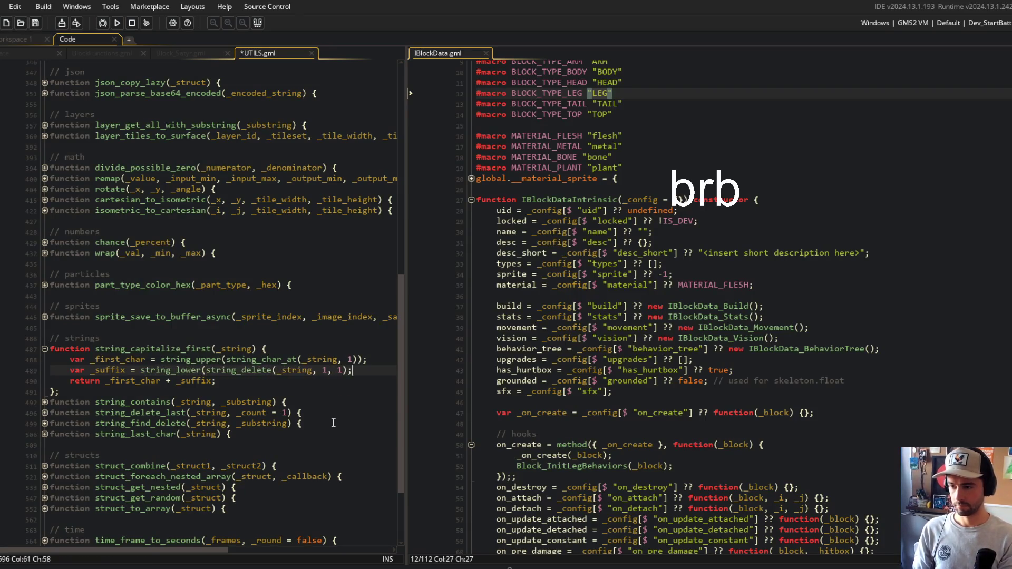
pyautogui.hotkey('ctrl', 's')
# Add an optional _lower_suffix = false parameter to string_capitalize_first
pyautogui.click(285, 285)
pyautogui.scroll(-3, 286, 253)
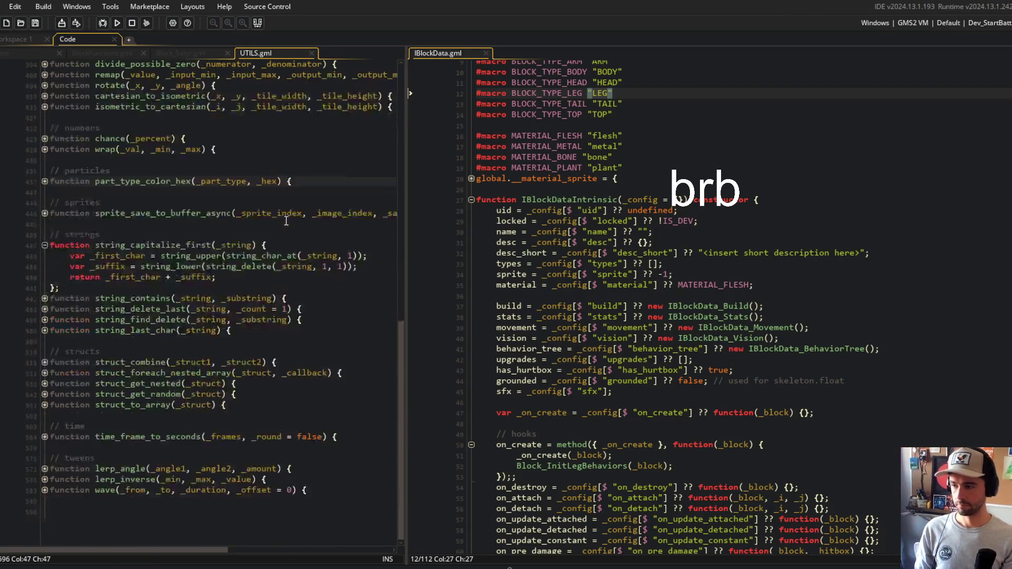
pyautogui.click(255, 253)
pyautogui.write(', _lower_suffix')
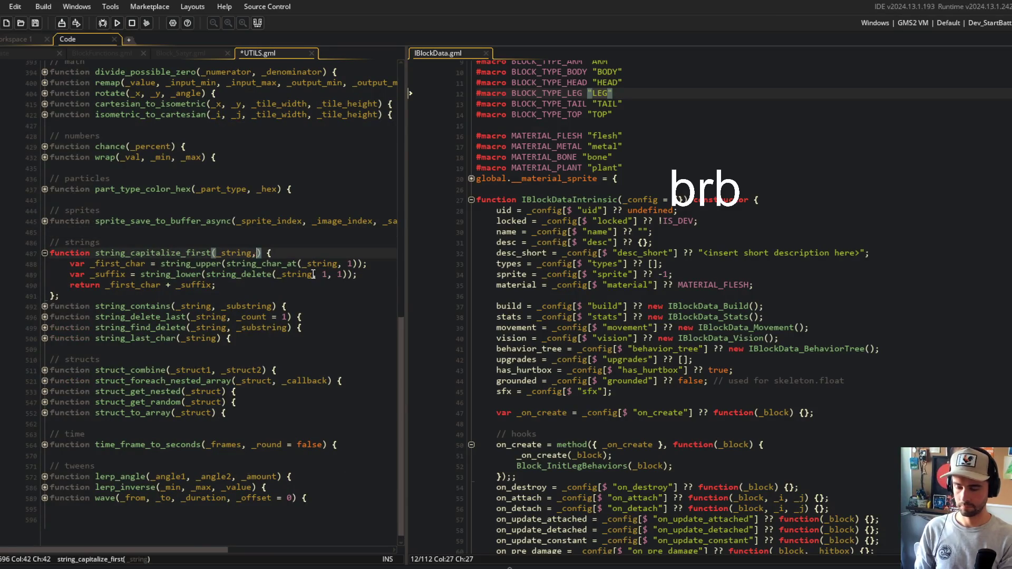
pyautogui.write(' = false')
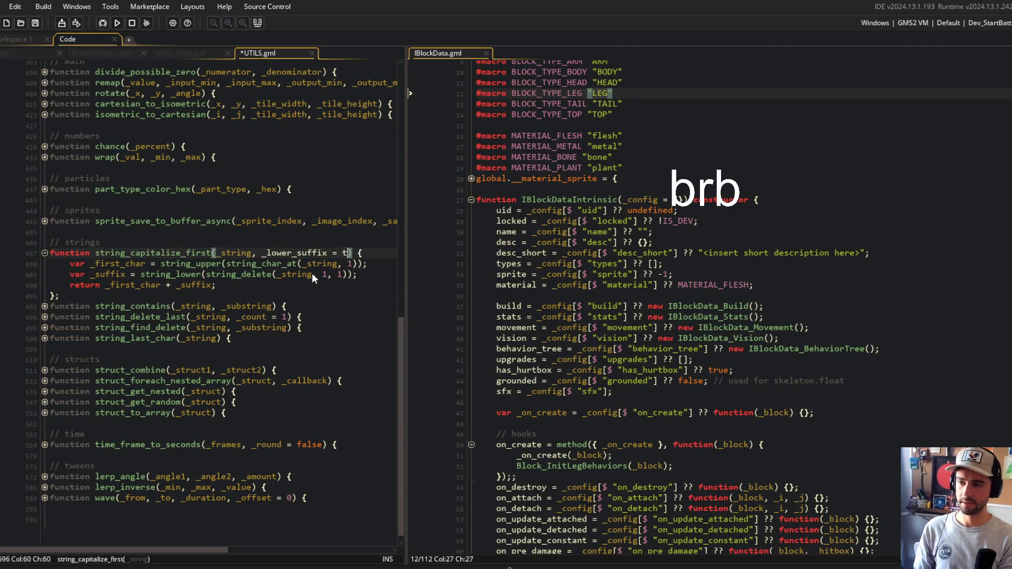
pyautogui.press('Down')
pyautogui.hotkey('ctrl', 's')
# Replace the string_lower wrapper with an if (_lower_suffix) block setting _suffix = string_lower(_suffix)
pyautogui.press('Down')
pyautogui.press('Home')
pyautogui.hotkey('ctrl', 'Right')
pyautogui.hotkey('ctrl', 'Right')
pyautogui.hotkey('ctrl', 'Right')
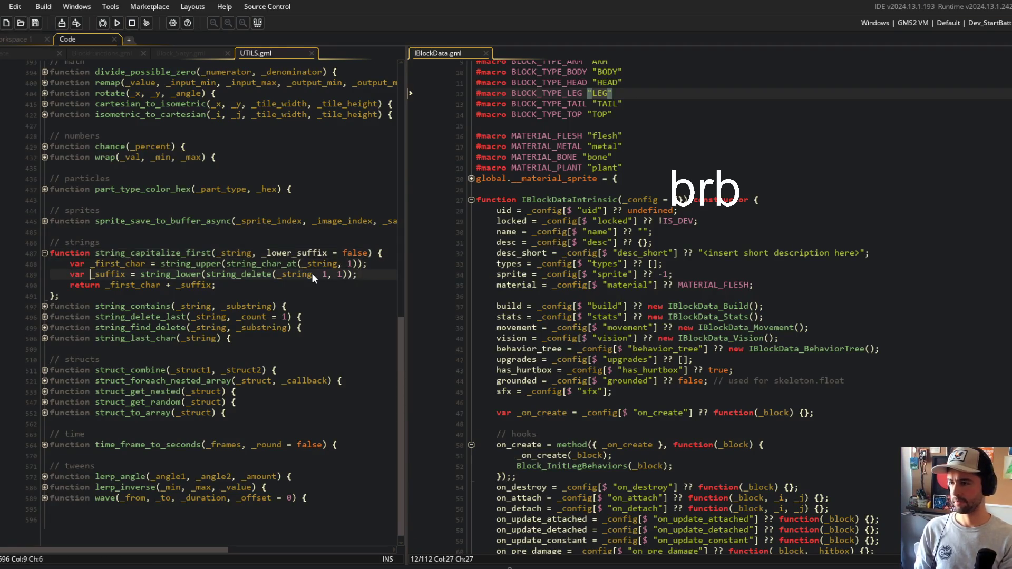
pyautogui.hotkey('ctrl', 'BackSpace')
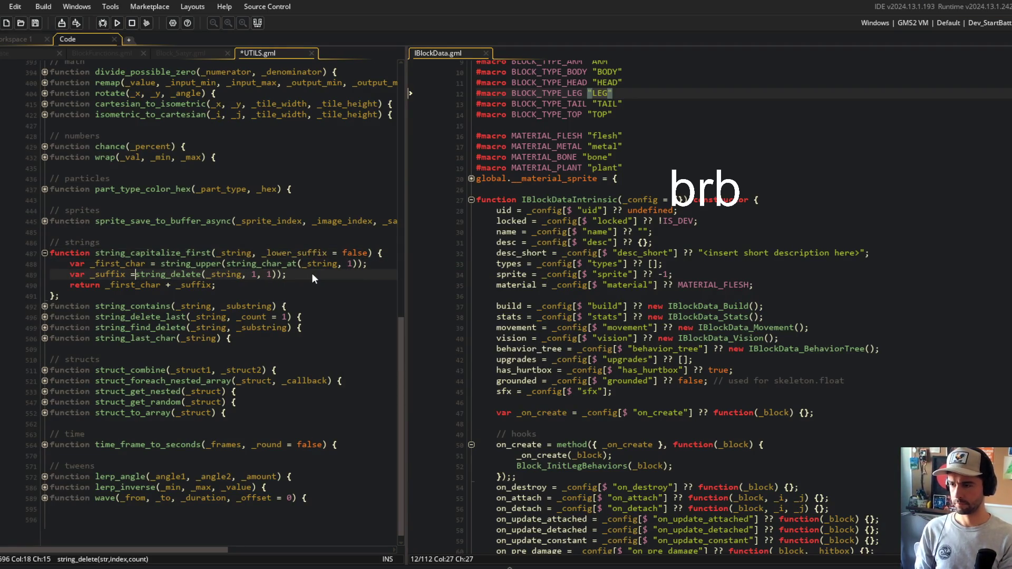
pyautogui.press('End')
pyautogui.press('BackSpace')
pyautogui.press('BackSpace')
pyautogui.write(';')
pyautogui.press('Return')
pyautogui.write('i')
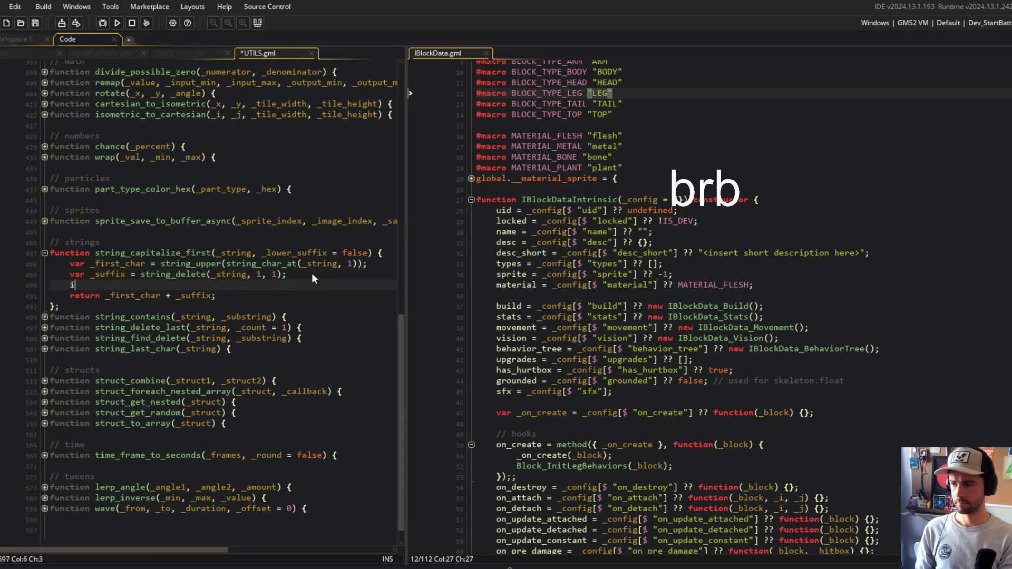
pyautogui.write('f (_lower_usfsuffix) {')
pyautogui.press('Return')
pyautogui.write('_suffix = string_lower(')
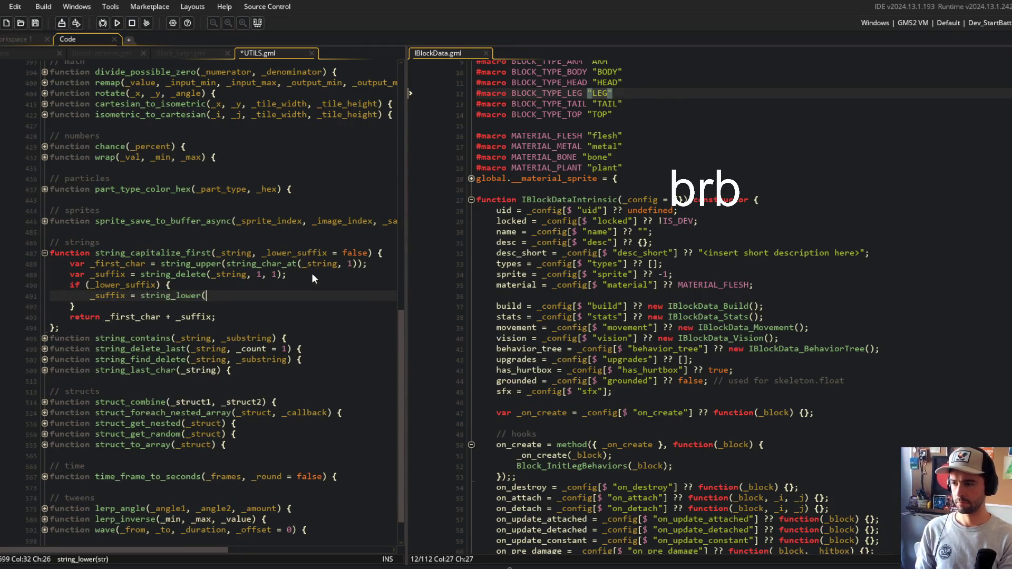
pyautogui.write('_suffix)')
pyautogui.hotkey('ctrl', 's')
pyautogui.write(';')
pyautogui.hotkey('ctrl', 's')
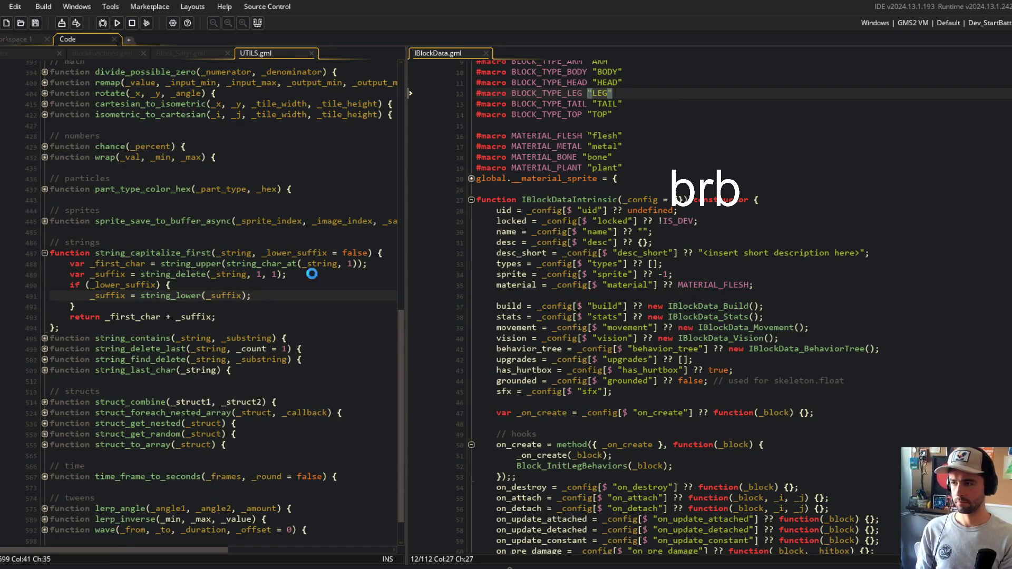
# Close UTILS.gml and pass true to string_capitalize_first(_type) on line 144
pyautogui.hotkey('ctrl', 'w')
pyautogui.click(311, 309)
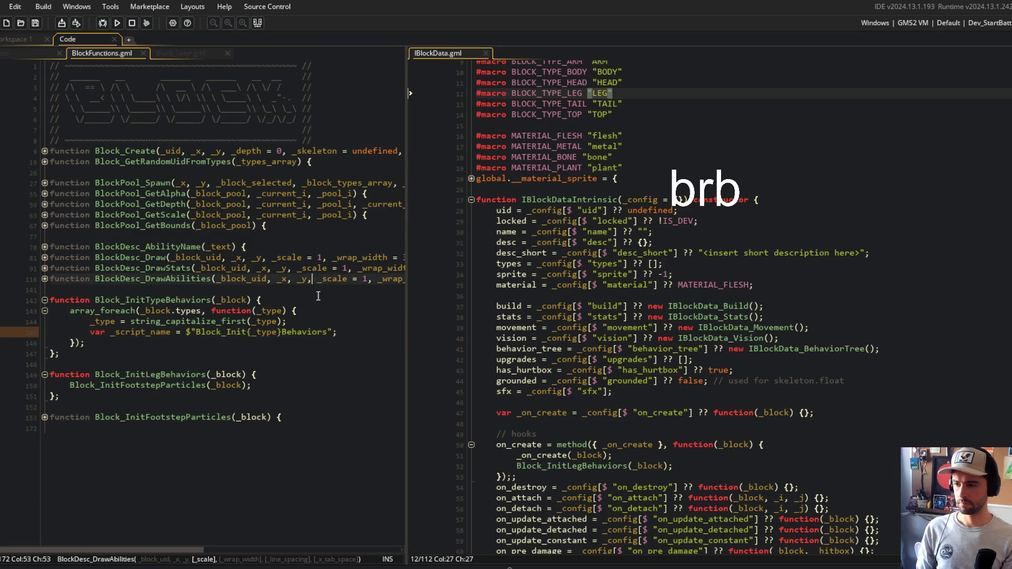
pyautogui.press('Down')
pyautogui.press('Left')
pyautogui.press('Left')
pyautogui.write(', tru')
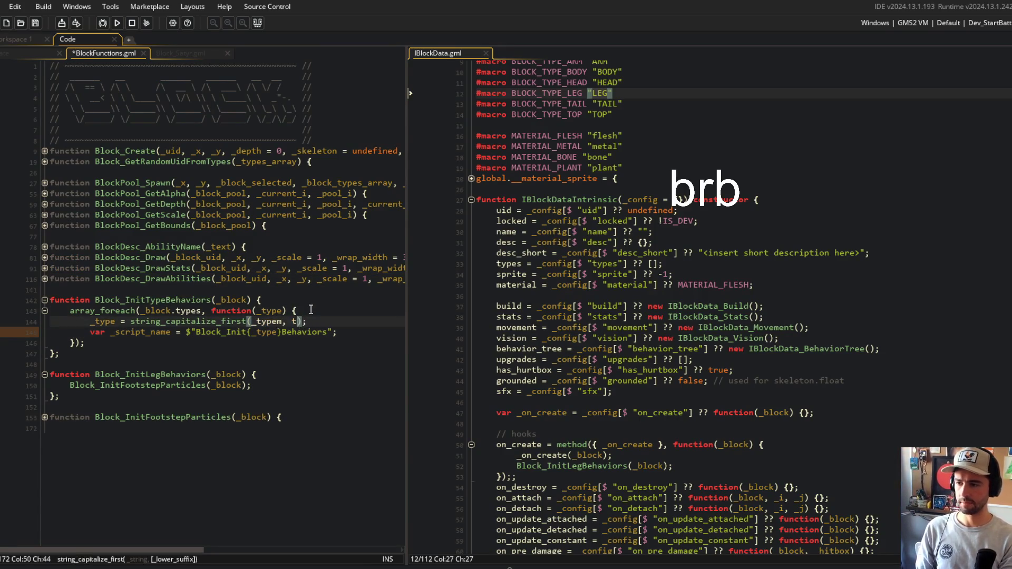
pyautogui.write('e')
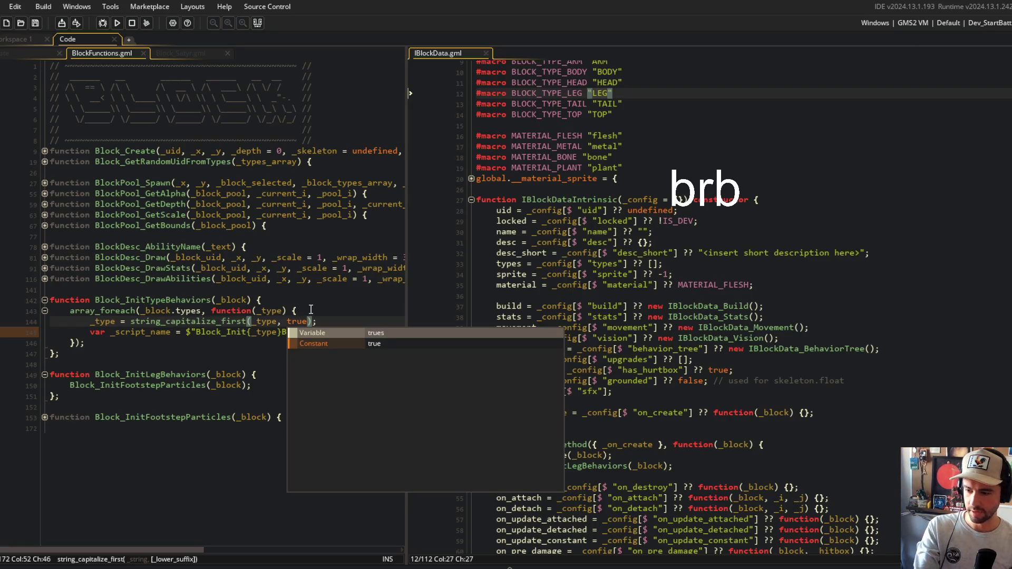
pyautogui.hotkey('alt', 'Tab')
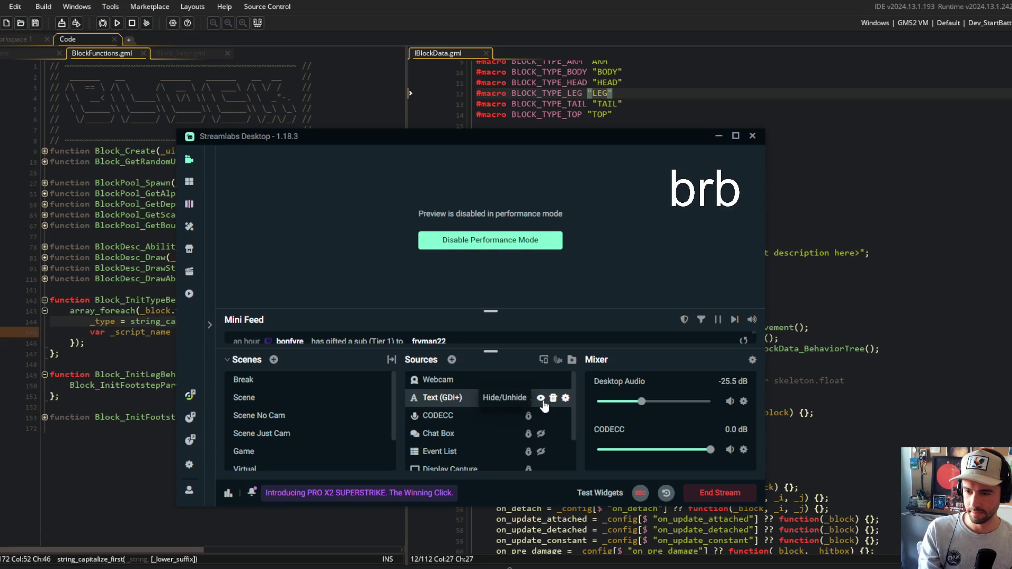
# Hide the brb Text (GDI+) overlay in Streamlabs, then return to the BlockFunctions type loop
pyautogui.click(543, 402)
pyautogui.click(790, 285)
pyautogui.click(195, 246)
pyautogui.click(162, 342)
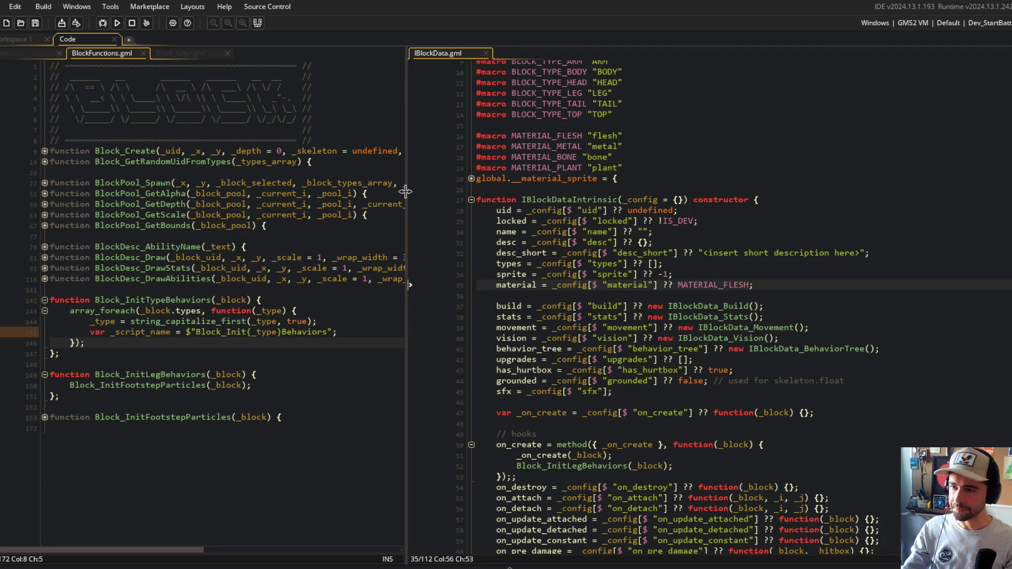
# Add var _script = asset_get_index(_script_name); inside the type loop
pyautogui.moveTo(406, 192); pyautogui.dragTo(513, 271)
pyautogui.press('Up')
pyautogui.press('End')
pyautogui.press('Return')
pyautogui.write('va')
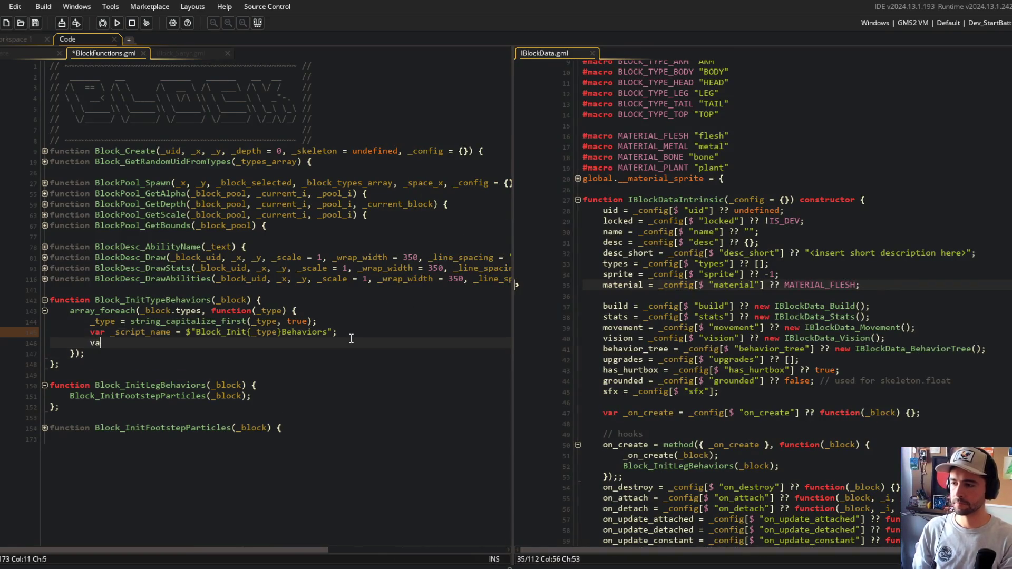
pyautogui.write('r _script = script_get')
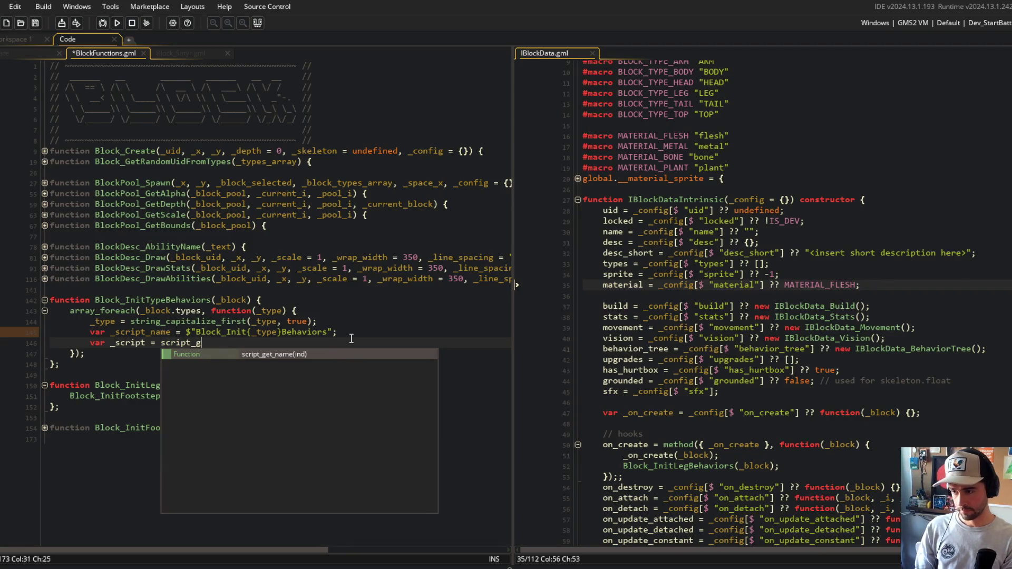
pyautogui.press('BackSpace')
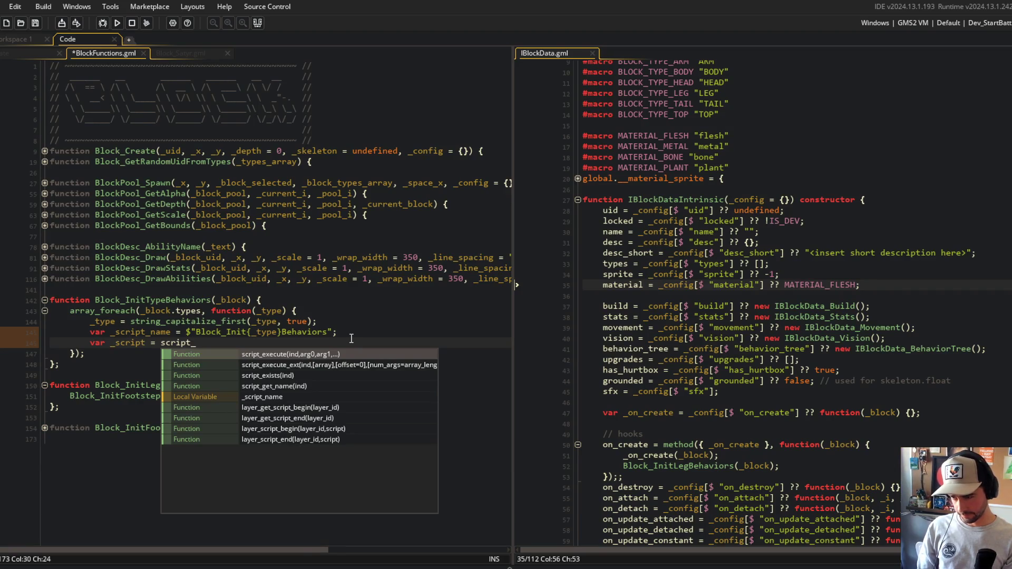
pyautogui.press('Down')
pyautogui.press('Down')
pyautogui.press('Down')
pyautogui.hotkey('ctrl', 'BackSpace')
pyautogui.write('ass')
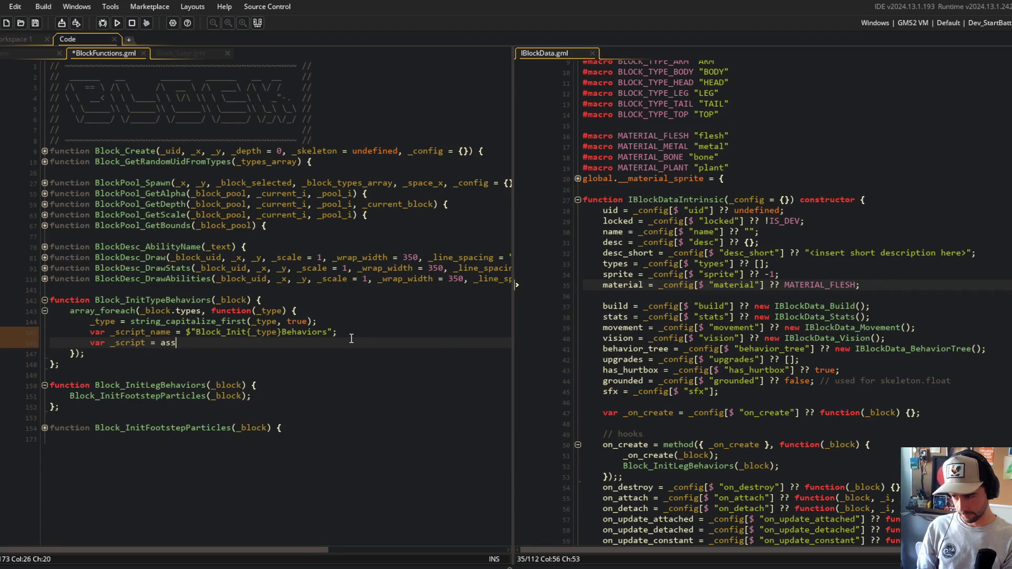
pyautogui.write('et_get')
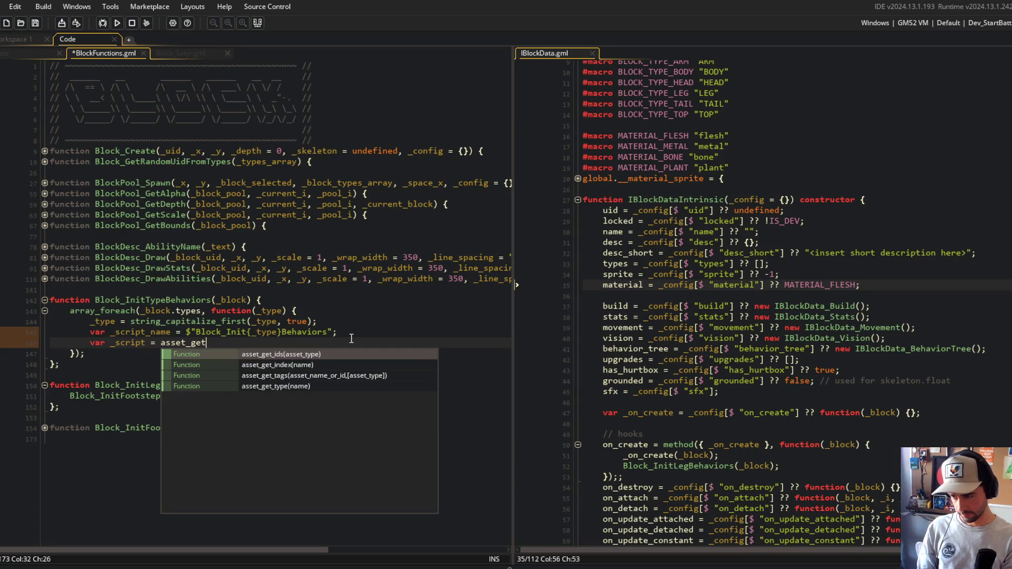
pyautogui.press('Down')
pyautogui.press('Return')
pyautogui.write('_scr')
pyautogui.press('Return')
pyautogui.write(';')
# Add a _script(); call and check the manual entry for asset_get_index
pyautogui.press('Return')
pyautogui.write('_script();')
pyautogui.press('Home')
pyautogui.press('Return')
pyautogui.press('Up')
pyautogui.press('Up')
pyautogui.hotkey('ctrl', 'Right')
pyautogui.hotkey('ctrl', 'Right')
pyautogui.hotkey('ctrl', 'Right')
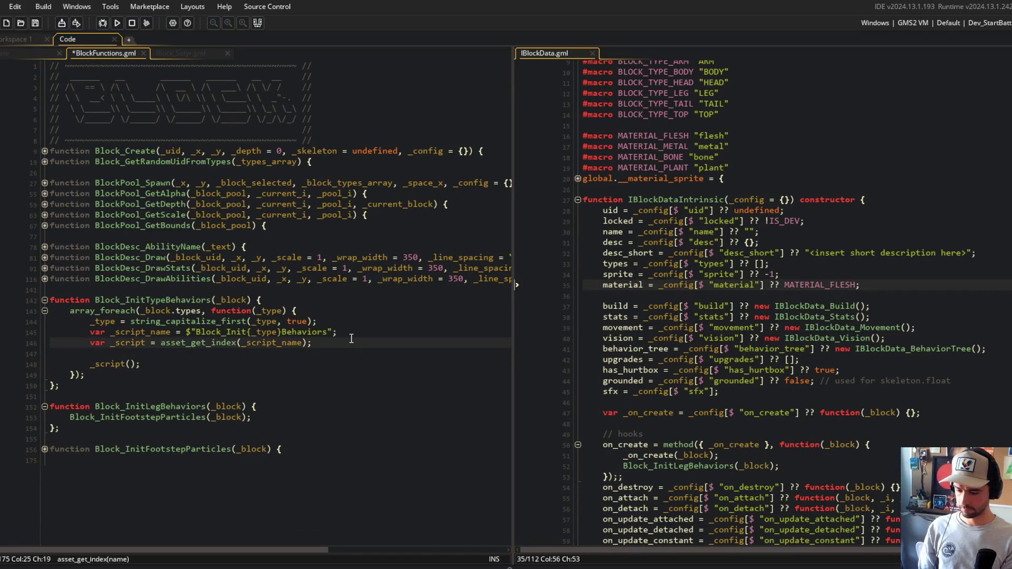
pyautogui.press('F1')
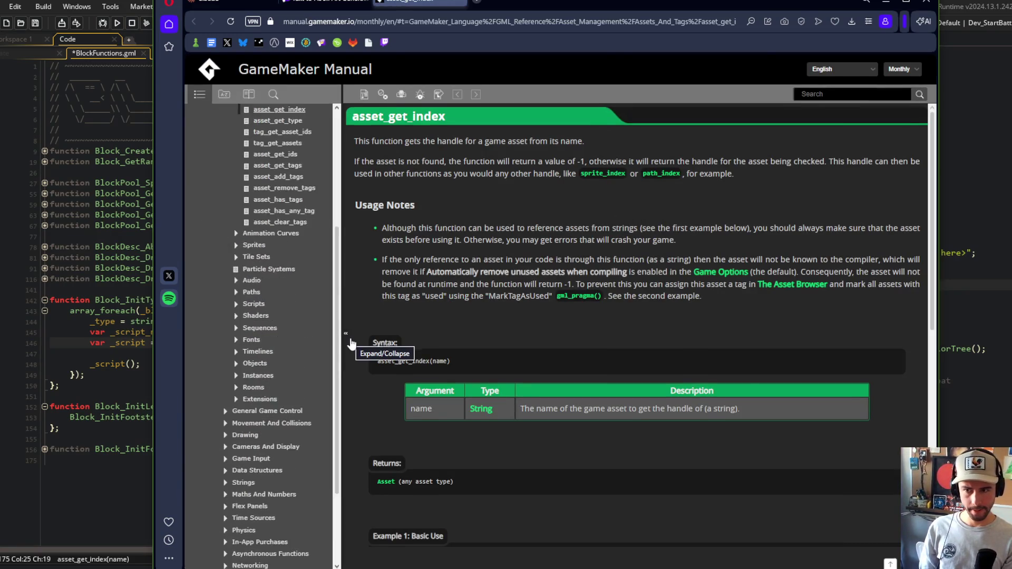
# Wrap the _script() call in if (_script != -1) { } and save BlockFunctions.gml
pyautogui.hotkey('alt', 'Tab')
pyautogui.press('Down')
pyautogui.write('if (_script != -1) {')
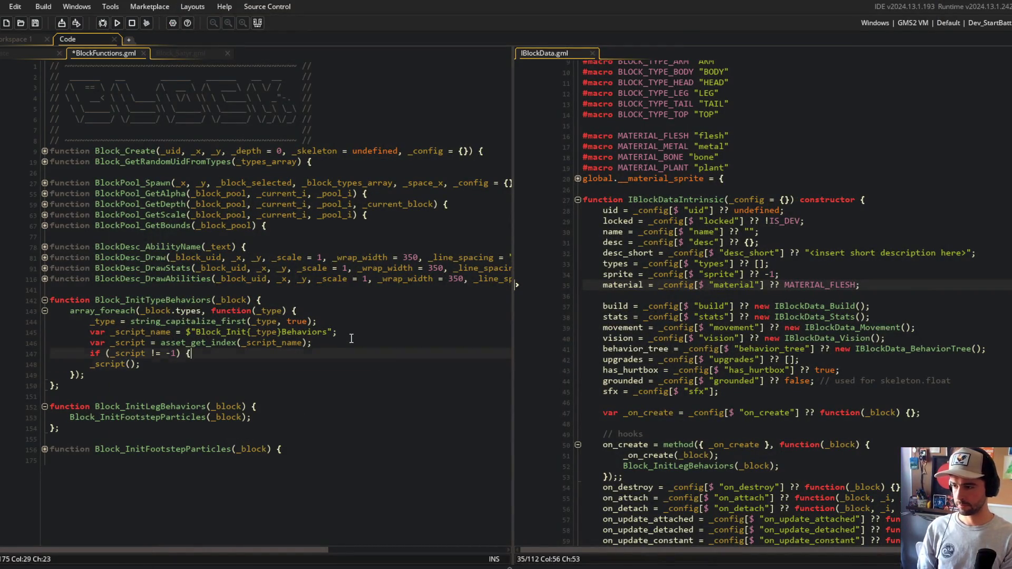
pyautogui.press('Down')
pyautogui.press('Home')
pyautogui.press('Tab')
pyautogui.press('End')
pyautogui.press('Return')
pyautogui.write('}')
pyautogui.hotkey('ctrl', 's')
pyautogui.press('Down')
pyautogui.press('Up')
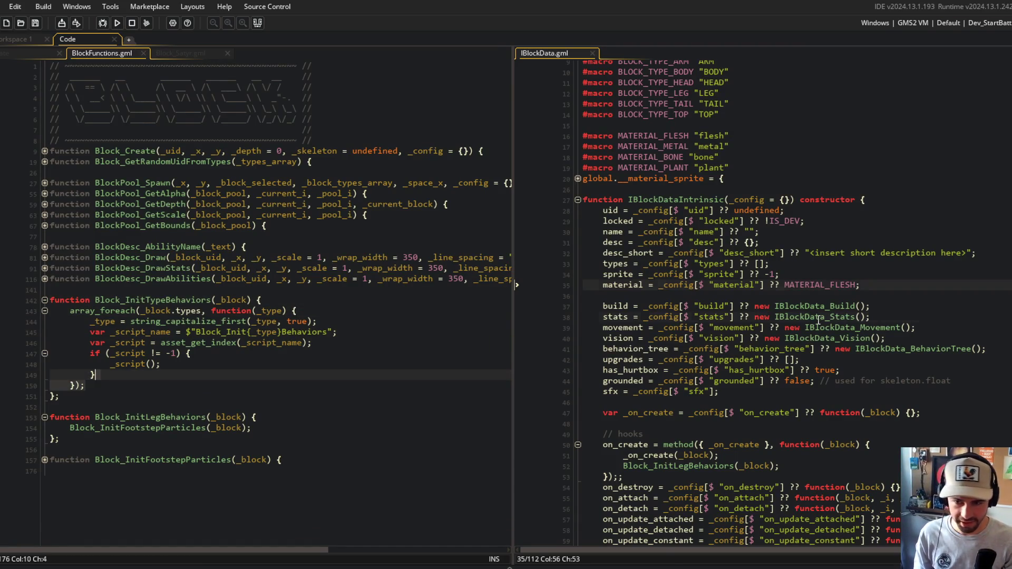
pyautogui.scroll(-5, 685, 300)
# Replace the Block_InitLegBehaviors call in on_create with Block_InitTypeBehaviors
pyautogui.doubleClick(665, 311)
pyautogui.click(134, 437)
pyautogui.click(135, 417)
pyautogui.doubleClick(141, 299)
pyautogui.hotkey('ctrl', 'c')
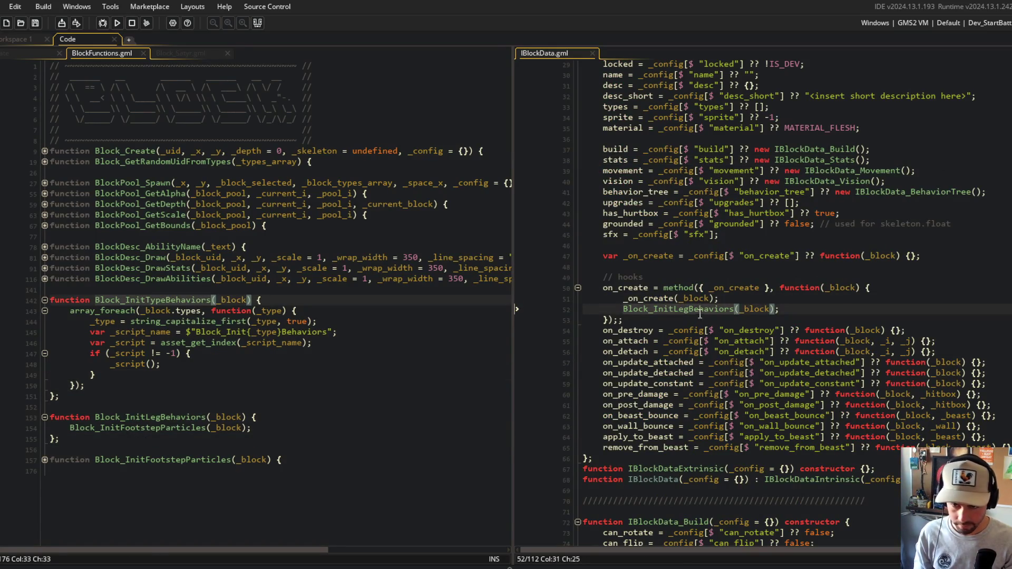
pyautogui.doubleClick(680, 308)
pyautogui.hotkey('ctrl', 'v')
pyautogui.click(777, 267)
pyautogui.click(825, 257)
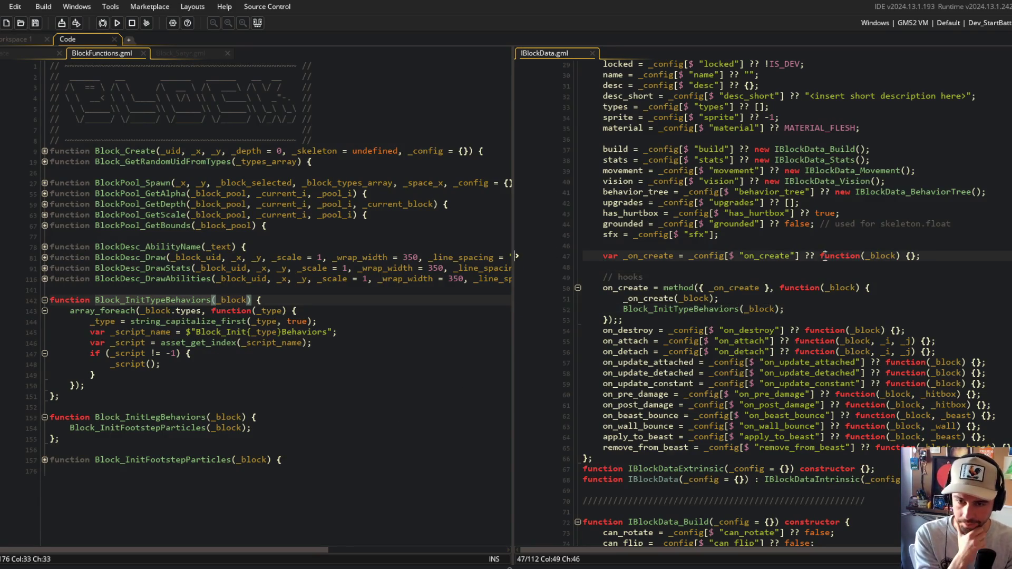
pyautogui.click(789, 258)
pyautogui.scroll(-2, 789, 261)
pyautogui.click(813, 240)
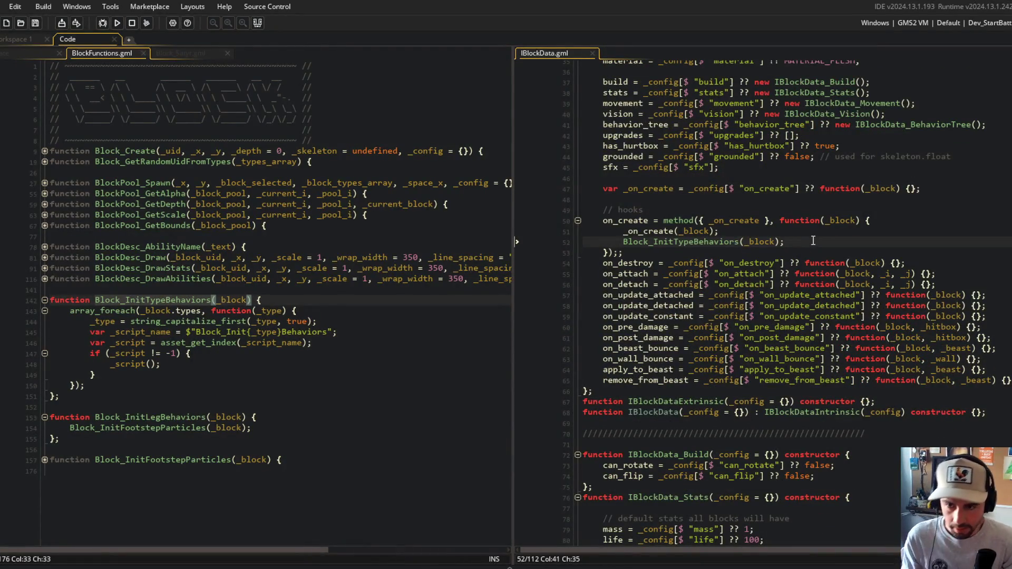
# Move the Block_InitTypeBehaviors call above _on_create and remove the extra semicolon
pyautogui.hotkey('shift', 'Home')
pyautogui.hotkey('ctrl', 'x')
pyautogui.press('Up')
pyautogui.press('Home')
pyautogui.press('Return')
pyautogui.press('Up')
pyautogui.hotkey('ctrl', 'v')
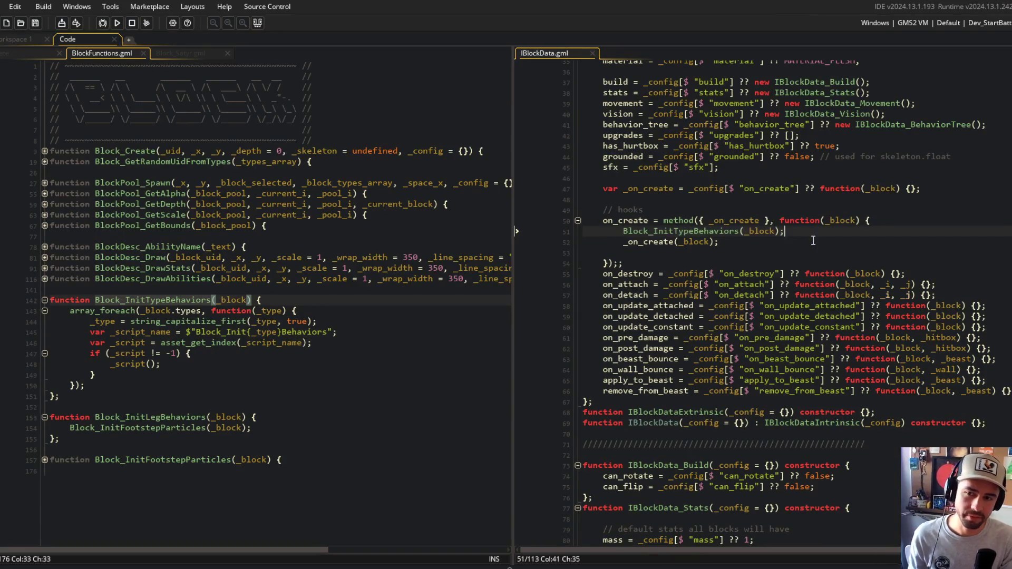
pyautogui.press('Down')
pyautogui.press('Down')
pyautogui.press('BackSpace')
pyautogui.hotkey('ctrl', 's')
pyautogui.click(813, 241)
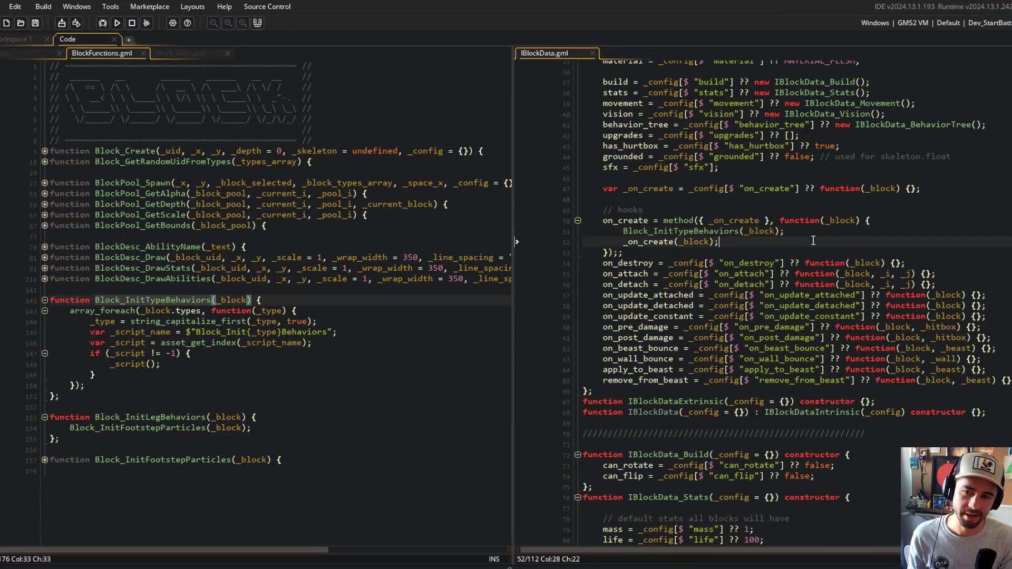
pyautogui.press('Down')
pyautogui.press('BackSpace')
pyautogui.hotkey('ctrl', 's')
# Move the _on_create declaration under the // hooks comment, remove the blank line, and save
pyautogui.press('Up')
pyautogui.press('Up')
pyautogui.press('Home')
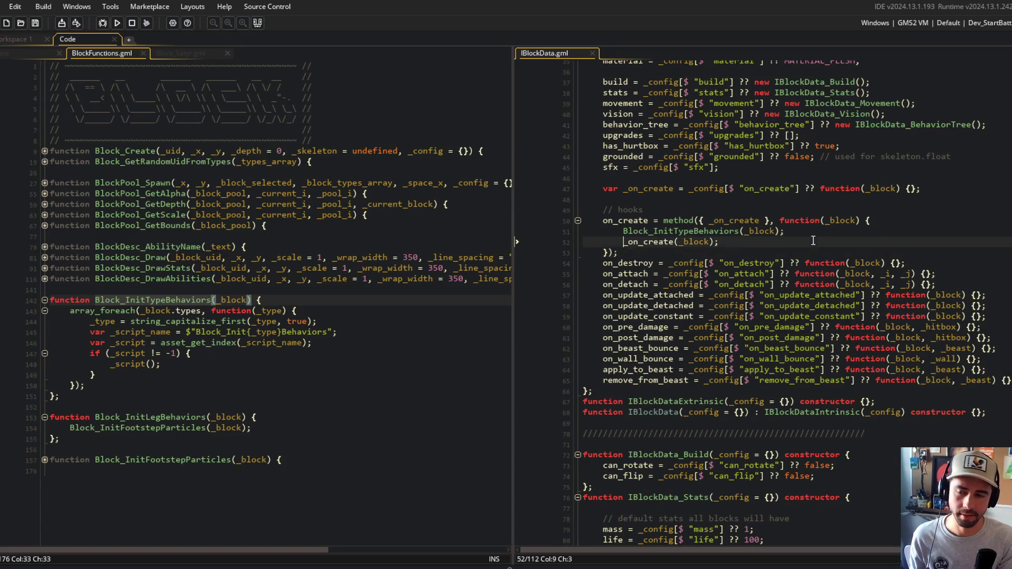
pyautogui.press('Down')
pyautogui.hotkey('ctrl', 'Right')
pyautogui.press('Up')
pyautogui.press('Up')
pyautogui.press('Up')
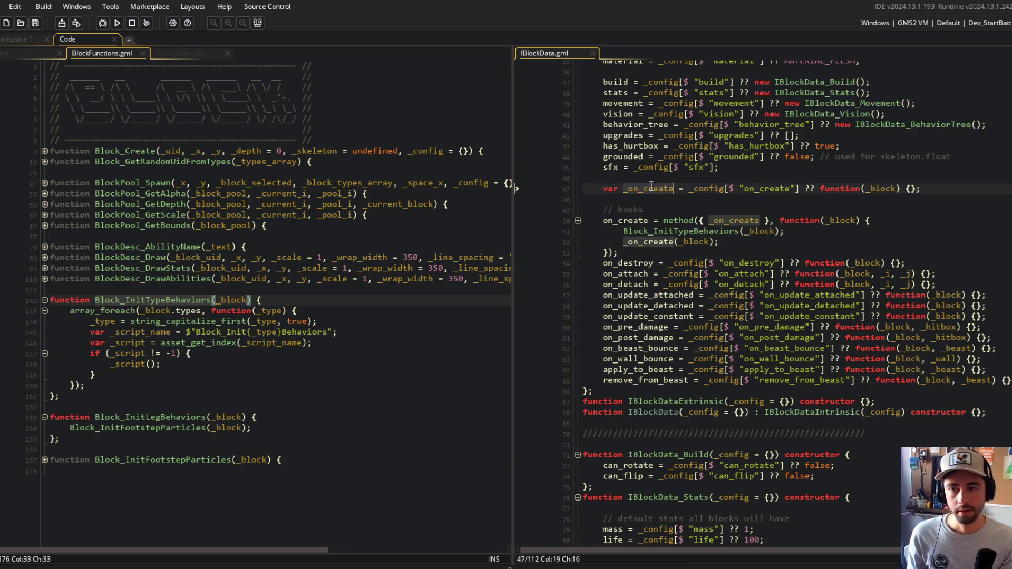
pyautogui.hotkey('alt', 'Down')
pyautogui.hotkey('alt', 'Down')
pyautogui.press('Up')
pyautogui.press('Up')
pyautogui.hotkey('ctrl', 'shift', 'k')
pyautogui.hotkey('ctrl', 's')
# Review the on_create hook's method binding and _on_create usage, then select its two calls
pyautogui.press('Down')
pyautogui.press('Down')
pyautogui.press('End')
pyautogui.hotkey('ctrl', '-')
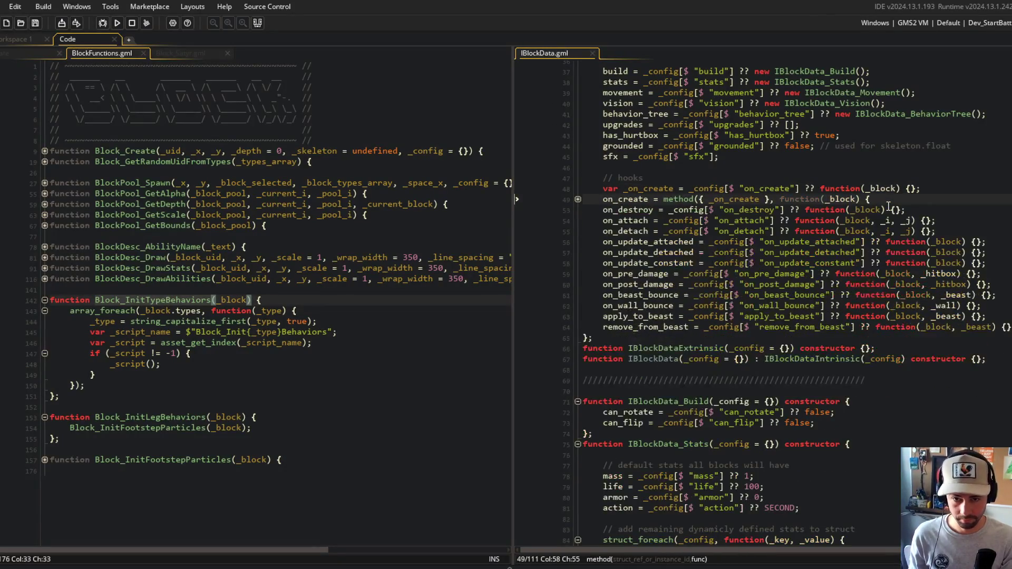
pyautogui.hotkey('ctrl', '+')
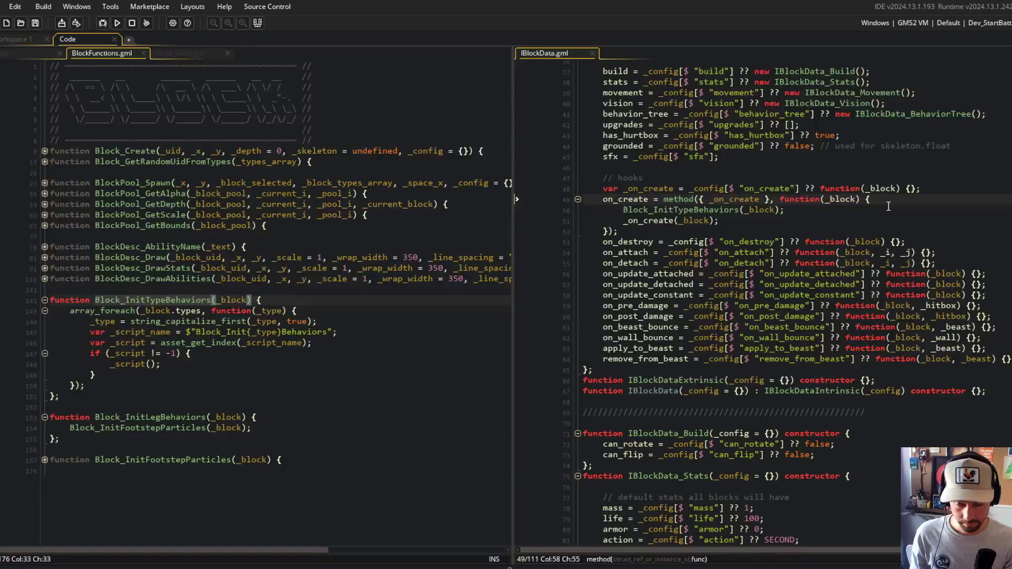
pyautogui.click(741, 222)
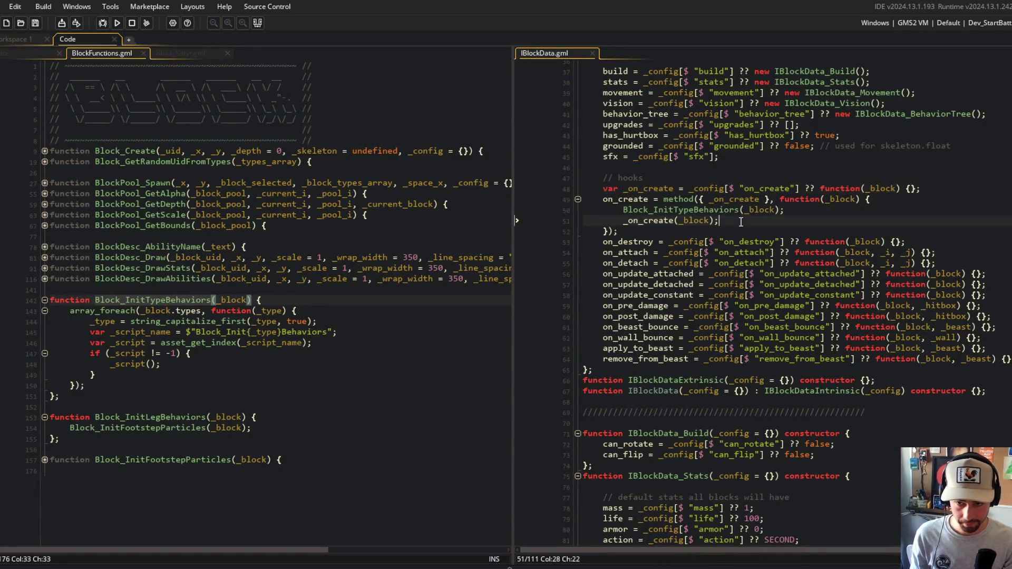
pyautogui.click(692, 199)
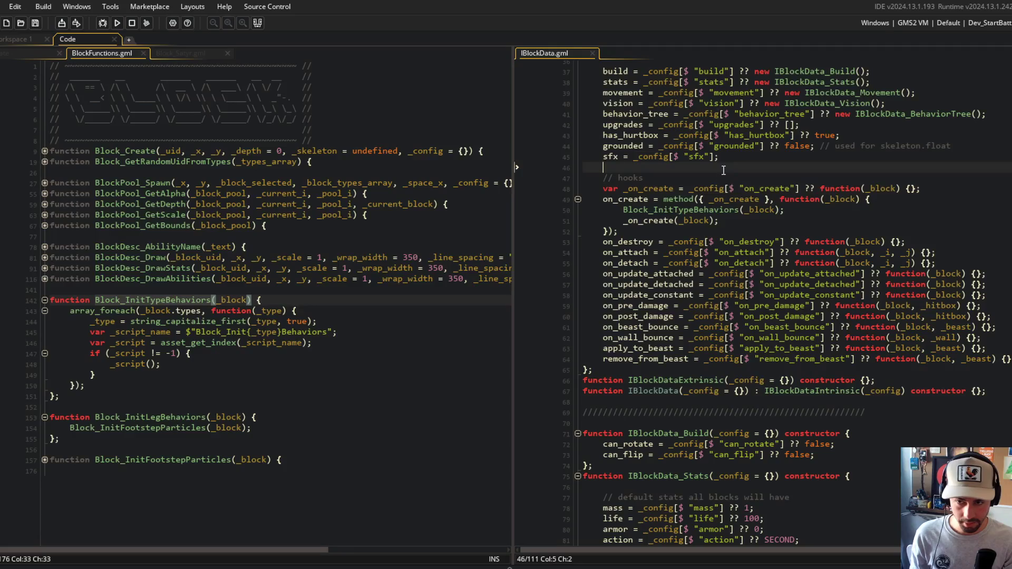
pyautogui.click(843, 188)
pyautogui.click(649, 199)
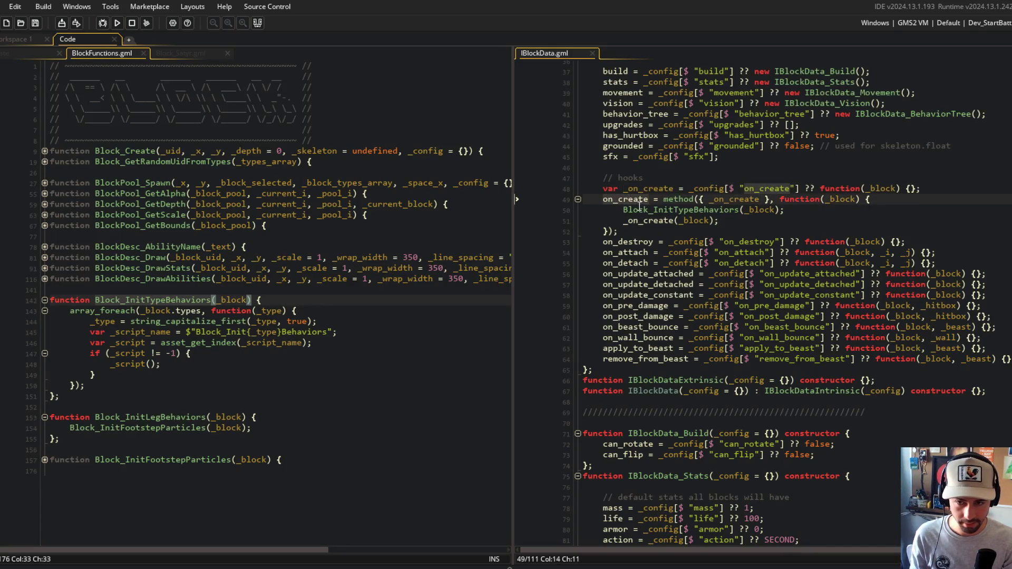
pyautogui.click(667, 199)
pyautogui.click(759, 200)
pyautogui.doubleClick(834, 199)
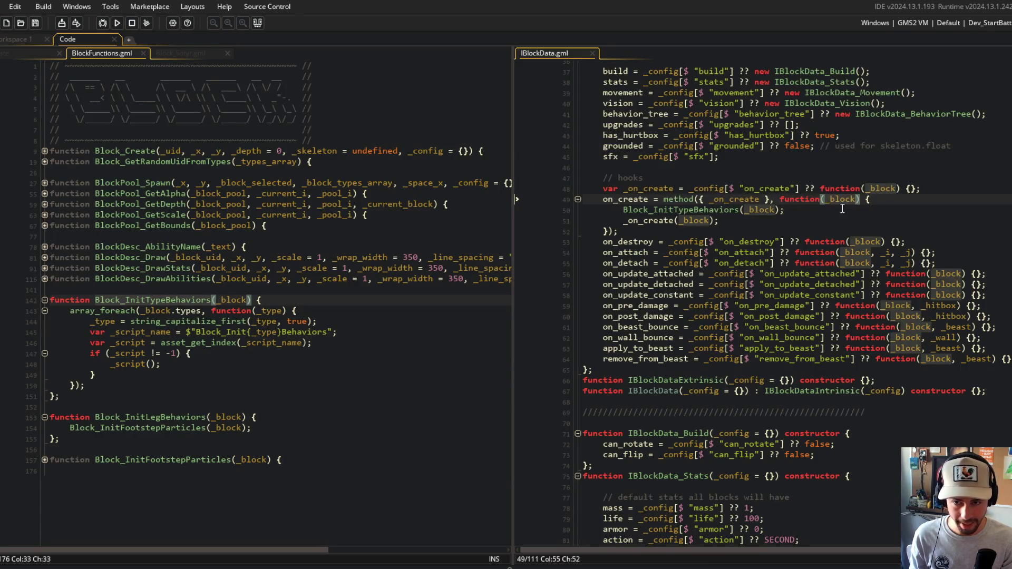
pyautogui.moveTo(623, 209); pyautogui.dragTo(771, 220)
# Change the type loop on line 143 to iterate _block.data.types and save the script
pyautogui.click(807, 210)
pyautogui.click(738, 221)
pyautogui.click(191, 353)
pyautogui.click(176, 310)
pyautogui.write('data.')
pyautogui.hotkey('ctrl', 's')
# Set a breakpoint on the type loop line and launch the game in debug mode
pyautogui.press('End')
pyautogui.click(21, 311)
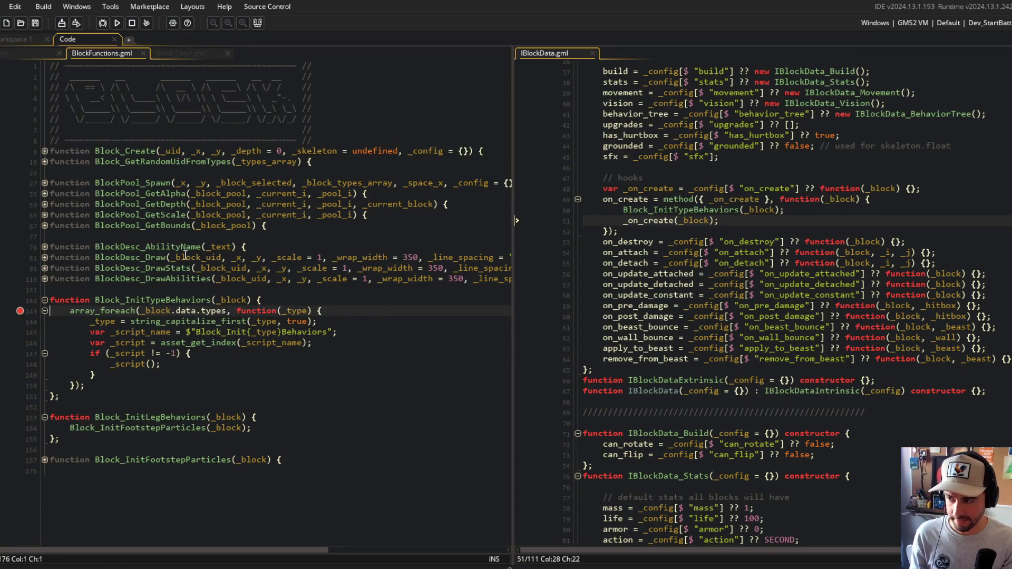
pyautogui.click(103, 23)
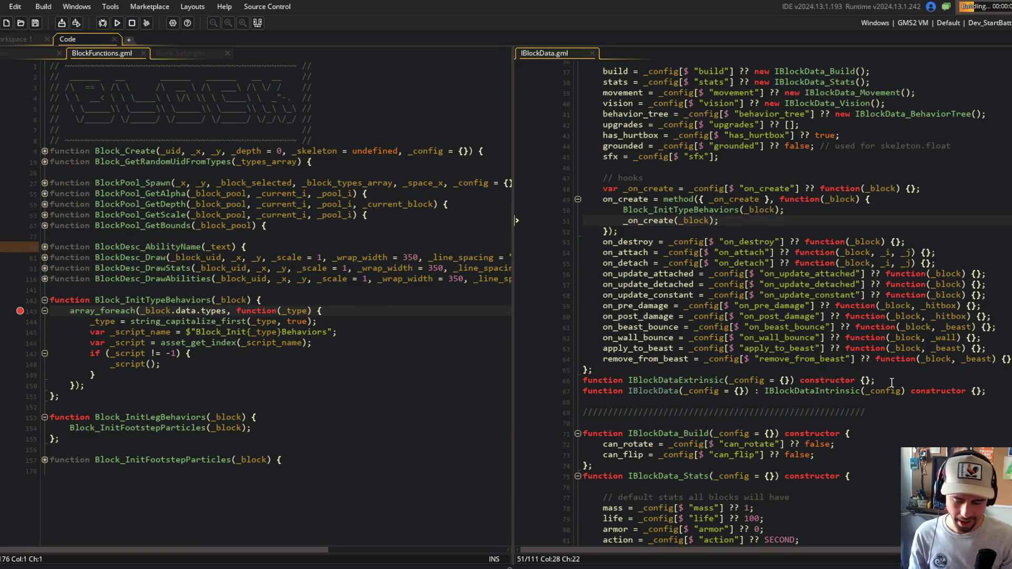
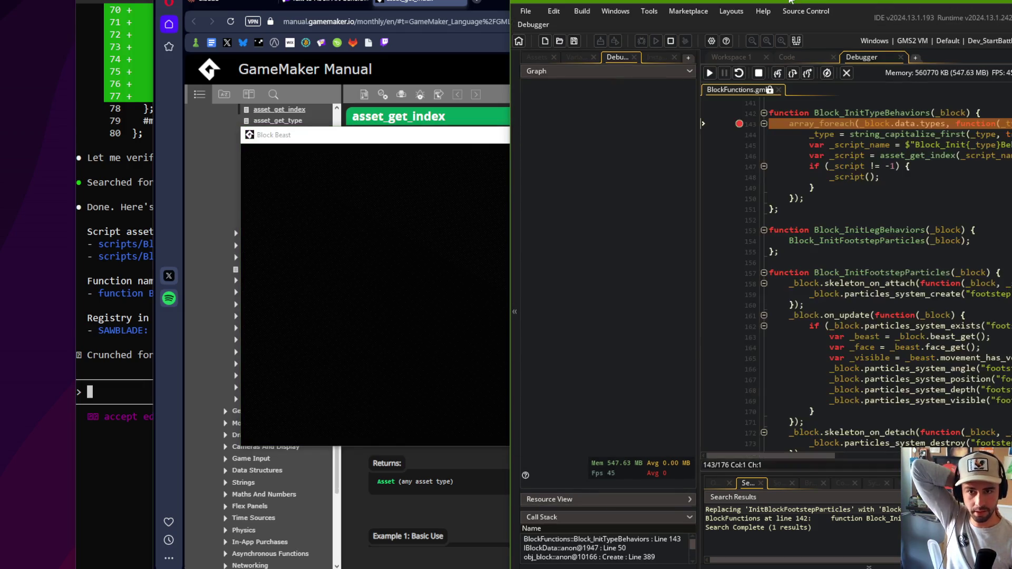
# Step through the type loop and capitalisation call to the _script_name lookup line
pyautogui.press('super+Up')
pyautogui.moveTo(366, 114)
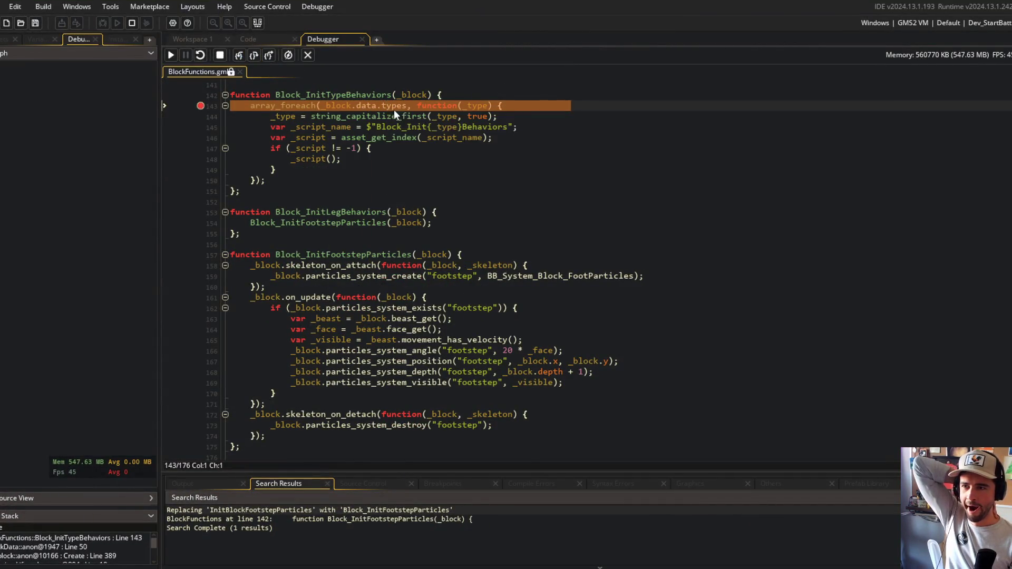
pyautogui.click(238, 55)
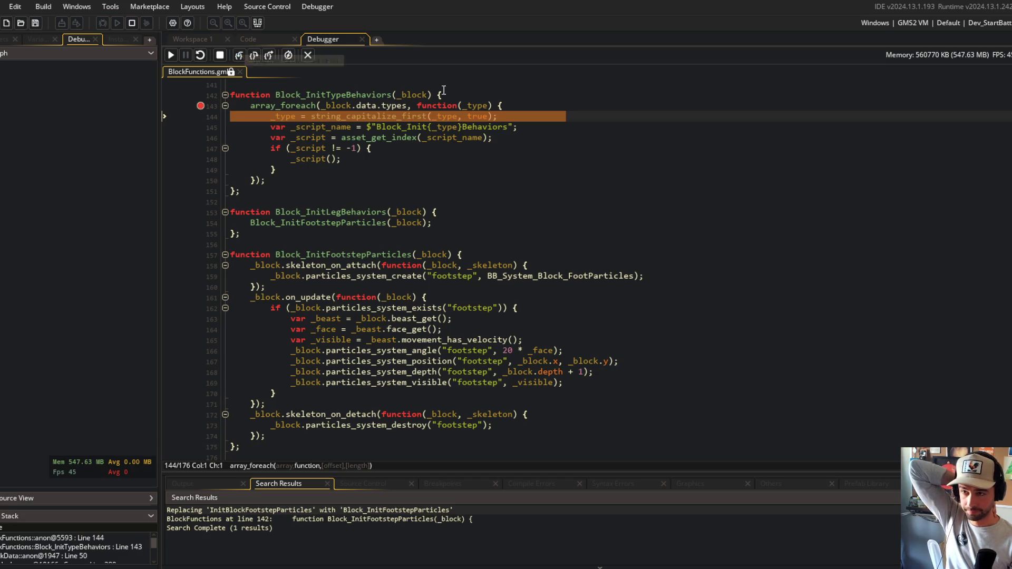
pyautogui.moveTo(468, 101)
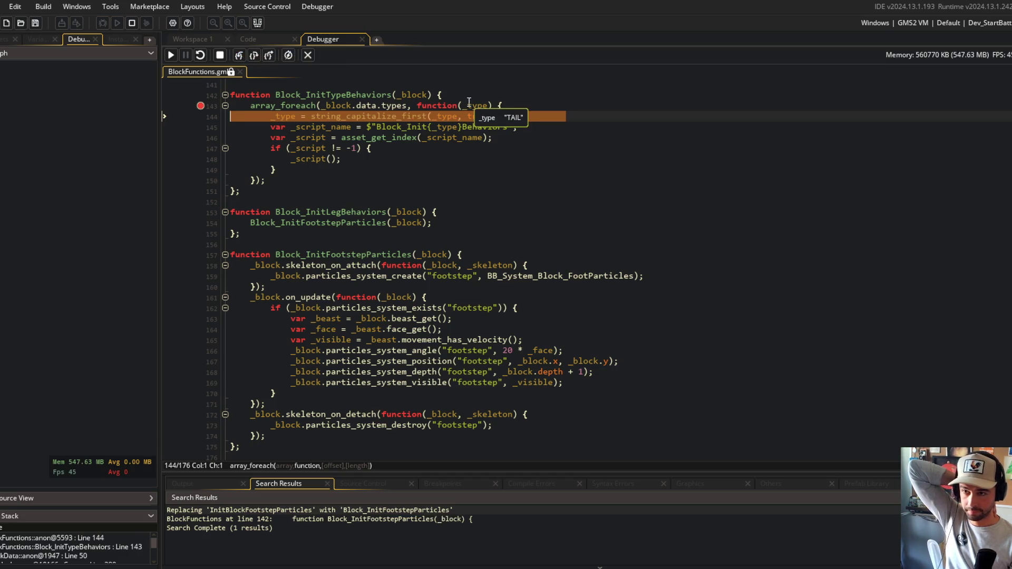
pyautogui.click(239, 55)
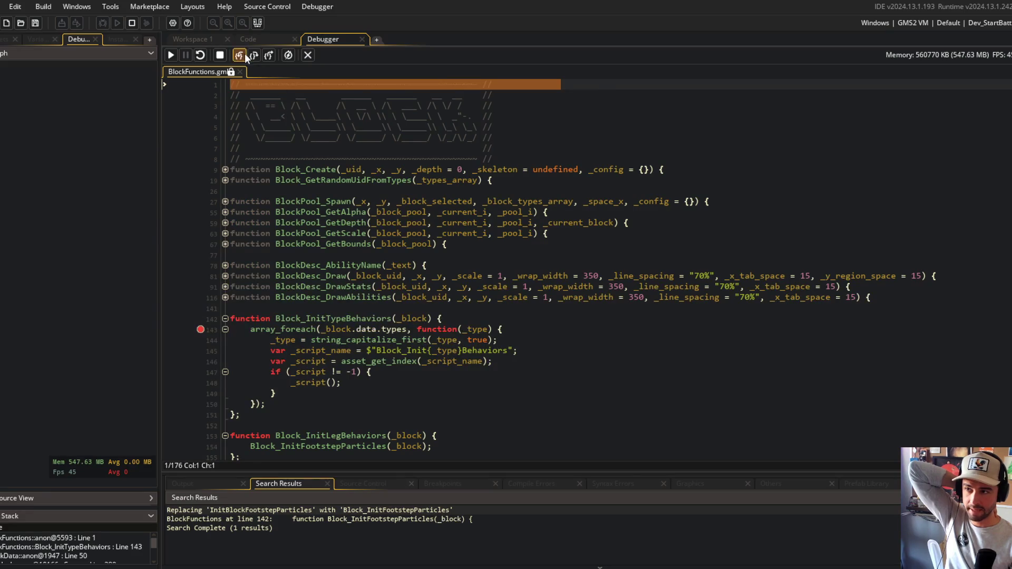
pyautogui.click(253, 55)
pyautogui.moveTo(283, 341)
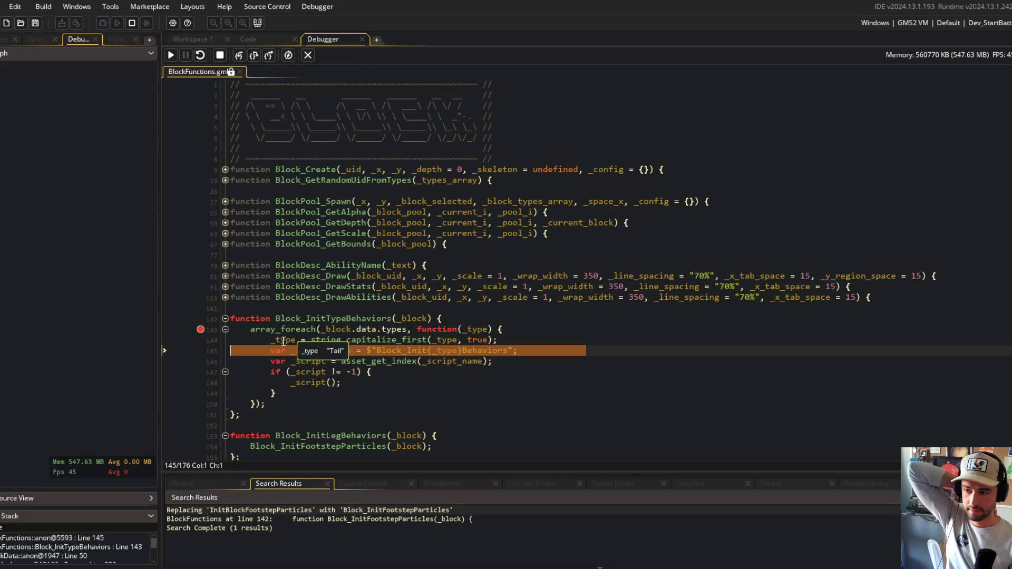
pyautogui.scroll(-2, 283, 341)
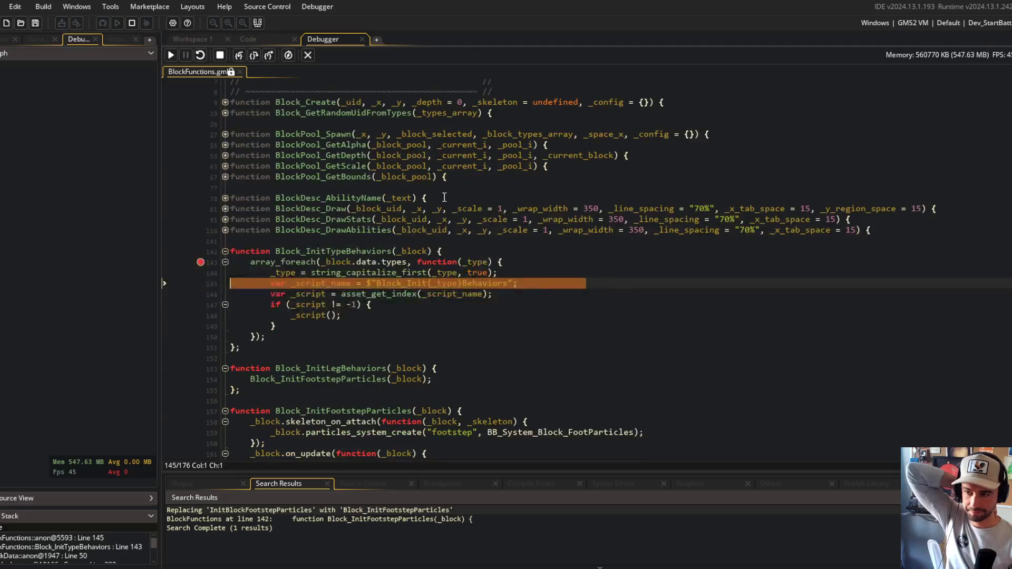
pyautogui.click(239, 56)
# Step past the script check and back out to the next line of on_create
pyautogui.moveTo(317, 283)
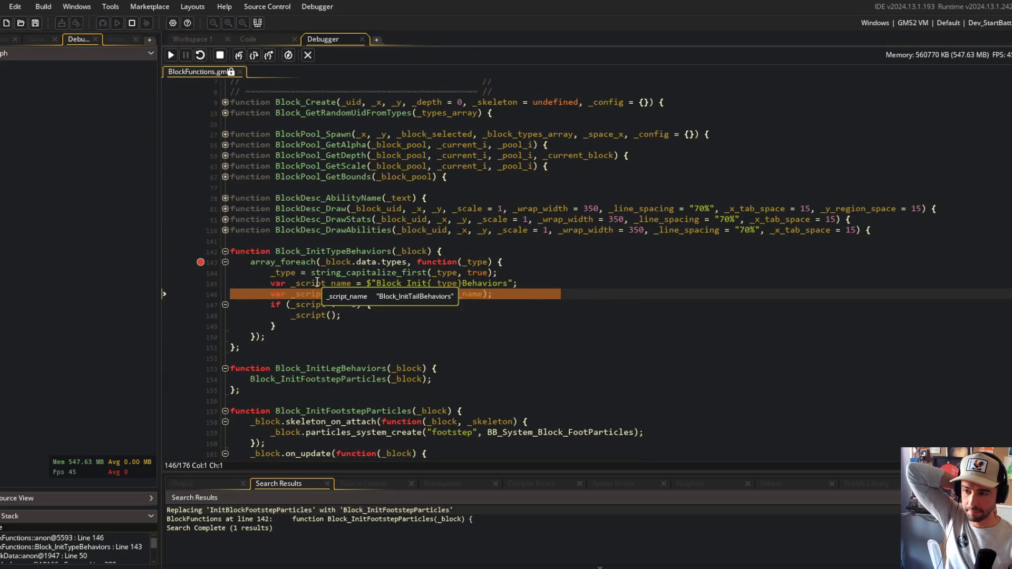
pyautogui.click(240, 61)
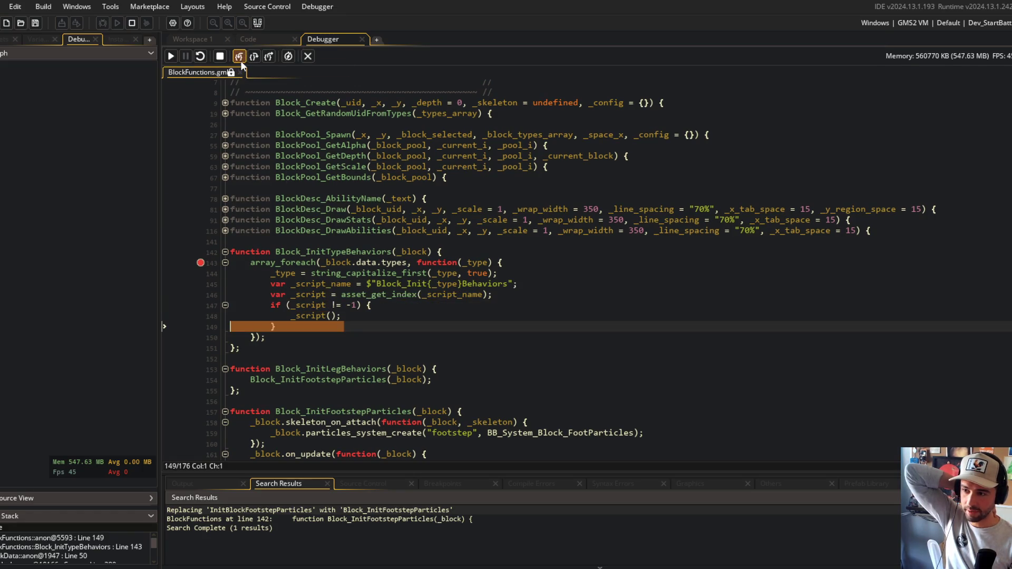
pyautogui.click(240, 61)
pyautogui.click(240, 61)
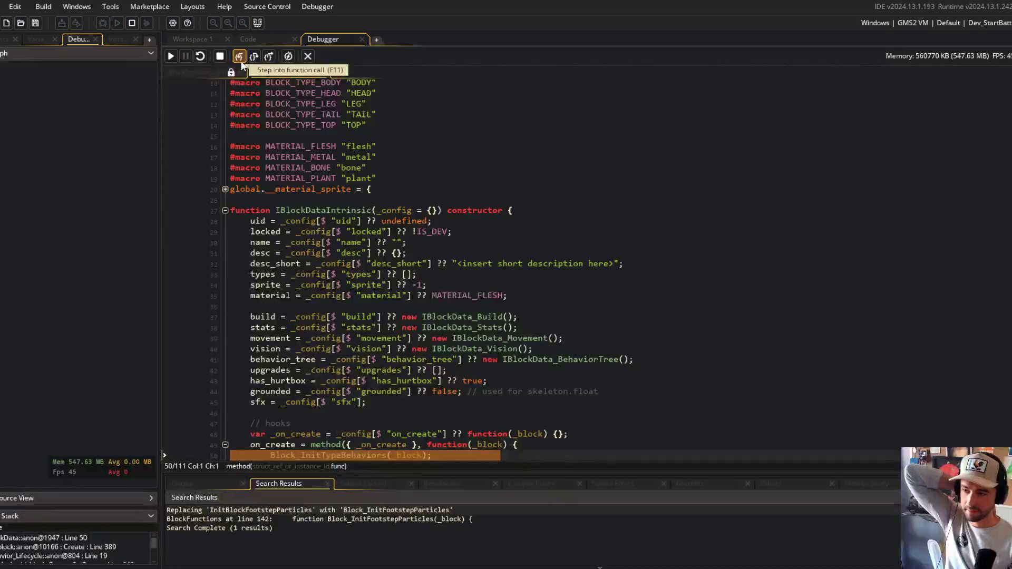
pyautogui.click(240, 61)
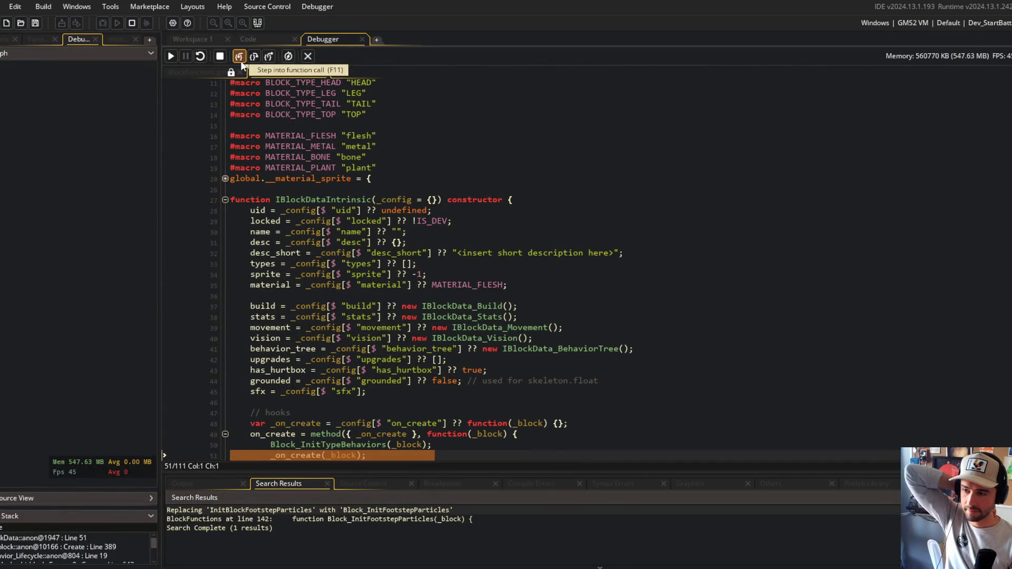
# Set a breakpoint on the script call line in BlockFunctions.gml and resume to line 148
pyautogui.click(190, 73)
pyautogui.click(199, 316)
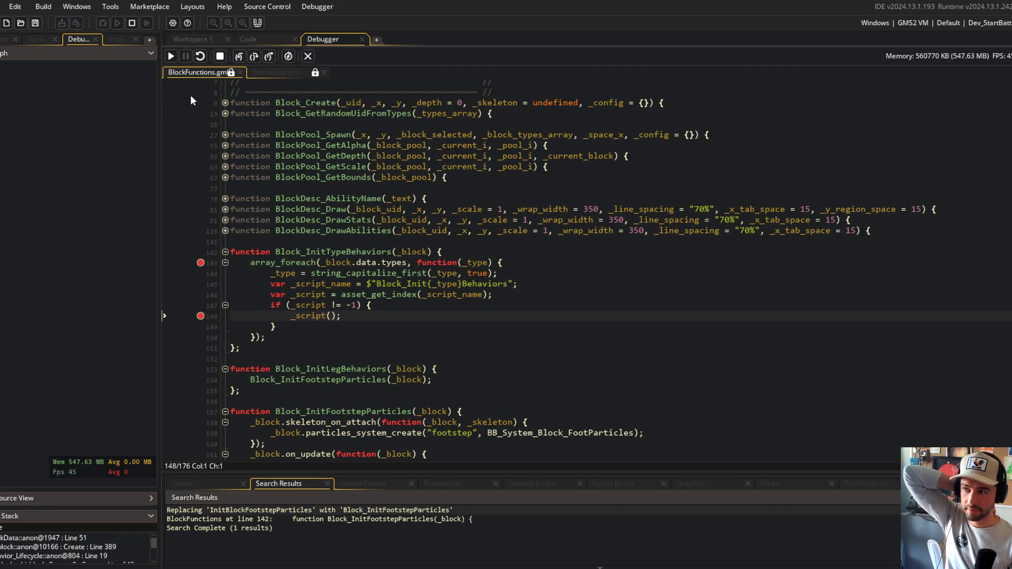
pyautogui.click(171, 56)
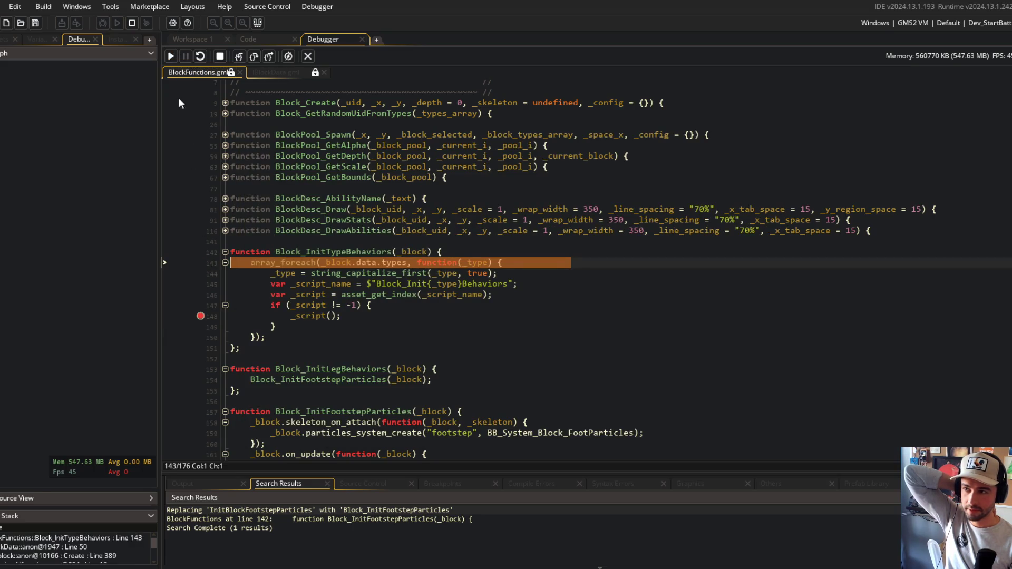
pyautogui.click(170, 56)
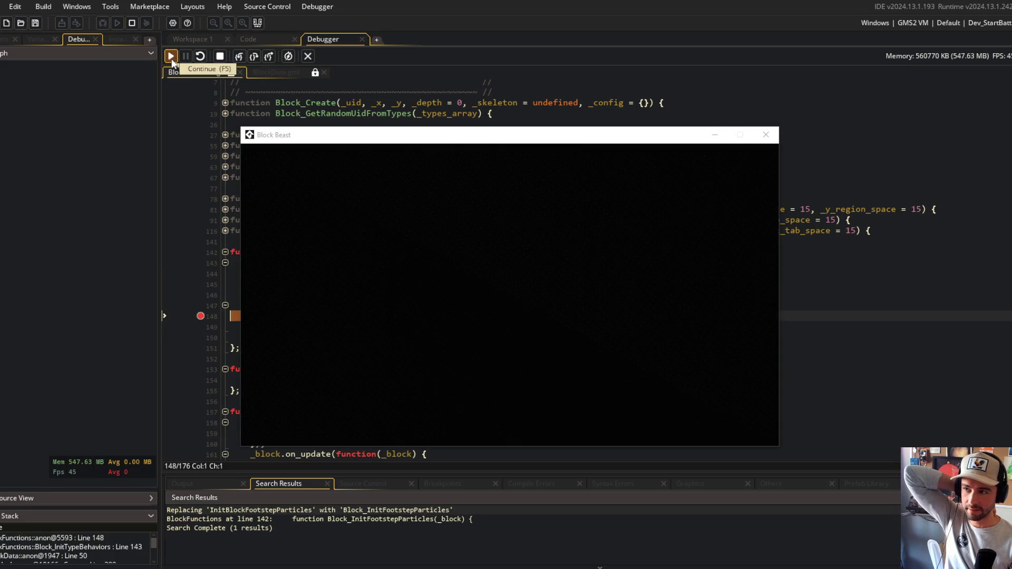
# Step into Block_InitTailBehaviors and the footstep particle setup, then stop debugging and clear the line-148 breakpoint
pyautogui.moveTo(308, 293)
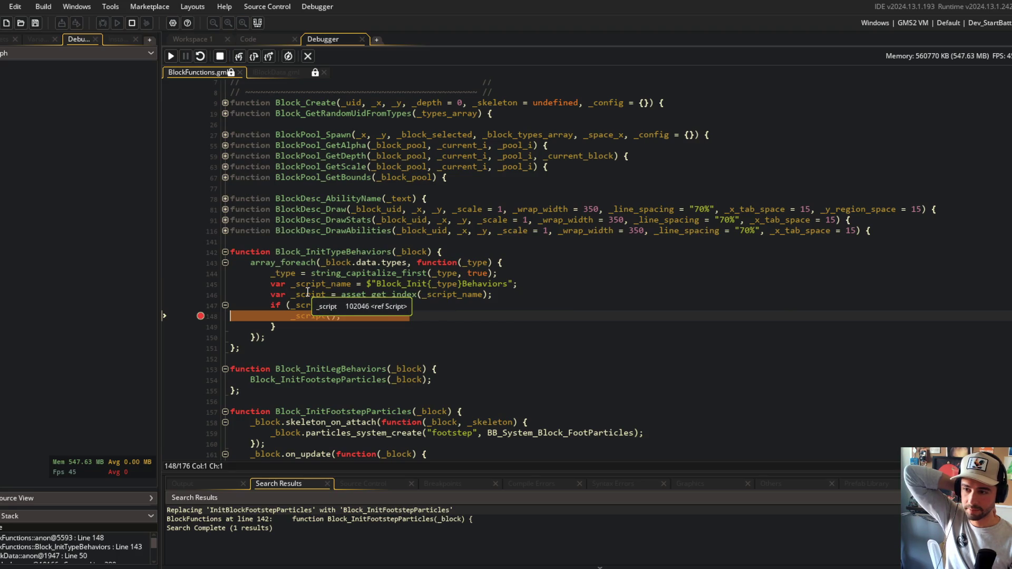
pyautogui.click(239, 58)
pyautogui.click(239, 58)
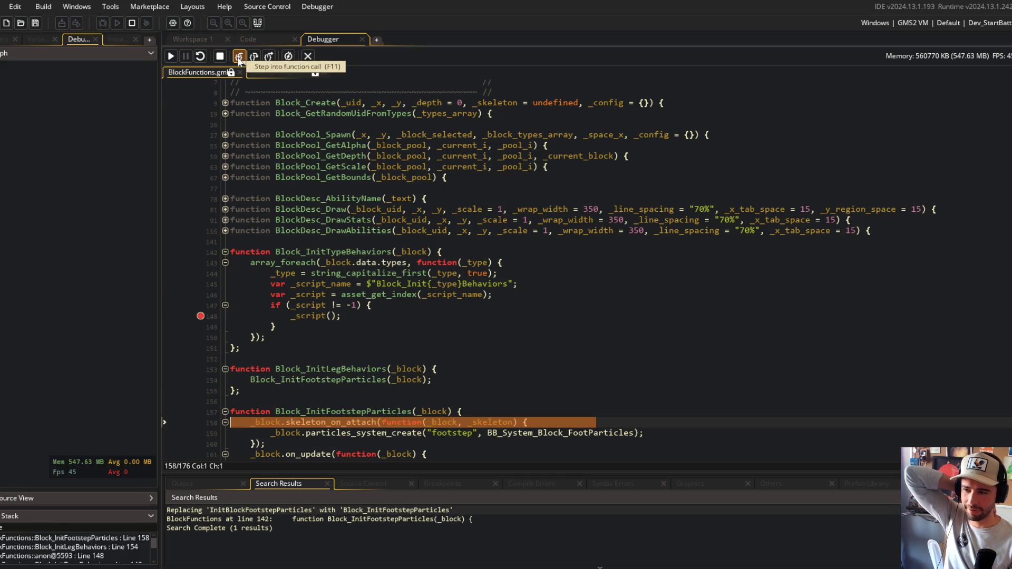
pyautogui.click(238, 58)
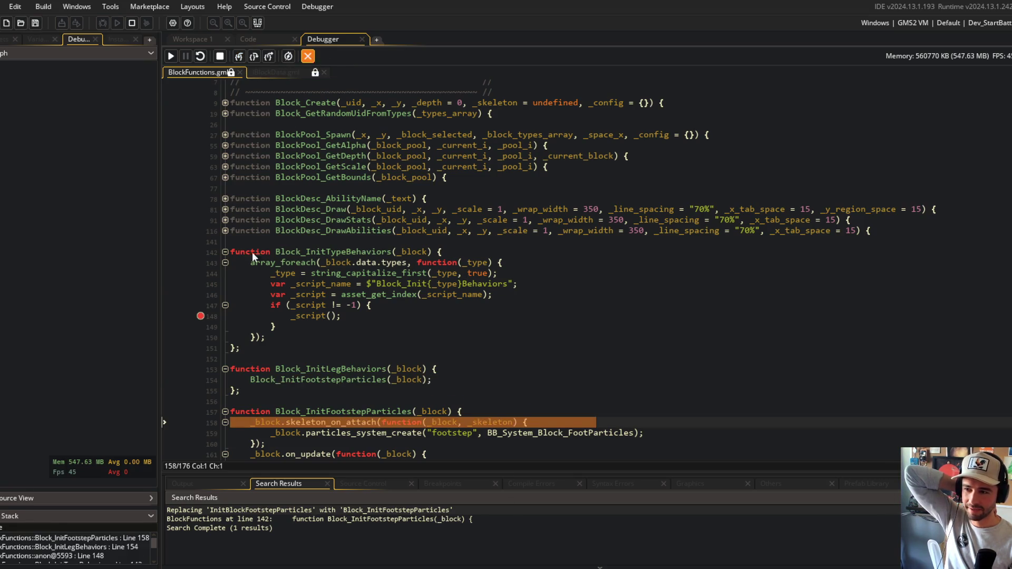
pyautogui.click(19, 363)
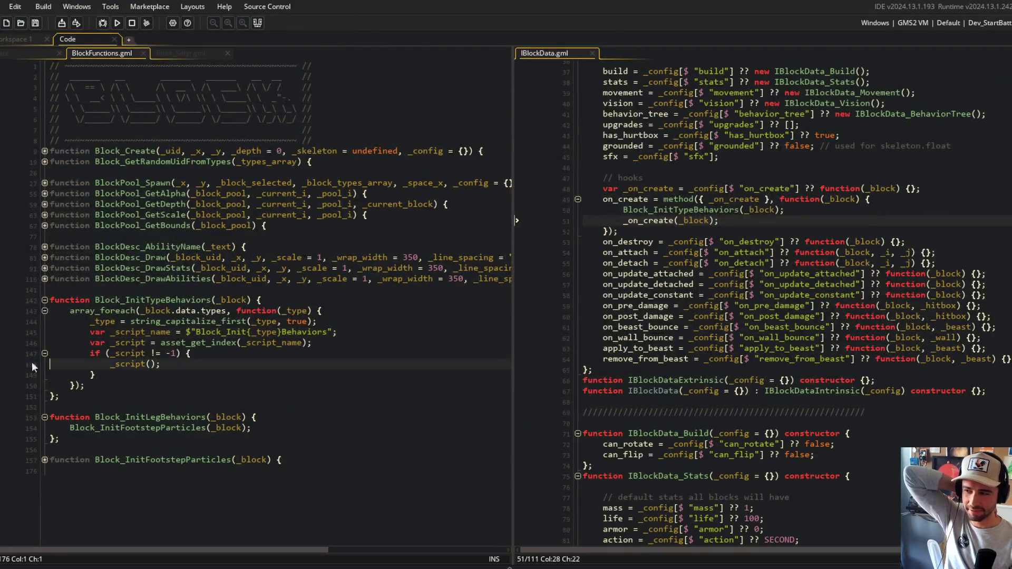
# Inspect the on_create hook in IBlockData and the Block_InitFootstepParticles call
pyautogui.click(233, 368)
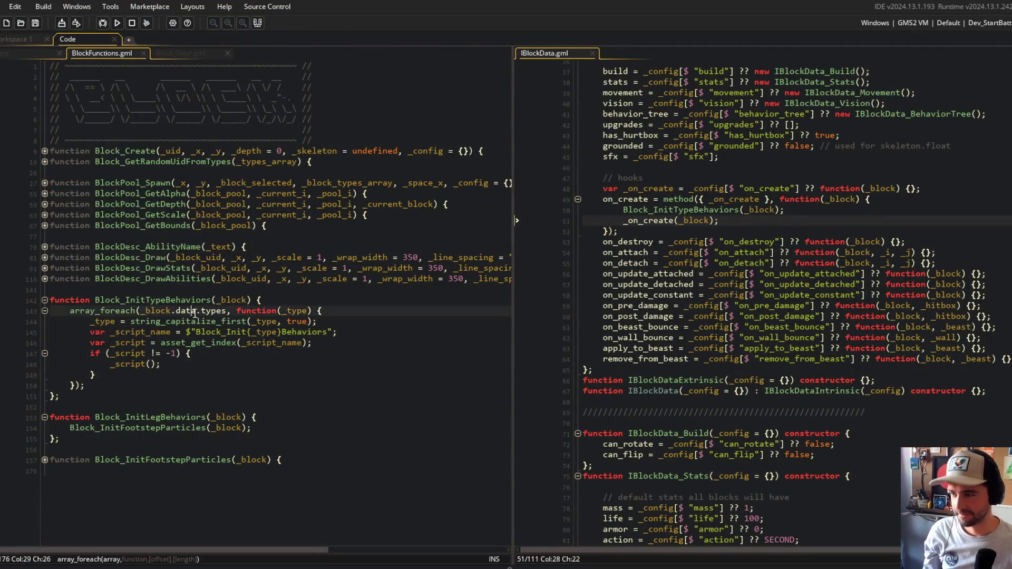
pyautogui.click(288, 418)
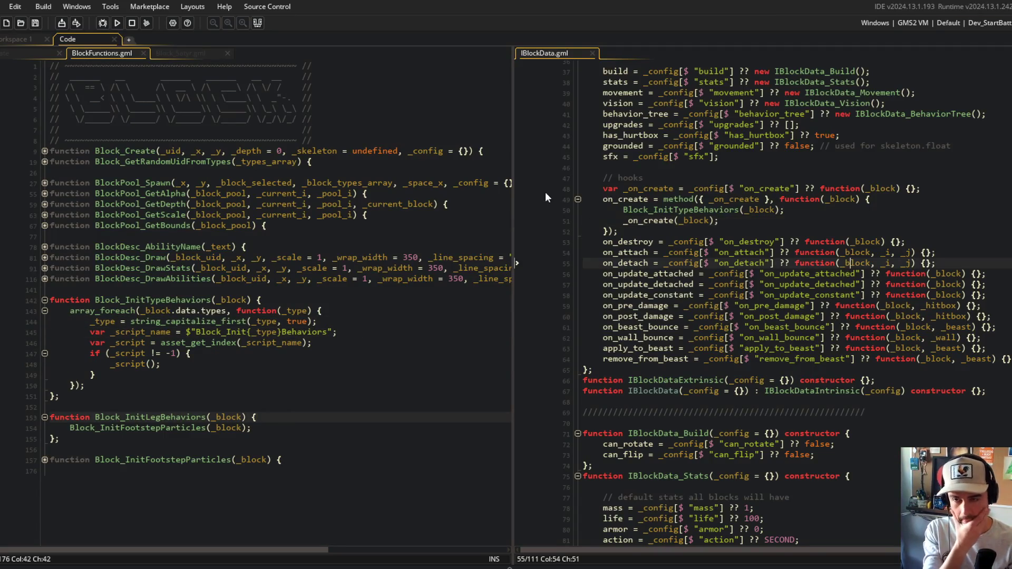
pyautogui.click(577, 199)
pyautogui.click(830, 188)
pyautogui.scroll(4, 831, 187)
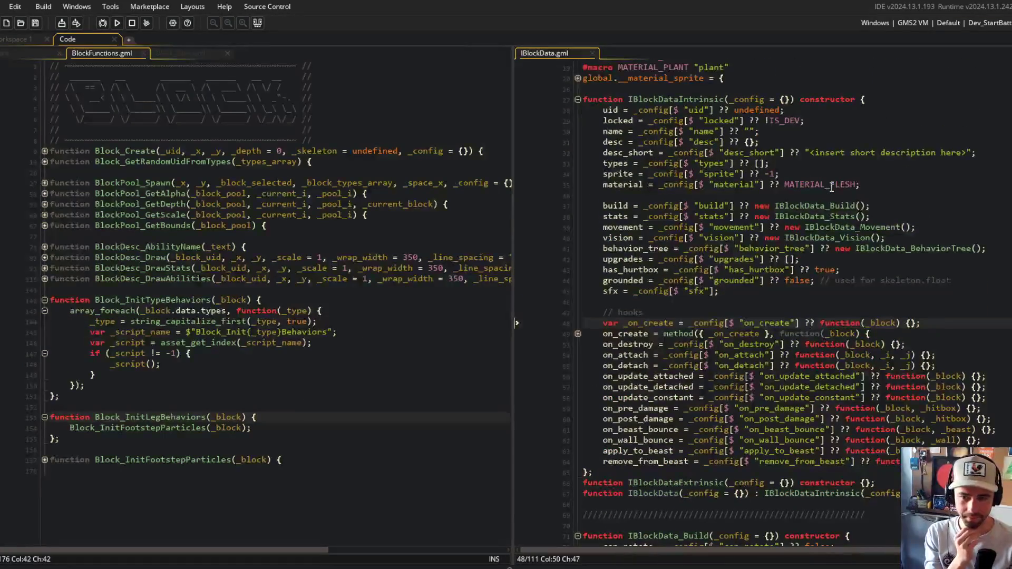
pyautogui.scroll(-3, 832, 187)
pyautogui.scroll(4, 825, 211)
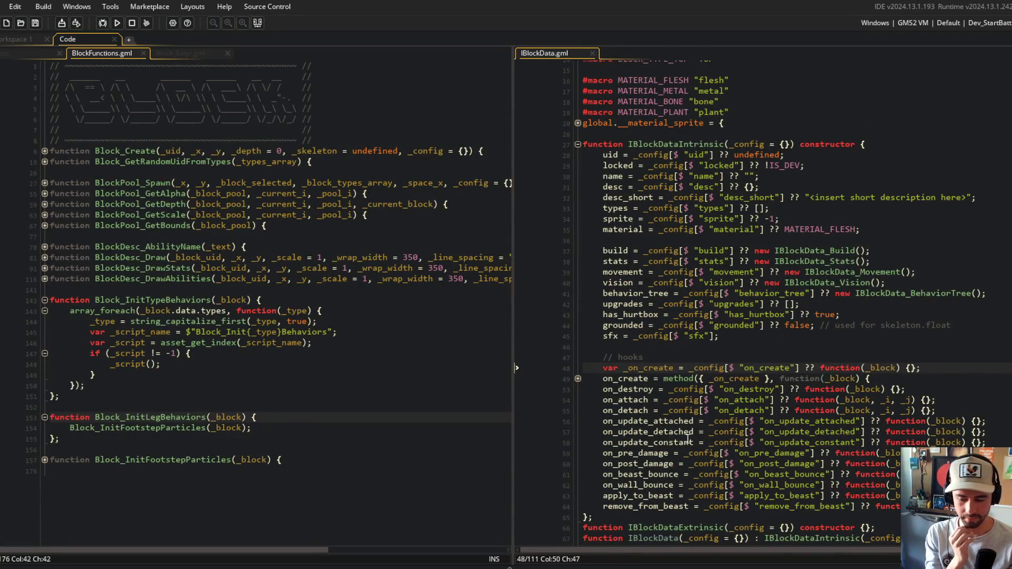
pyautogui.click(578, 379)
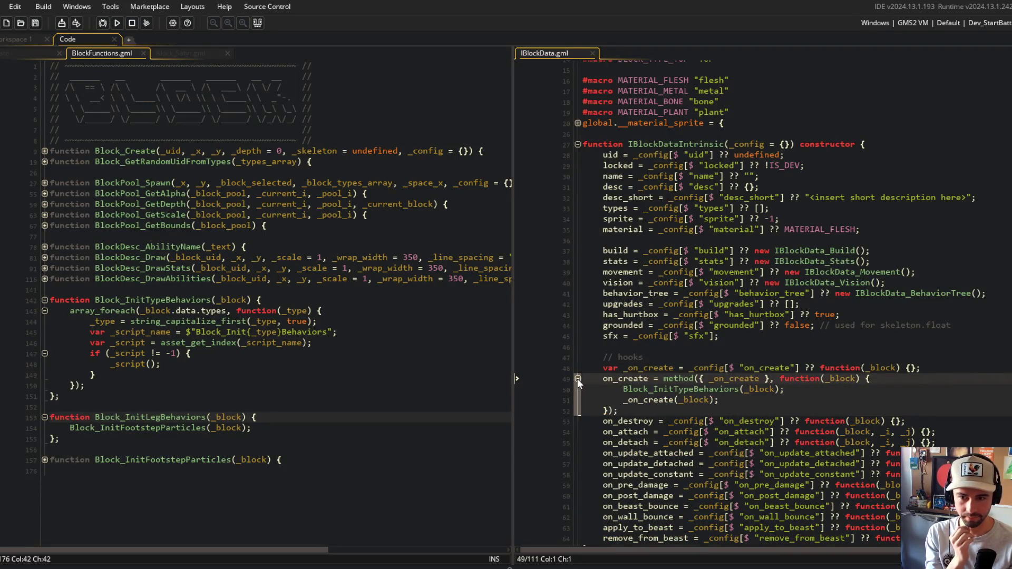
pyautogui.click(44, 460)
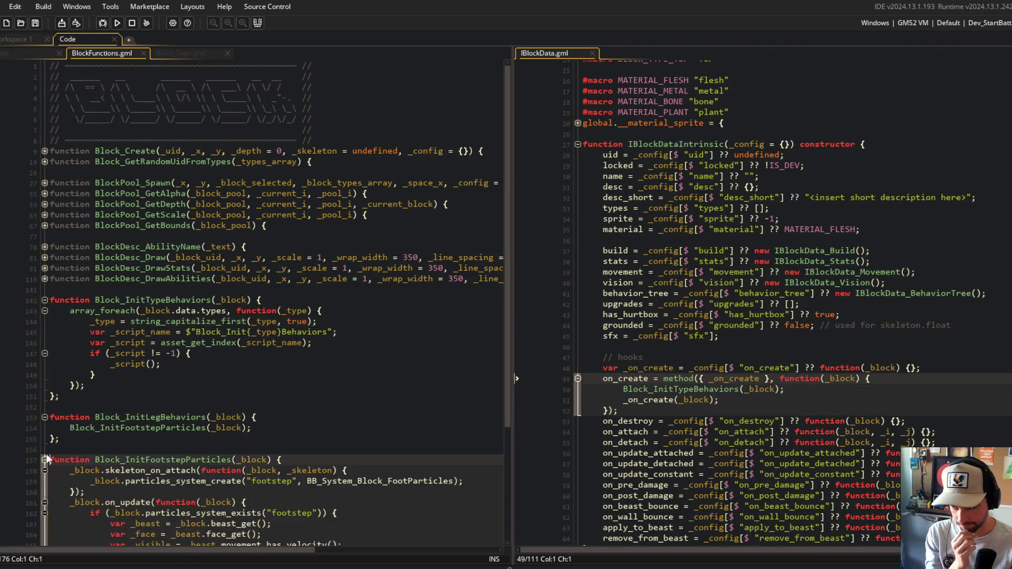
pyautogui.scroll(-4, 46, 460)
pyautogui.click(182, 316)
pyautogui.scroll(-2, 129, 325)
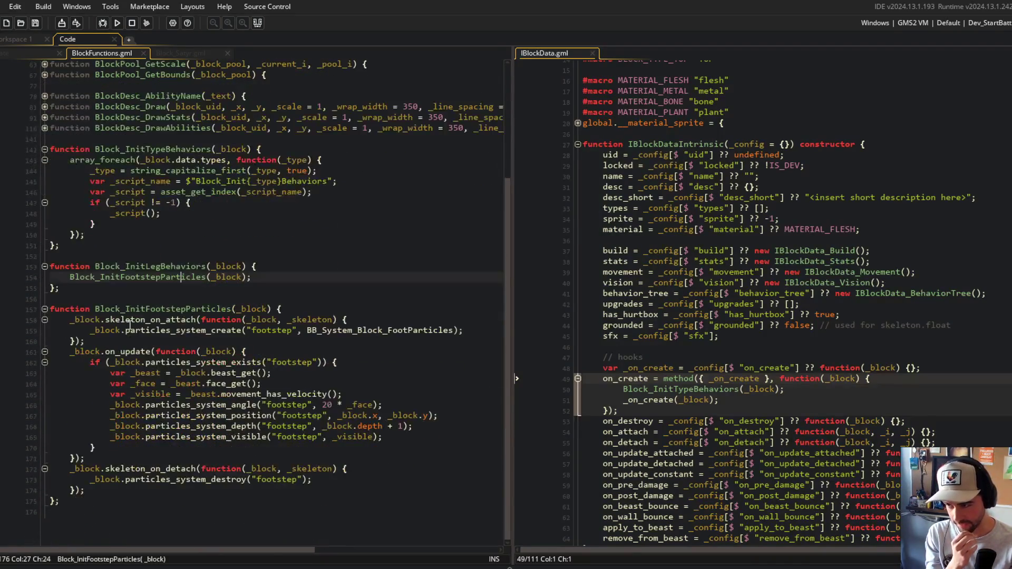
# Fold the three functions, delete the blank lines between them, and unfold Block_InitTypeBehaviors
pyautogui.click(45, 150)
pyautogui.click(44, 274)
pyautogui.click(45, 316)
pyautogui.click(114, 311)
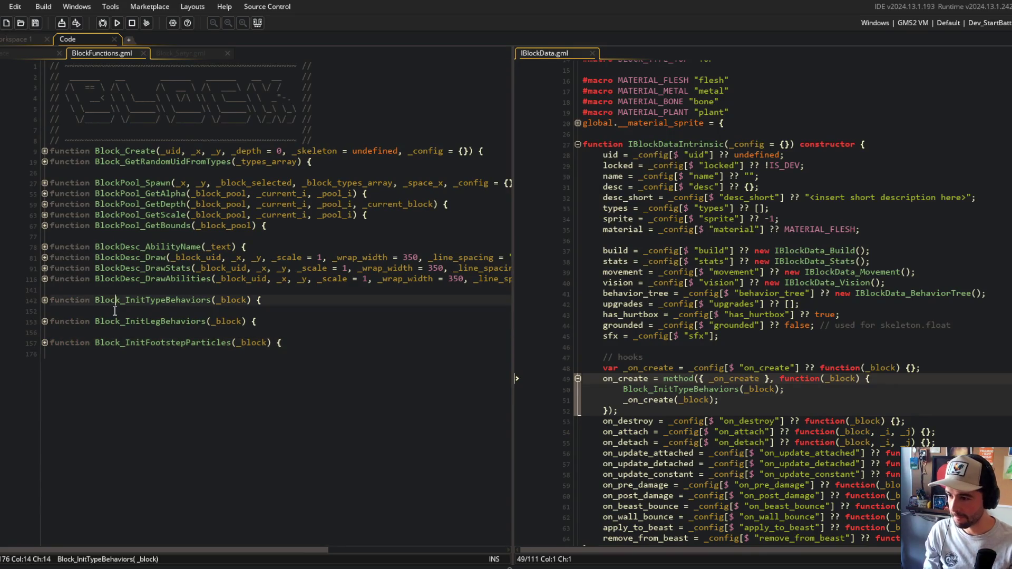
pyautogui.press('Delete')
pyautogui.press('Down')
pyautogui.press('Delete')
pyautogui.click(144, 391)
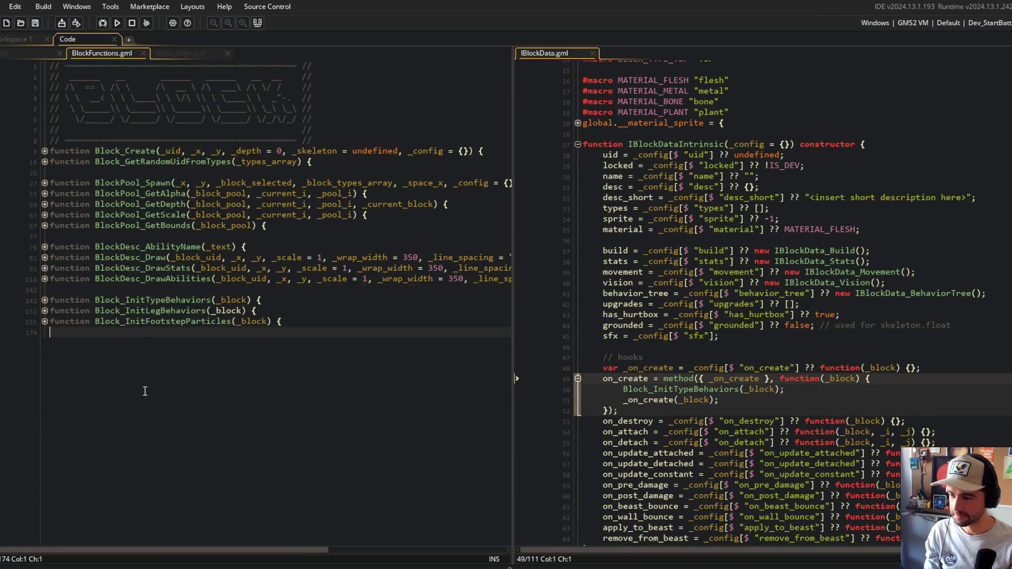
pyautogui.click(44, 300)
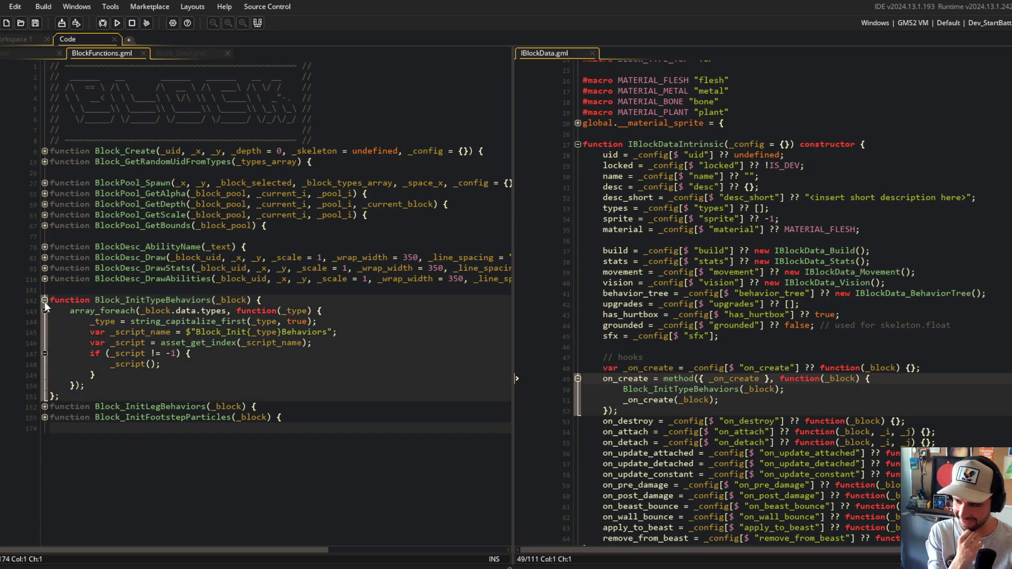
pyautogui.click(264, 477)
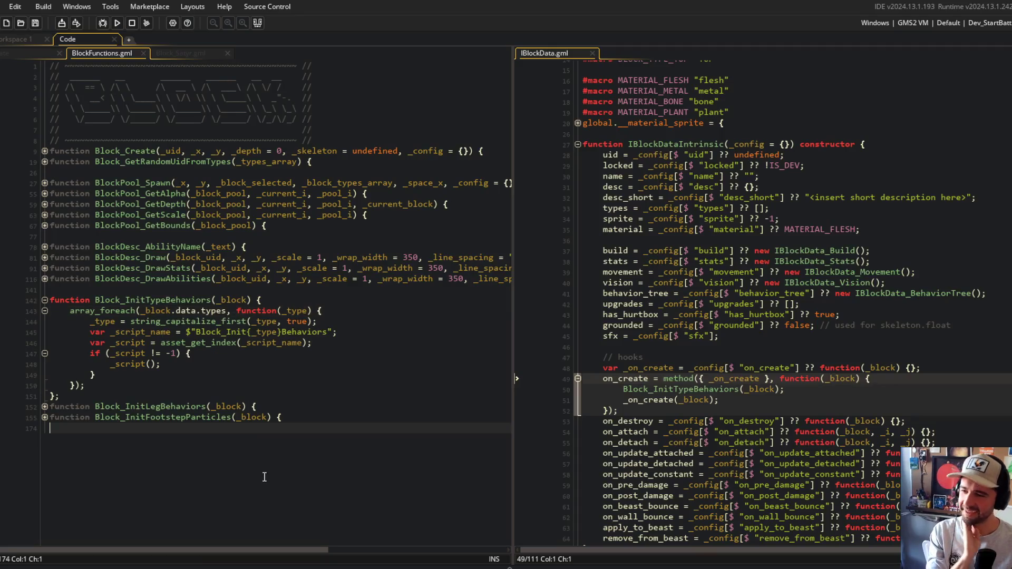
# Unfold Block_InitLegBehaviors and check how the _on_create hook is called in IBlockData
pyautogui.doubleClick(218, 332)
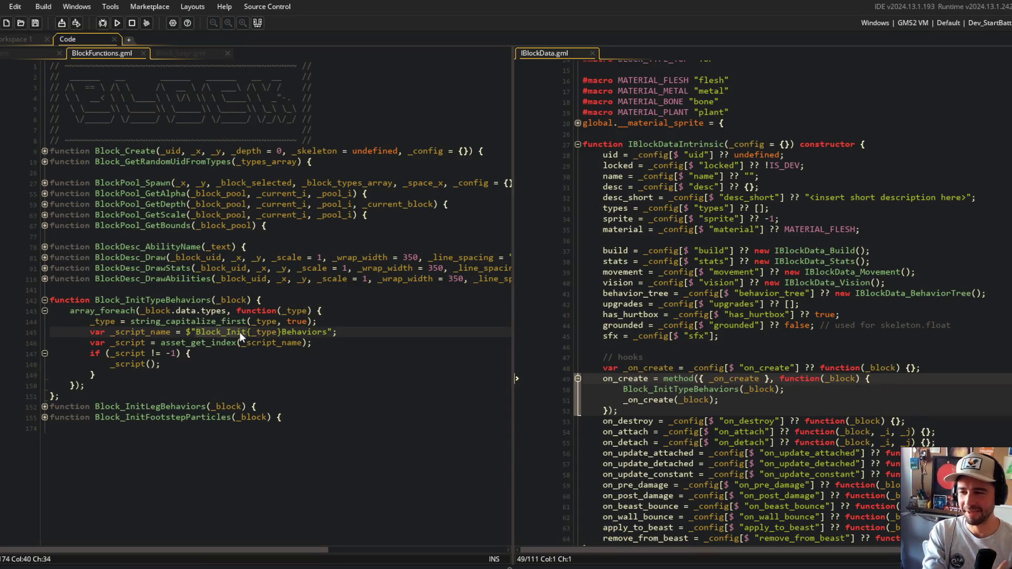
pyautogui.press('Down')
pyautogui.click(148, 407)
pyautogui.click(45, 406)
pyautogui.click(739, 378)
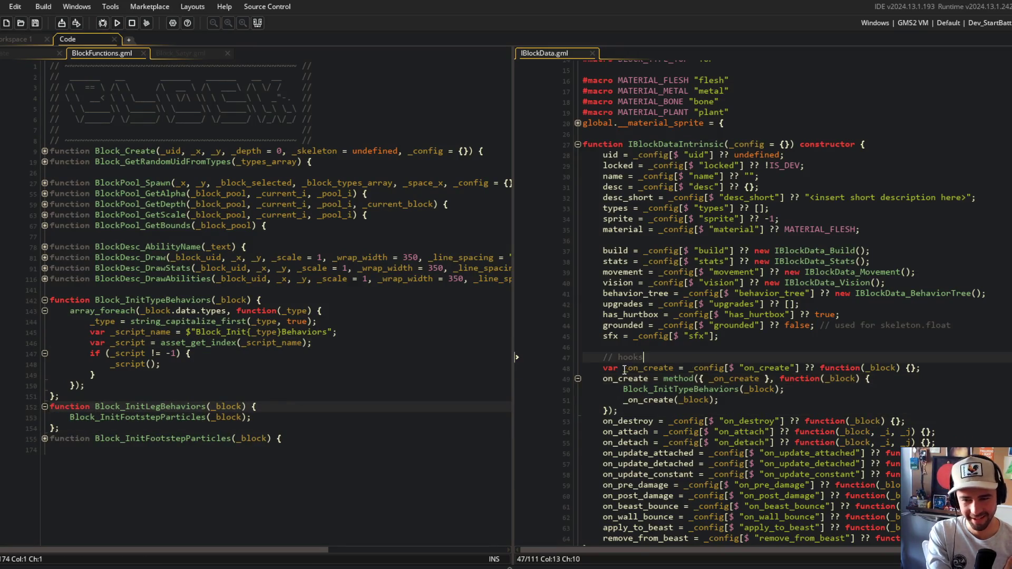
pyautogui.scroll(-3, 740, 387)
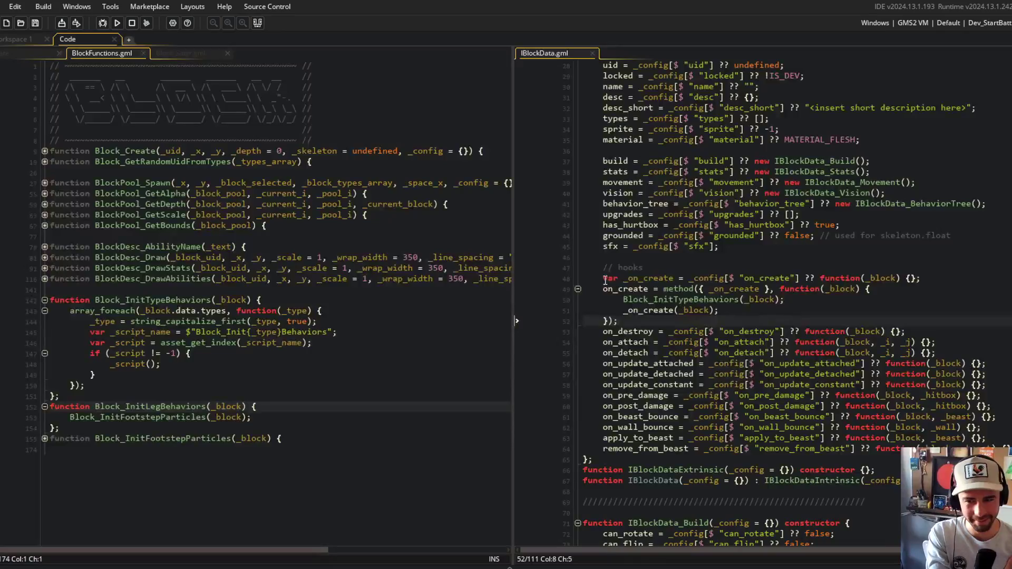
pyautogui.click(671, 311)
pyautogui.click(699, 310)
pyautogui.click(326, 289)
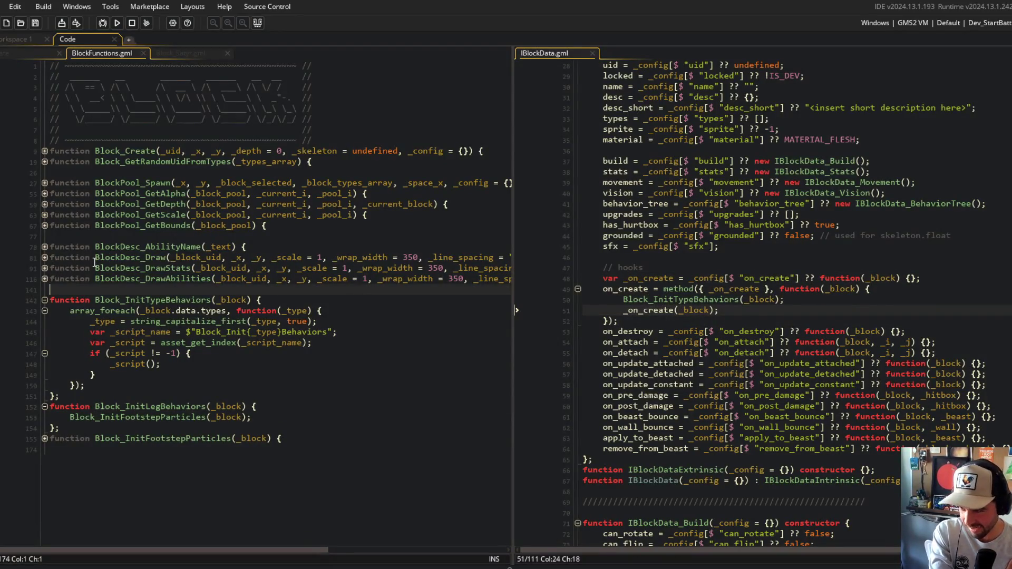
pyautogui.click(217, 300)
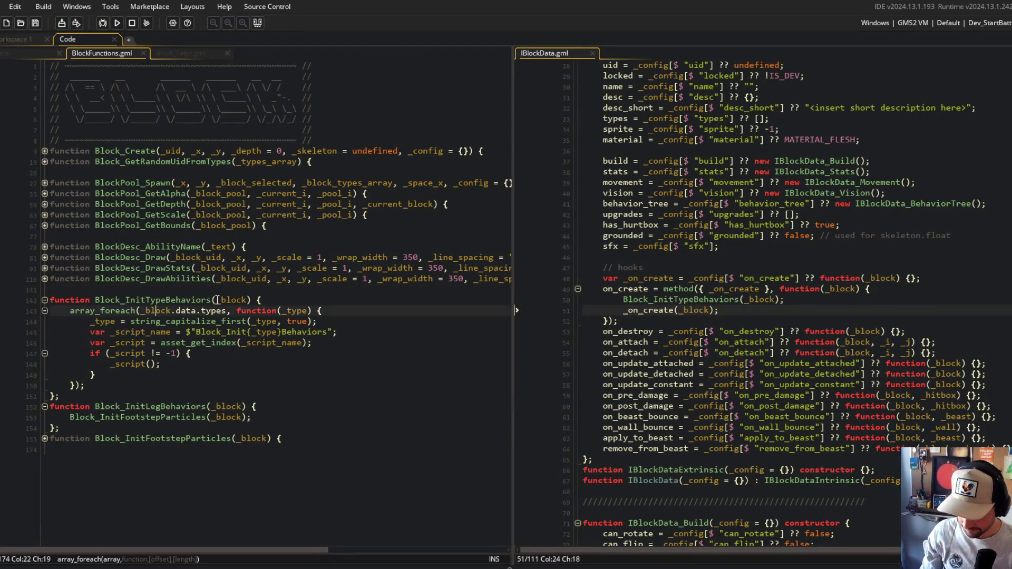
pyautogui.click(141, 257)
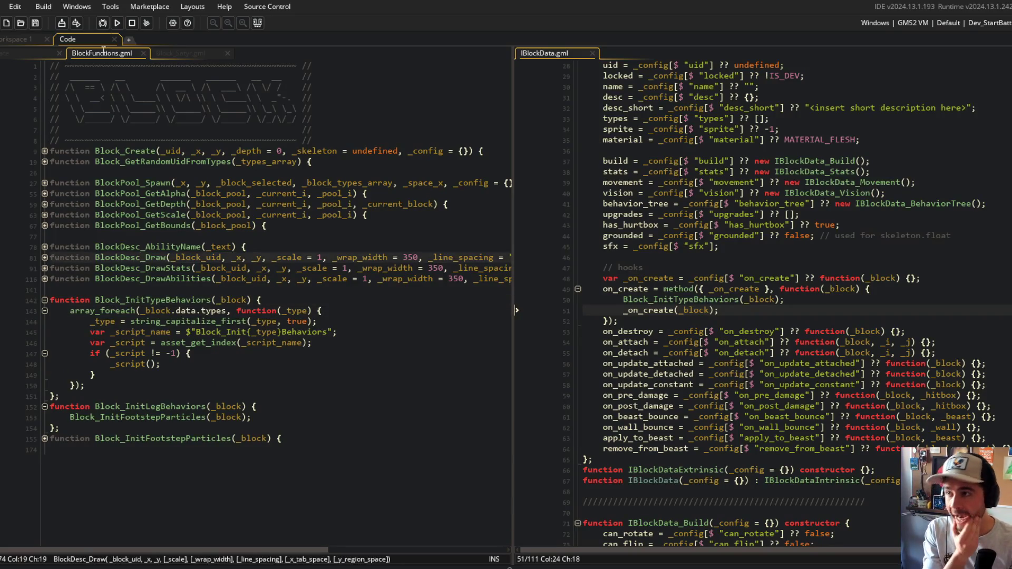
# Run a test build and unfold Block_InitFootstepParticles to show the whole function
pyautogui.click(117, 23)
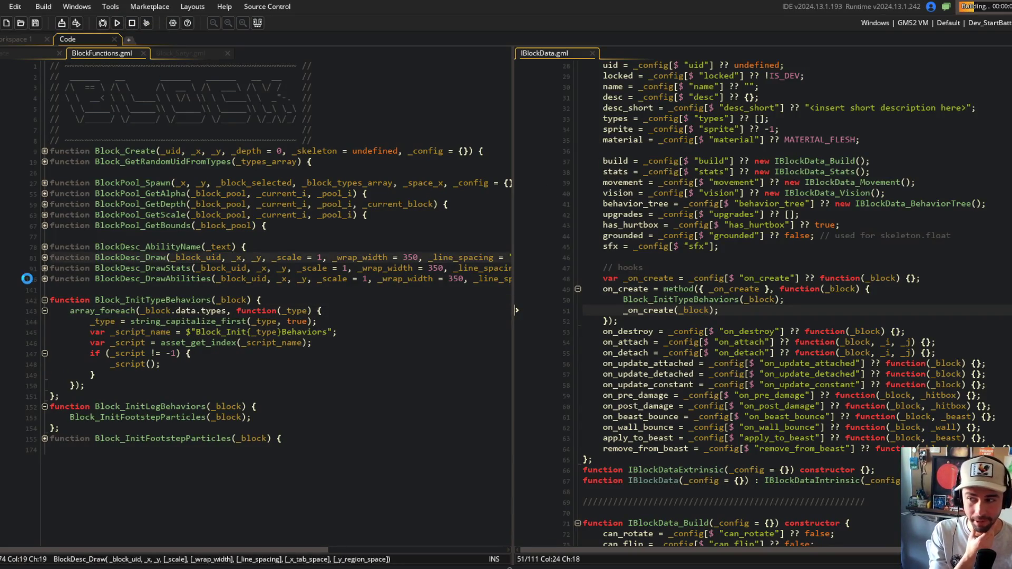
pyautogui.click(44, 438)
pyautogui.scroll(-4, 158, 316)
pyautogui.click(202, 199)
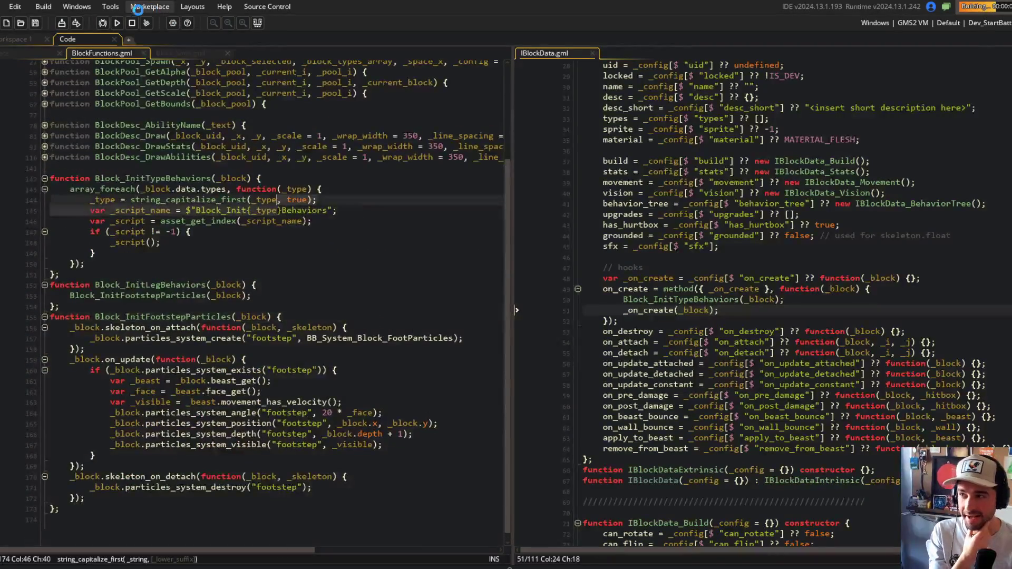
pyautogui.click(139, 178)
pyautogui.click(158, 285)
# Replace the skeleton_on_attach hook in Block_InitFootstepParticles with on_create
pyautogui.doubleClick(126, 295)
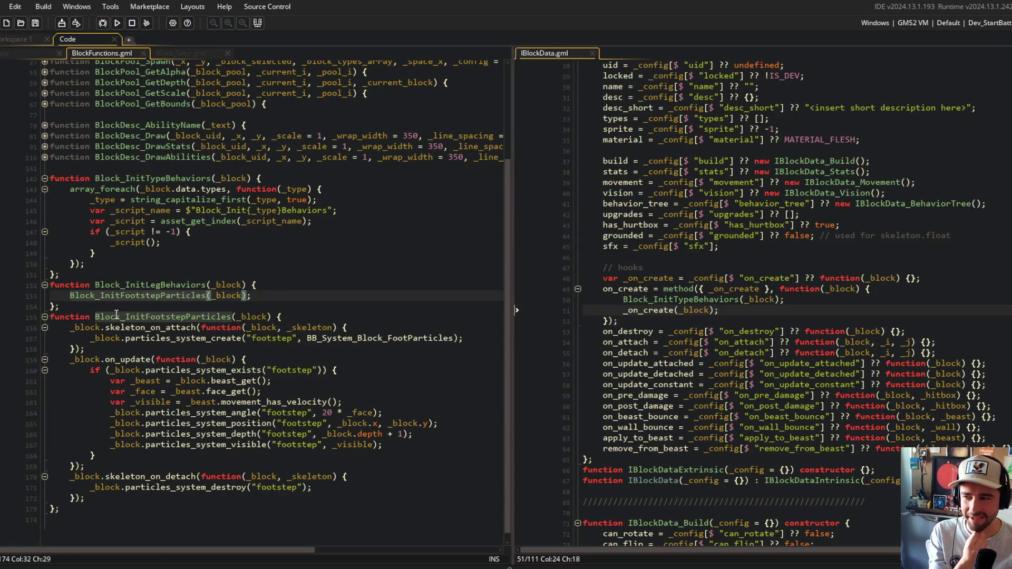
pyautogui.click(131, 307)
pyautogui.click(71, 328)
pyautogui.moveTo(73, 333)
pyautogui.mouseDown()
pyautogui.moveTo(242, 481)
pyautogui.moveTo(252, 502)
pyautogui.mouseUp()
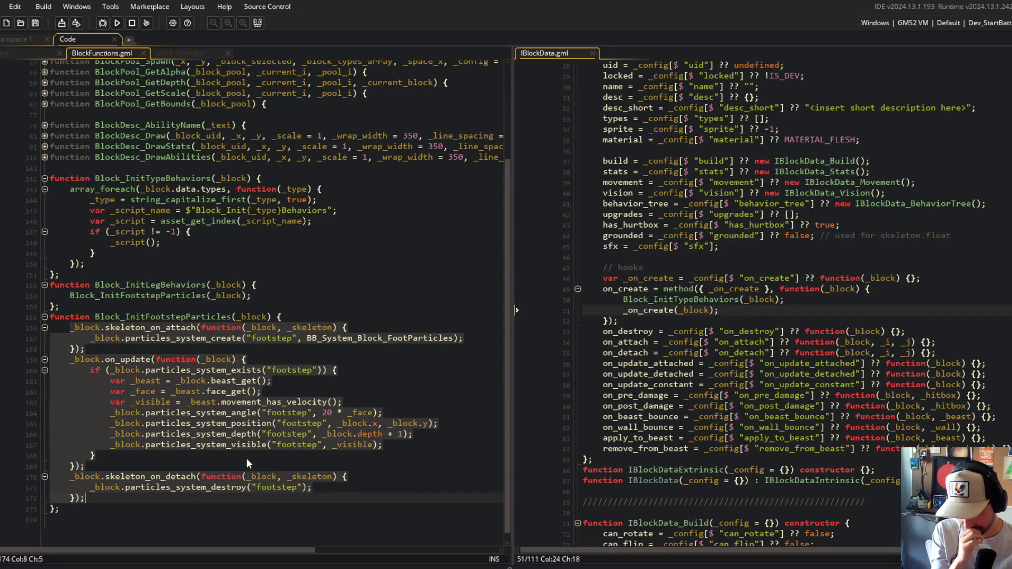
pyautogui.click(246, 423)
pyautogui.doubleClick(125, 324)
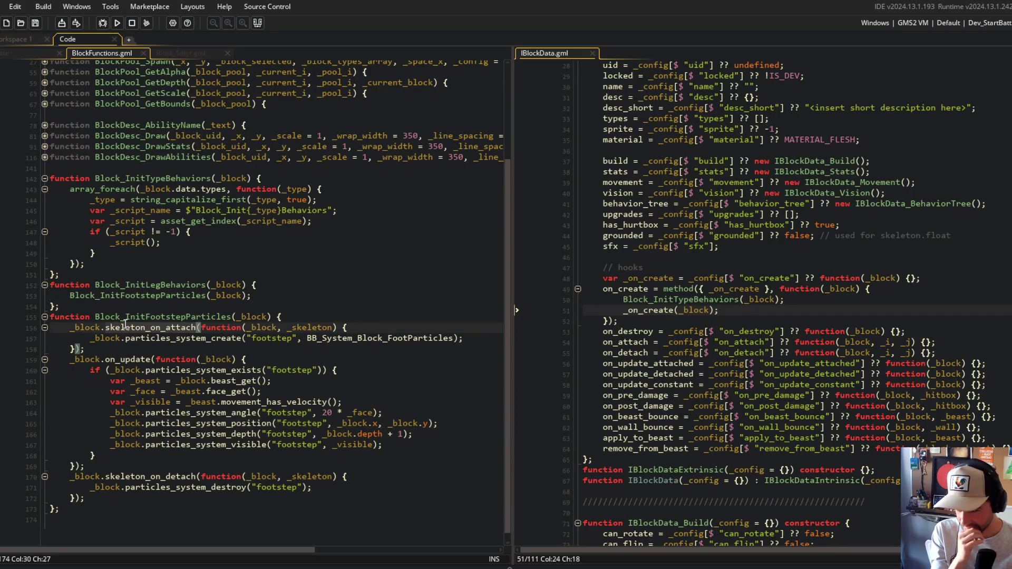
pyautogui.click(687, 320)
pyautogui.click(673, 311)
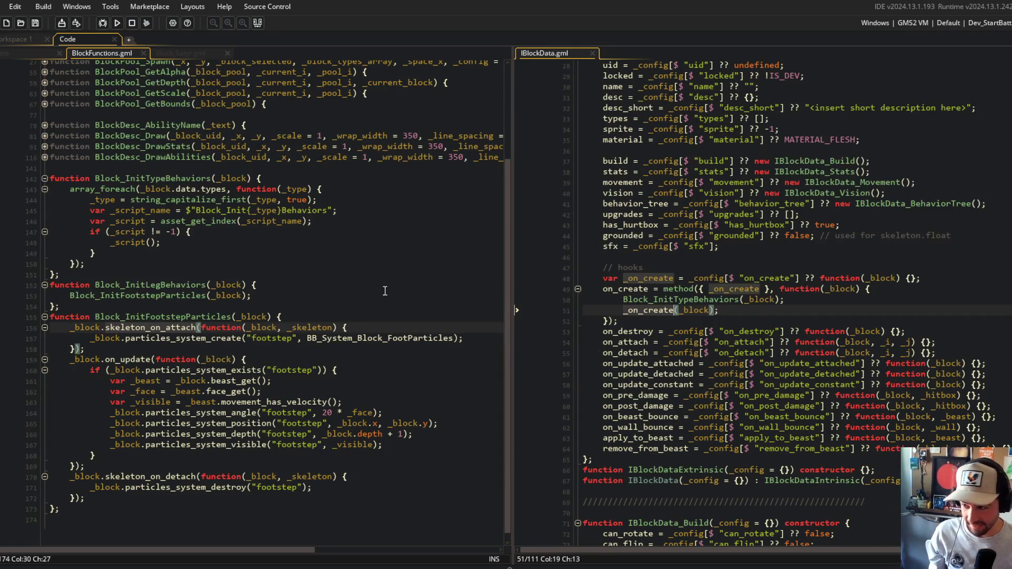
pyautogui.write('on_create')
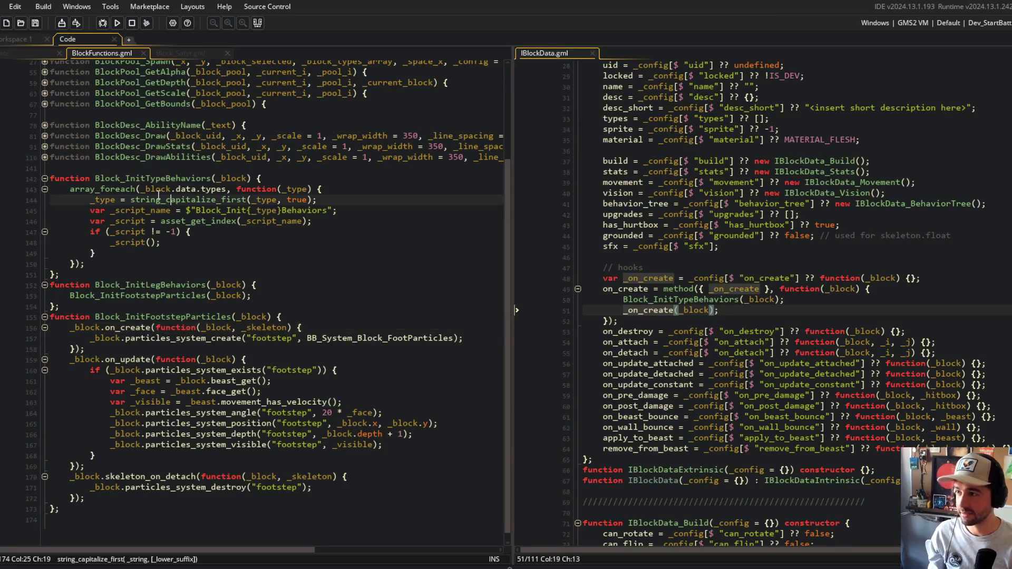
# Check the object's Create event and revert the hook back to skeleton_on_attach
pyautogui.click(23, 52)
pyautogui.click(106, 55)
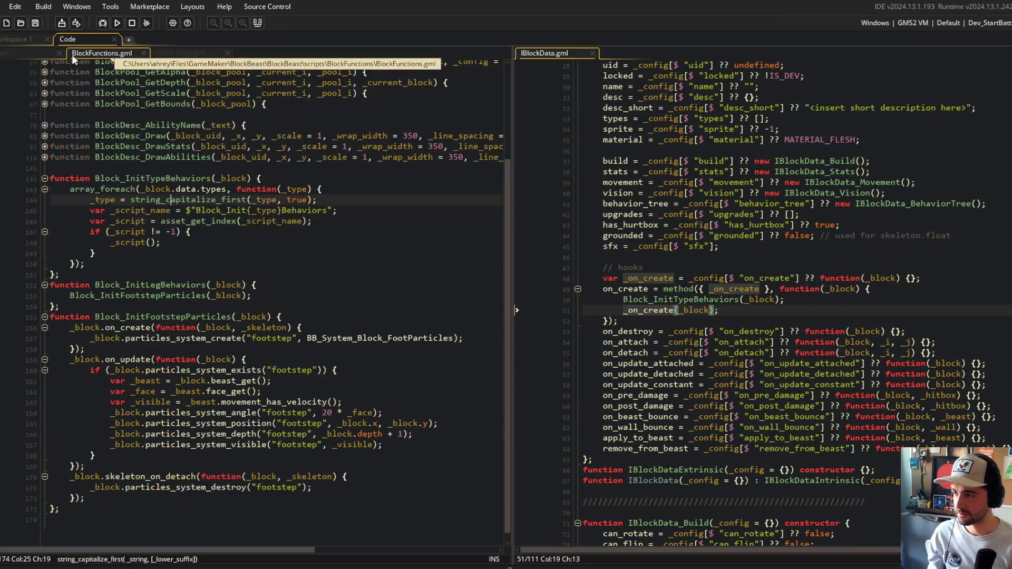
pyautogui.click(105, 168)
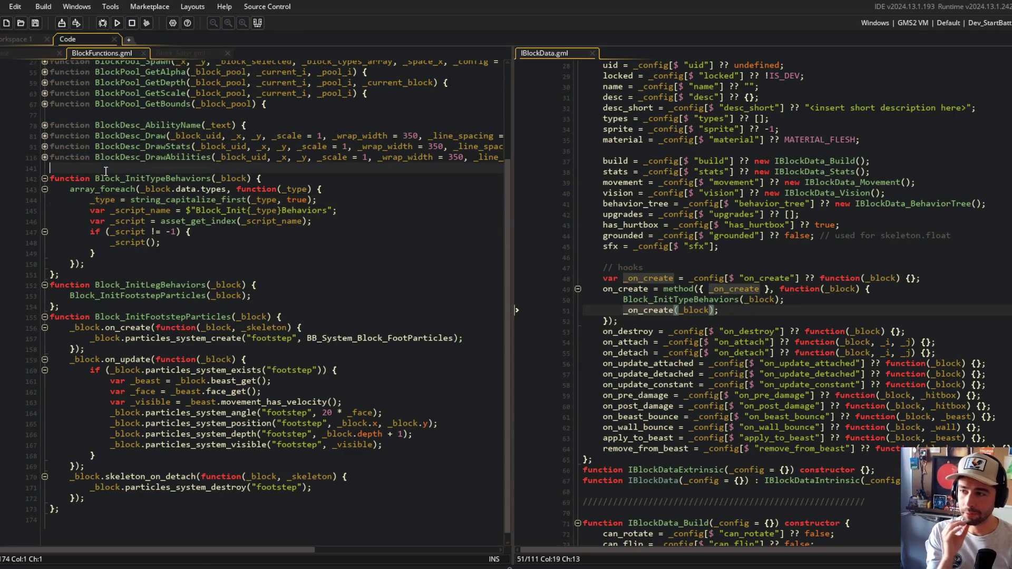
pyautogui.click(132, 326)
pyautogui.hotkey('ctrl', 'z')
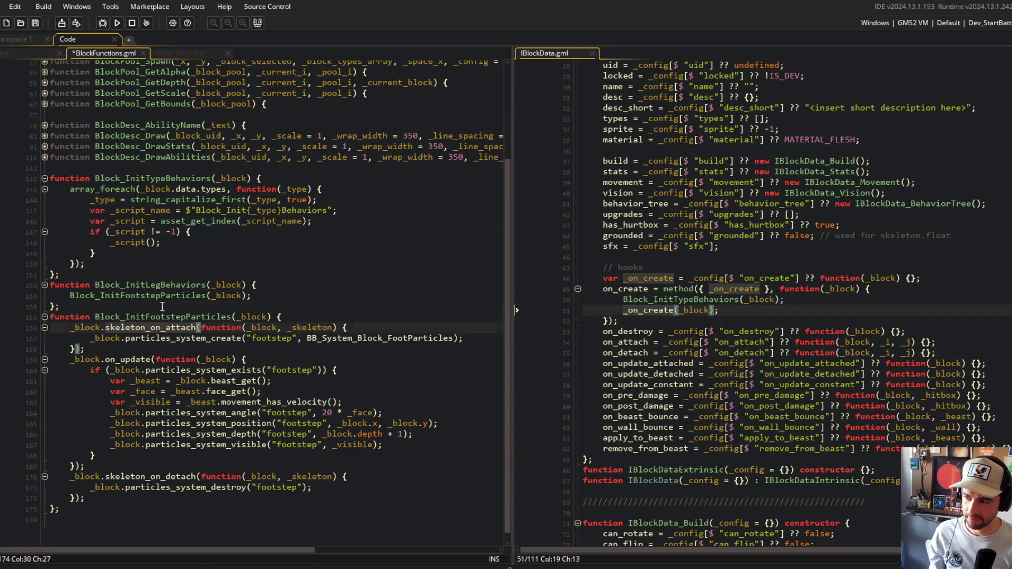
pyautogui.click(162, 307)
pyautogui.moveTo(603, 289); pyautogui.dragTo(618, 321)
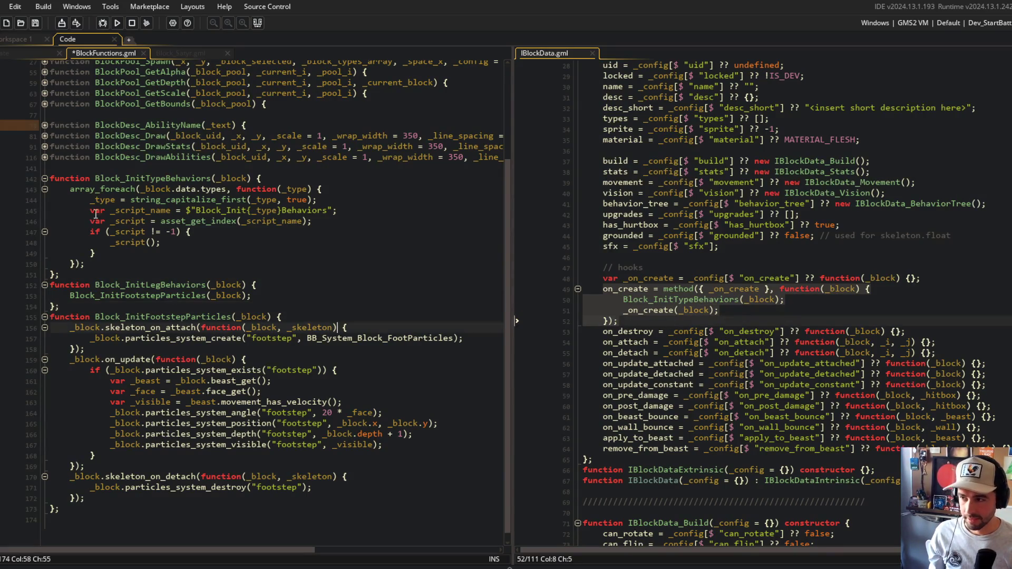
pyautogui.moveTo(55, 178)
pyautogui.mouseDown()
pyautogui.moveTo(58, 287)
pyautogui.moveTo(228, 306)
pyautogui.mouseUp()
# Remove the skeleton_on_attach wrapper so particles_system_create runs directly, and save
pyautogui.click(369, 327)
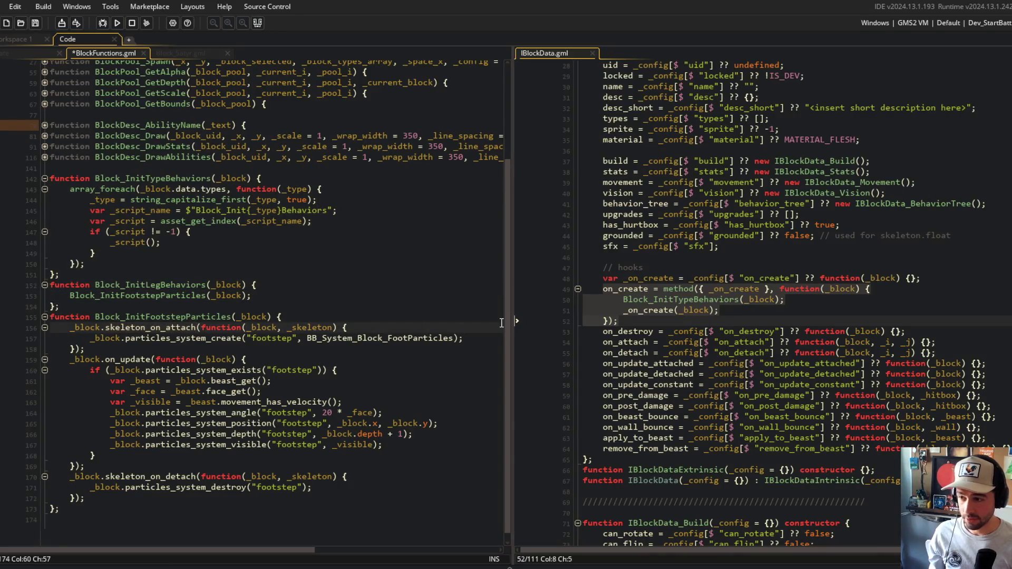
pyautogui.hotkey('ctrl', 'd')
pyautogui.hotkey('shift', 'Tab')
pyautogui.press('Down')
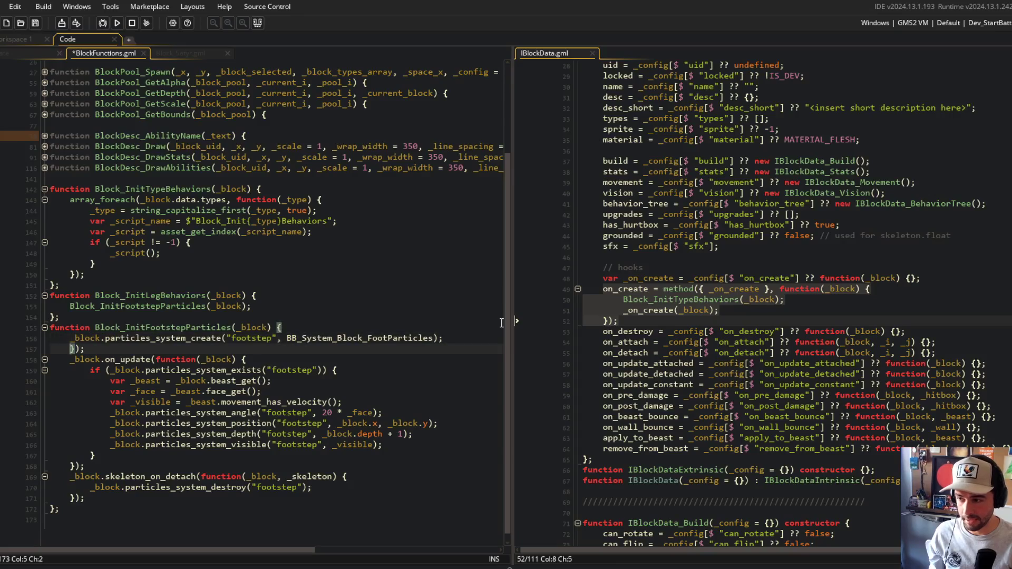
pyautogui.press('Delete')
pyautogui.press('Delete')
pyautogui.press('Delete')
pyautogui.hotkey('ctrl', 's')
# Rename skeleton_on_detach to on_destroy, save, and add a blank line before it
pyautogui.press('Down')
pyautogui.press('Down')
pyautogui.press('Down')
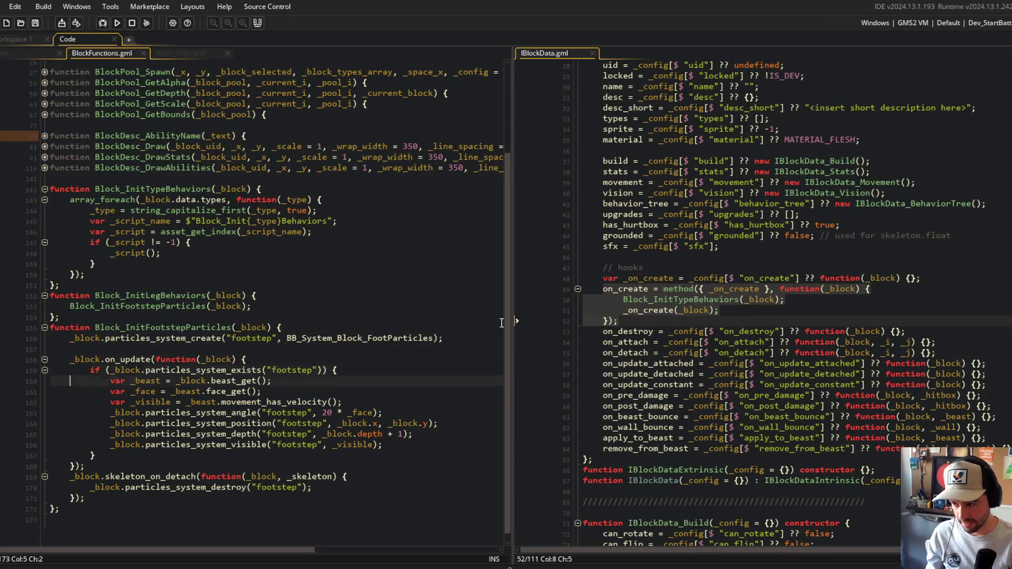
pyautogui.click(166, 470)
pyautogui.doubleClick(167, 470)
pyautogui.write('on_des')
pyautogui.press('Return')
pyautogui.hotkey('ctrl', 's')
pyautogui.click(234, 371)
pyautogui.click(125, 467)
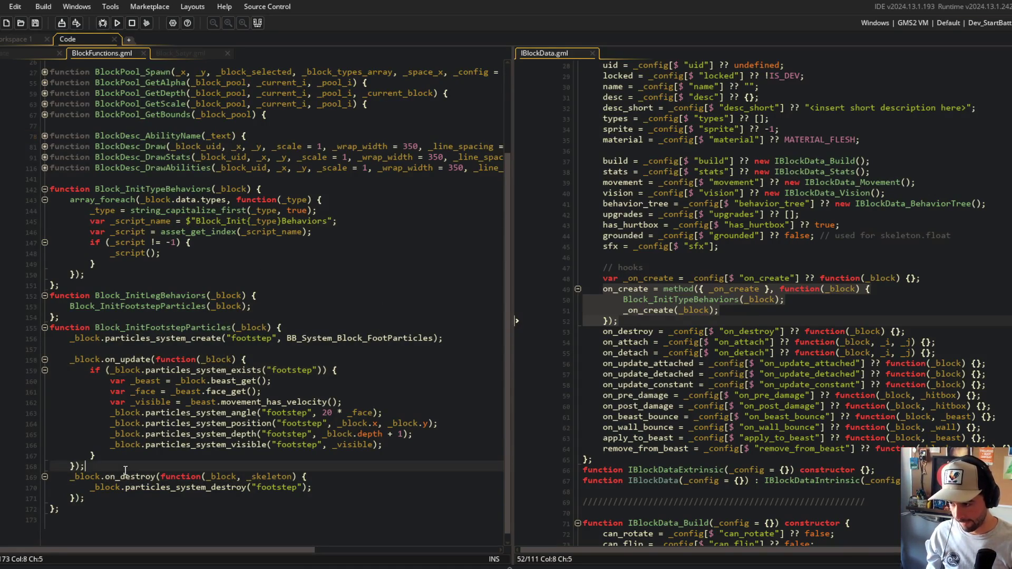
pyautogui.press('Return')
# Review the type behaviours code and the footstep function header
pyautogui.click(203, 380)
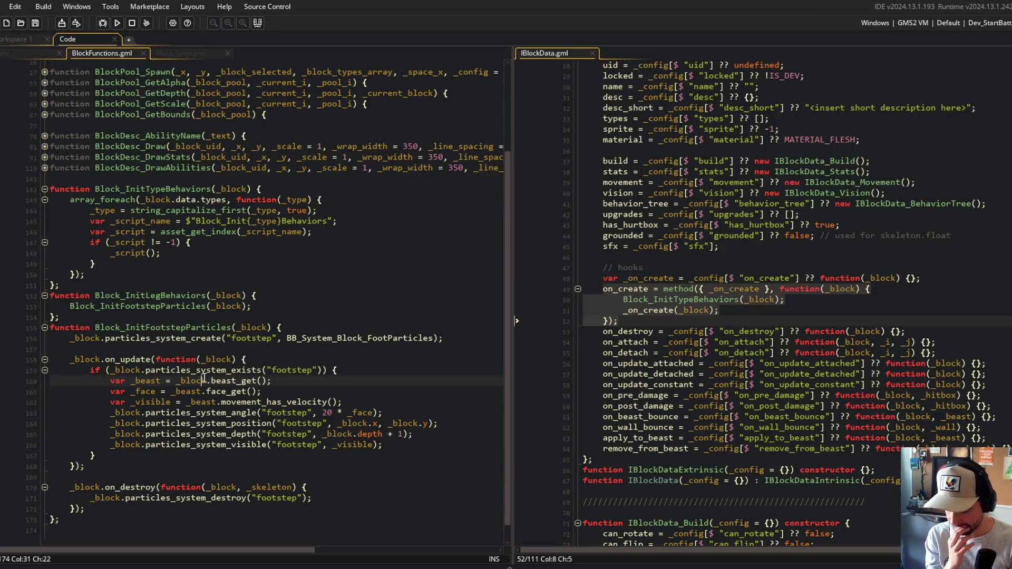
pyautogui.scroll(-1, 208, 375)
pyautogui.click(270, 313)
pyautogui.press('Up')
pyautogui.press('Up')
pyautogui.press('Up')
pyautogui.press('Down')
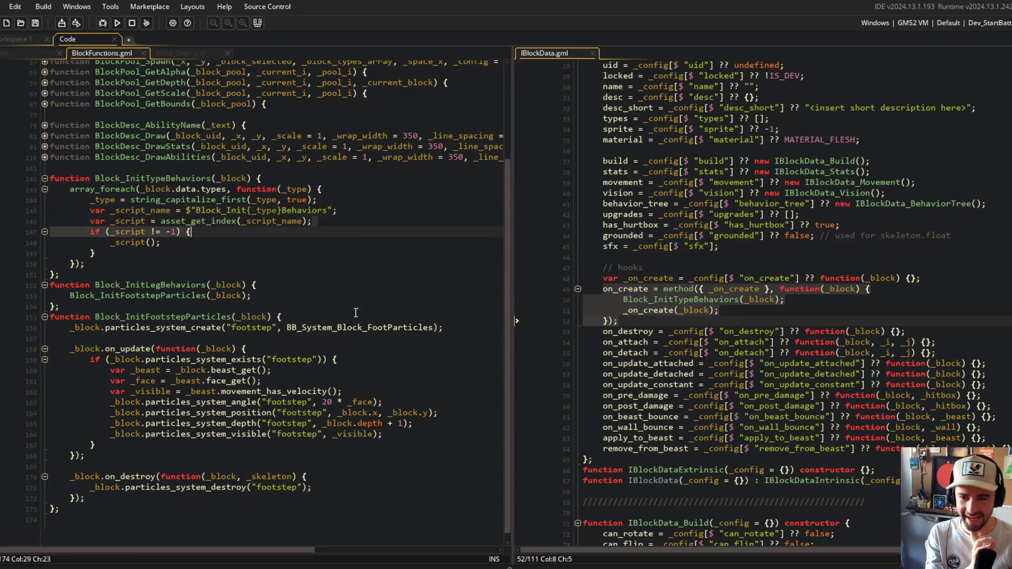
pyautogui.scroll(-5, 661, 233)
pyautogui.scroll(4, 660, 233)
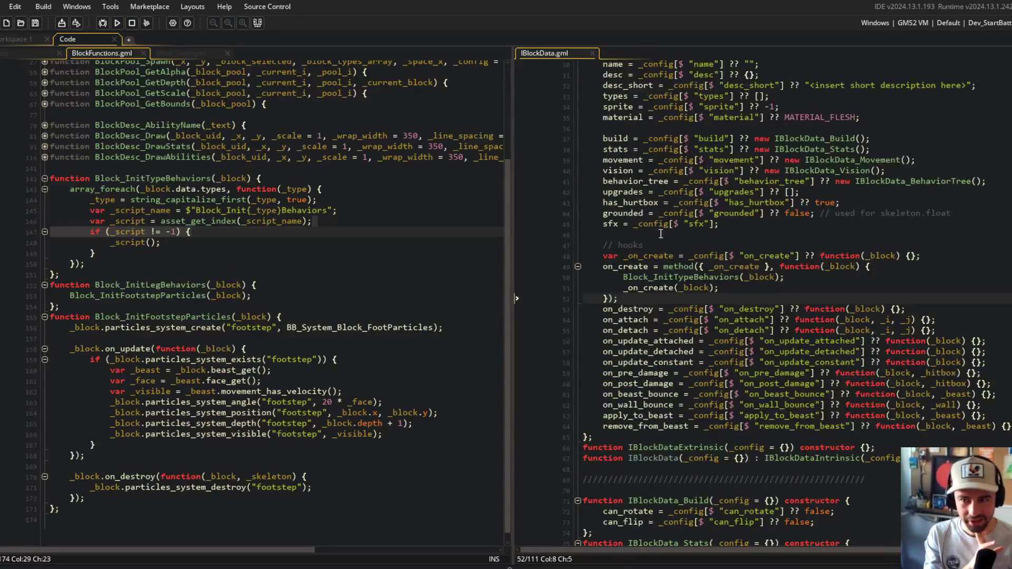
pyautogui.scroll(4, 661, 234)
pyautogui.scroll(-3, 726, 160)
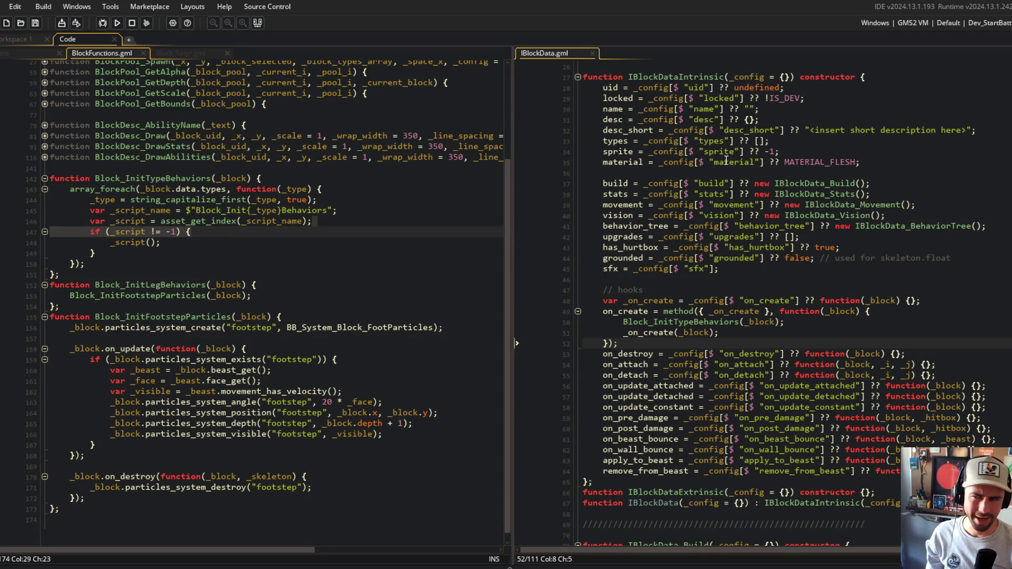
# Check Block_Satyr.gml and the Block_InitTypeBehaviors caller, then add a new line in Block_InitLegBehaviors
pyautogui.click(172, 53)
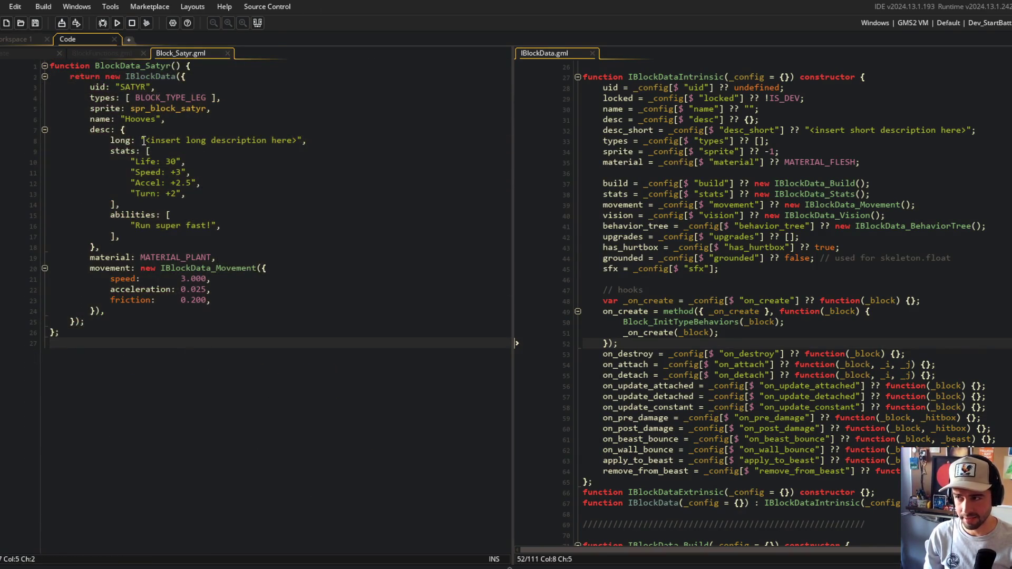
pyautogui.click(96, 51)
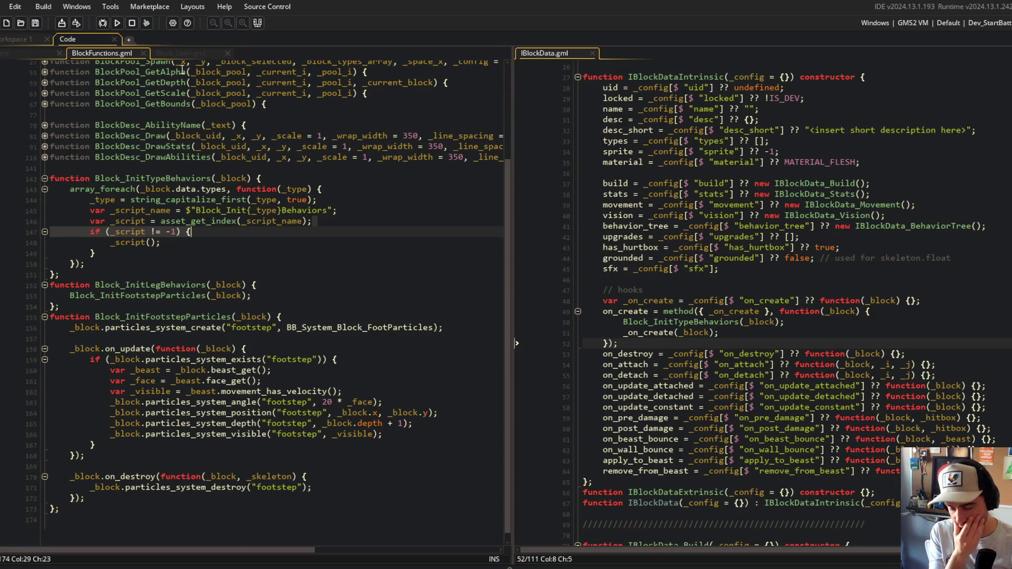
pyautogui.click(673, 322)
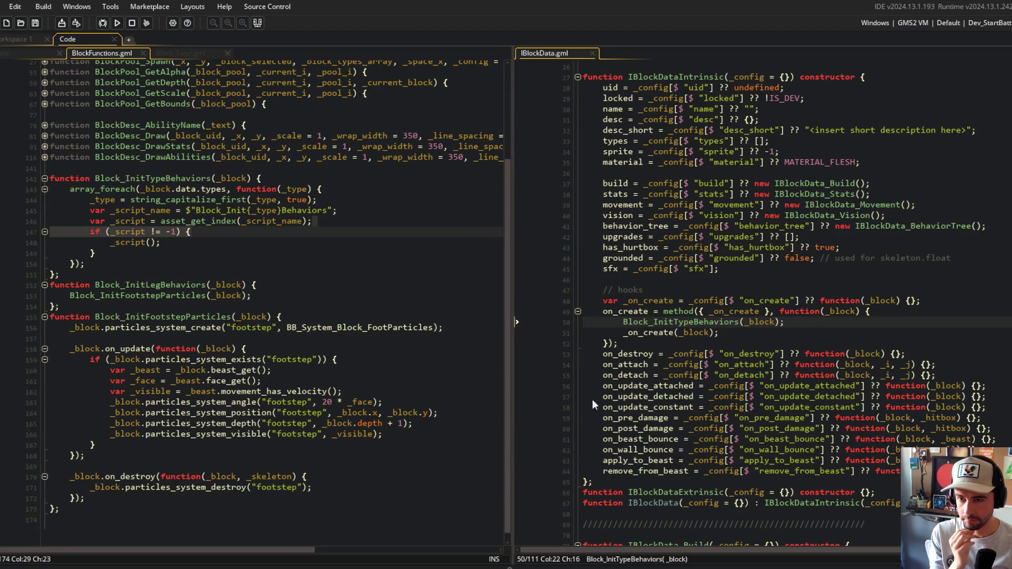
pyautogui.click(243, 305)
pyautogui.click(273, 290)
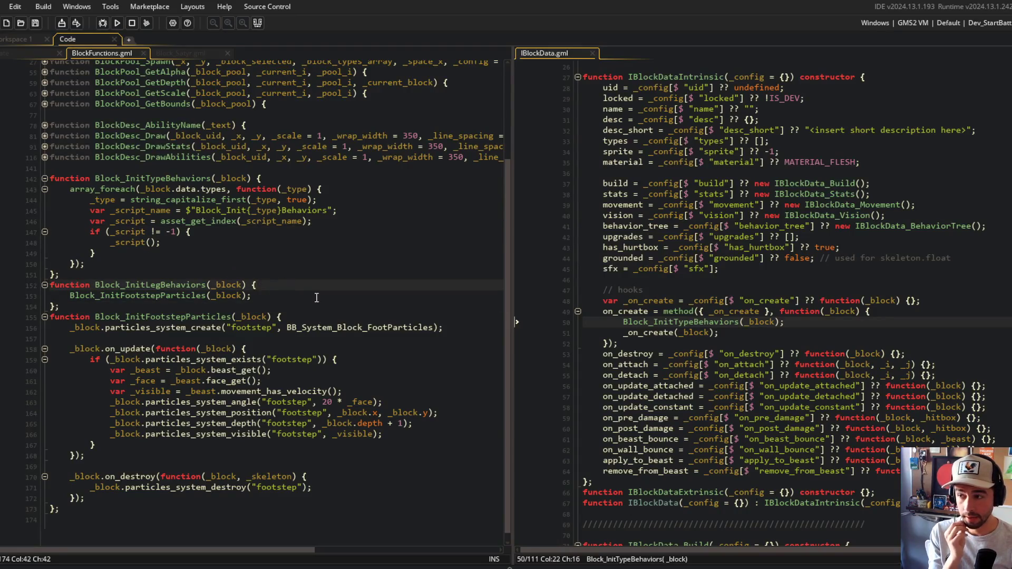
pyautogui.press('Return')
# Discard the partly typed _block. condition and save BlockFunctions.gml
pyautogui.write('_block.')
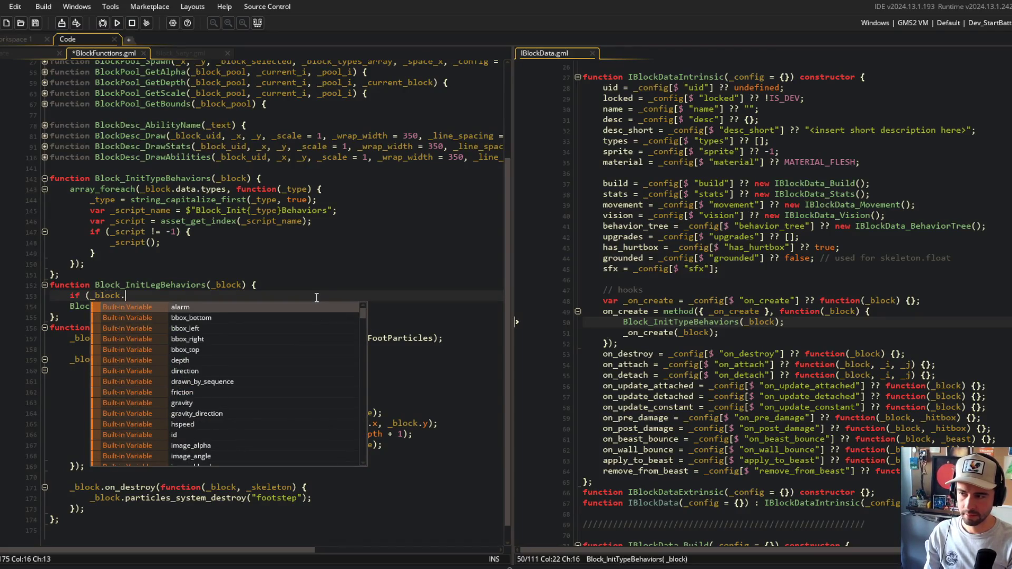
pyautogui.press('Escape')
pyautogui.hotkey('ctrl', 'z')
pyautogui.hotkey('ctrl', 's')
# Open the obj_block Create event via asset search and expand its core region
pyautogui.hotkey('ctrl', 't')
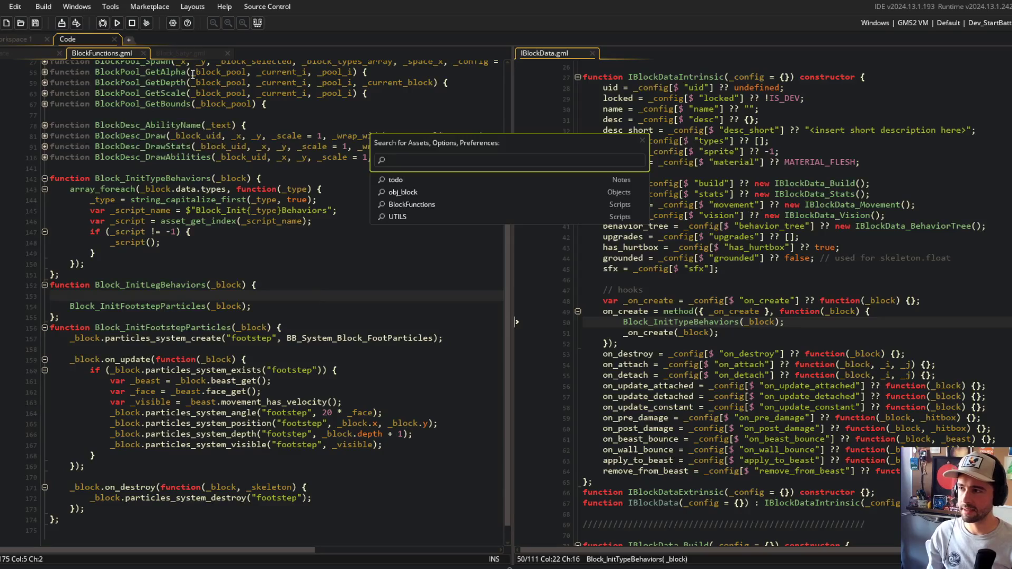
pyautogui.press('Down')
pyautogui.press('Return')
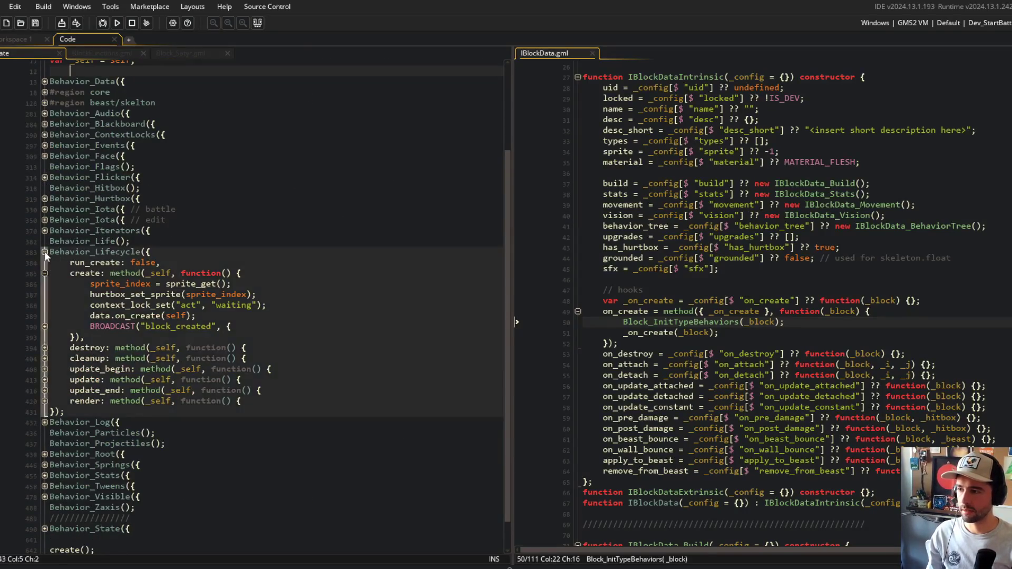
pyautogui.click(44, 251)
pyautogui.click(44, 204)
pyautogui.click(221, 300)
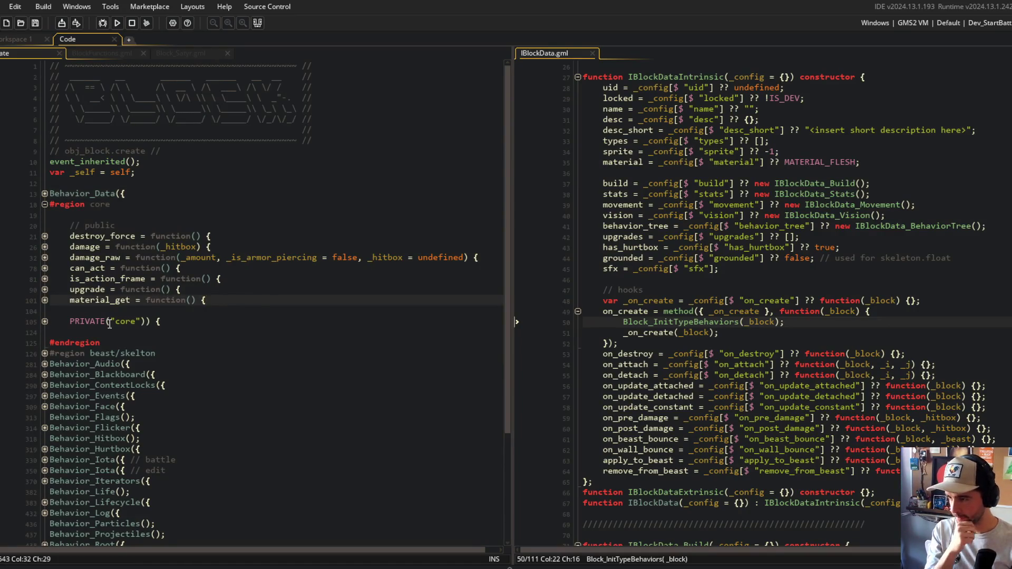
# Add is_type = function(_type) returning array_contains(data.types, _type) below material_get
pyautogui.press('Return')
pyautogui.write('is')
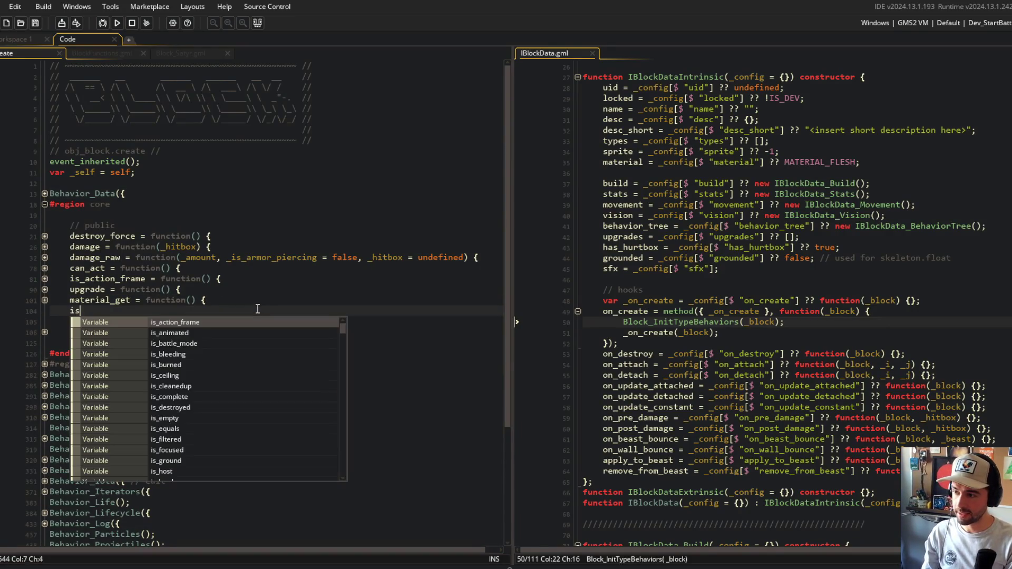
pyautogui.write('_type = function(_type) {')
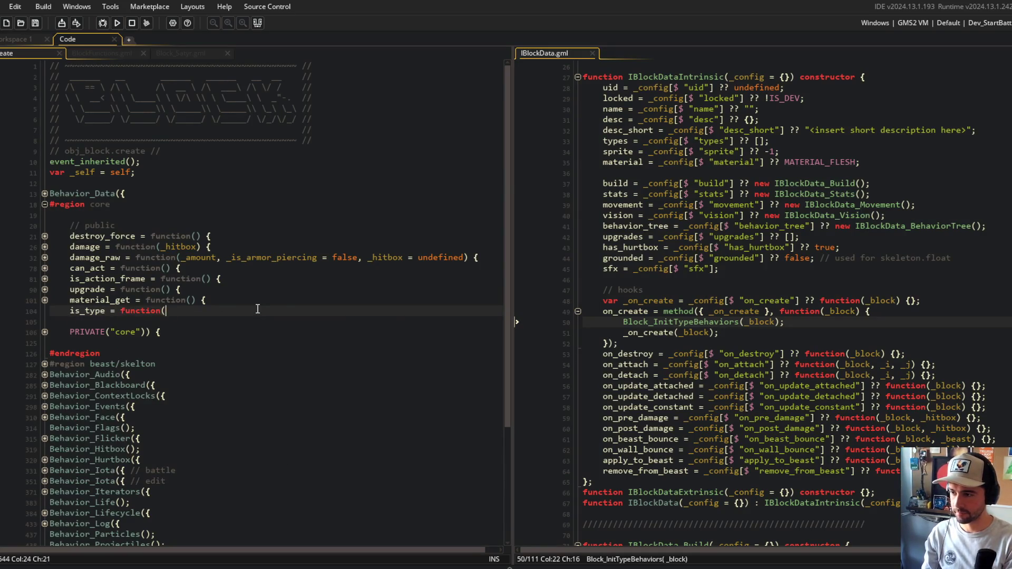
pyautogui.press('Return')
pyautogui.write('ret')
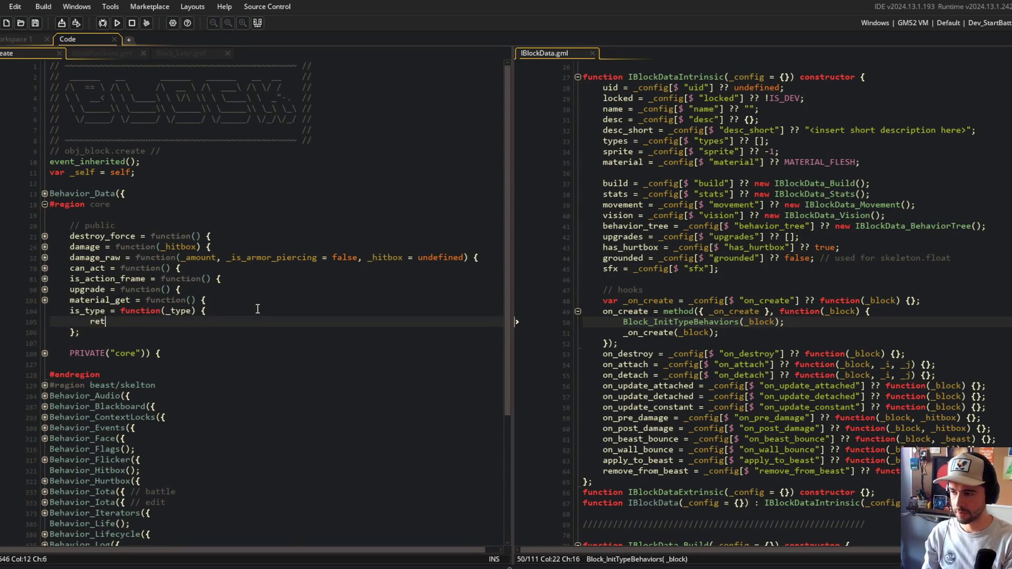
pyautogui.write('urn arrayIN_co')
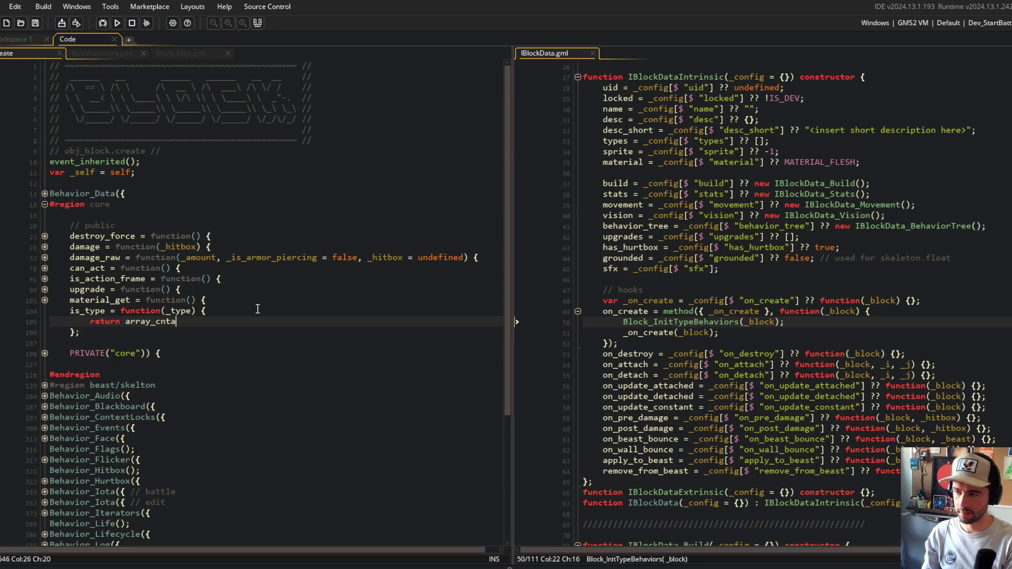
pyautogui.write('ntains(data.type')
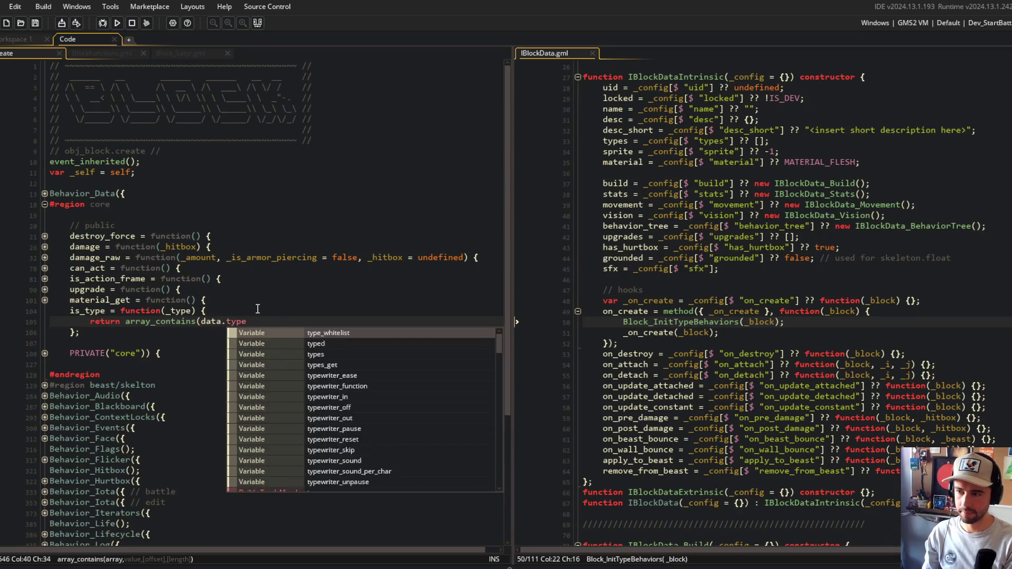
pyautogui.write(', _type);')
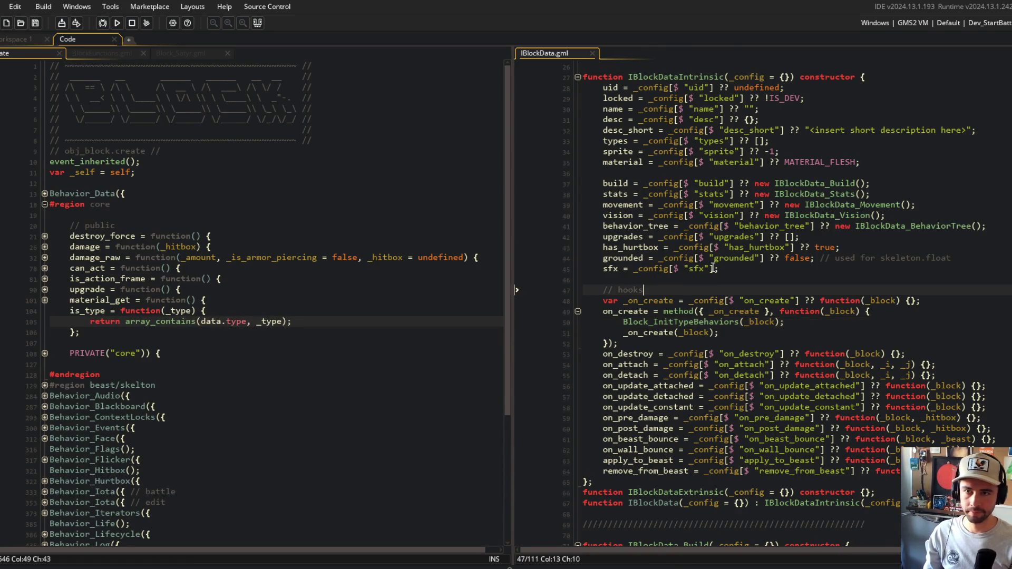
pyautogui.scroll(4, 685, 290)
pyautogui.click(620, 252)
pyautogui.doubleClick(619, 252)
pyautogui.click(245, 322)
pyautogui.write('s')
# Fold the material_get and is_type bodies and glance at Block_Satyr.gml
pyautogui.click(109, 312)
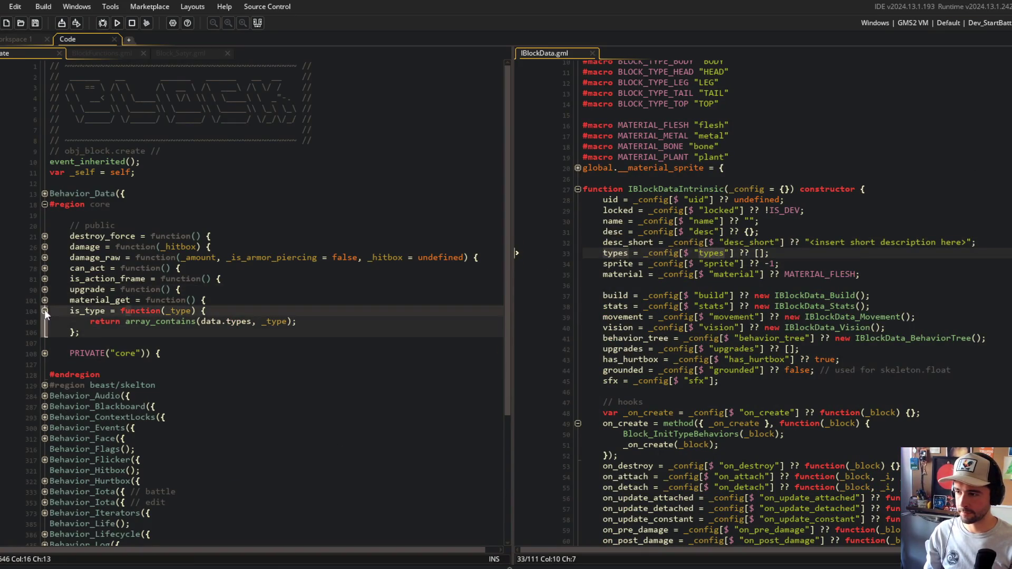
pyautogui.click(45, 300)
pyautogui.click(44, 299)
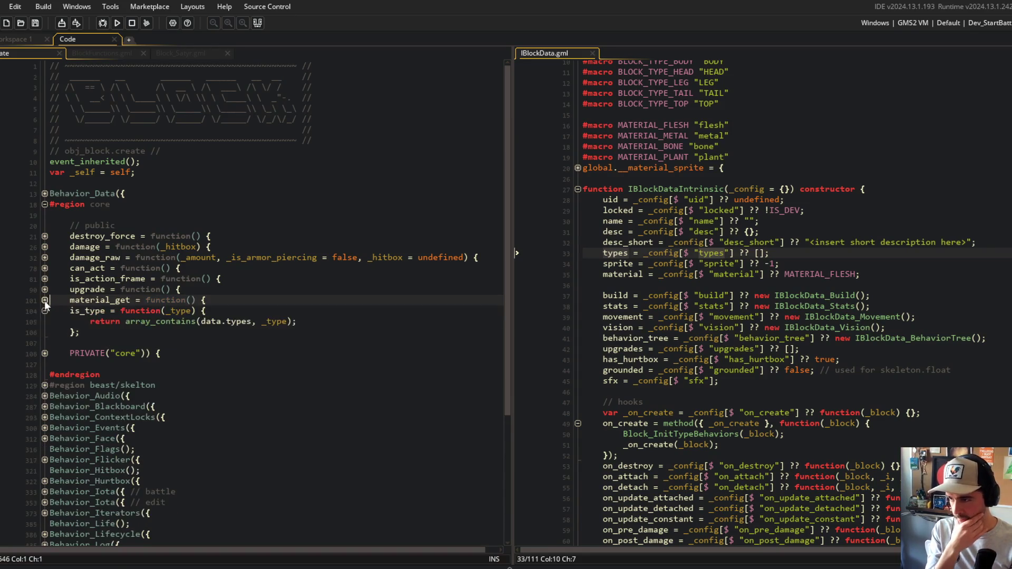
pyautogui.click(44, 309)
pyautogui.click(45, 311)
pyautogui.click(44, 311)
pyautogui.click(121, 225)
pyautogui.click(192, 53)
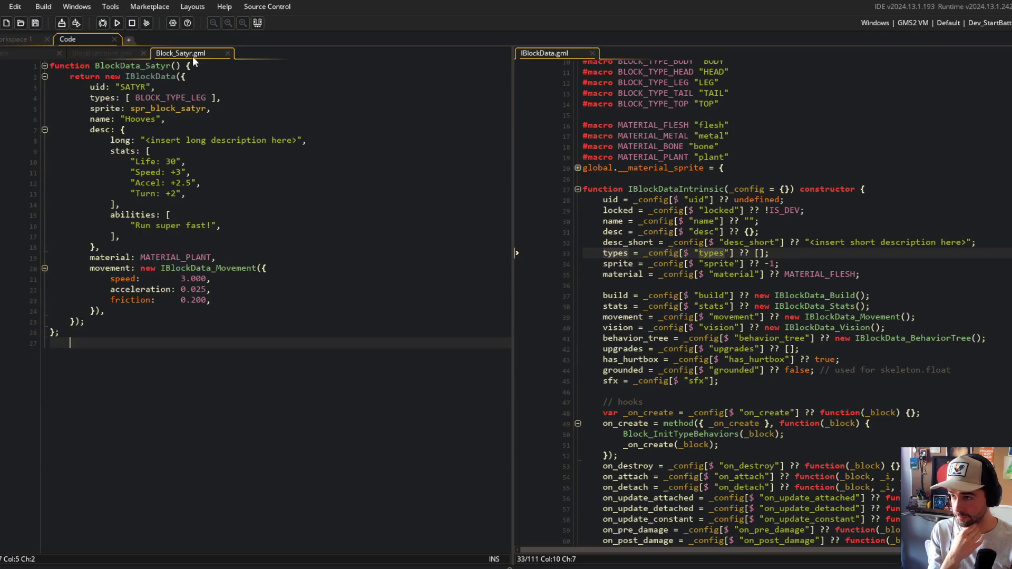
pyautogui.click(103, 53)
# Wrap the Block_InitFootstepParticles call in if (_block.is_type(BLOCK_TYPE_LEG)) { } and save BlockFunctions.gml
pyautogui.write('if (_block.is_')
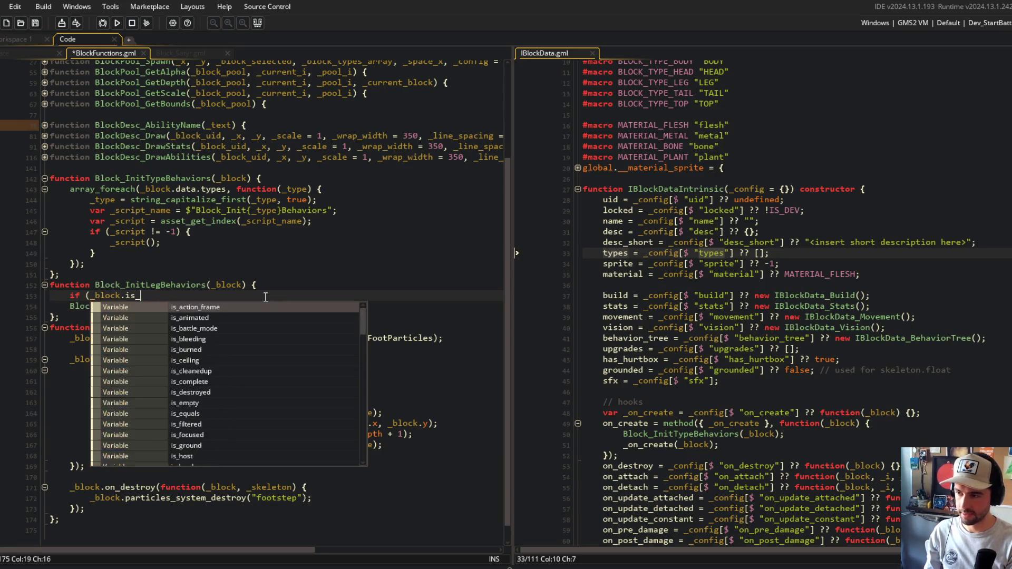
pyautogui.write('type"')
pyautogui.press('BackSpace')
pyautogui.write('(BLOCK_TYPE_LEG)) {')
pyautogui.press('Down')
pyautogui.press('Home')
pyautogui.press('Tab')
pyautogui.press('End')
pyautogui.press('Return')
pyautogui.write('}')
pyautogui.hotkey('ctrl', 's')
# Review the surrounding Block_InitTypeBehaviors and Block_InitLegBehaviors code, selecting the Block_InitLegBehaviors name
pyautogui.click(266, 295)
pyautogui.click(286, 270)
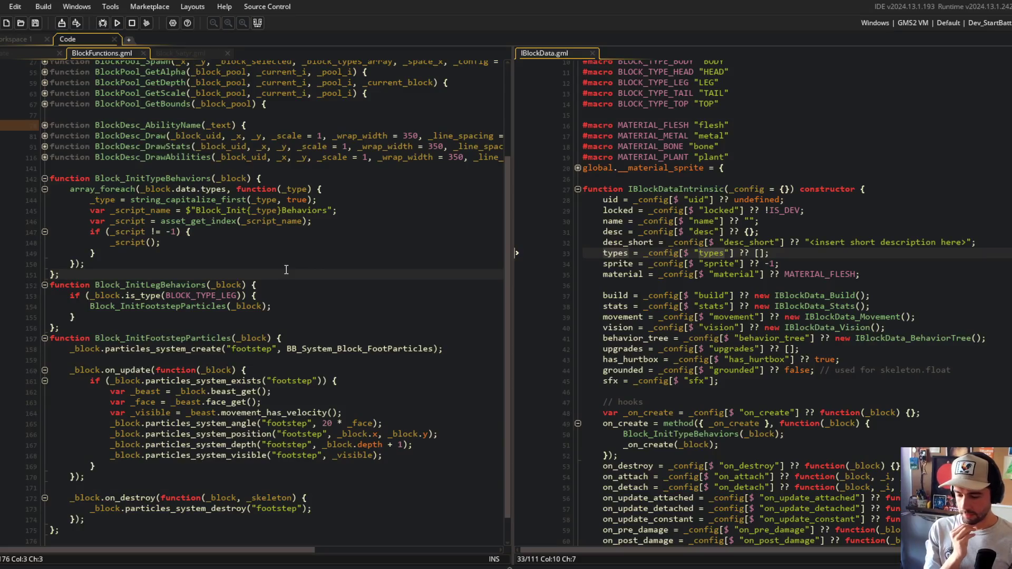
pyautogui.scroll(-1, 287, 269)
pyautogui.scroll(1, 286, 269)
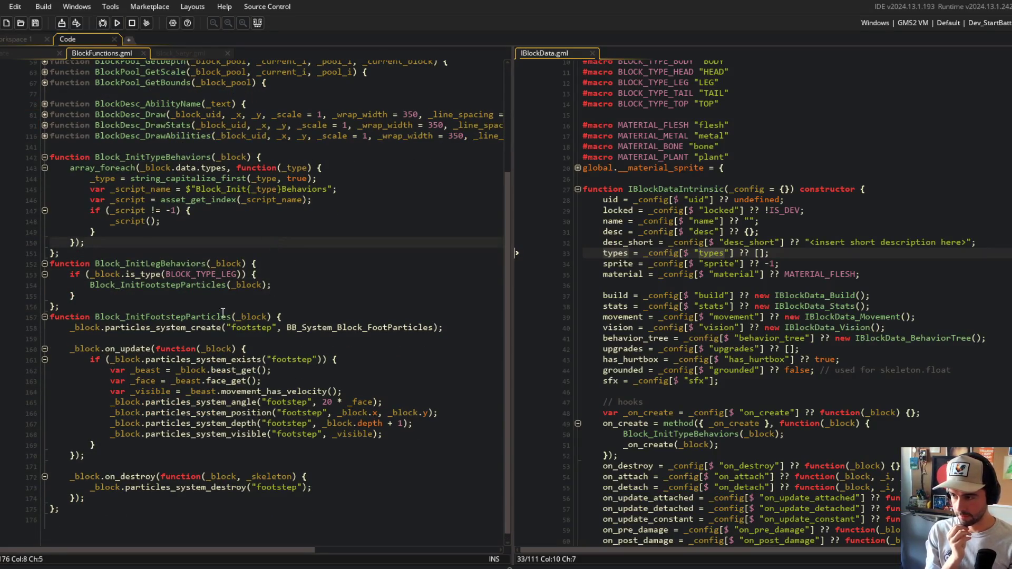
pyautogui.click(131, 285)
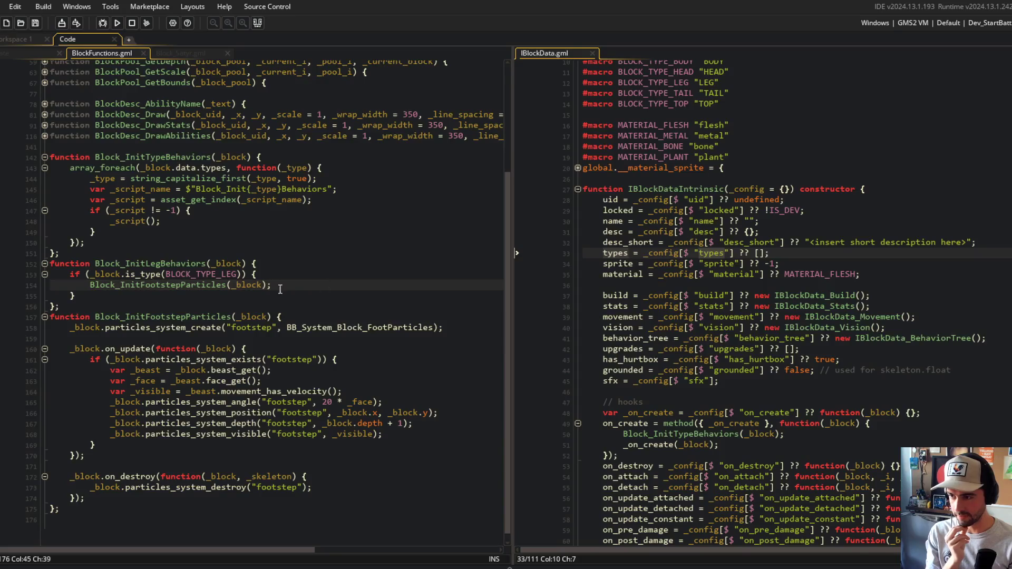
pyautogui.click(310, 243)
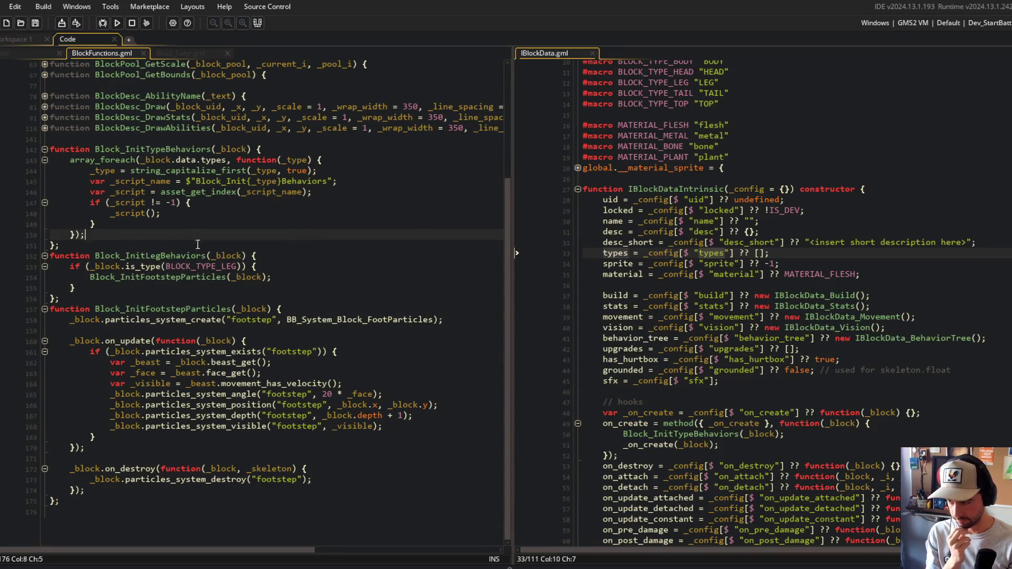
pyautogui.click(171, 259)
pyautogui.doubleClick(154, 263)
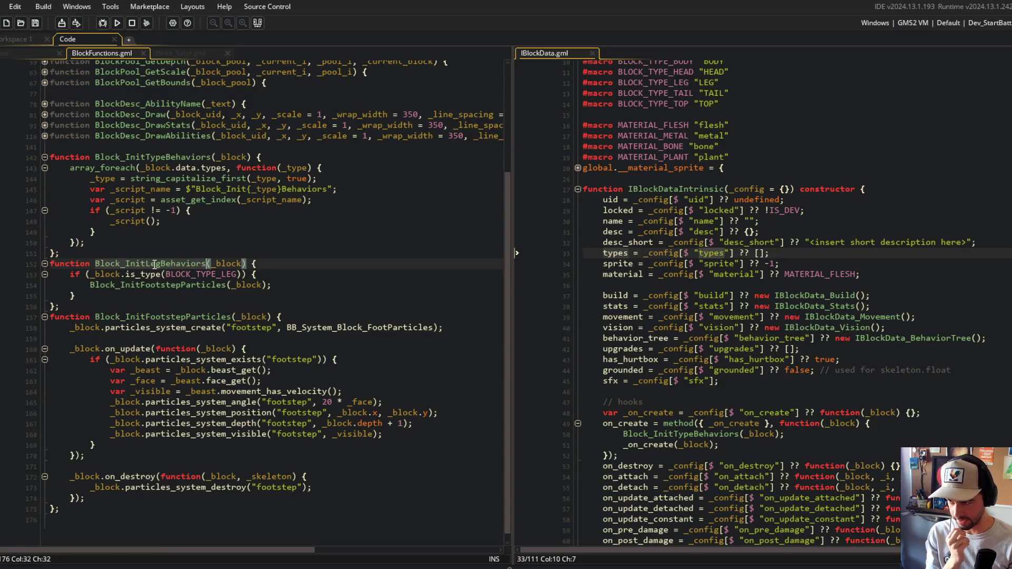
pyautogui.write('Leg')
# Remove the leg-type check again, leaving the footstep particles call unindented
pyautogui.click(253, 274)
pyautogui.hotkey('ctrl', 'd')
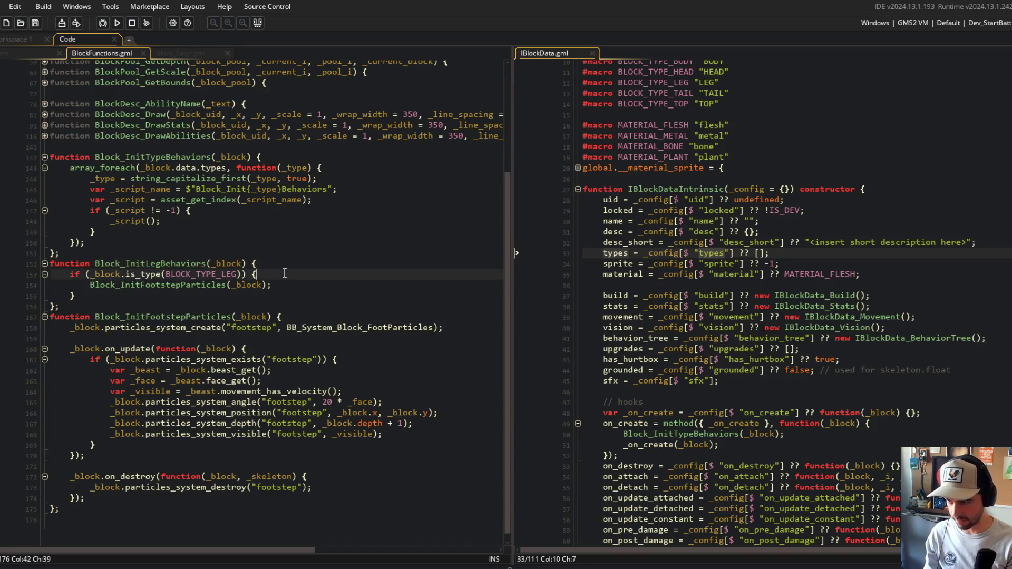
pyautogui.press('Down')
pyautogui.hotkey('ctrl', 'd')
pyautogui.press('Up')
pyautogui.press('BackSpace')
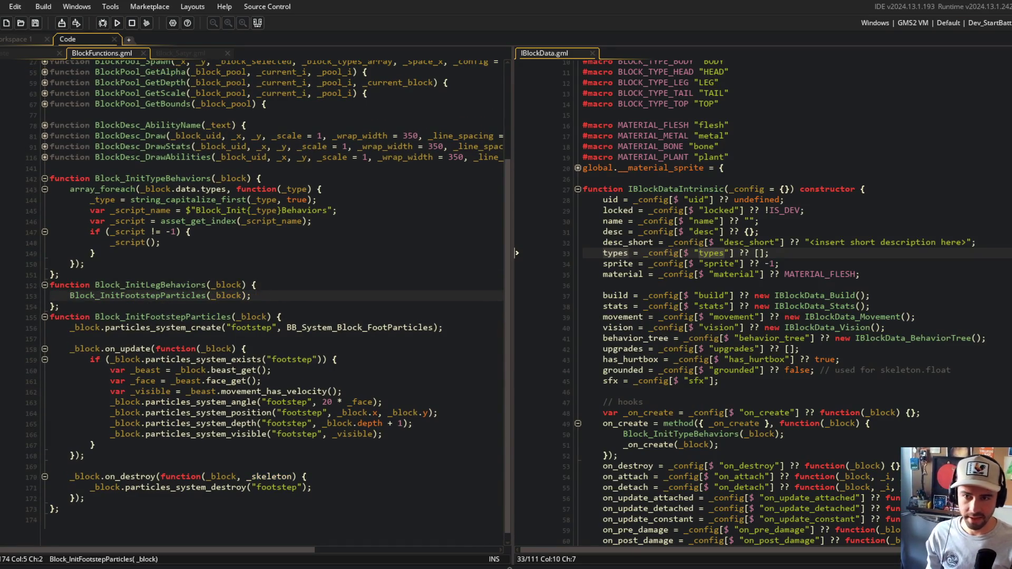
pyautogui.click(633, 178)
pyautogui.scroll(-4, 685, 253)
# Restore the if wrapper with its condition changed to _block.data.grounded, and save
pyautogui.click(643, 246)
pyautogui.doubleClick(632, 236)
pyautogui.click(299, 285)
pyautogui.hotkey('ctrl', 'z')
pyautogui.hotkey('ctrl', 'z')
pyautogui.hotkey('ctrl', 'y')
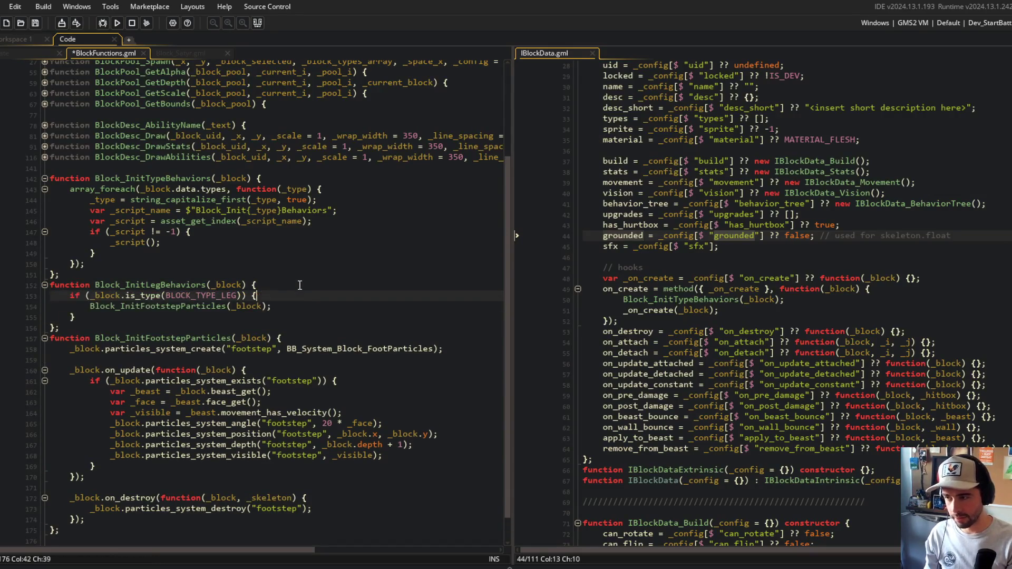
pyautogui.press('Left')
pyautogui.press('Left')
pyautogui.hotkey('ctrl', 'BackSpace')
pyautogui.hotkey('ctrl', 'BackSpace')
pyautogui.hotkey('ctrl', 'BackSpace')
pyautogui.write('data.grounded')
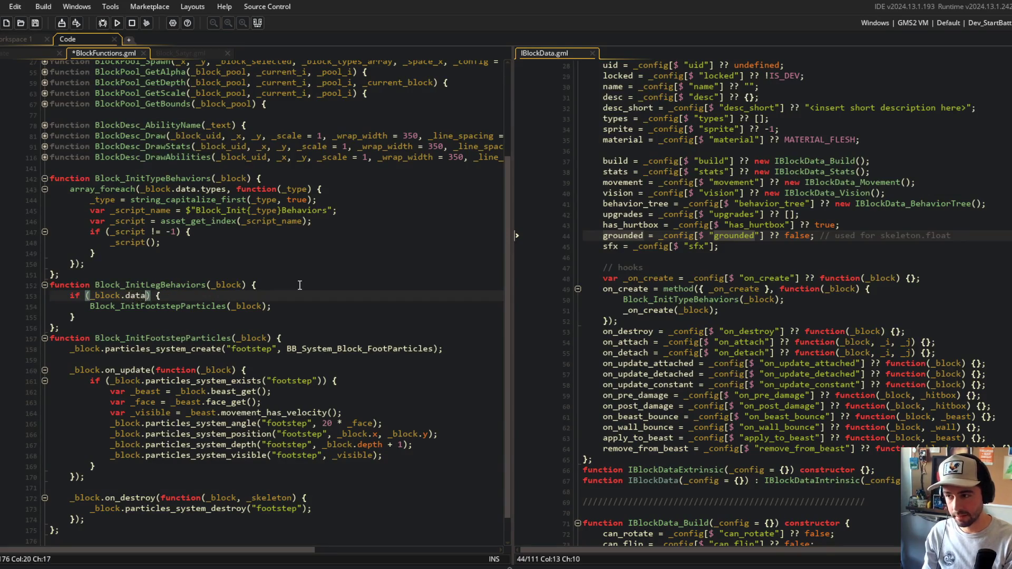
pyautogui.hotkey('ctrl', 's')
# Remove the grounded-check wrapper again and return to the obj_block Create code
pyautogui.click(379, 294)
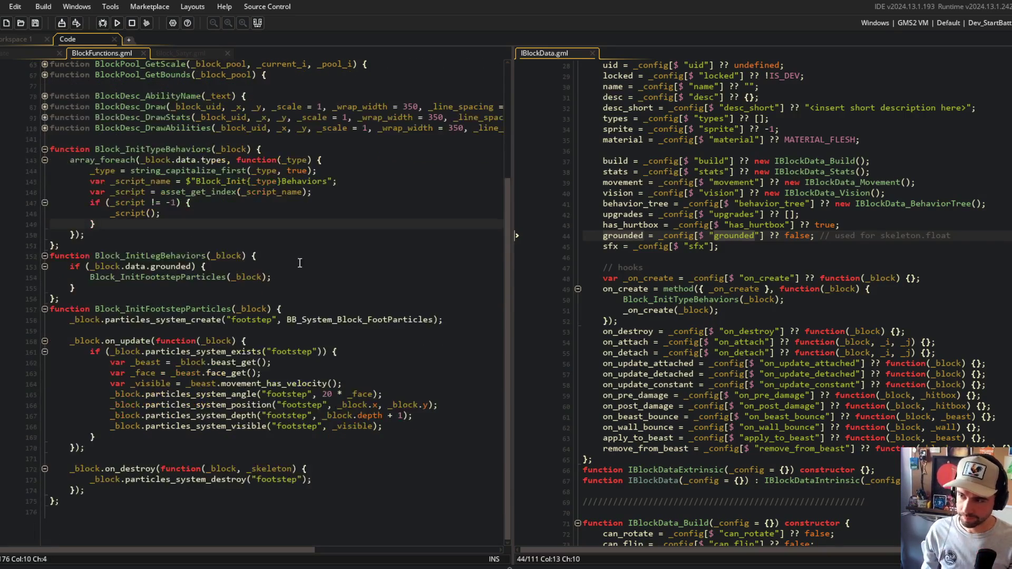
pyautogui.scroll(-1, 322, 266)
pyautogui.click(300, 261)
pyautogui.click(290, 275)
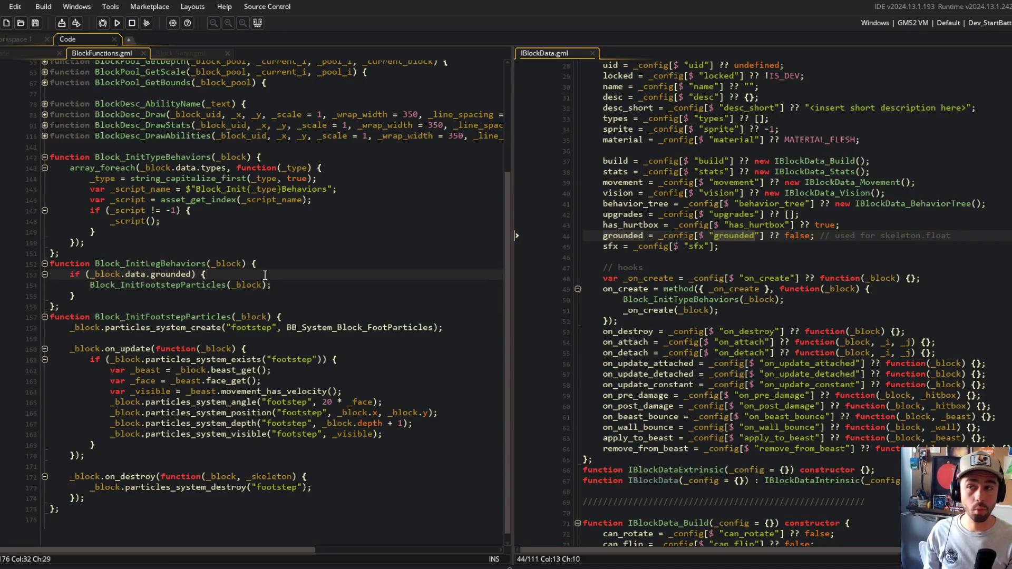
pyautogui.hotkey('ctrl', 'z')
pyautogui.hotkey('ctrl', 'z')
pyautogui.hotkey('ctrl', 'z')
pyautogui.click(304, 320)
pyautogui.click(290, 353)
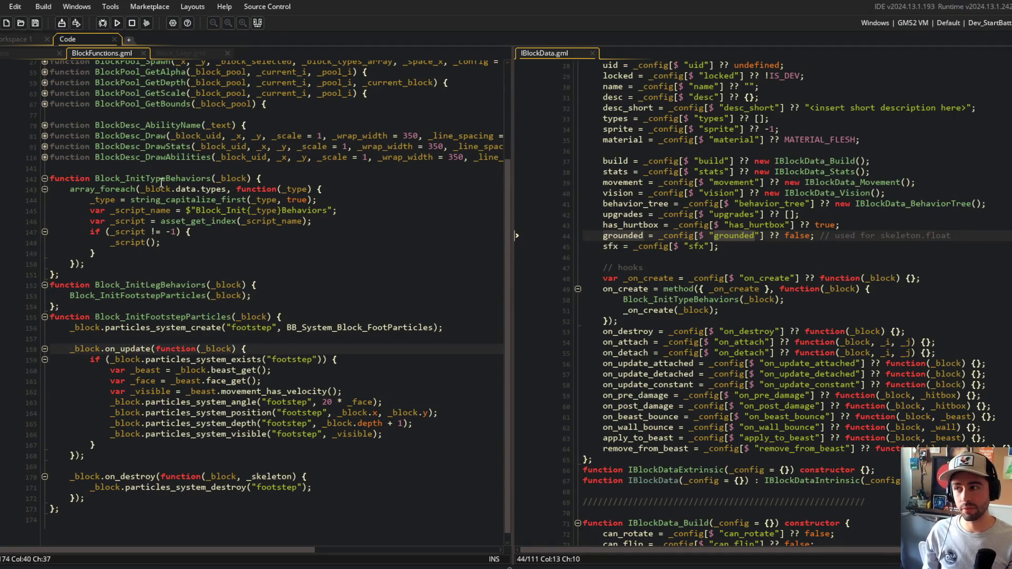
pyautogui.click(39, 53)
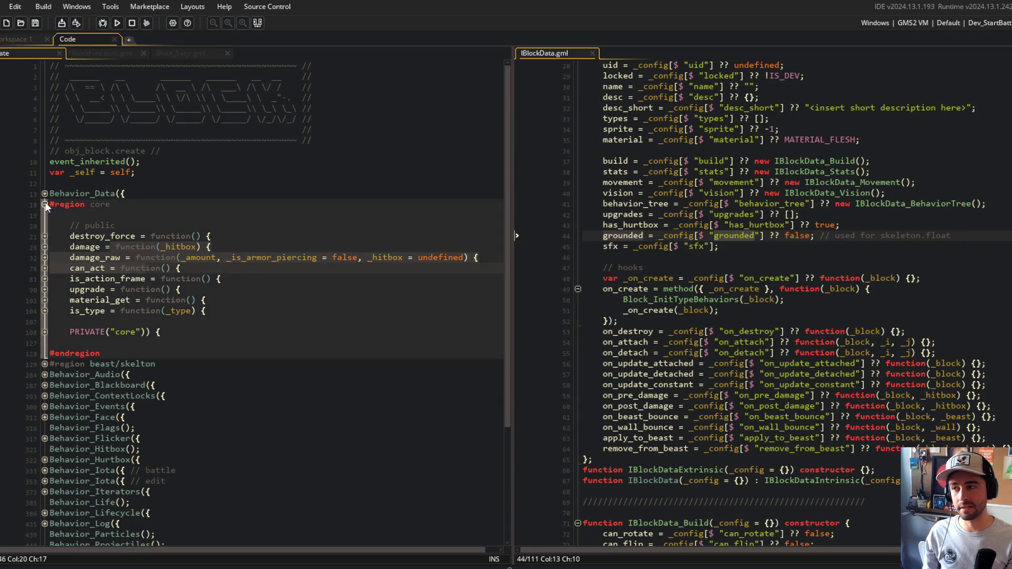
# Fold the core region and open the obj_beast Create event through the asset search
pyautogui.click(45, 205)
pyautogui.click(98, 105)
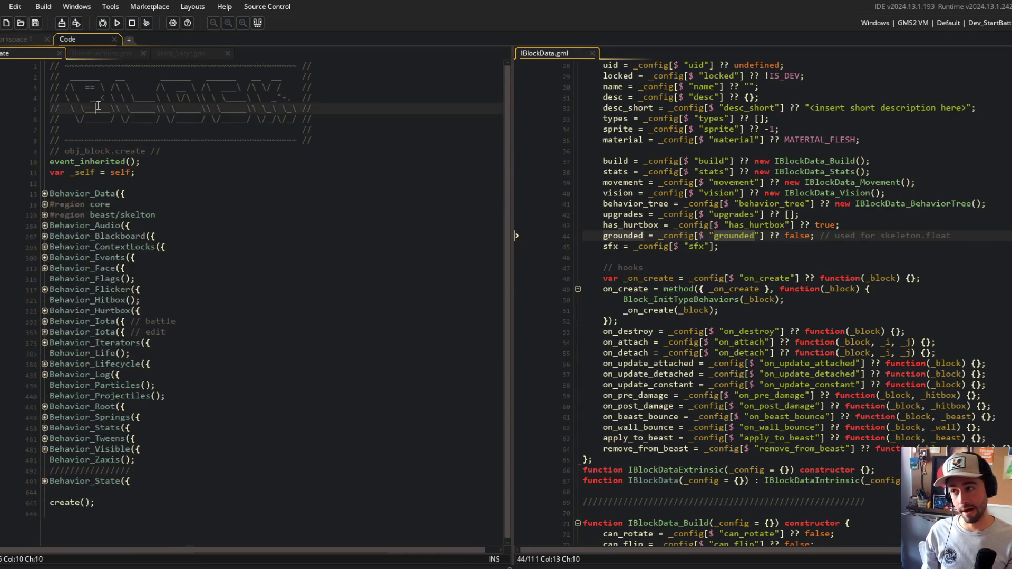
pyautogui.hotkey('ctrl', 't')
pyautogui.write('obj_beast')
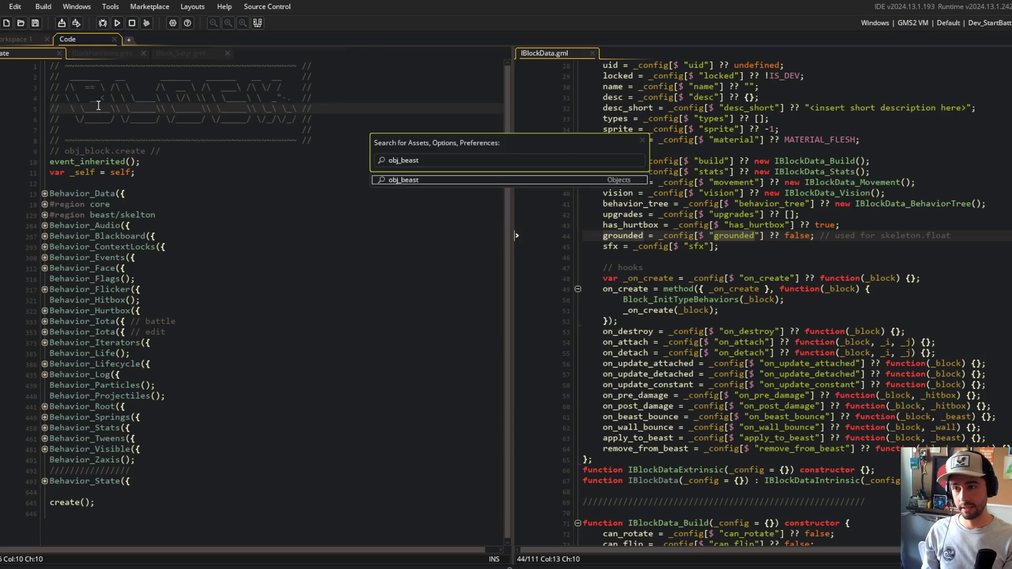
pyautogui.press('Return')
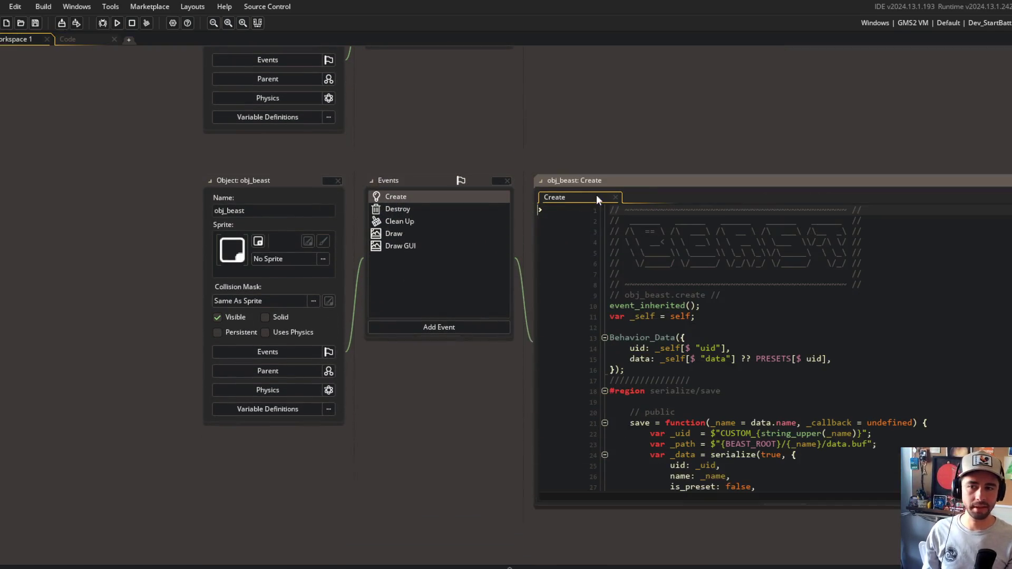
pyautogui.click(79, 38)
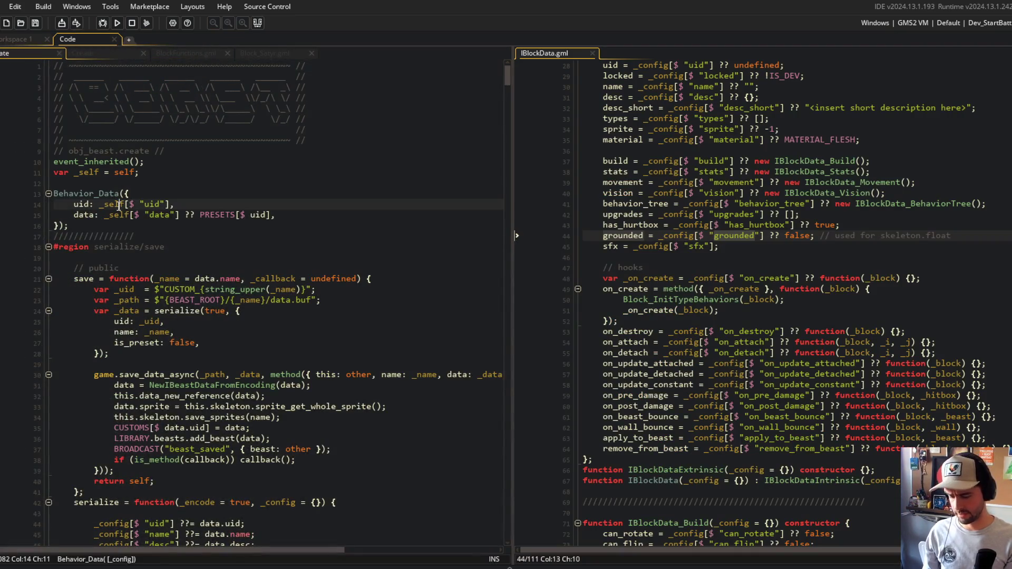
# Fold all code, unfold the skeleton/blocks region and jump to the Skeleton definition
pyautogui.hotkey('ctrl', 'm')
pyautogui.click(49, 247)
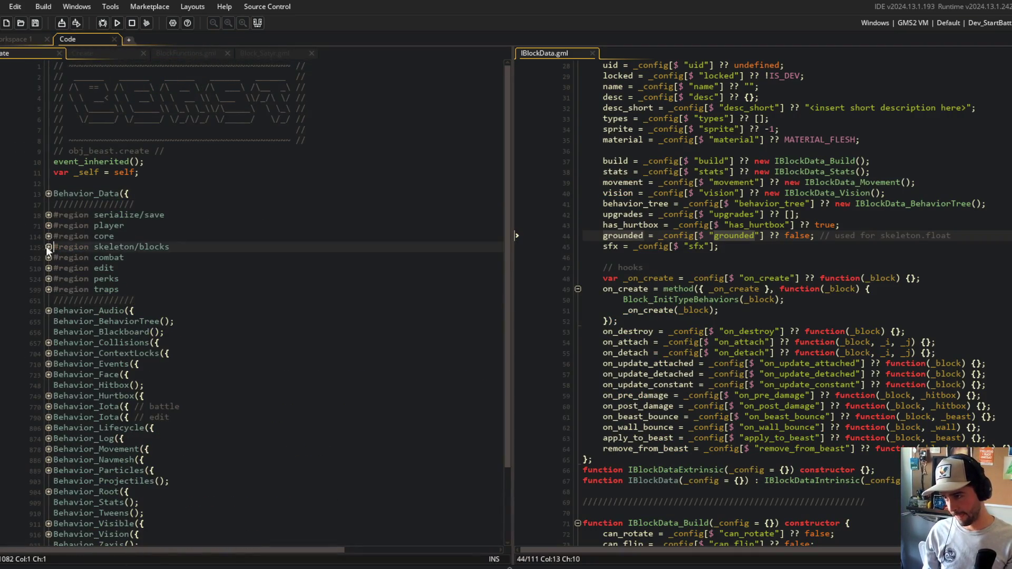
pyautogui.scroll(-3, 49, 274)
pyautogui.click(49, 306)
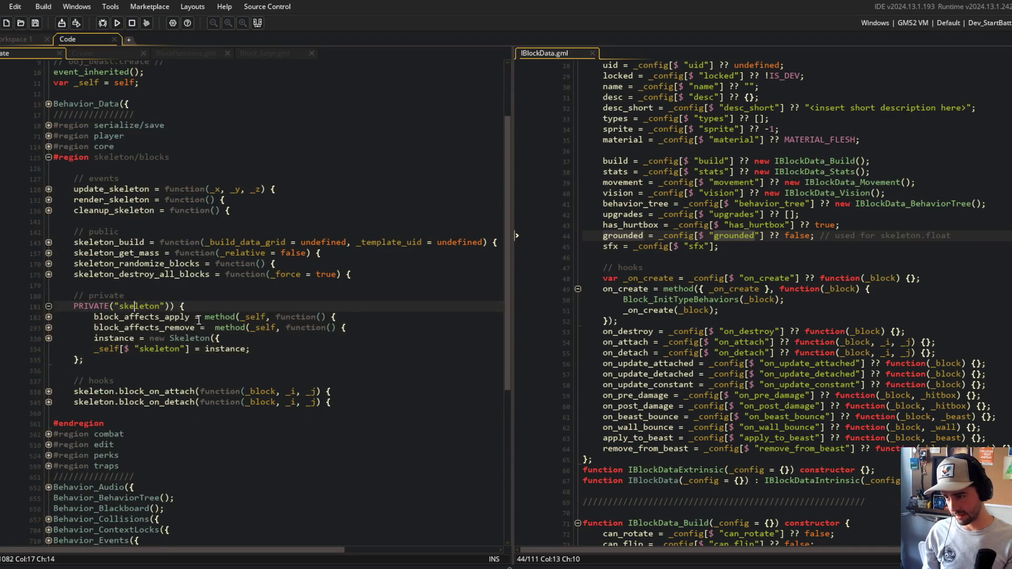
pyautogui.middleClick(178, 337)
# In Skeleton.gml, collapse the pivot region and expand the float region
pyautogui.click(195, 302)
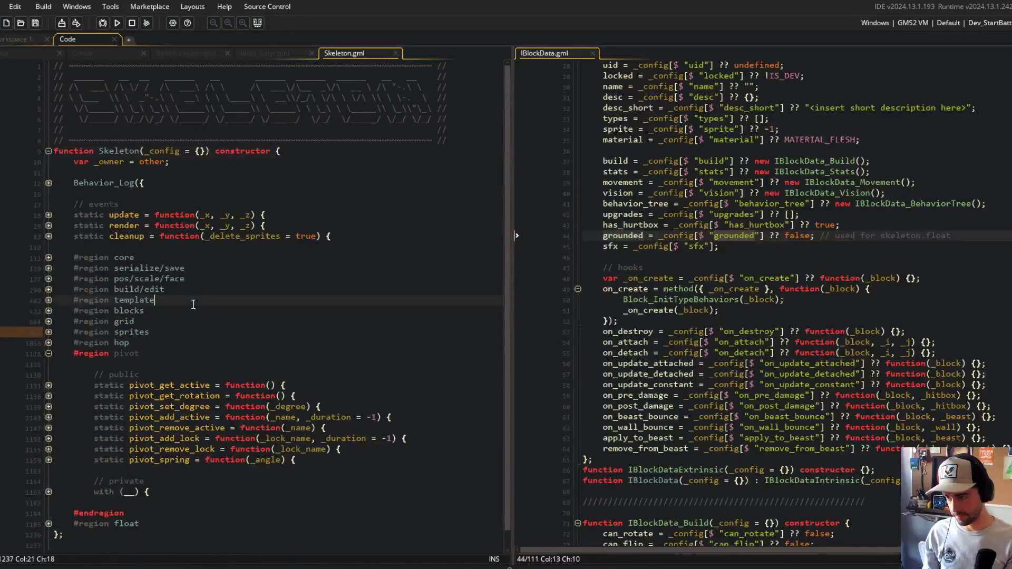
pyautogui.scroll(-1, 158, 314)
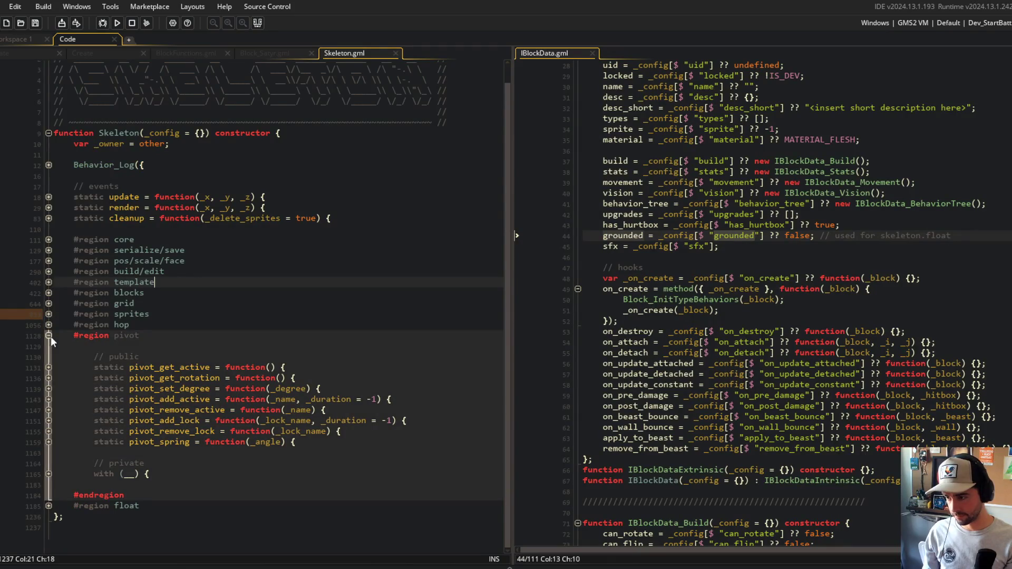
pyautogui.click(51, 336)
pyautogui.click(49, 365)
pyautogui.click(165, 378)
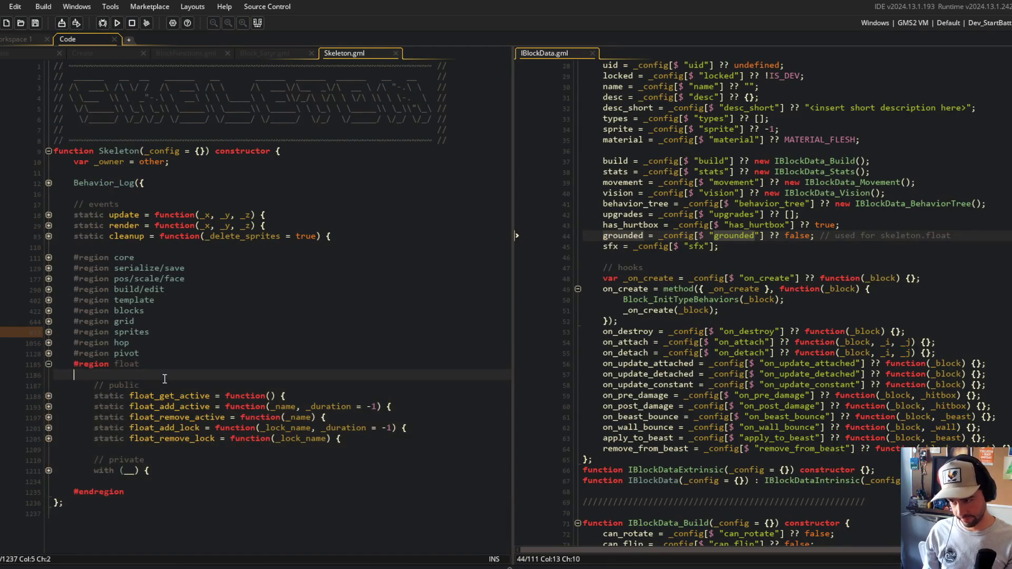
# Flip through the Block_Satyr, BlockFunctions and obj_block Create tabs, peeking at the core region
pyautogui.click(247, 56)
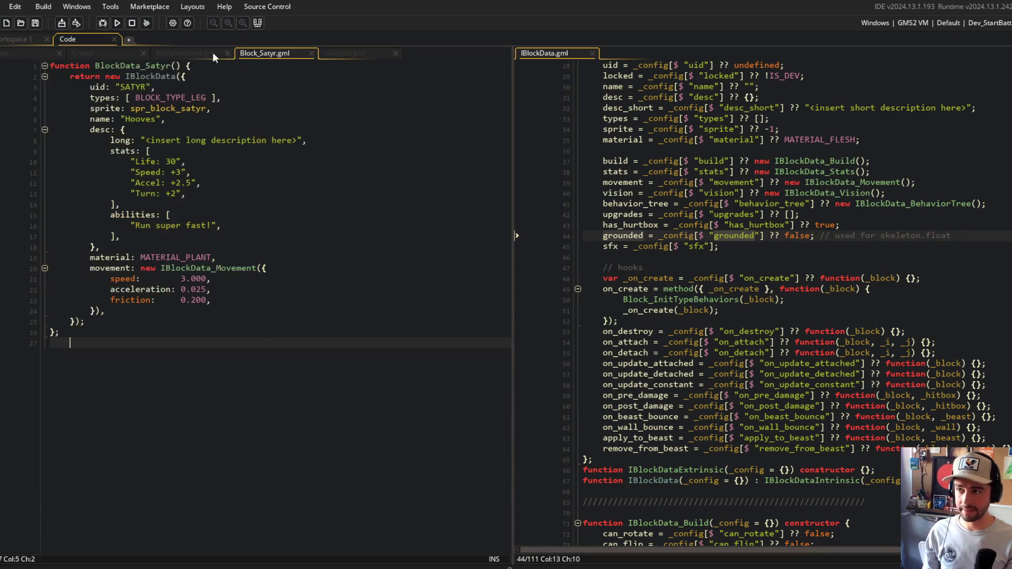
pyautogui.click(213, 52)
pyautogui.click(115, 53)
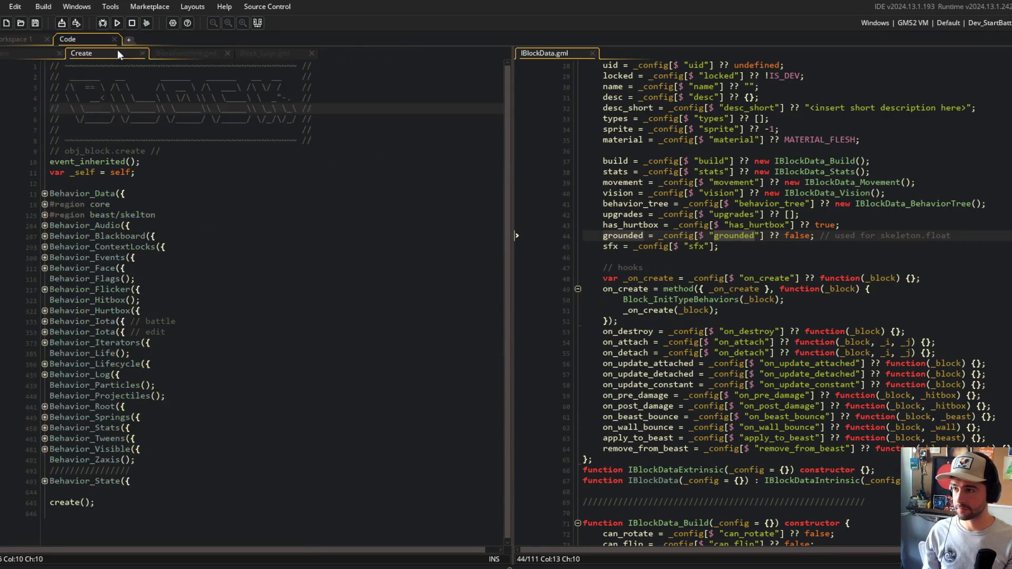
pyautogui.click(45, 216)
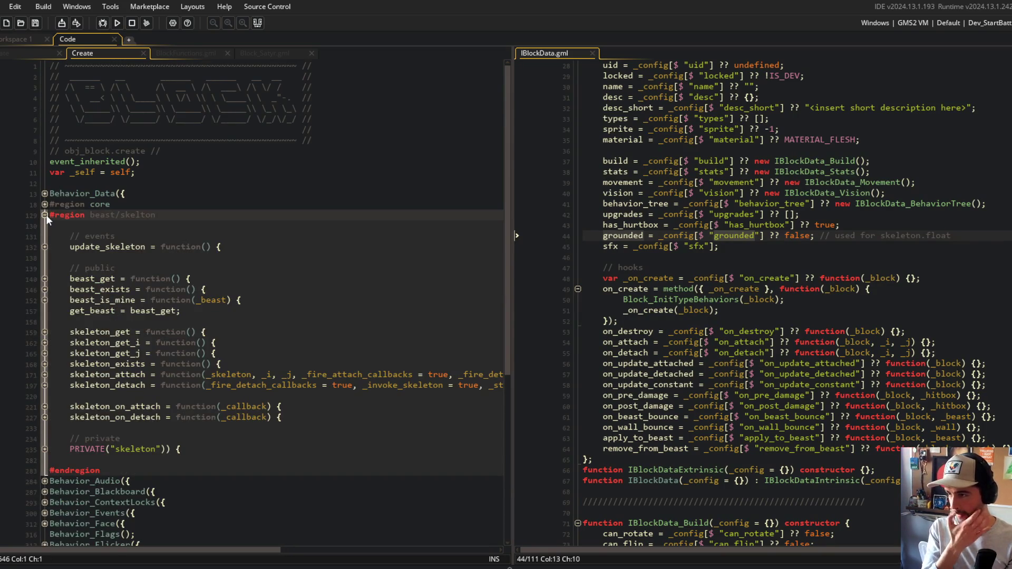
pyautogui.click(45, 205)
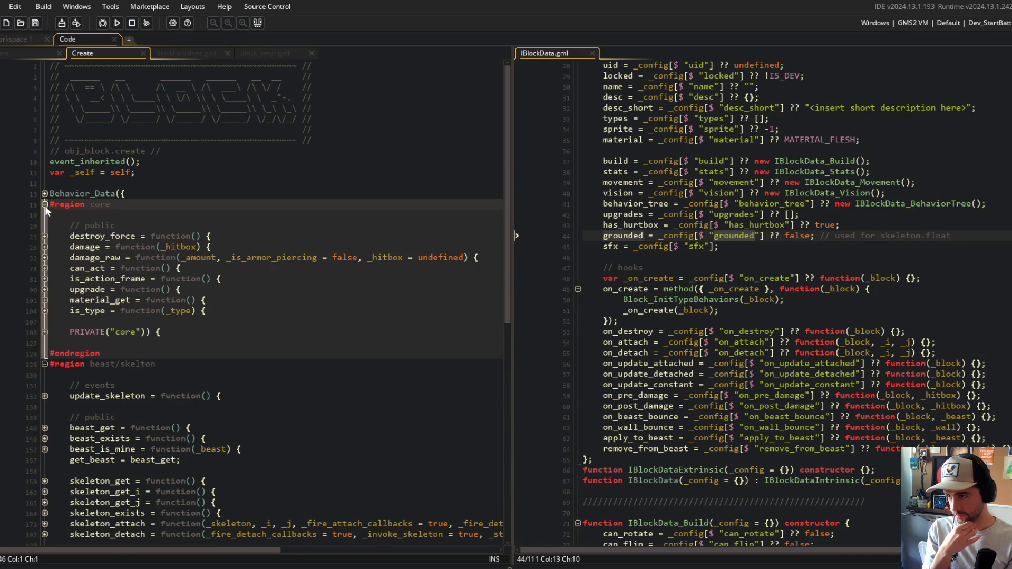
pyautogui.click(45, 204)
# Back in the obj_beast Create code, peek into the core and player regions
pyautogui.click(27, 53)
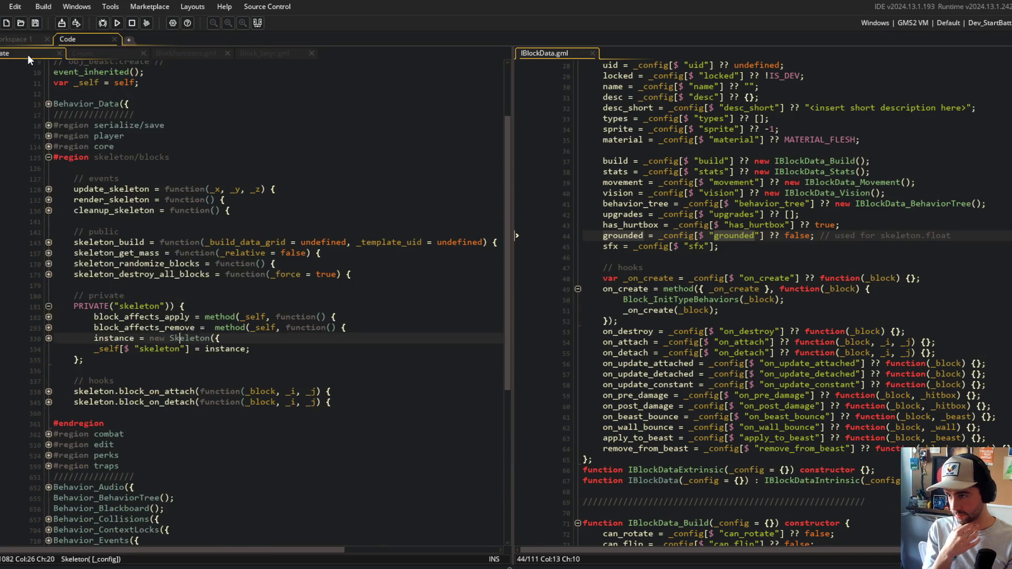
pyautogui.click(94, 57)
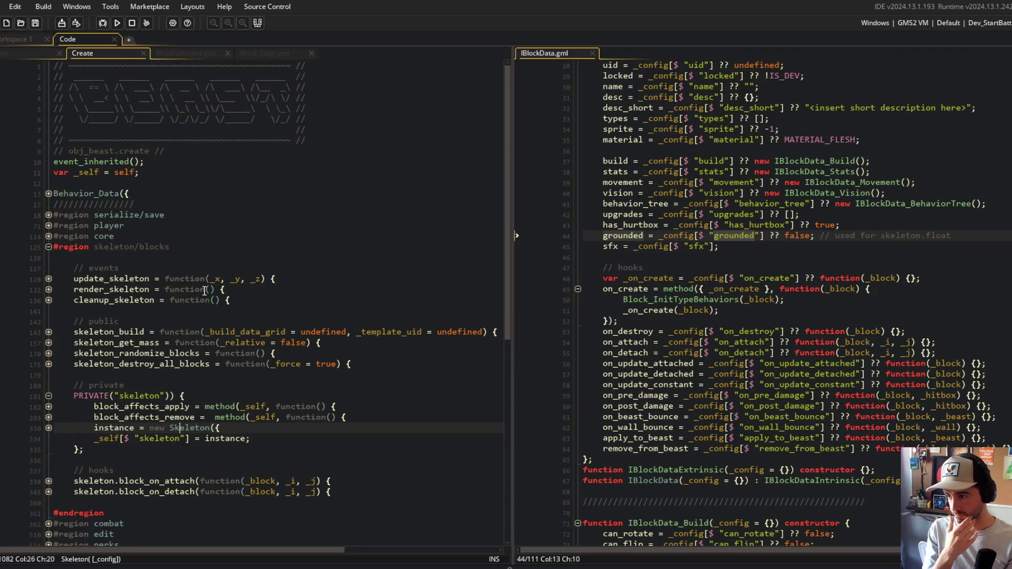
pyautogui.scroll(-2, 204, 290)
pyautogui.click(49, 170)
pyautogui.click(50, 169)
pyautogui.click(46, 159)
pyautogui.click(46, 159)
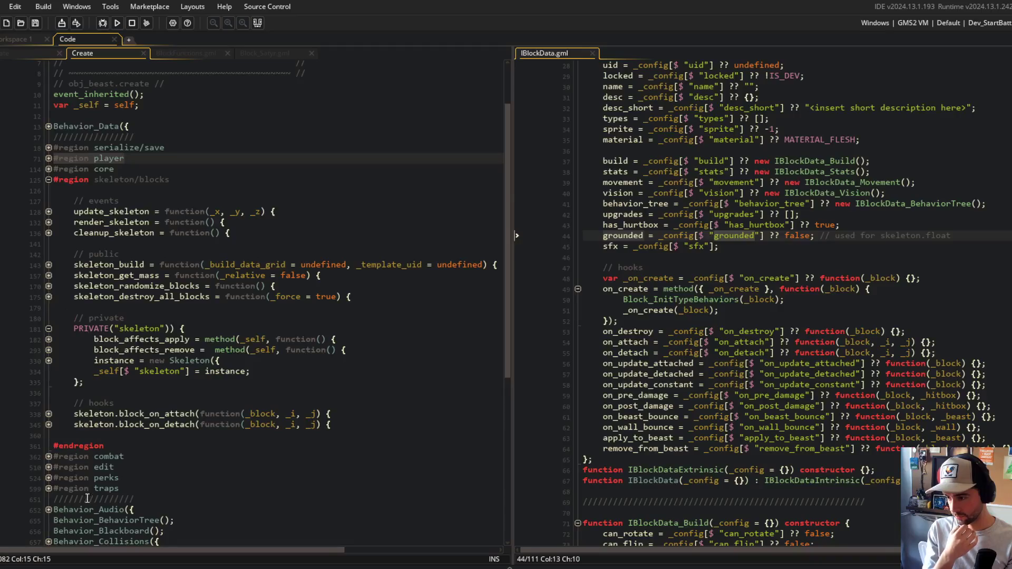
pyautogui.scroll(-3, 82, 424)
# Expand and collapse the combat region, then fold the private skeleton block
pyautogui.click(48, 366)
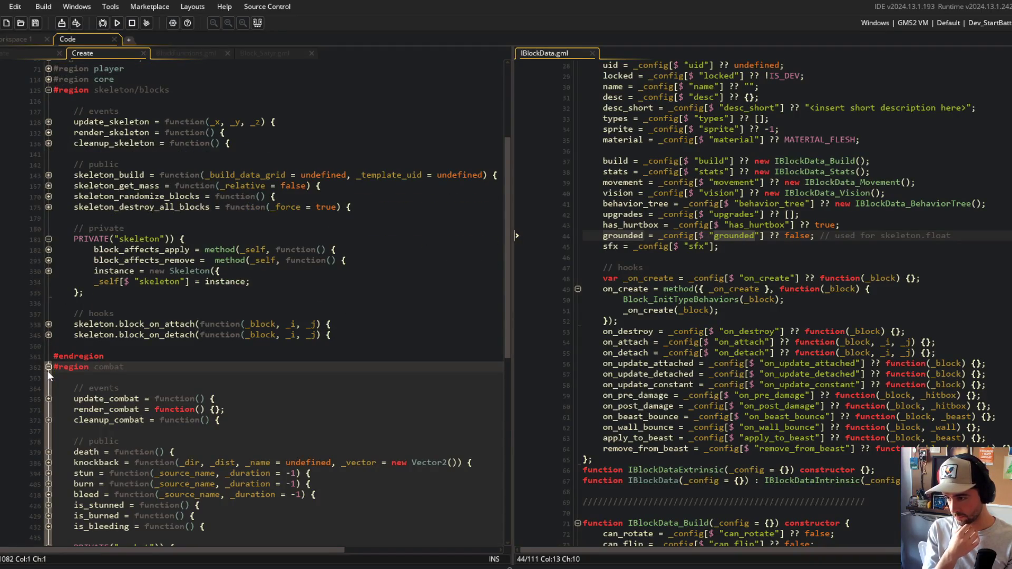
pyautogui.click(47, 369)
pyautogui.scroll(-3, 50, 327)
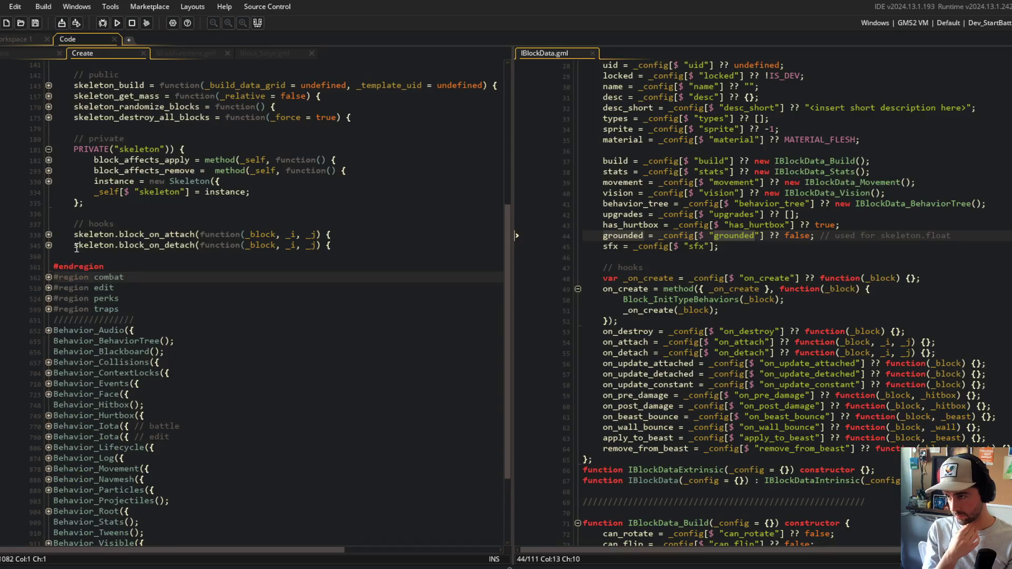
pyautogui.scroll(5, 76, 247)
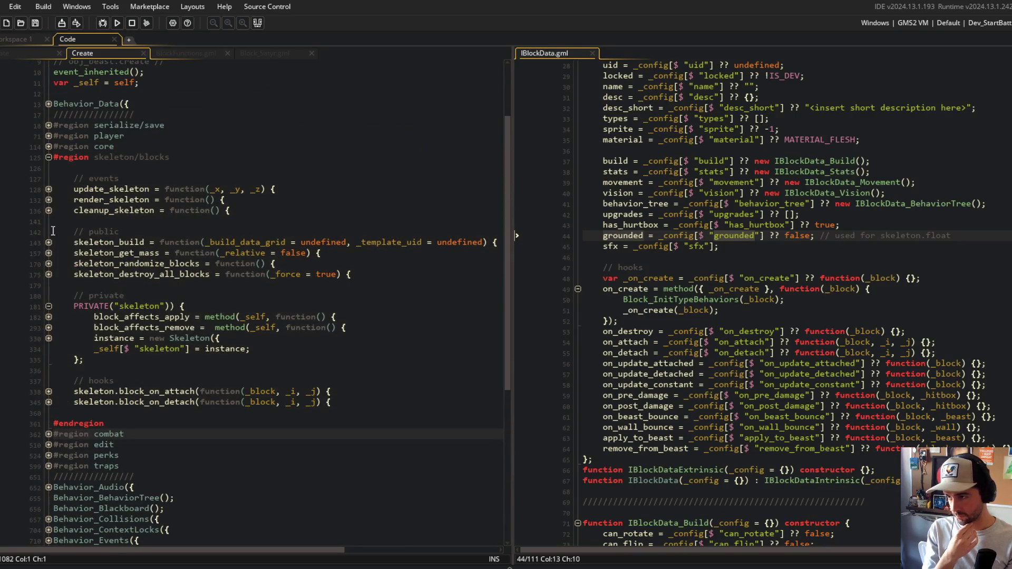
pyautogui.click(49, 432)
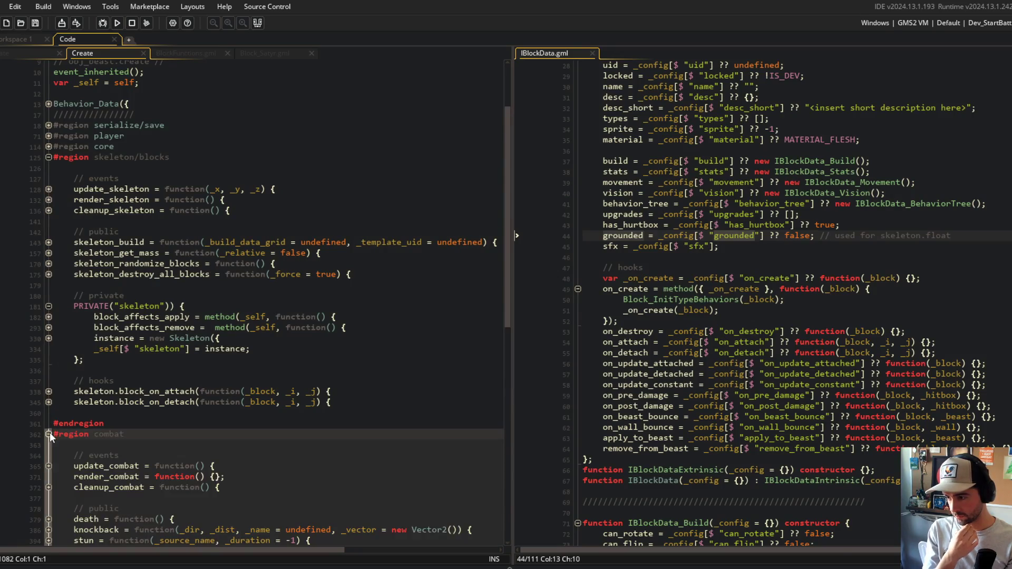
pyautogui.scroll(-4, 49, 430)
pyautogui.click(48, 300)
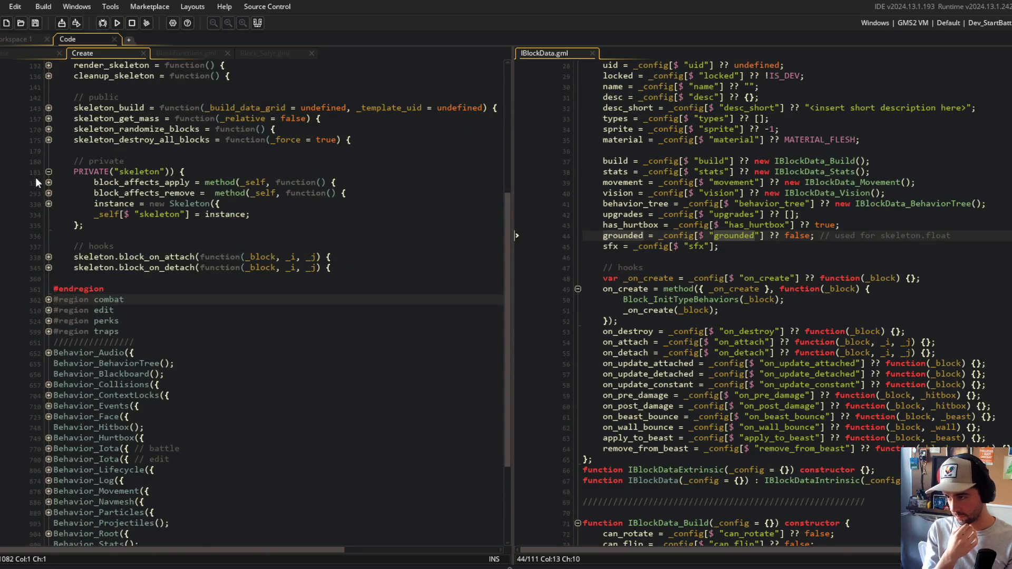
pyautogui.click(49, 171)
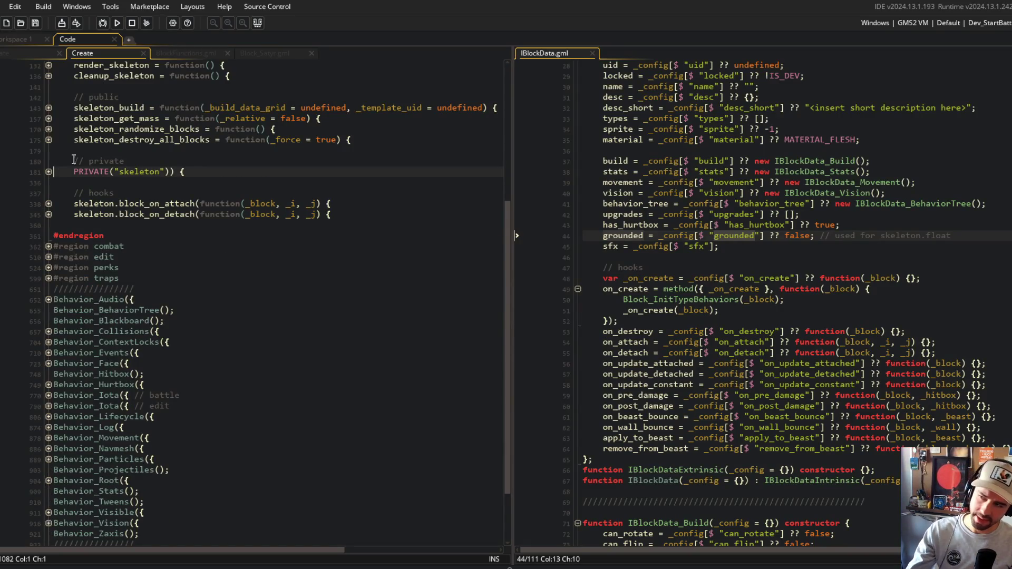
pyautogui.scroll(5, 265, 203)
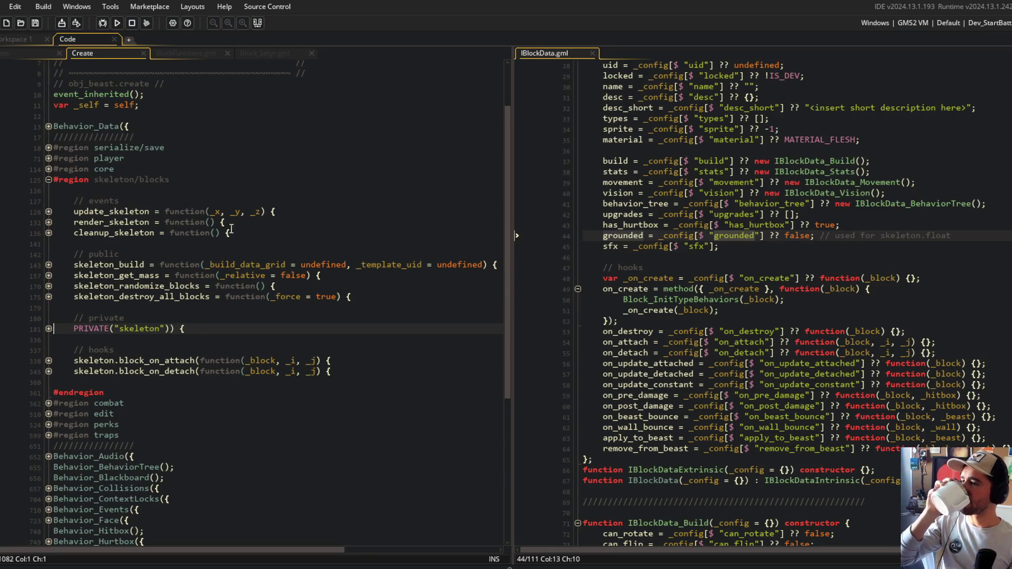
# Select the skeleton code from line 127 to 338, then re-unfold the skeleton/blocks region and private block
pyautogui.click(359, 299)
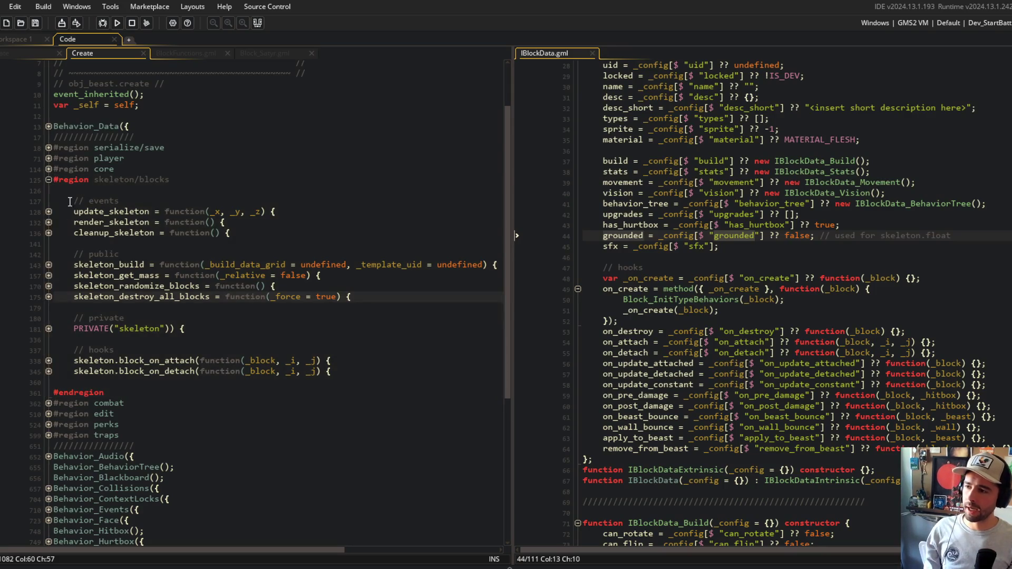
pyautogui.moveTo(55, 197); pyautogui.dragTo(283, 353)
pyautogui.moveTo(55, 201)
pyautogui.mouseDown()
pyautogui.moveTo(366, 364)
pyautogui.moveTo(386, 384)
pyautogui.mouseUp()
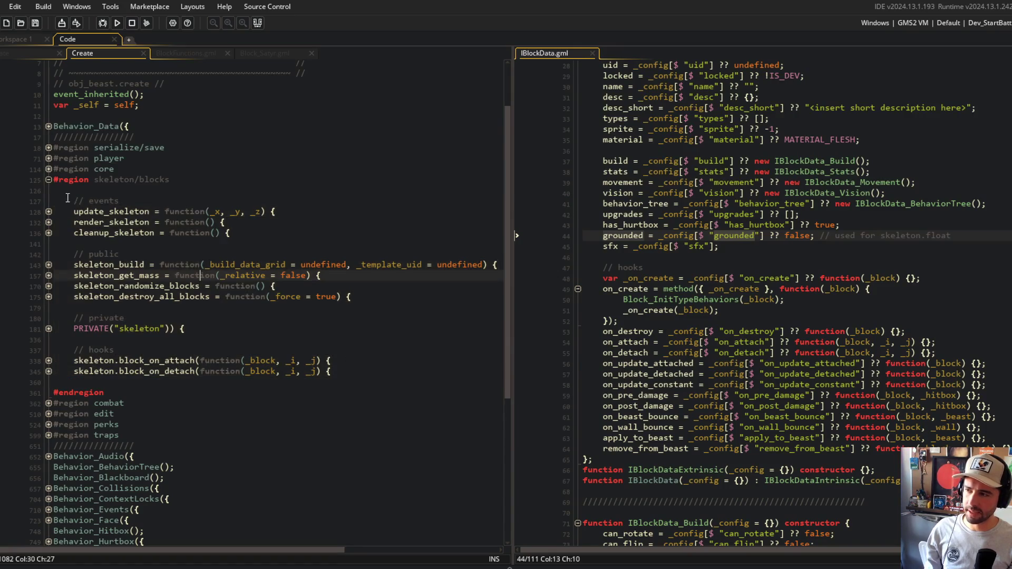
pyautogui.click(49, 180)
pyautogui.click(158, 126)
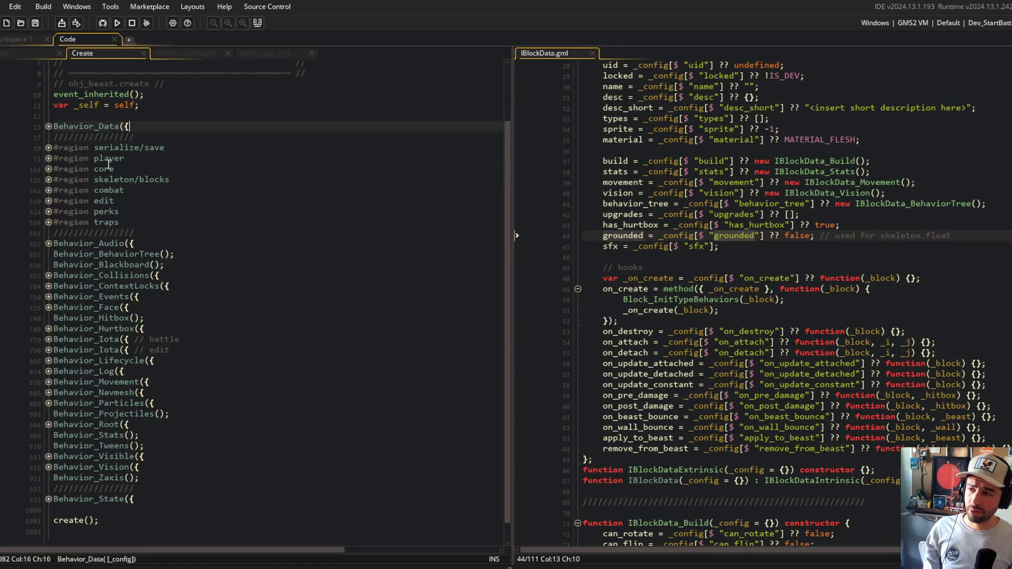
pyautogui.click(48, 180)
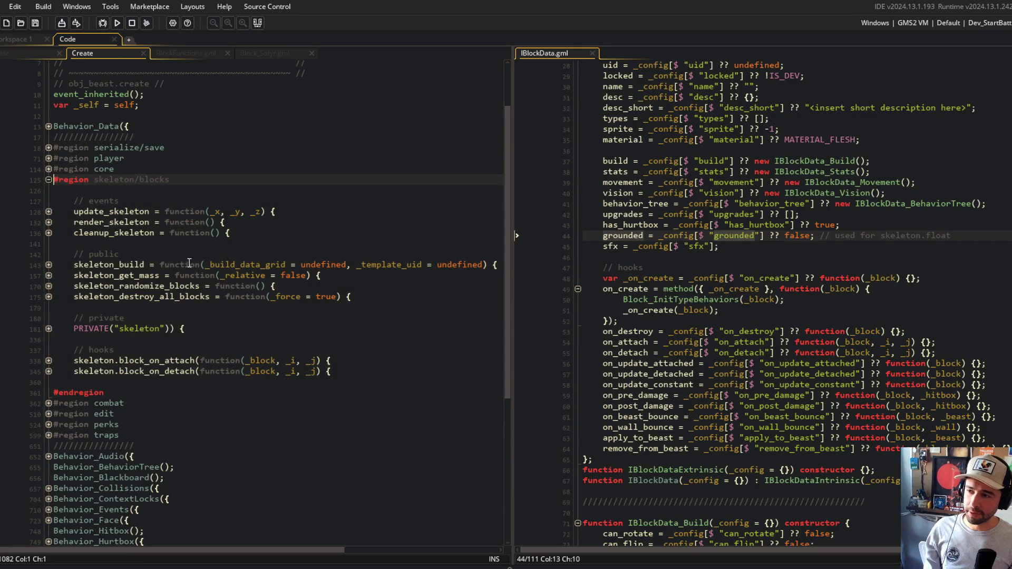
pyautogui.click(48, 329)
# Jump to the Skeleton constructor definition again and expand float_get_active in the float region
pyautogui.click(187, 361)
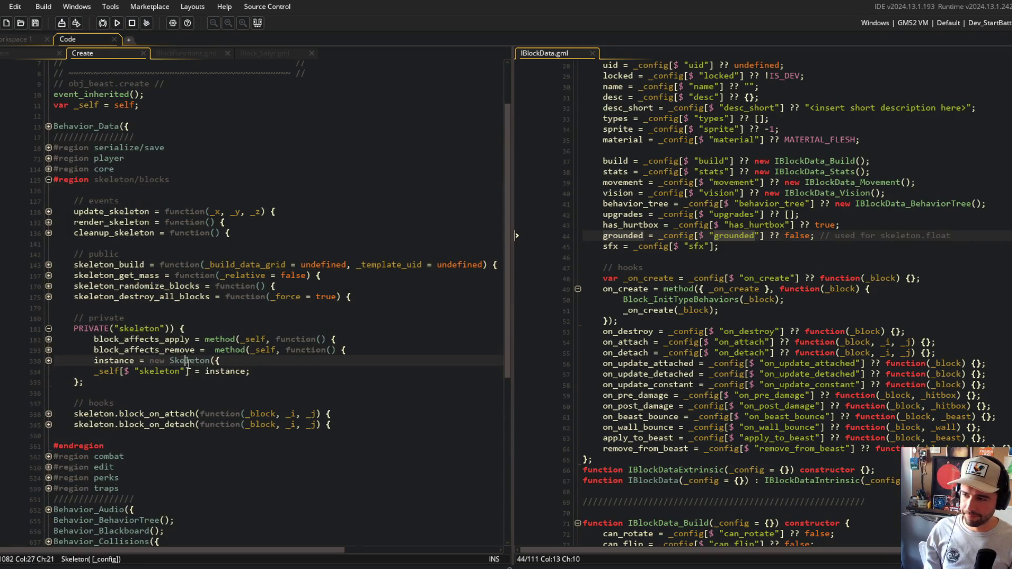
pyautogui.middleClick(189, 361)
pyautogui.click(163, 321)
pyautogui.moveTo(74, 386); pyautogui.dragTo(210, 417)
pyautogui.click(52, 396)
pyautogui.click(49, 395)
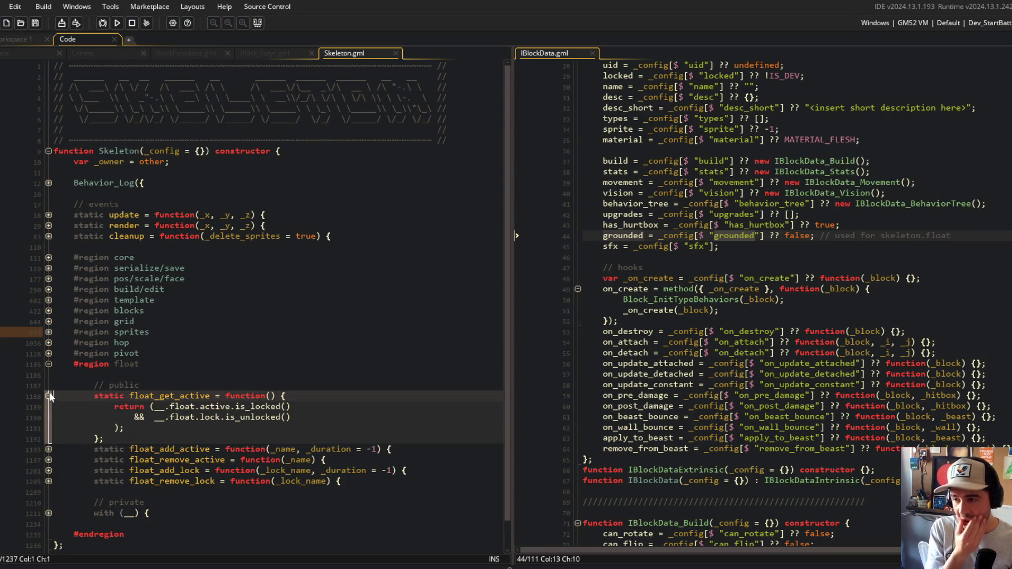
# Inspect float_get_active, then flip to Block_Satyr and back to the obj_block Create code
pyautogui.scroll(-1, 272, 351)
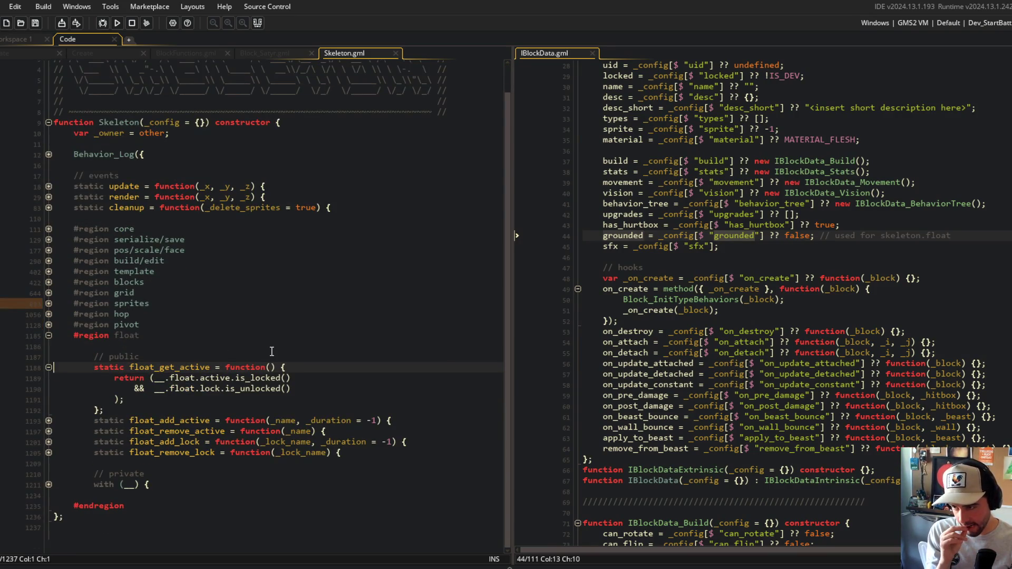
pyautogui.doubleClick(182, 367)
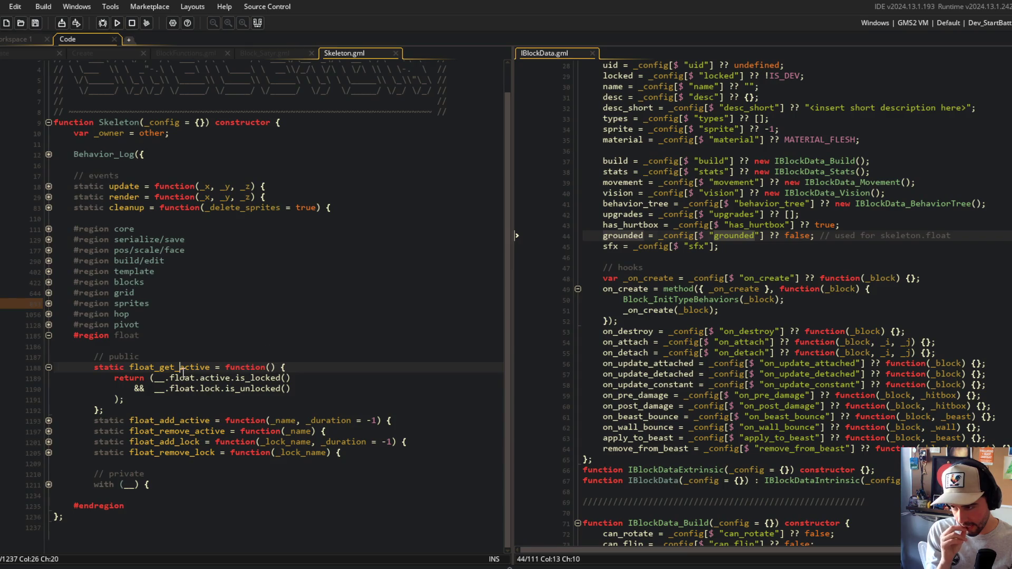
pyautogui.click(158, 474)
pyautogui.click(276, 51)
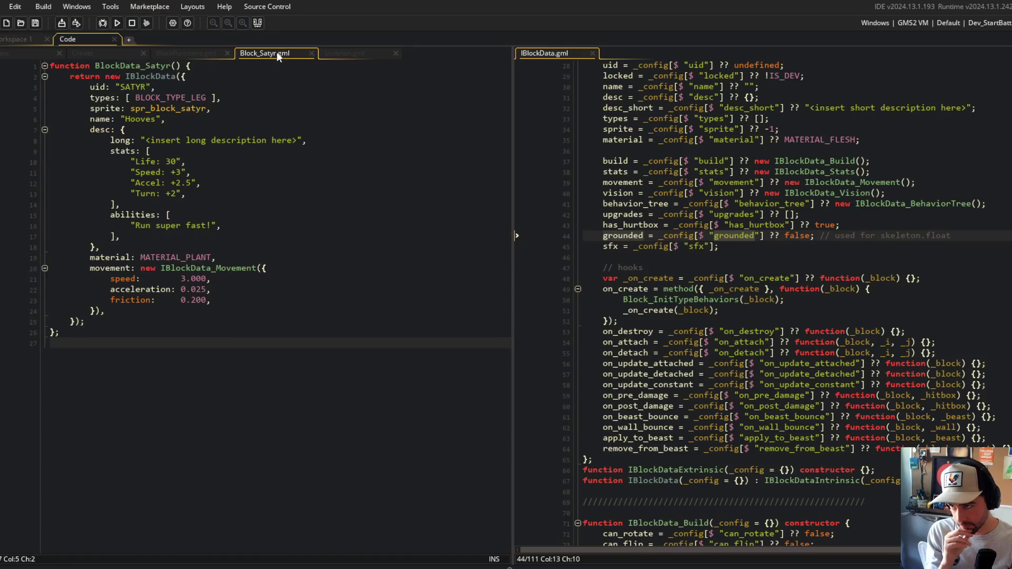
pyautogui.click(32, 53)
# Peek at skeleton_on_attach, expand the block's private skeleton block, then show obj_beast Create
pyautogui.scroll(-3, 48, 359)
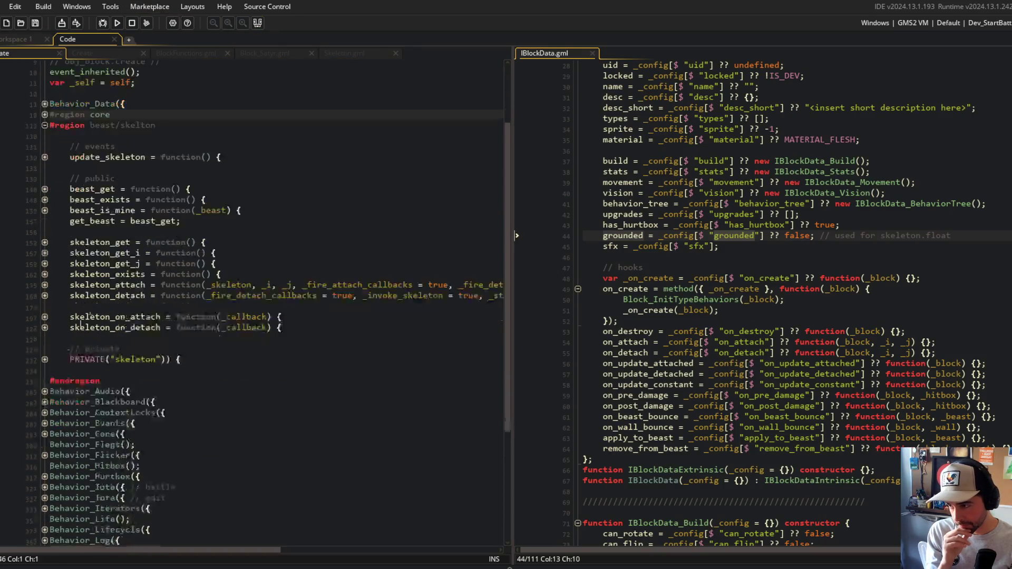
pyautogui.click(44, 316)
pyautogui.click(44, 316)
pyautogui.click(45, 359)
pyautogui.scroll(-3, 40, 316)
pyautogui.scroll(6, 58, 263)
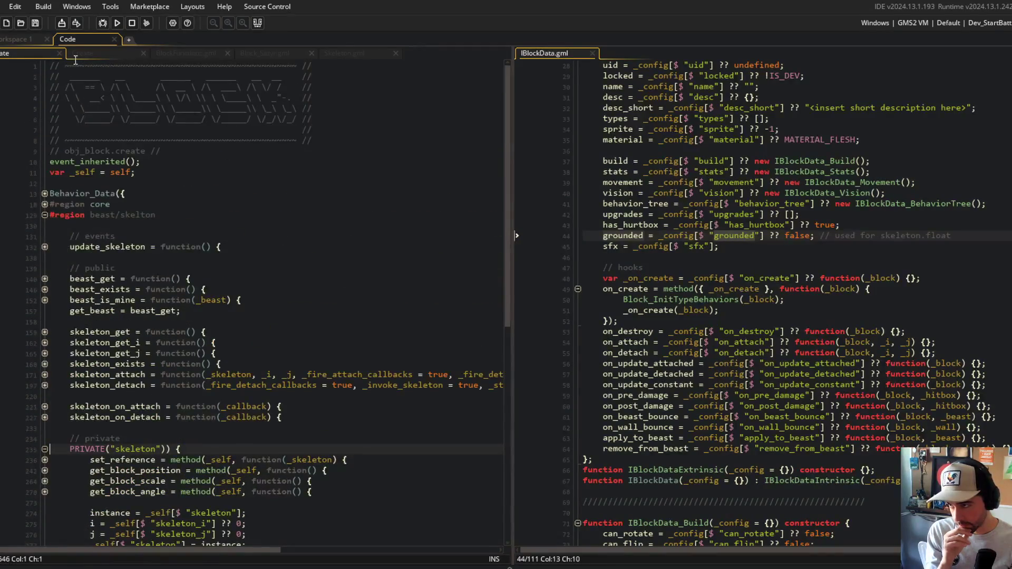
pyautogui.click(76, 56)
pyautogui.scroll(-4, 155, 353)
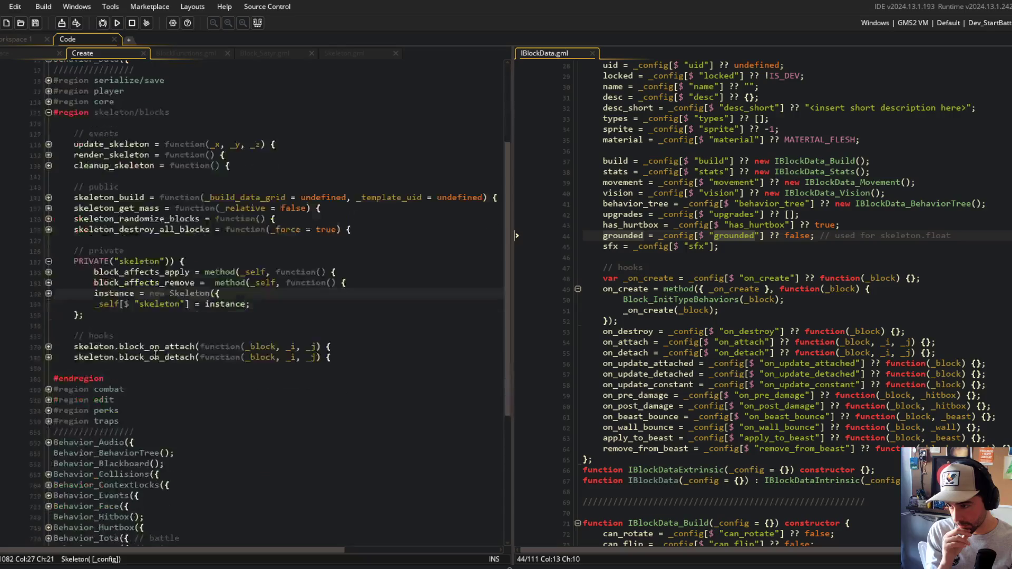
# Expand block_affects_apply and its btree region, peeking at the blocks_foreach loop
pyautogui.click(49, 347)
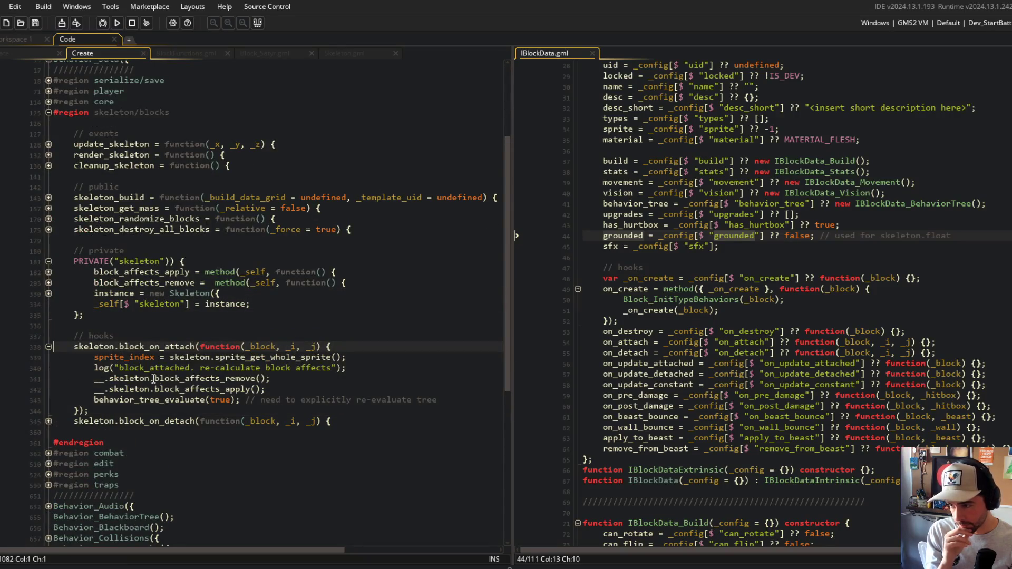
pyautogui.click(48, 271)
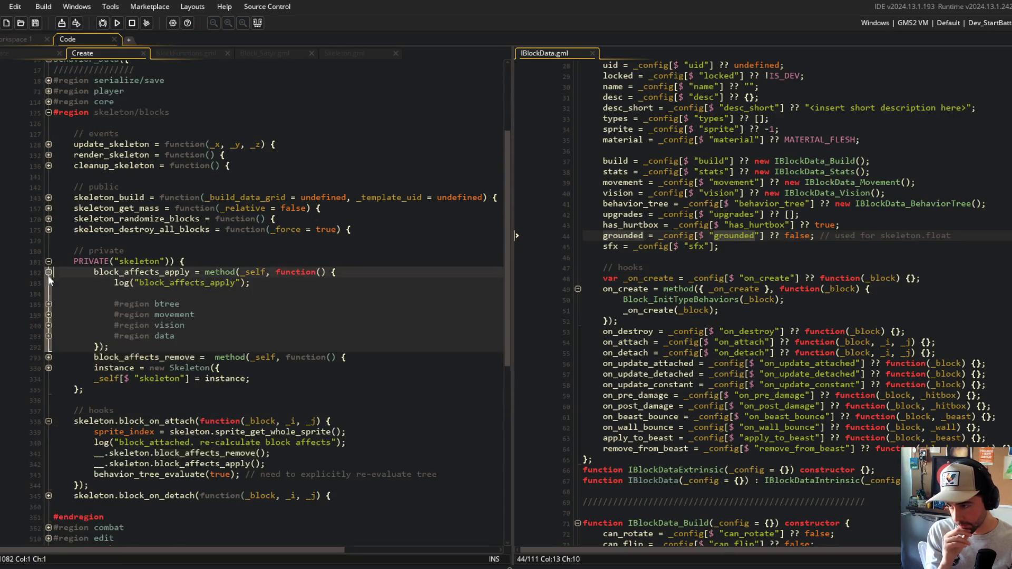
pyautogui.click(48, 336)
pyautogui.click(49, 315)
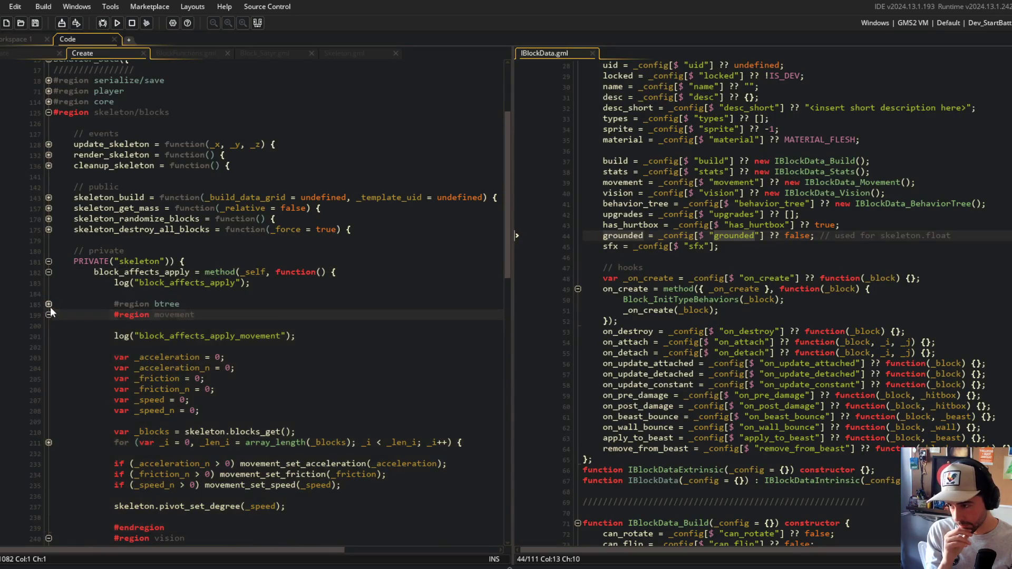
pyautogui.click(48, 304)
pyautogui.click(49, 346)
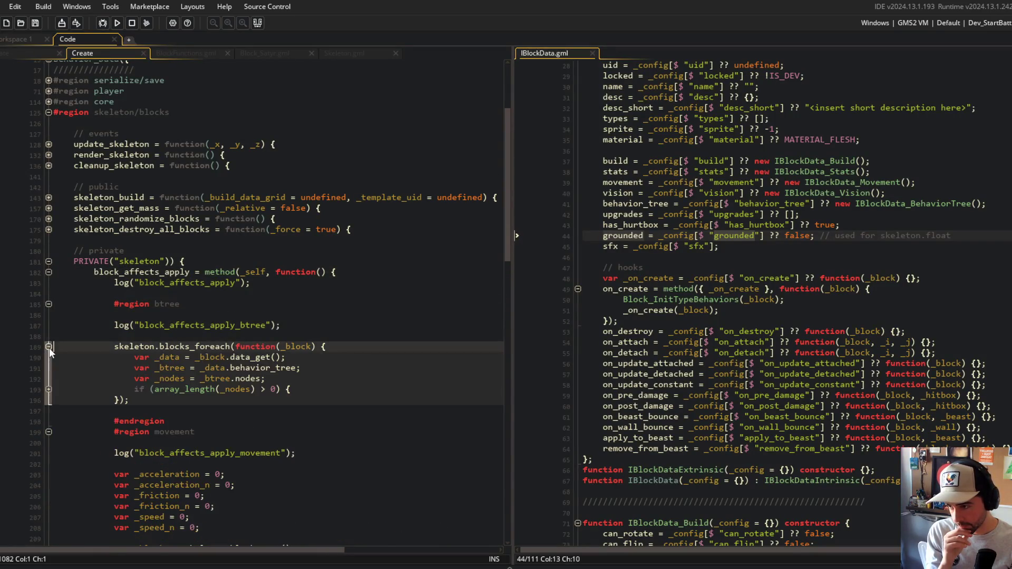
pyautogui.click(49, 346)
pyautogui.click(49, 304)
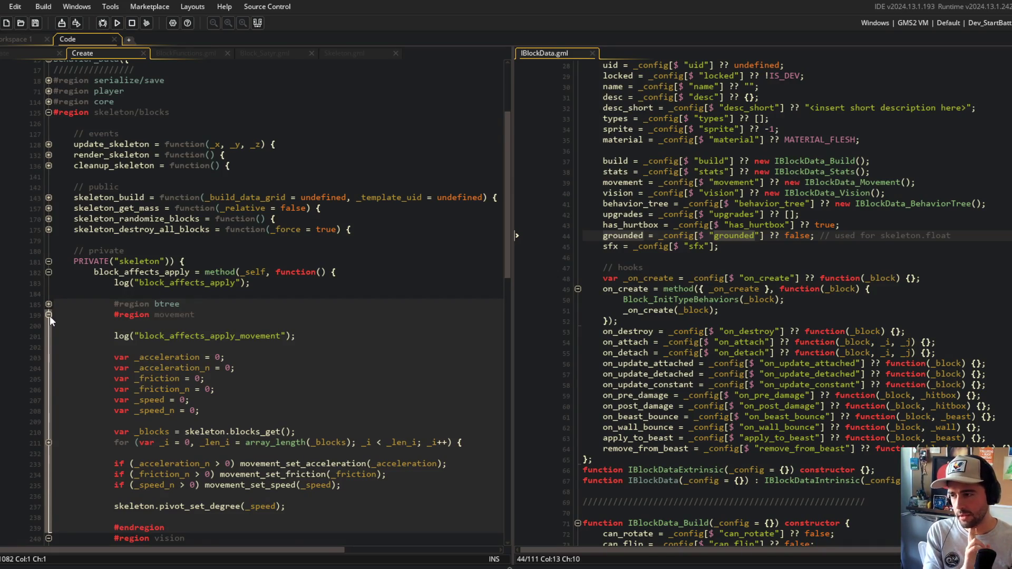
# Fold the movement, vision and data regions, block_affects_apply and the private skeleton section
pyautogui.click(49, 315)
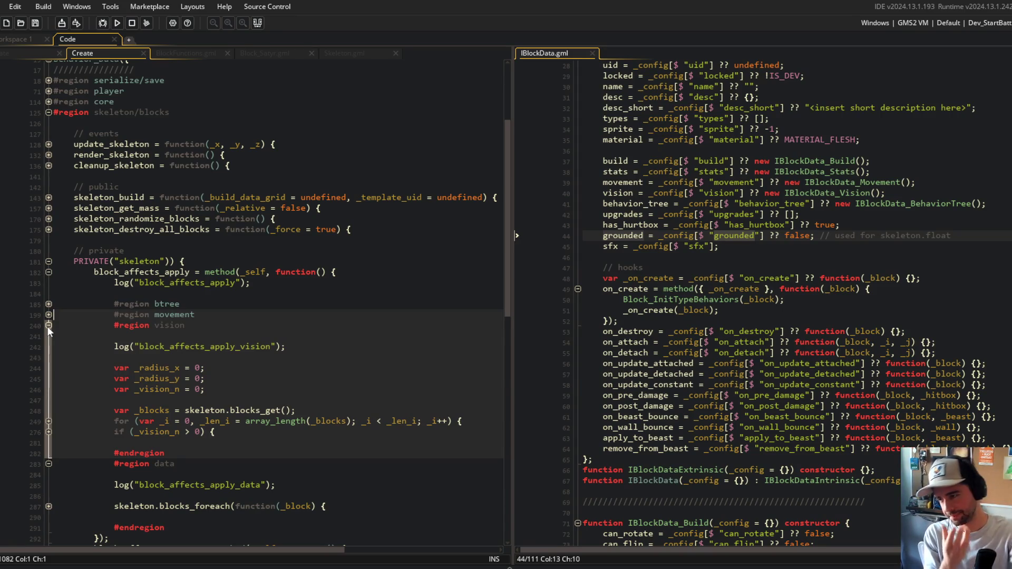
pyautogui.click(48, 326)
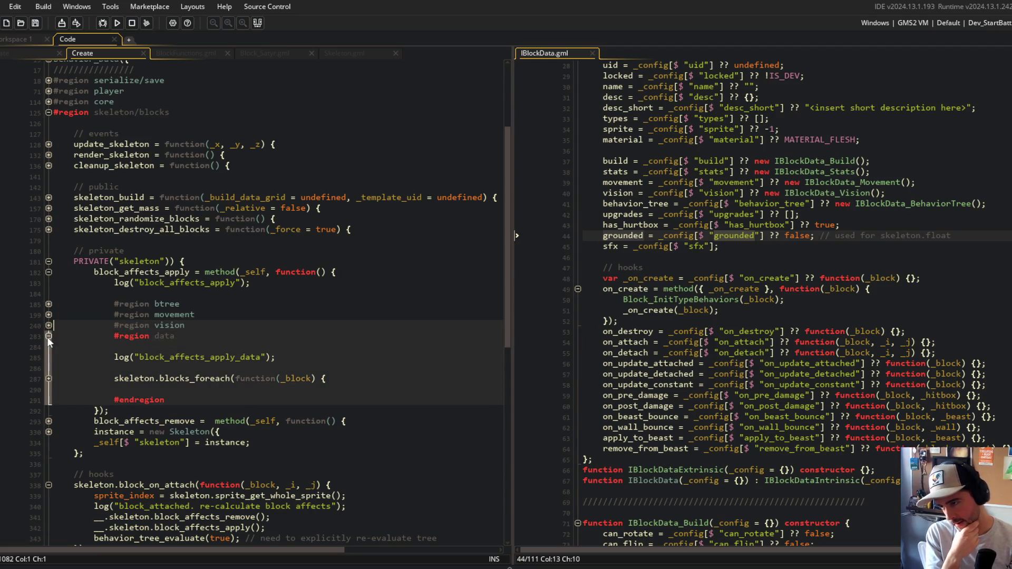
pyautogui.click(48, 336)
pyautogui.click(48, 273)
pyautogui.click(48, 262)
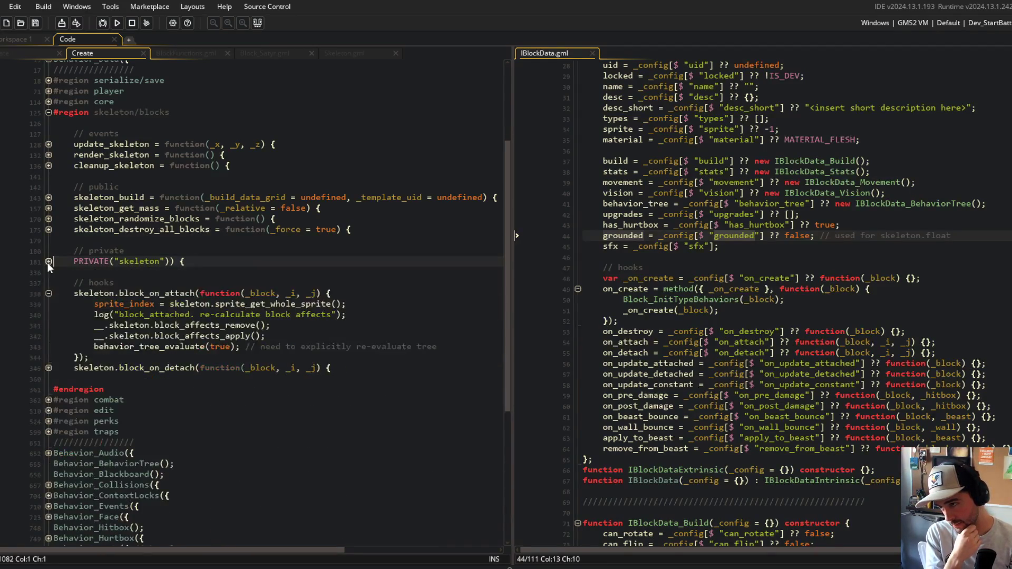
# Check how beast_get finds the beast in obj_block Create, then return to BlockFunctions.gml
pyautogui.click(179, 53)
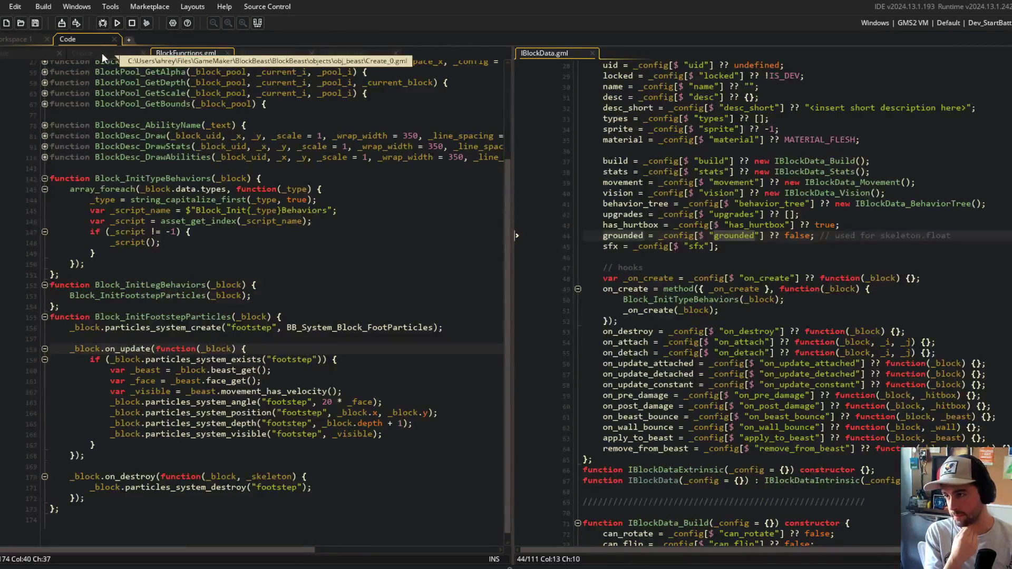
pyautogui.click(11, 53)
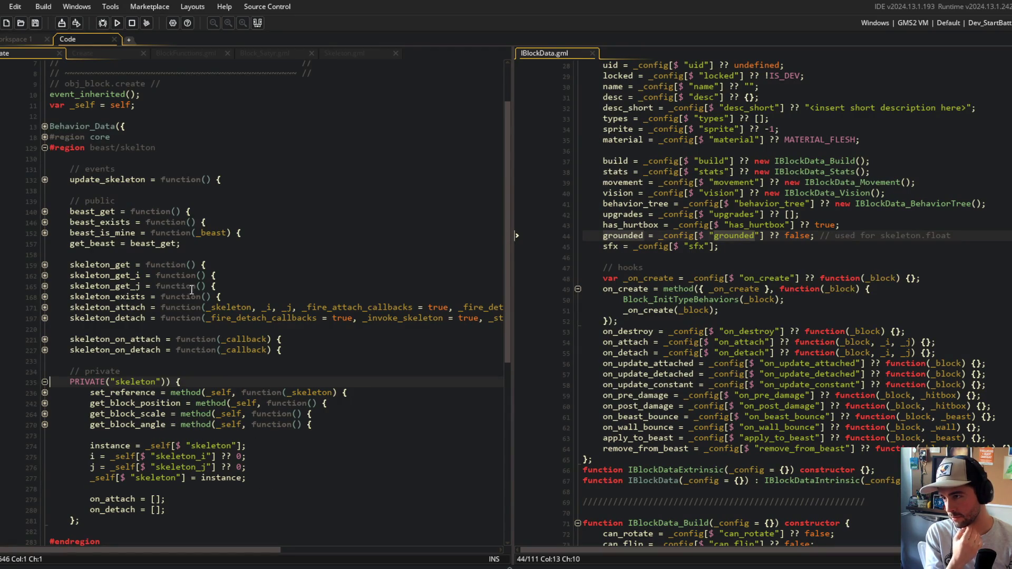
pyautogui.click(44, 212)
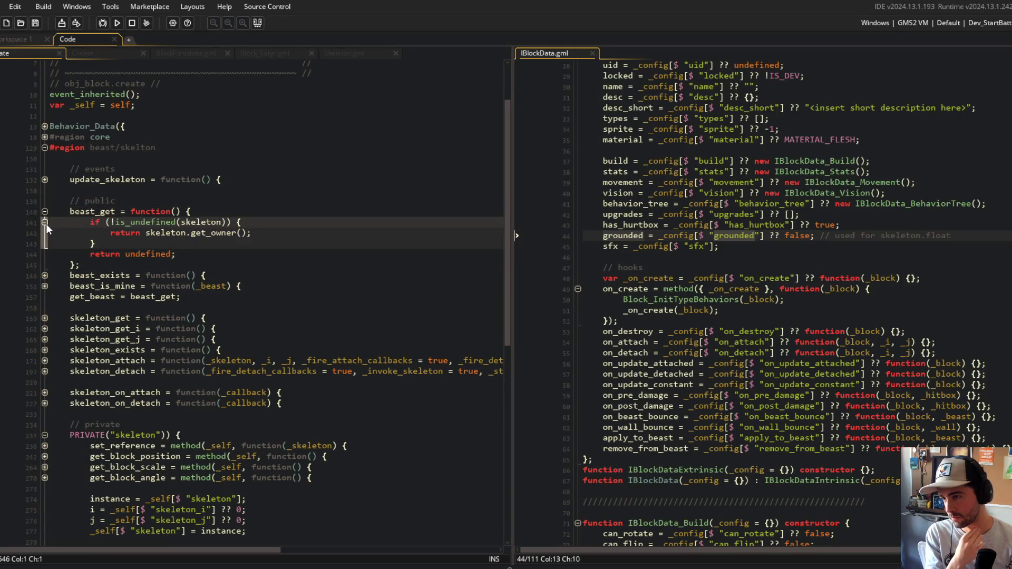
pyautogui.click(46, 214)
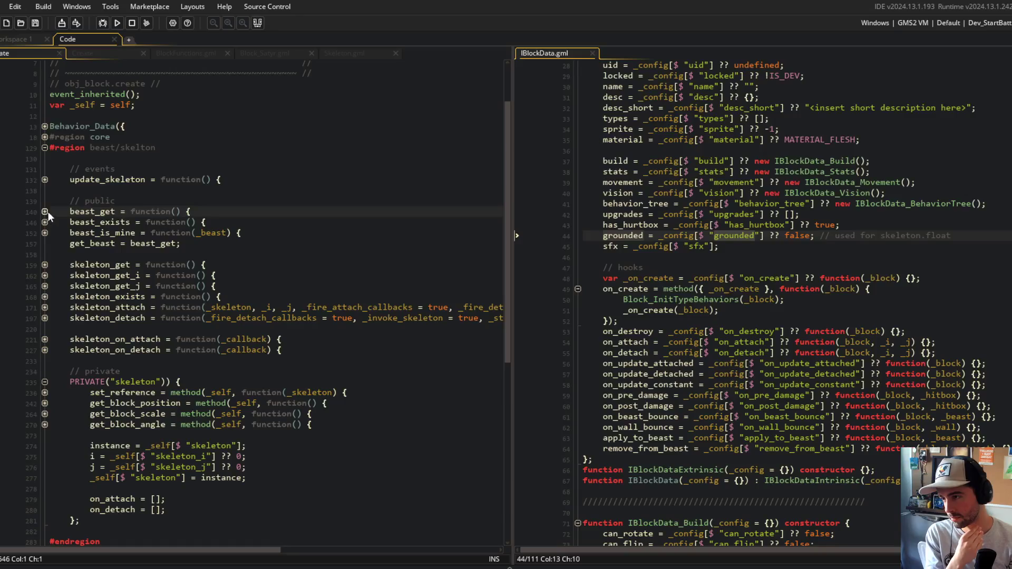
pyautogui.click(84, 55)
pyautogui.click(172, 52)
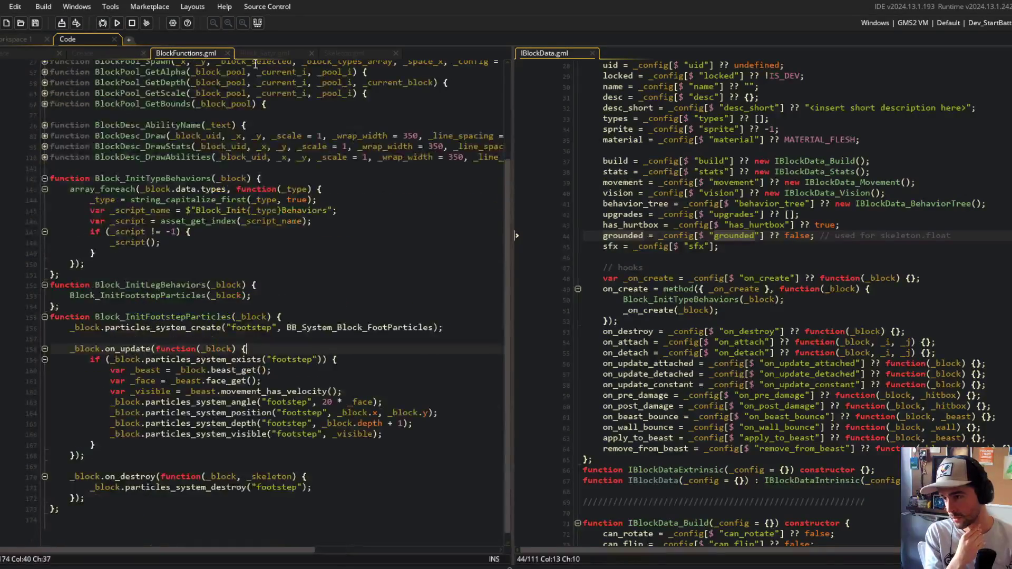
# Add a skeleton float check, joined with &&, to the footstep update condition on its own line
pyautogui.click(318, 350)
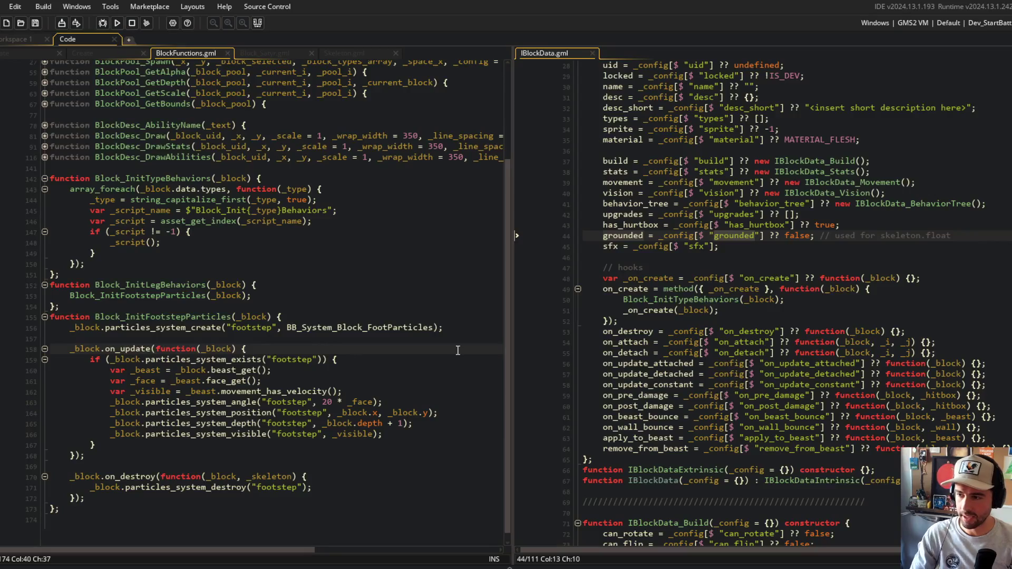
pyautogui.press('Down')
pyautogui.hotkey('ctrl', 'Left')
pyautogui.hotkey('ctrl', 'Left')
pyautogui.hotkey('ctrl', 'Left')
pyautogui.write('_blo')
pyautogui.write('ck.get_beast().')
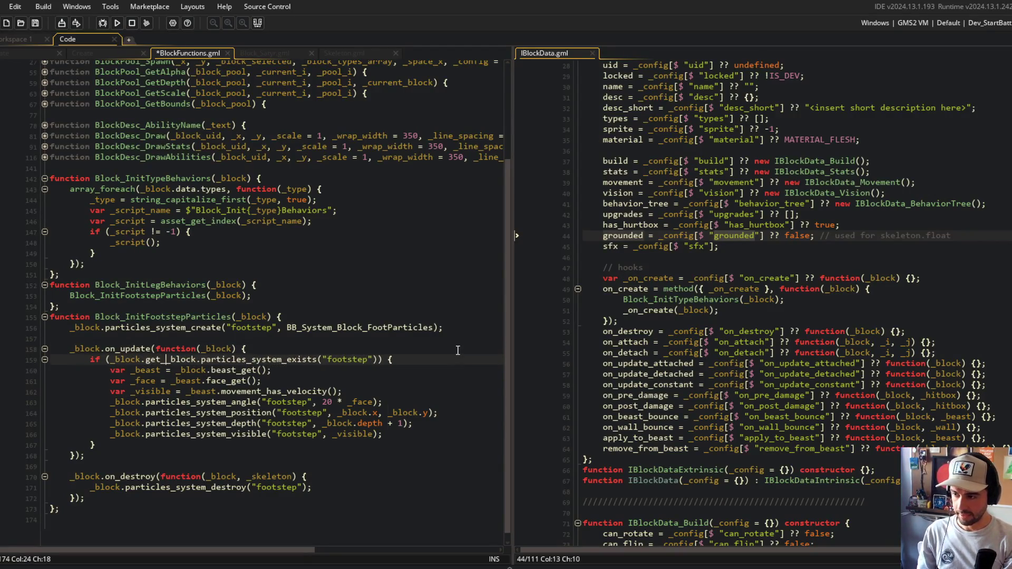
pyautogui.write('skeleton.float')
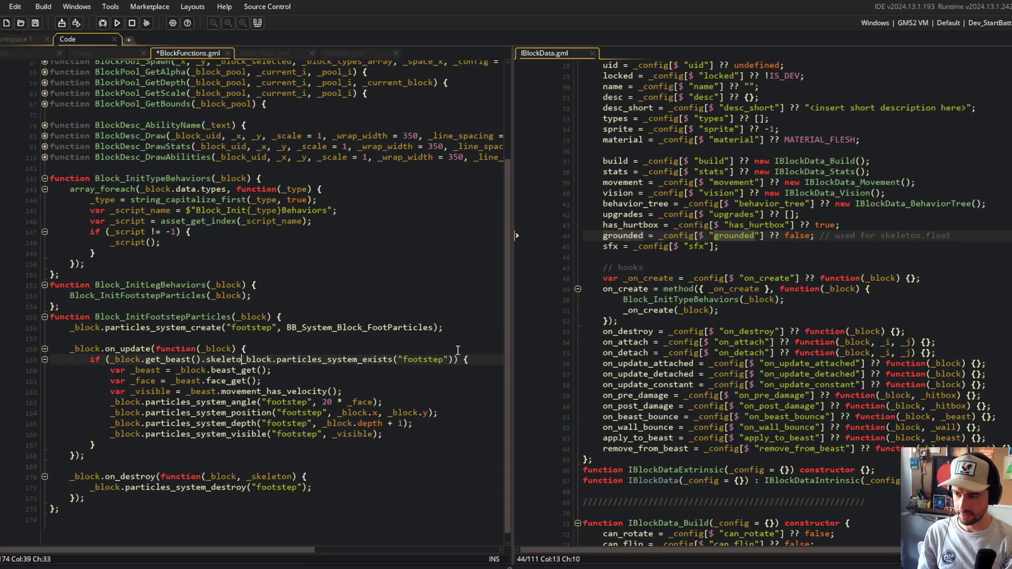
pyautogui.write('_is_active')
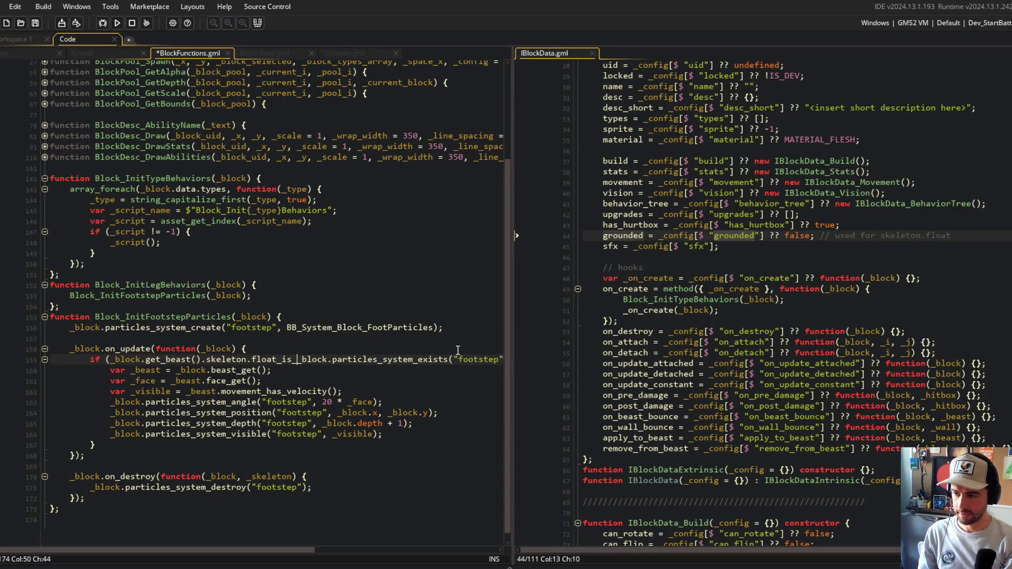
pyautogui.write('()')
pyautogui.press('Return')
pyautogui.write('&&')
pyautogui.hotkey('ctrl', 's')
pyautogui.press('End')
pyautogui.press('Left')
pyautogui.press('Left')
pyautogui.press('Return')
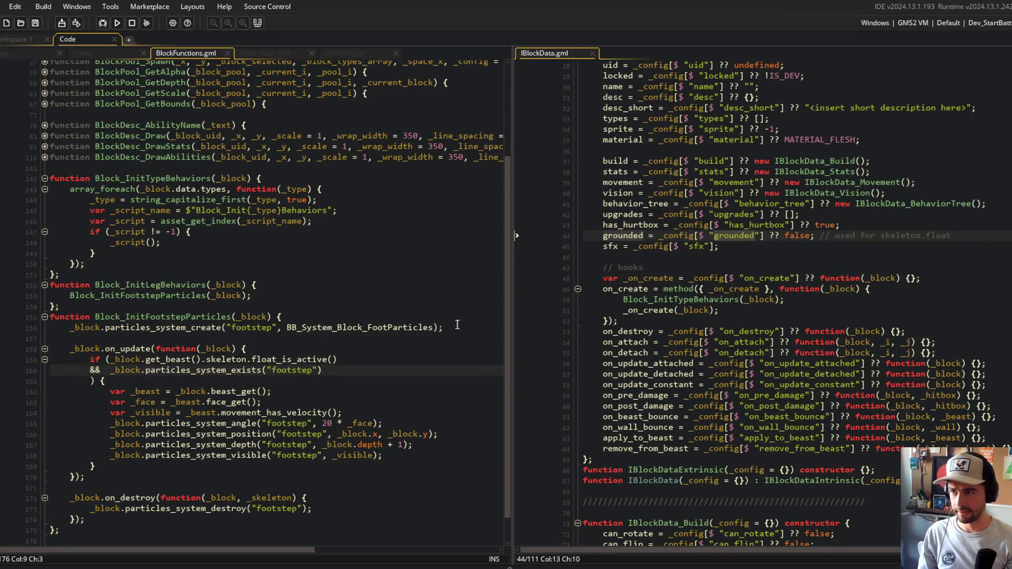
# Check Skeleton.gml for the float function name and correct the call to skeleton.float_get_active()
pyautogui.click(373, 53)
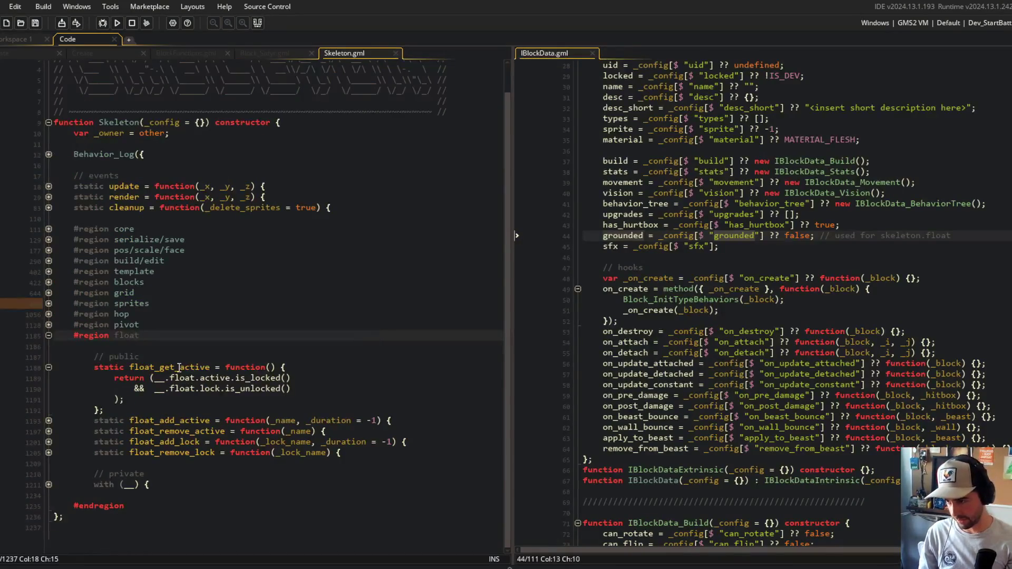
pyautogui.hotkey('ctrl', 'Tab')
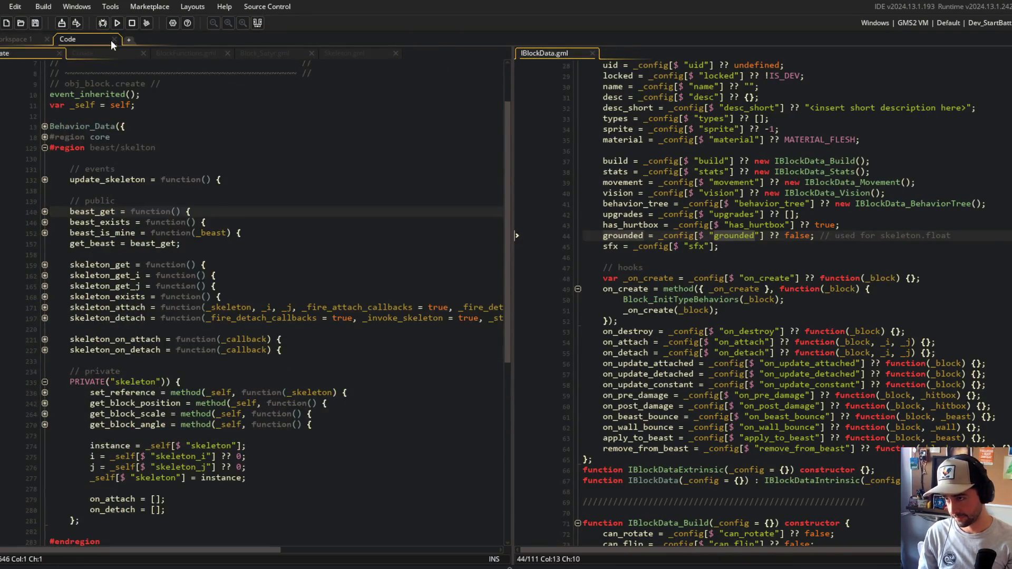
pyautogui.hotkey('ctrl', 'Tab')
pyautogui.hotkey('ctrl', 'Tab')
pyautogui.click(252, 359)
pyautogui.press('BackSpace')
pyautogui.write('float_get_active')
pyautogui.hotkey('ctrl', 'Delete')
pyautogui.hotkey('ctrl', 'Left')
pyautogui.hotkey('ctrl', 'Left')
pyautogui.hotkey('ctrl', 'Left')
pyautogui.write('.')
pyautogui.hotkey('ctrl', 'Left')
pyautogui.hotkey('ctrl', 'Left')
pyautogui.hotkey('ctrl', 'Left')
# Put the particles_system_exists check first, negate the float check with !, and save
pyautogui.hotkey('shift', 'End')
pyautogui.hotkey('ctrl', 'x')
pyautogui.press('Down')
pyautogui.hotkey('shift', 'End')
pyautogui.hotkey('ctrl', 'v')
pyautogui.press('Up')
pyautogui.hotkey('ctrl', 'v')
pyautogui.press('Down')
pyautogui.press('Home')
pyautogui.hotkey('ctrl', 'Right')
pyautogui.press('BackSpace')
pyautogui.write('!')
pyautogui.hotkey('ctrl', 's')
# Review the footstep if condition and the _beast variable line in the update body
pyautogui.click(238, 296)
pyautogui.click(358, 284)
pyautogui.click(293, 327)
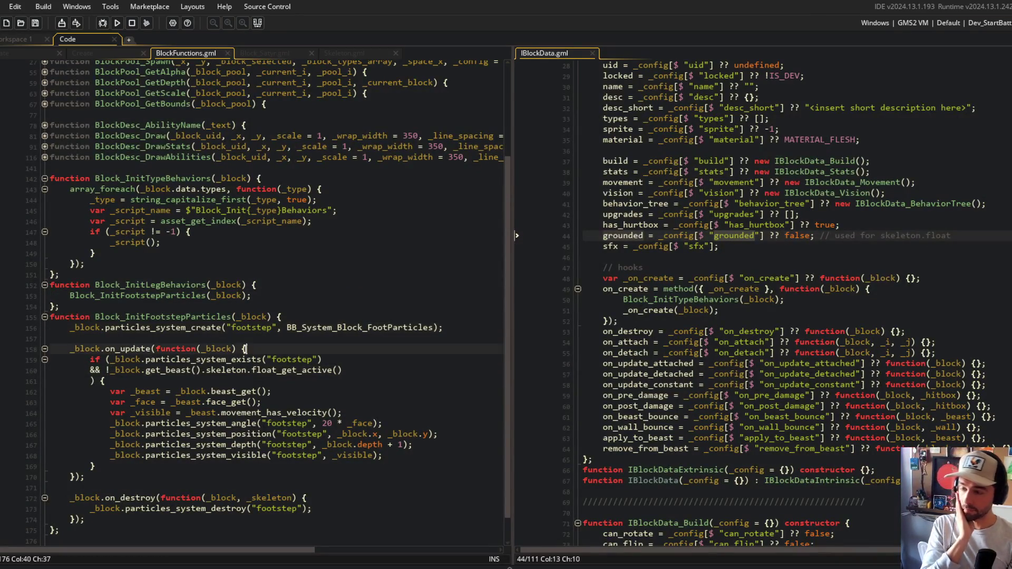
pyautogui.scroll(-1, 237, 332)
pyautogui.click(92, 338)
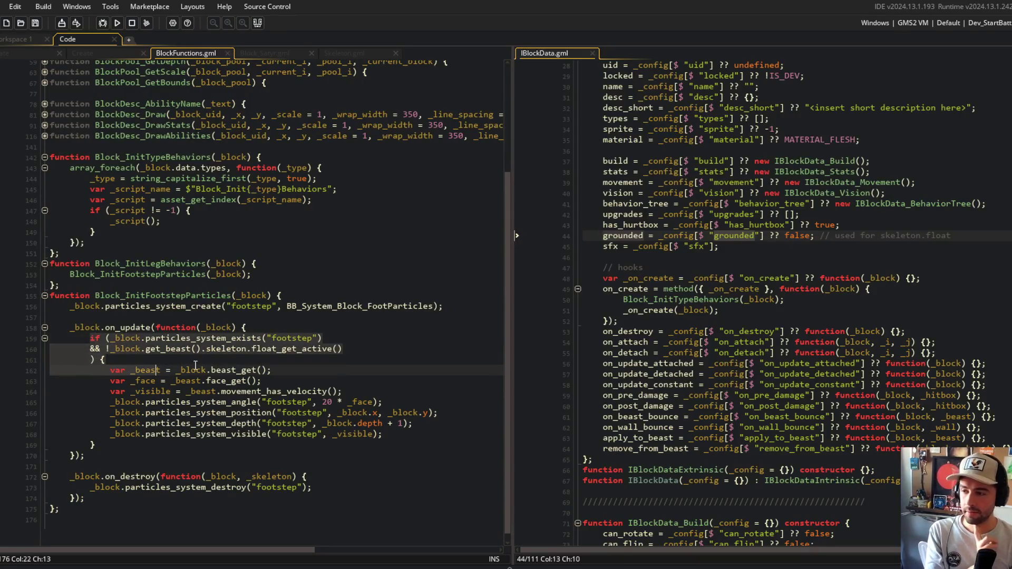
pyautogui.click(215, 371)
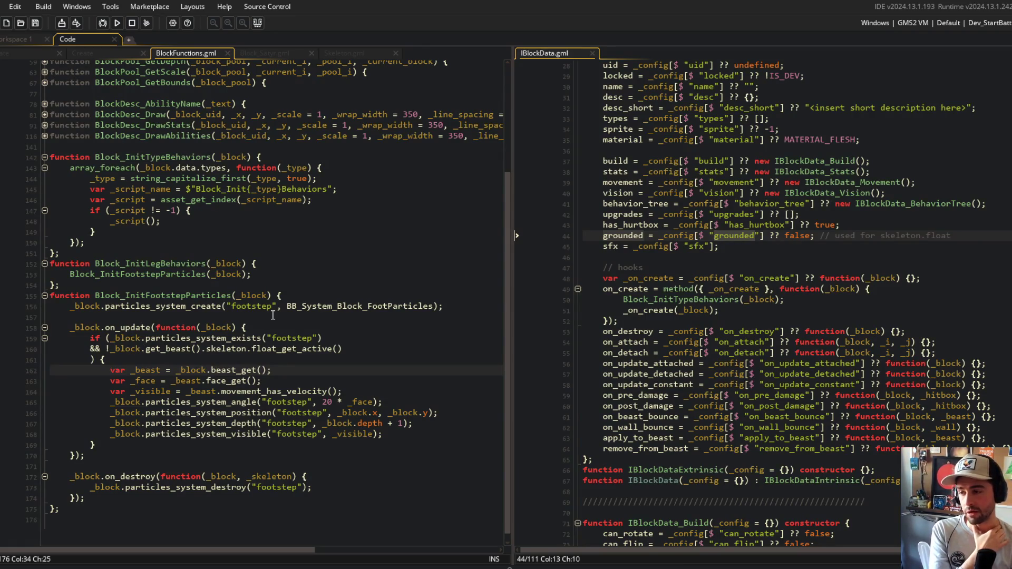
pyautogui.moveTo(91, 370)
pyautogui.mouseDown()
pyautogui.moveTo(316, 414)
pyautogui.moveTo(402, 450)
pyautogui.mouseUp()
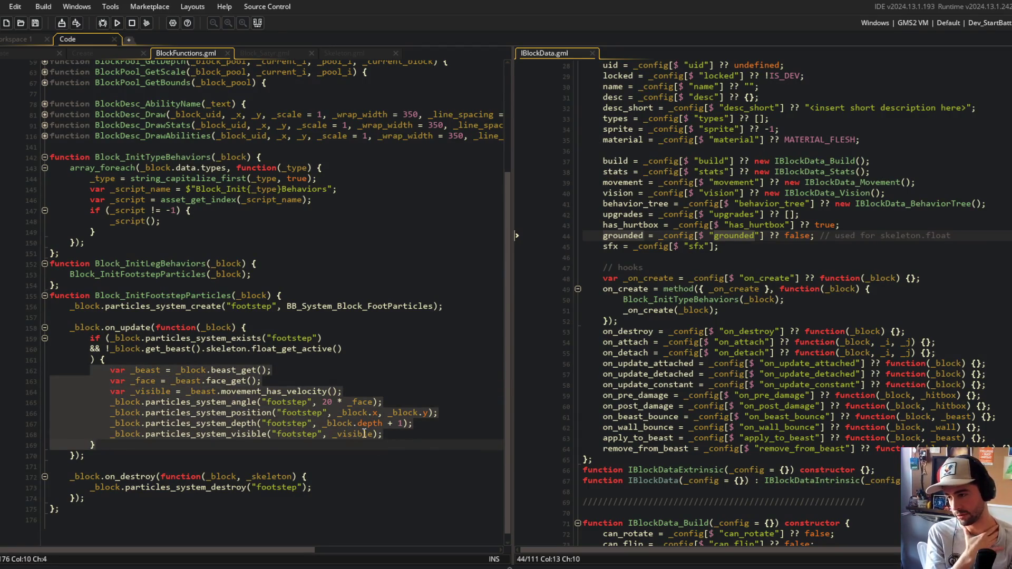
pyautogui.click(363, 413)
pyautogui.click(349, 391)
pyautogui.click(341, 370)
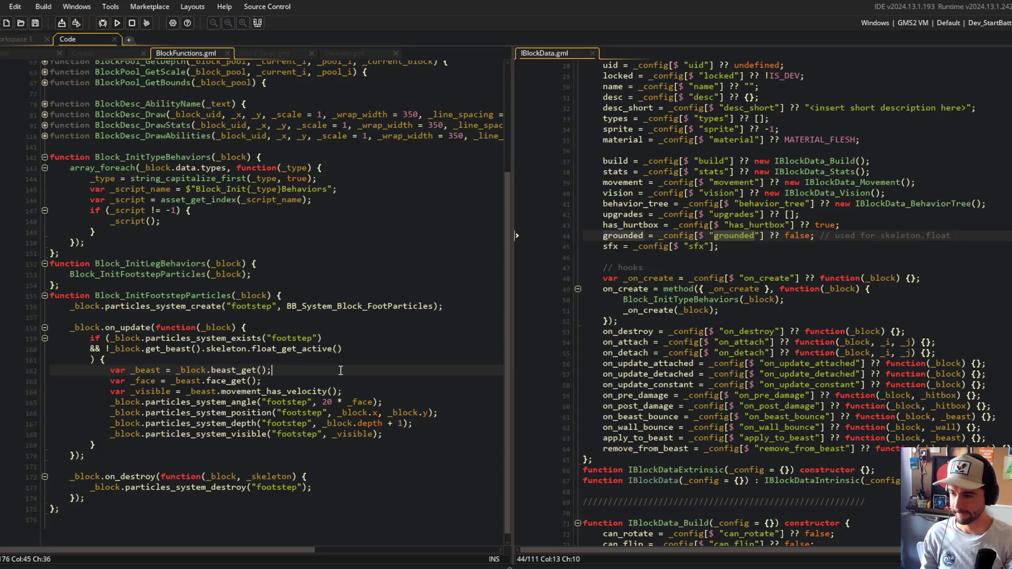
# Move the var _beast line above the if, make the float check use _beast, and save
pyautogui.hotkey('shift', 'Home')
pyautogui.hotkey('ctrl', 'x')
pyautogui.press('Up')
pyautogui.press('Up')
pyautogui.press('Up')
pyautogui.press('End')
pyautogui.press('Return')
pyautogui.hotkey('ctrl', 'v')
pyautogui.press('Return')
pyautogui.press('Down')
pyautogui.press('Down')
pyautogui.press('Right')
pyautogui.press('Right')
pyautogui.press('Right')
pyautogui.press('Delete')
pyautogui.press('Delete')
pyautogui.press('Delete')
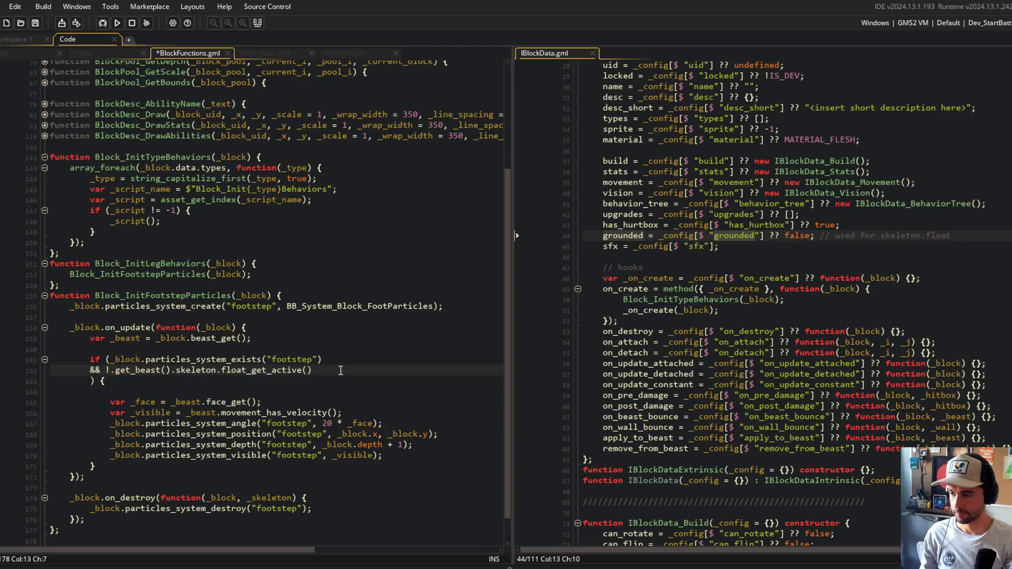
pyautogui.write('_beast.')
pyautogui.hotkey('ctrl', 's')
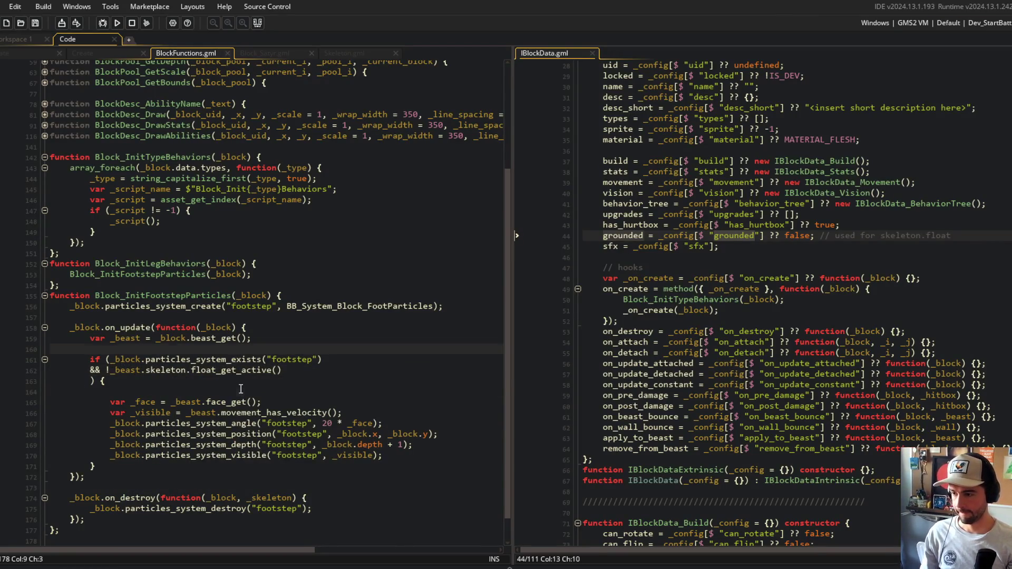
# Remove the leftover blank line and review the finished footstep update block
pyautogui.click(146, 391)
pyautogui.press('BackSpace')
pyautogui.click(146, 392)
pyautogui.click(258, 340)
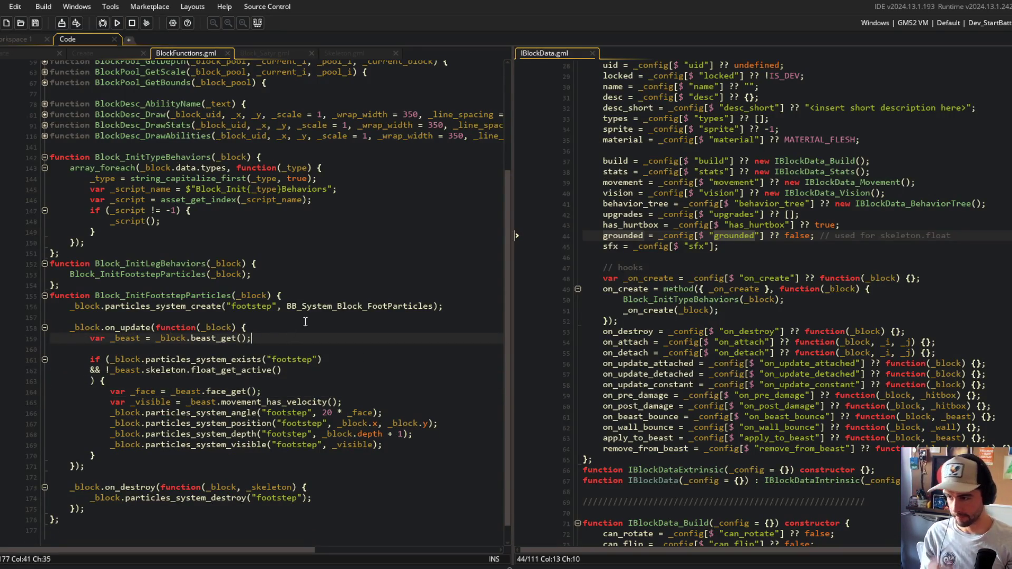
pyautogui.scroll(-1, 242, 389)
pyautogui.click(230, 444)
pyautogui.click(181, 358)
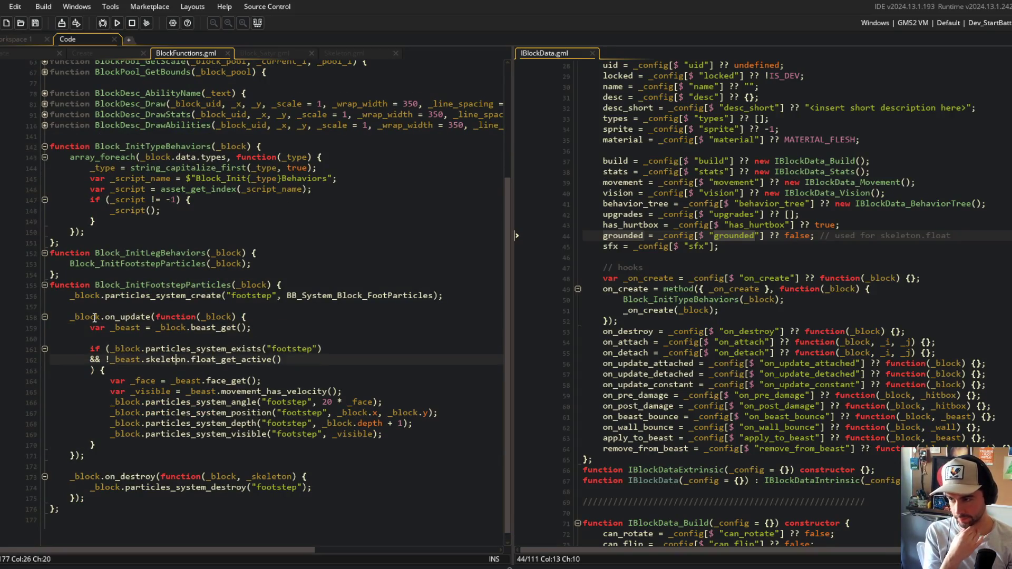
pyautogui.click(434, 295)
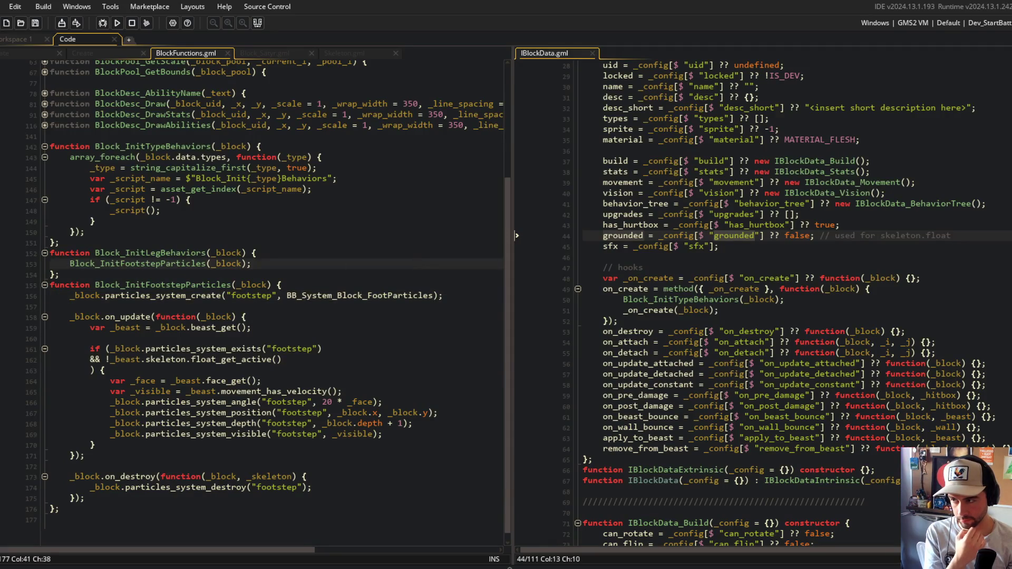
pyautogui.press('F12')
# Expand the assets > particles folders and inspect the BB_System_BlockFootParticles asset
pyautogui.scroll(20, 59, 218)
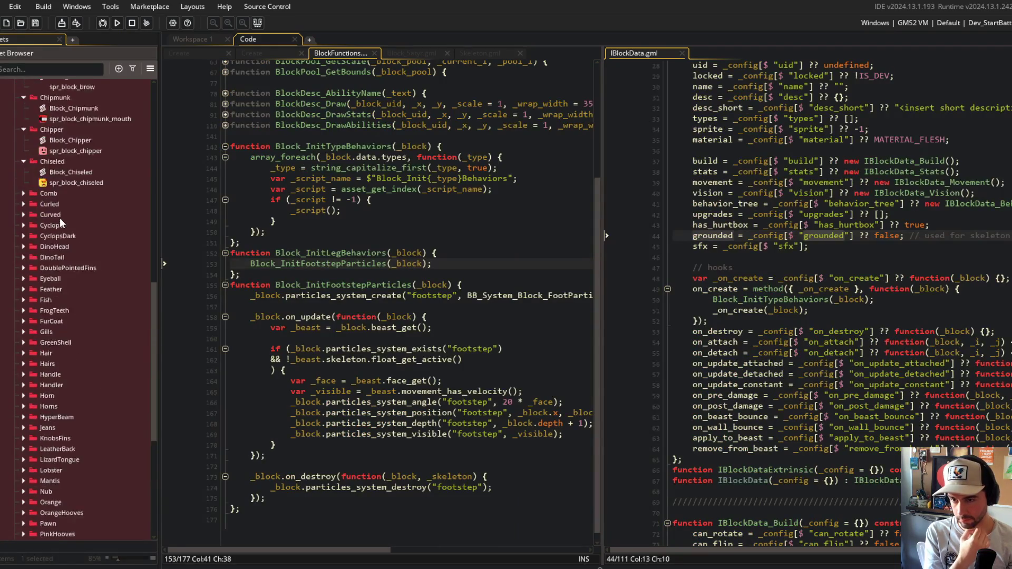
pyautogui.scroll(1, 44, 251)
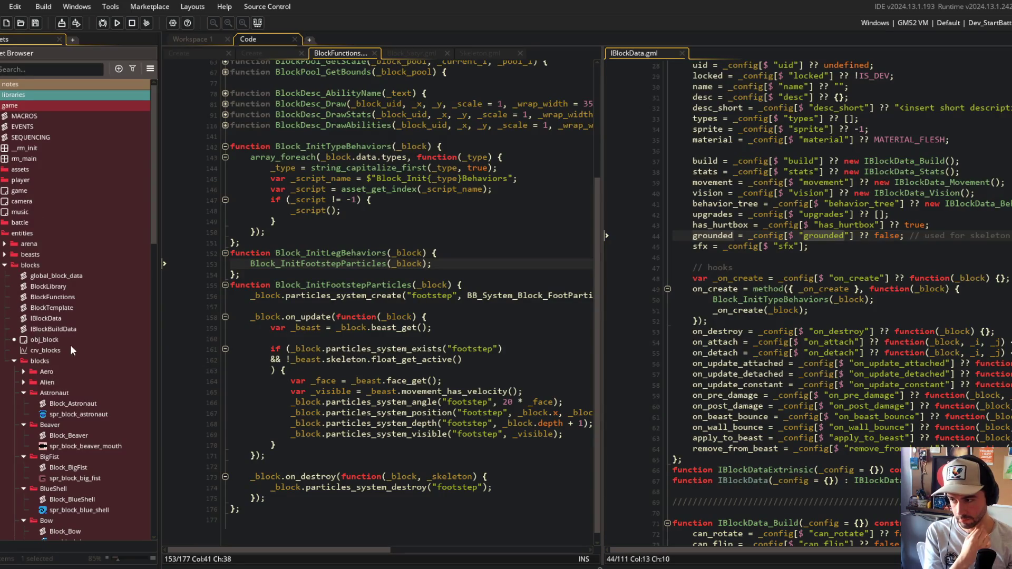
pyautogui.click(14, 363)
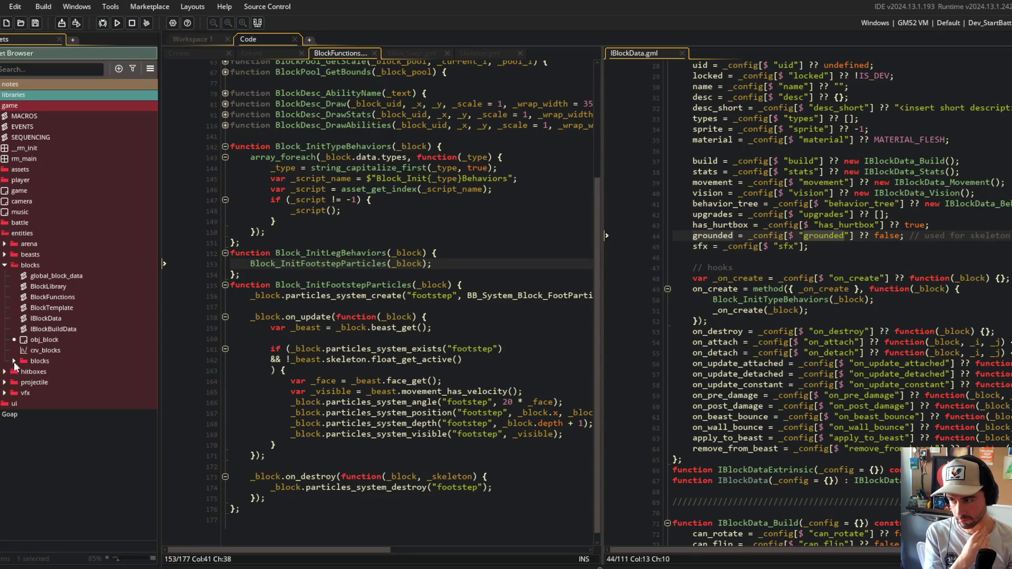
pyautogui.click(437, 229)
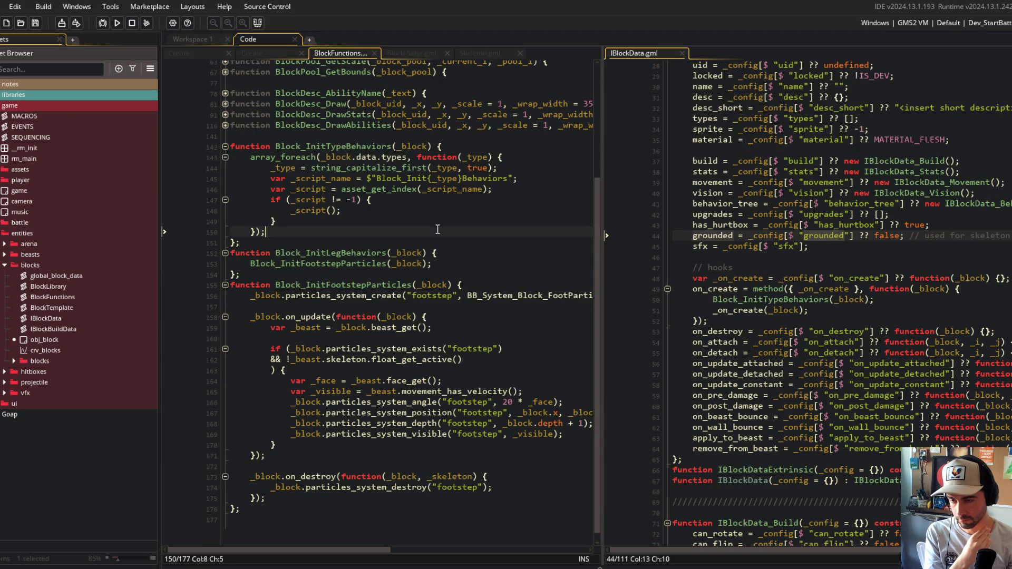
pyautogui.click(3, 169)
pyautogui.click(4, 212)
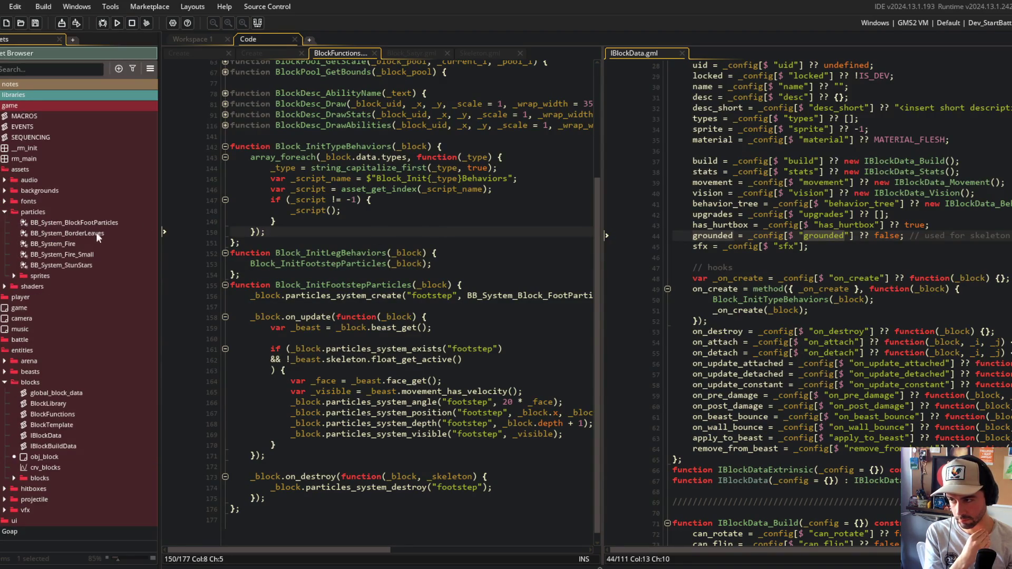
pyautogui.click(107, 223)
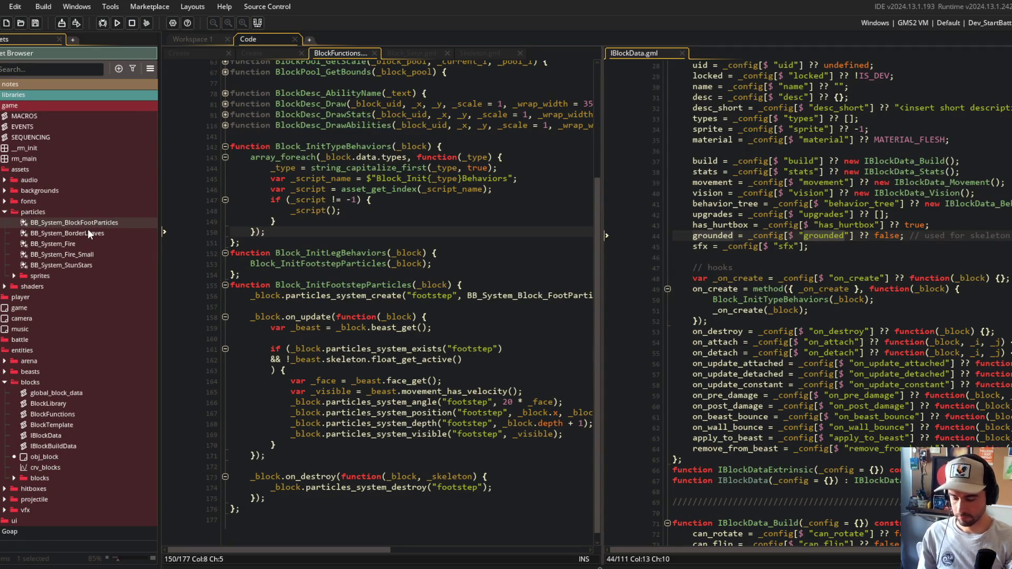
pyautogui.write('_')
pyautogui.click(257, 242)
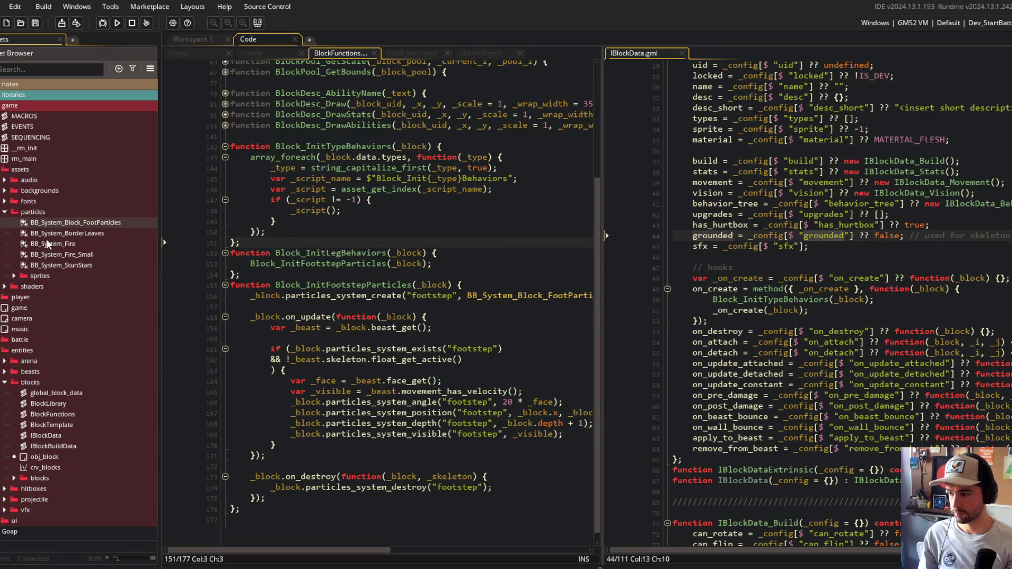
# Collapse the particles and assets folders and hide the Asset Browser with F12
pyautogui.click(4, 212)
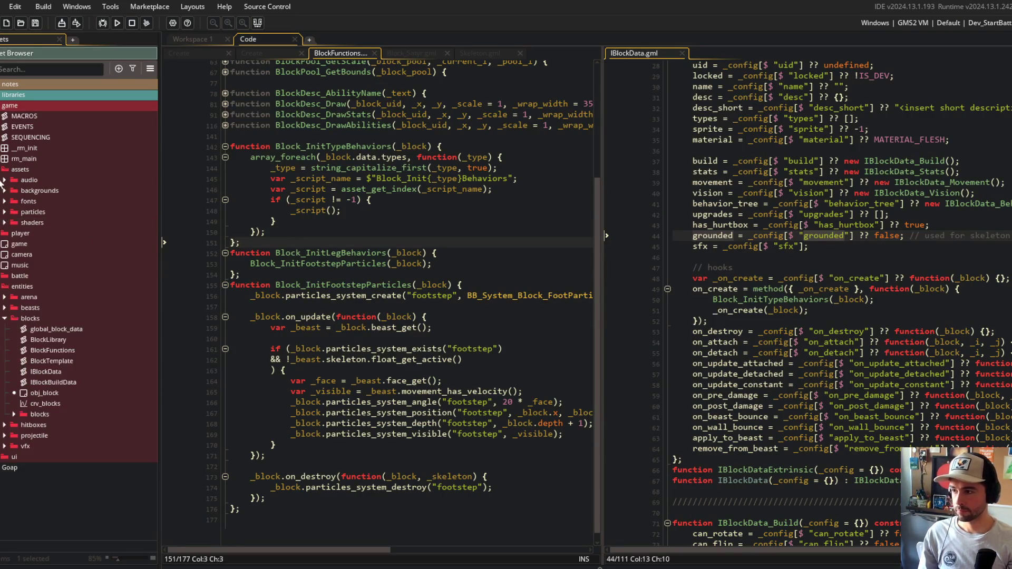
pyautogui.click(2, 170)
pyautogui.press('F12')
pyautogui.click(95, 220)
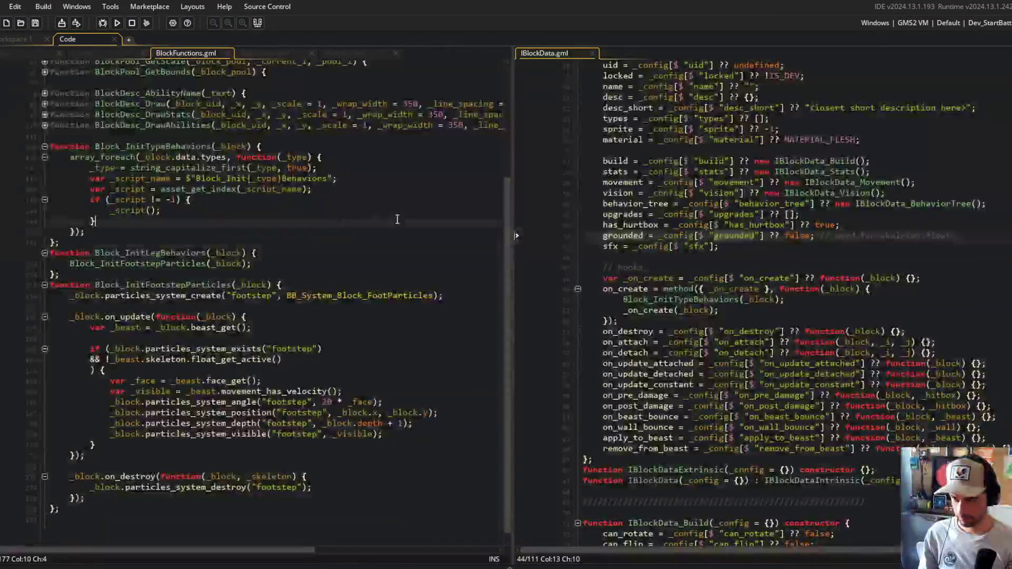
# Collapse the Block_InitTypeBehaviors function in the code editor
pyautogui.scroll(2, 304, 256)
pyautogui.click(304, 256)
pyautogui.click(178, 290)
pyautogui.click(119, 306)
pyautogui.click(121, 303)
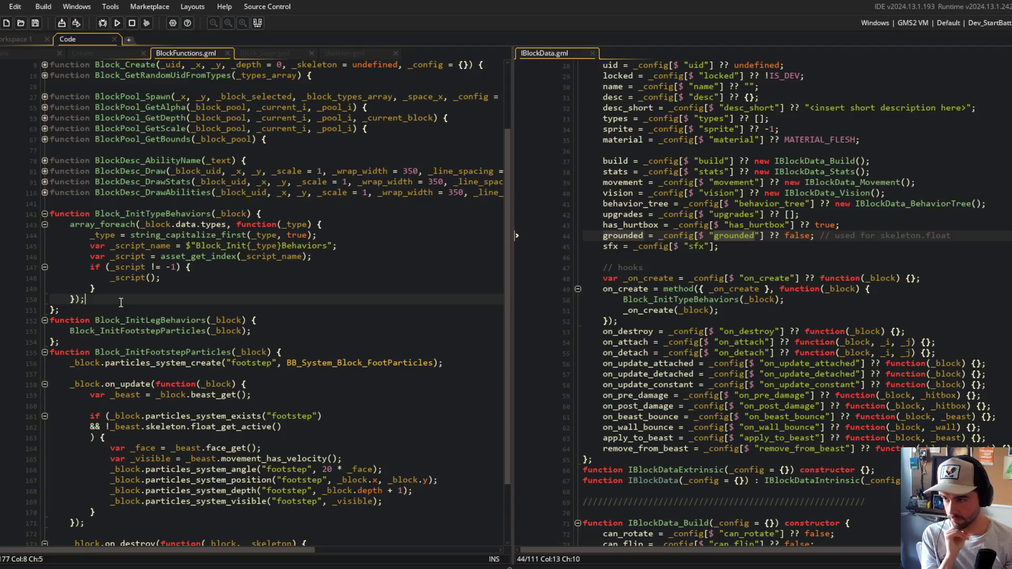
pyautogui.click(196, 279)
pyautogui.click(170, 289)
pyautogui.click(44, 213)
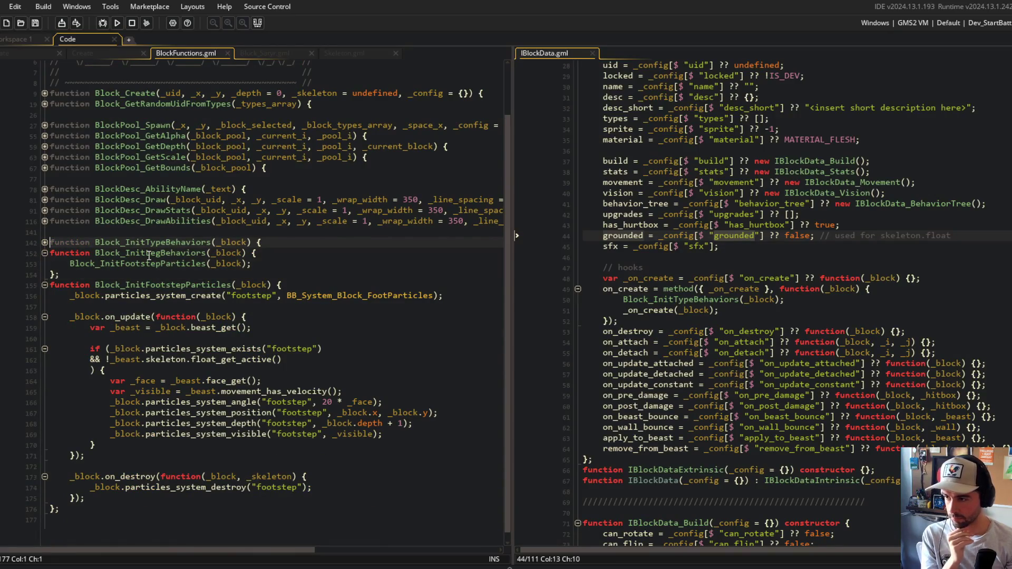
# Collapse Block_InitLegBehaviors and look over the particles_system_create call on line 156
pyautogui.click(205, 253)
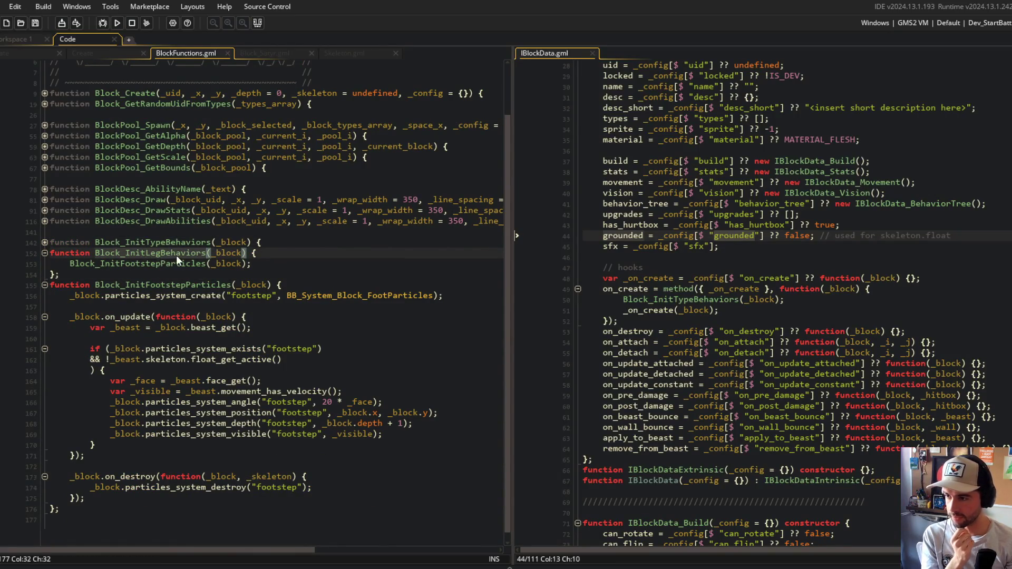
pyautogui.press('Down')
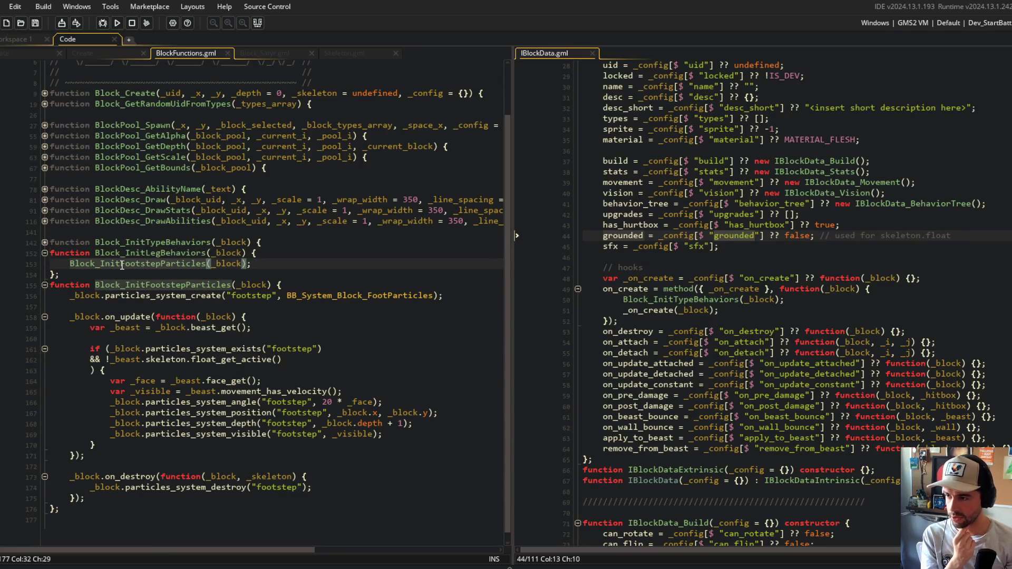
pyautogui.click(45, 253)
pyautogui.doubleClick(158, 295)
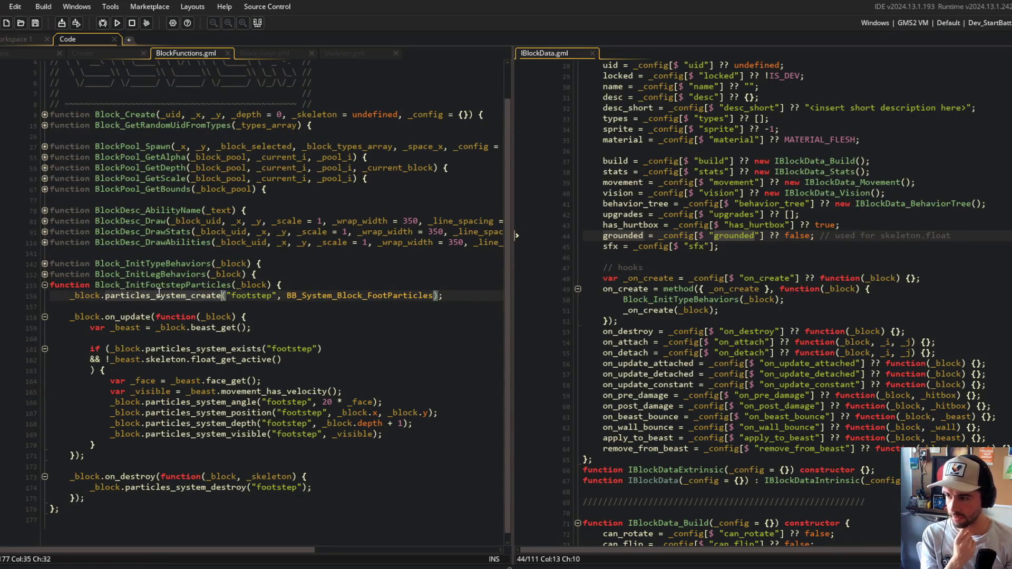
pyautogui.moveTo(65, 295); pyautogui.dragTo(348, 296)
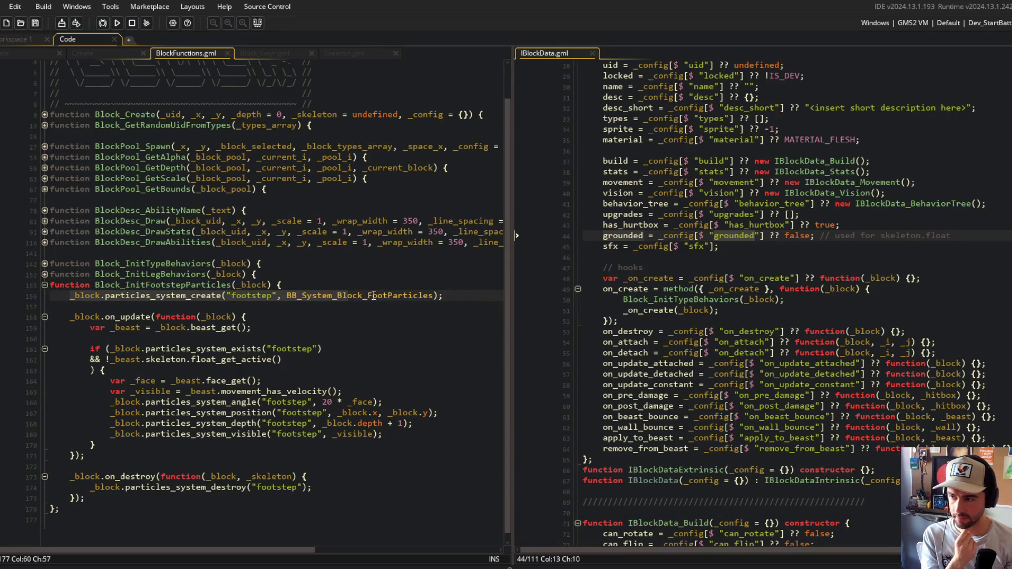
pyautogui.click(253, 299)
# Rename "footstep" to "footsteps" on lines 156, 161 and 166–169, then save
pyautogui.doubleClick(270, 297)
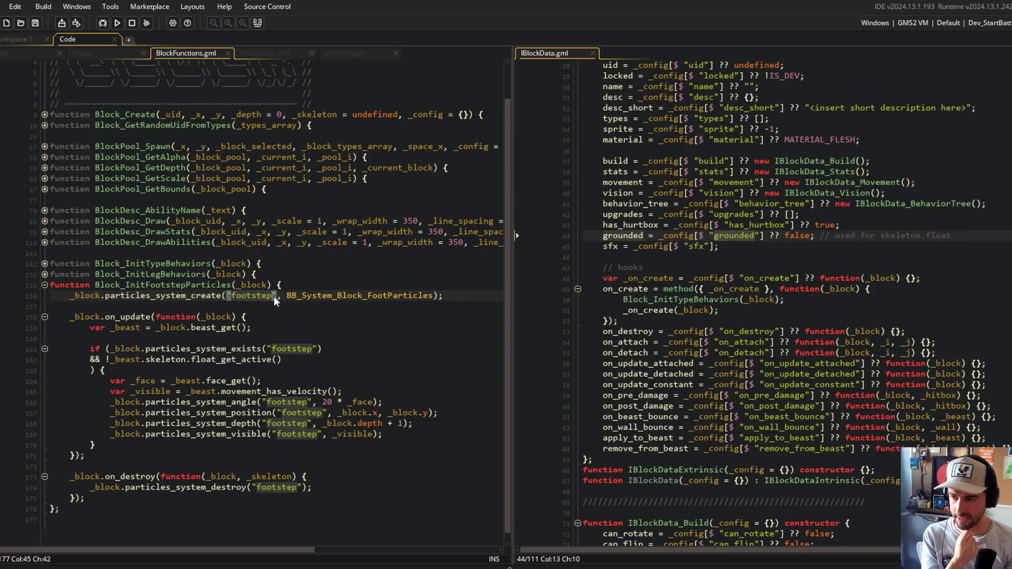
pyautogui.write('s')
pyautogui.doubleClick(287, 349)
pyautogui.write('s')
pyautogui.doubleClick(295, 402)
pyautogui.write('s')
pyautogui.doubleClick(291, 413)
pyautogui.write('s')
pyautogui.doubleClick(291, 423)
pyautogui.write('s')
pyautogui.doubleClick(295, 434)
pyautogui.write('s')
pyautogui.click(288, 402)
pyautogui.hotkey('ctrl', 's')
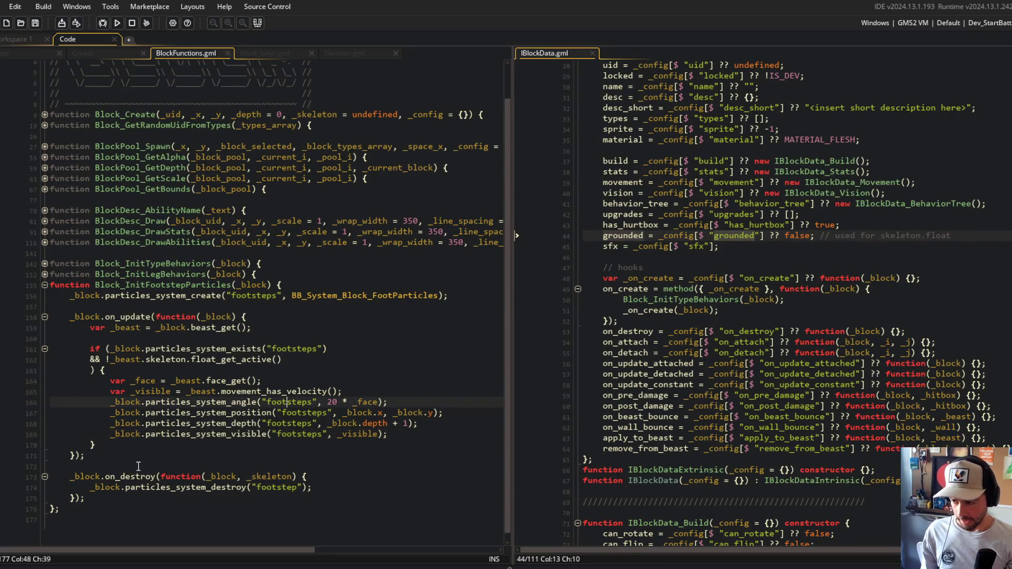
# Rename "footstep" to "footsteps" in the on_destroy destroy call on line 174 and save
pyautogui.click(138, 467)
pyautogui.doubleClick(278, 488)
pyautogui.write('s')
pyautogui.hotkey('ctrl', 's')
pyautogui.click(187, 487)
pyautogui.click(192, 455)
pyautogui.click(180, 487)
pyautogui.click(199, 488)
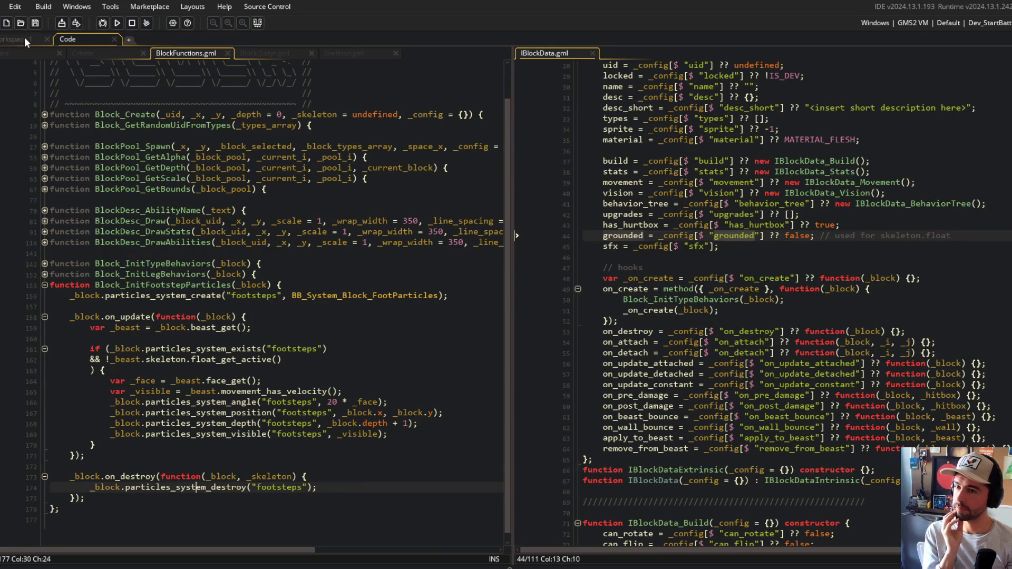
pyautogui.click(24, 38)
pyautogui.hotkey('ctrl', 't')
# Open the Behavior_Particles script via asset search and unfold particles_system_destroy
pyautogui.write('behavior_part')
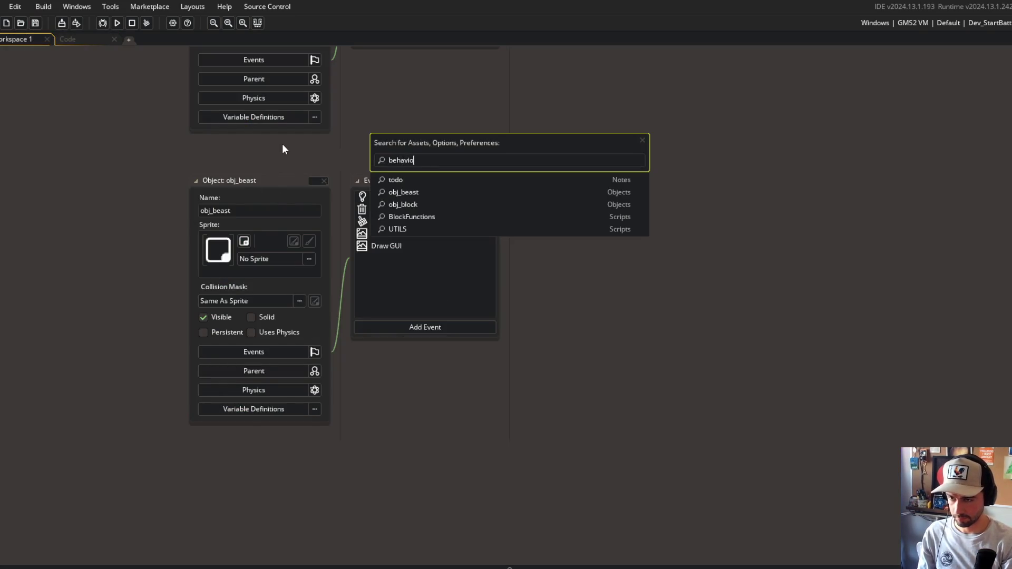
pyautogui.press('Return')
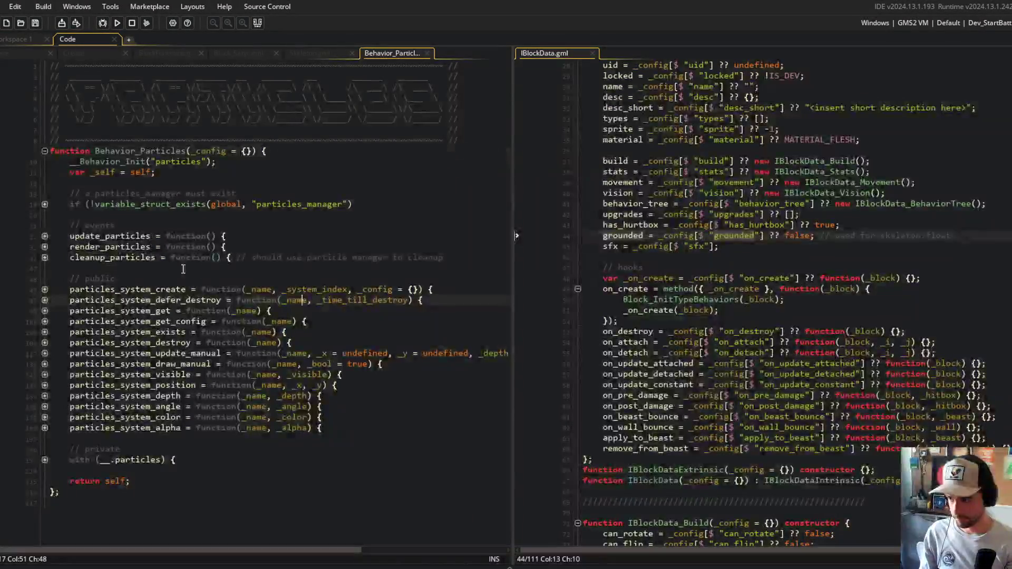
pyautogui.click(44, 343)
pyautogui.click(147, 364)
pyautogui.press('Down')
pyautogui.press('Down')
pyautogui.press('Down')
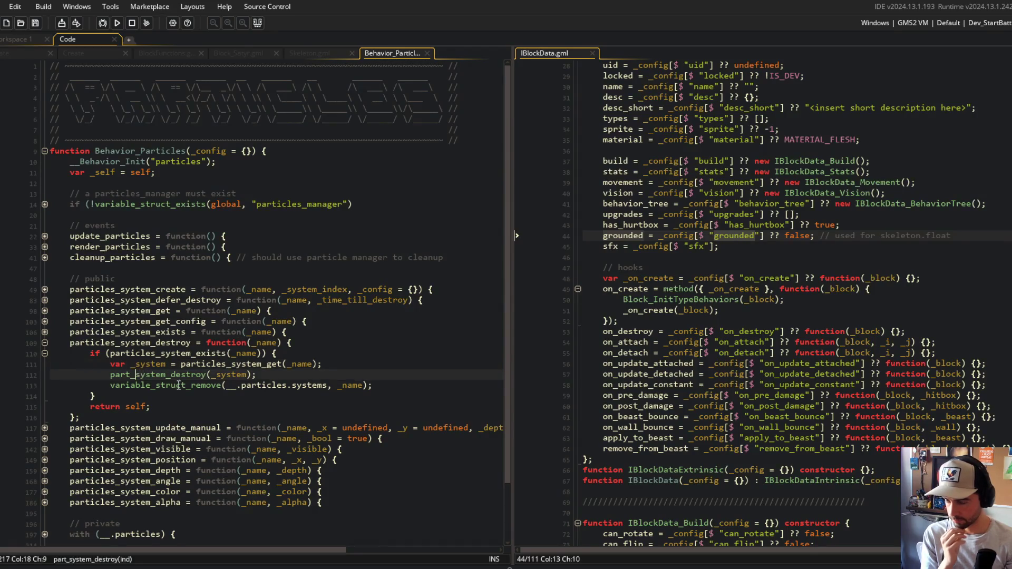
pyautogui.press('End')
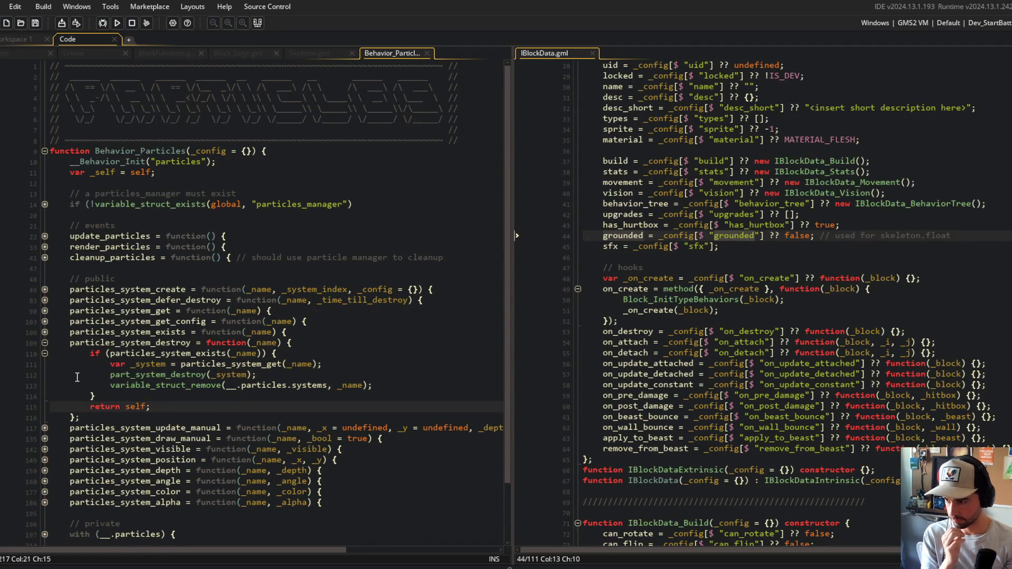
# Unfold particles_system_defer_destroy with its _config.manage, else and call_later blocks, and review _config
pyautogui.click(44, 300)
pyautogui.click(44, 332)
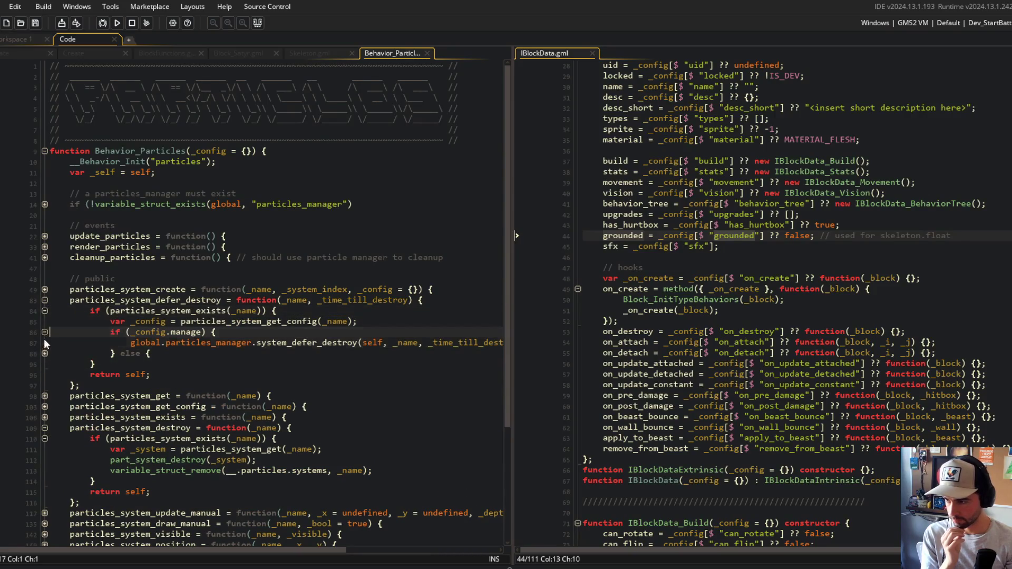
pyautogui.click(44, 353)
pyautogui.scroll(-3, 140, 343)
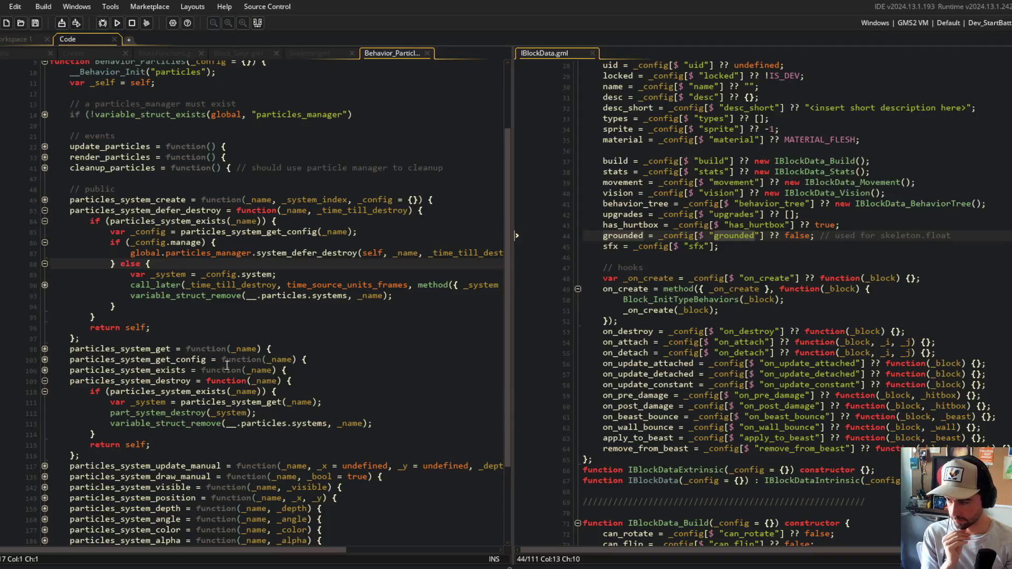
pyautogui.click(44, 286)
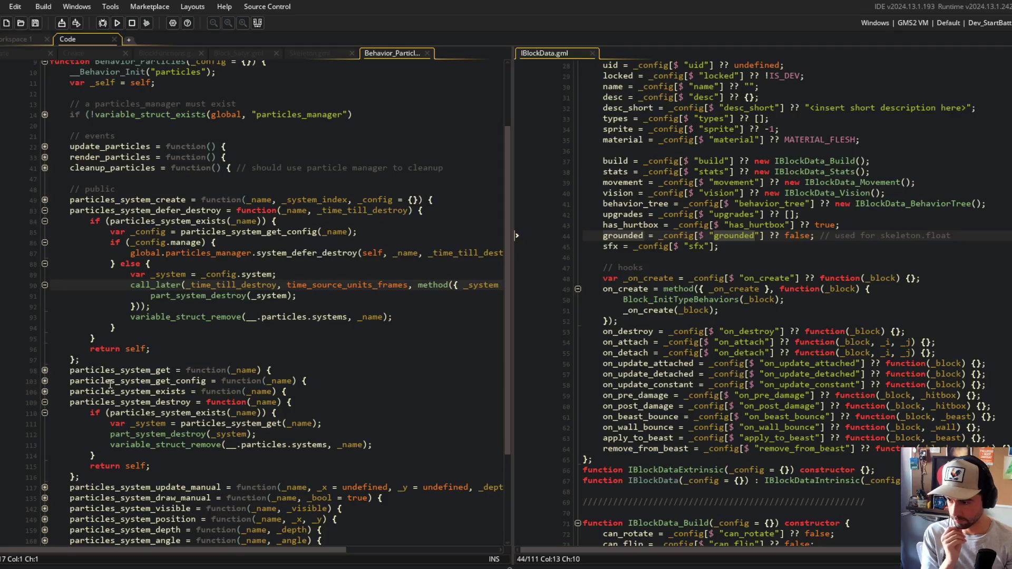
pyautogui.doubleClick(143, 234)
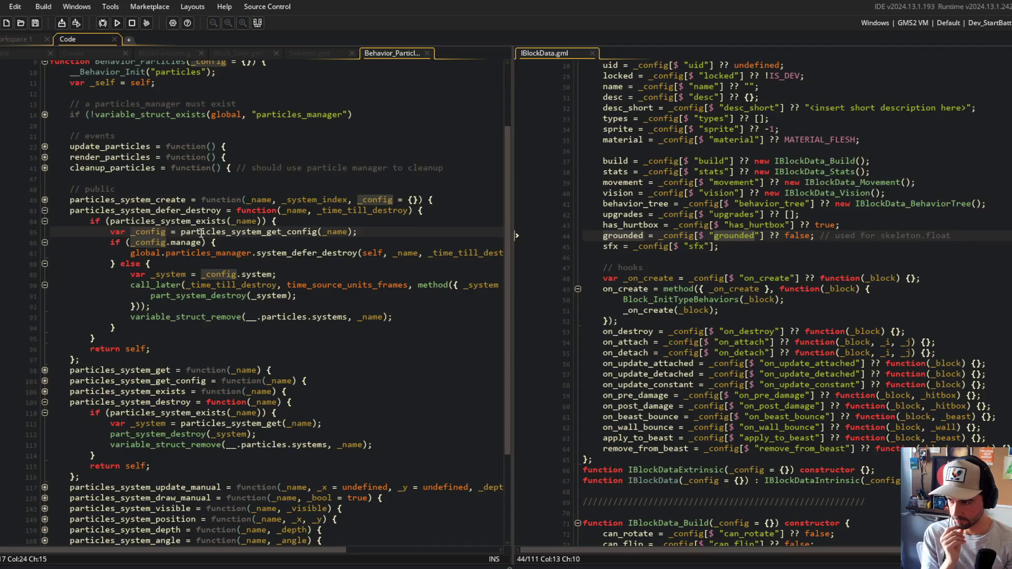
pyautogui.click(188, 413)
pyautogui.scroll(-1, 187, 412)
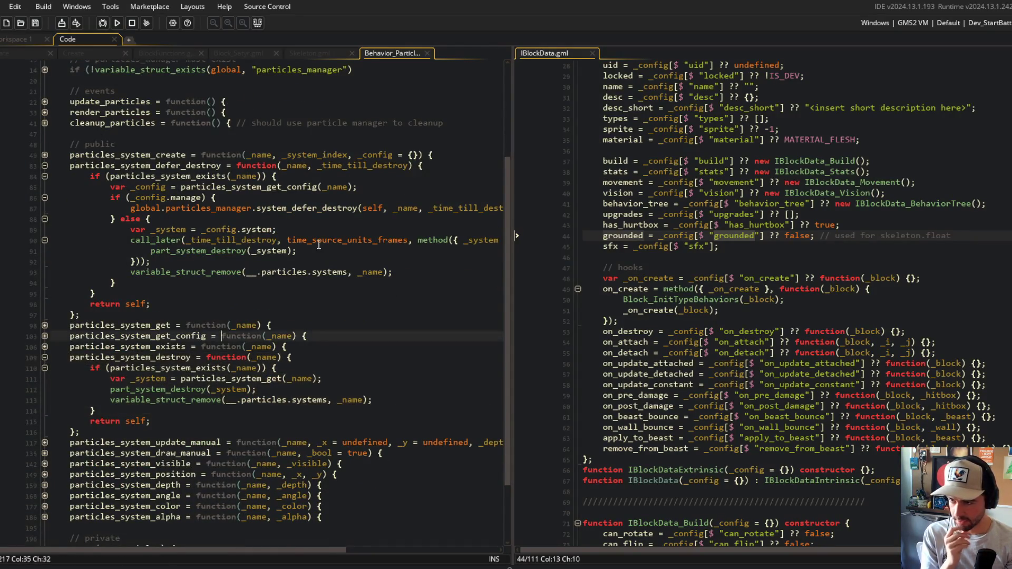
pyautogui.click(287, 229)
pyautogui.click(642, 203)
pyautogui.hotkey('ctrl', 't')
pyautogui.write('beh')
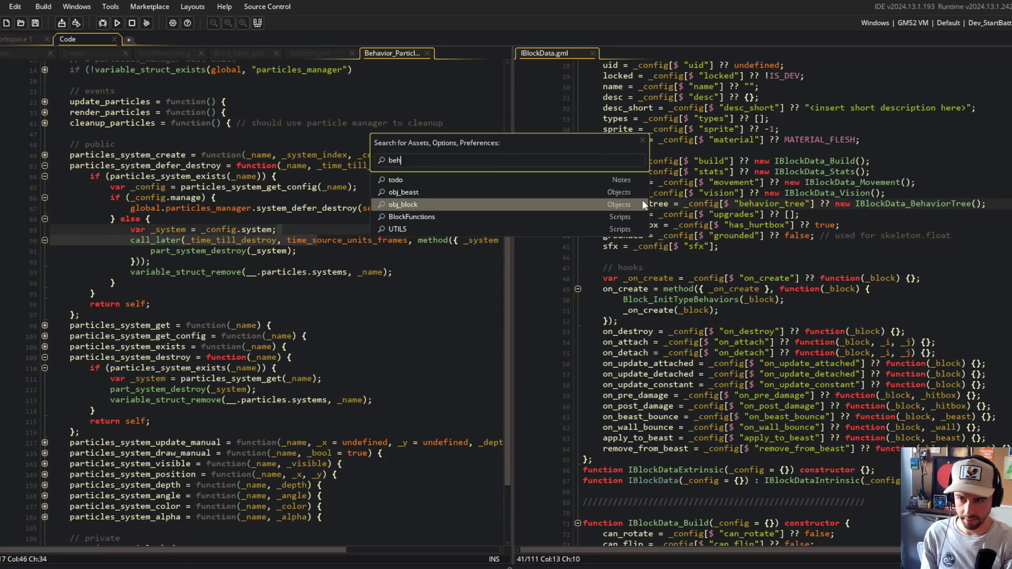
pyautogui.write('avior_paricle')
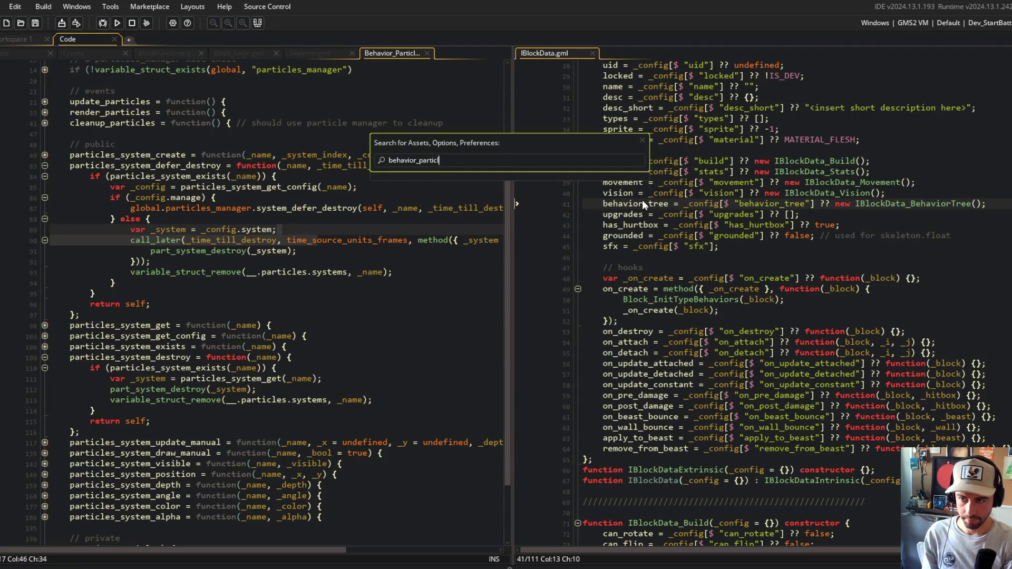
pyautogui.write('esman')
# Open Behavior_ParticlesManager and unfold system_destroy and system_unmanage, including its nested removal checks
pyautogui.press('Return')
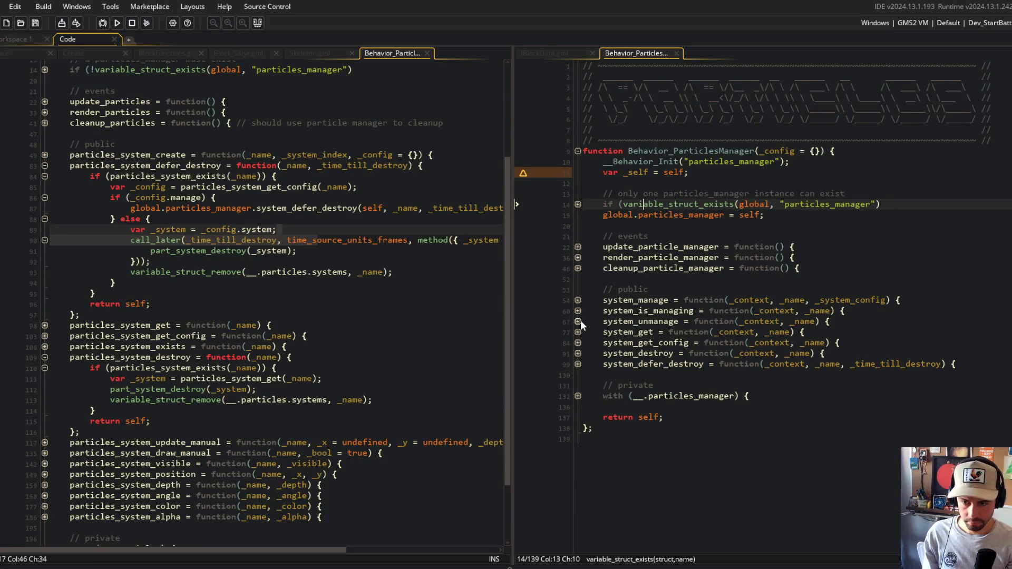
pyautogui.click(577, 353)
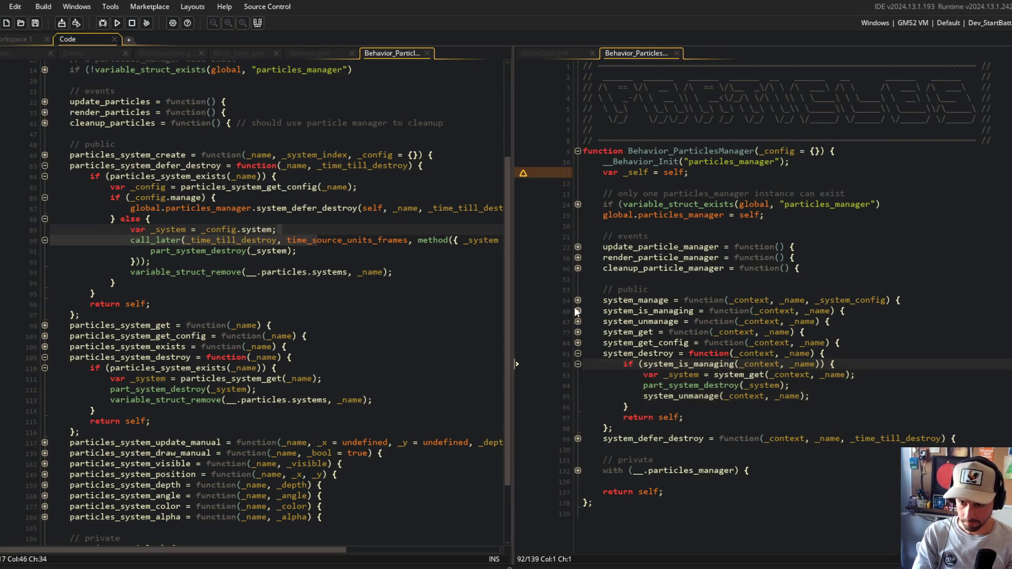
pyautogui.click(577, 322)
pyautogui.click(578, 343)
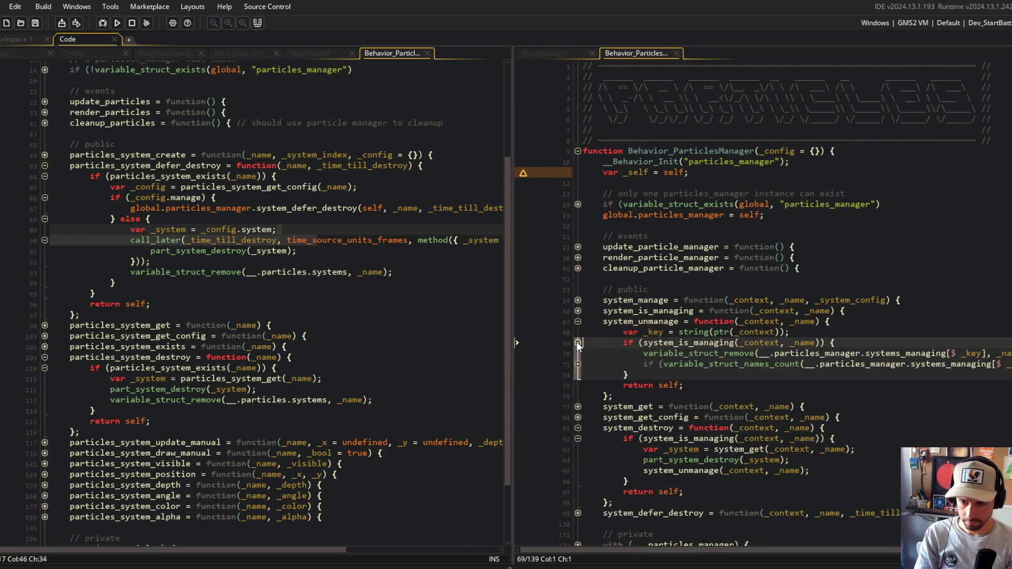
pyautogui.click(578, 364)
pyautogui.click(659, 353)
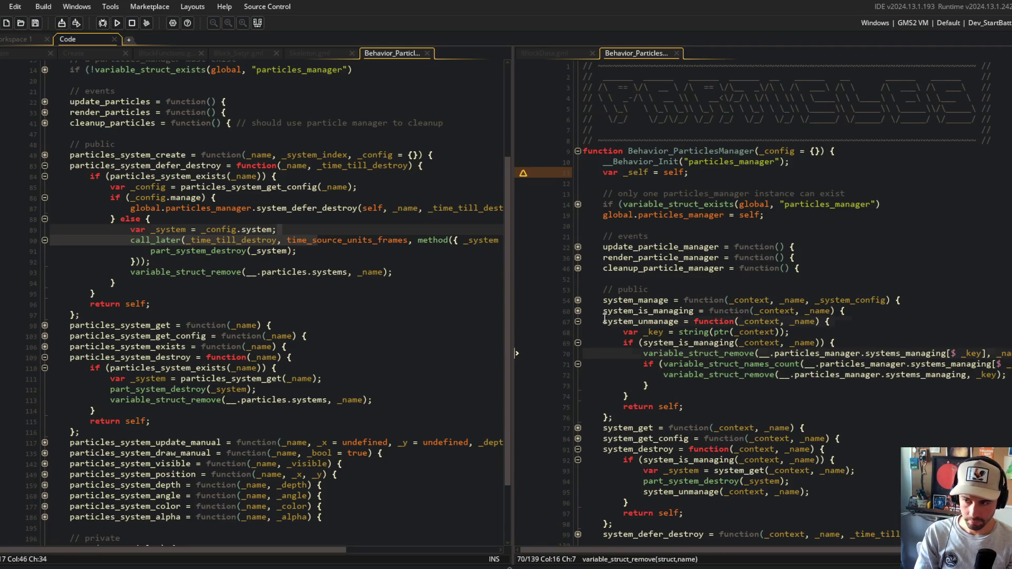
pyautogui.moveTo(605, 319); pyautogui.dragTo(653, 364)
# In Behavior_Particles, pick out defer_destroy's _config lookup line and position inside particles_system_destroy
pyautogui.click(406, 399)
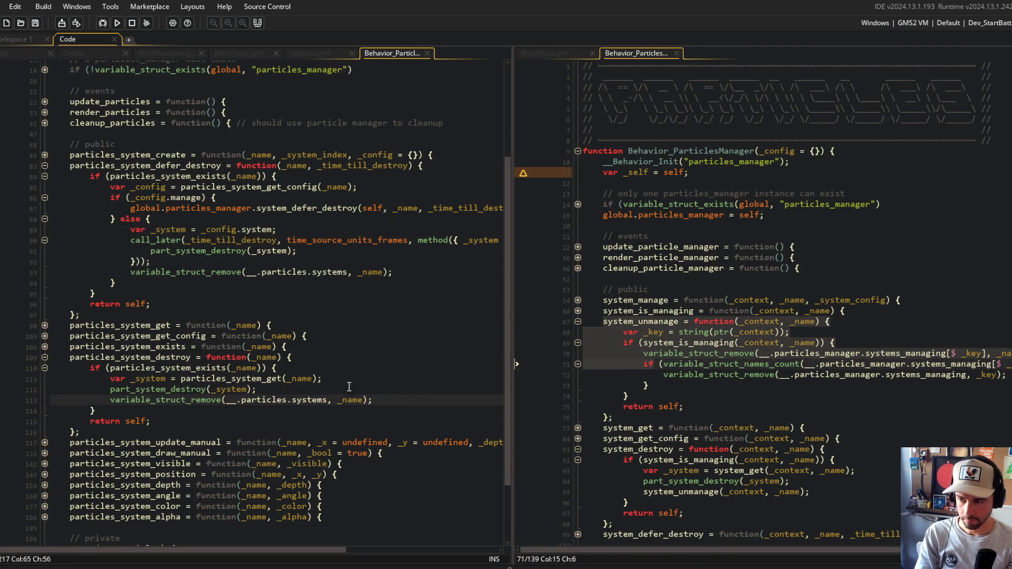
pyautogui.doubleClick(153, 187)
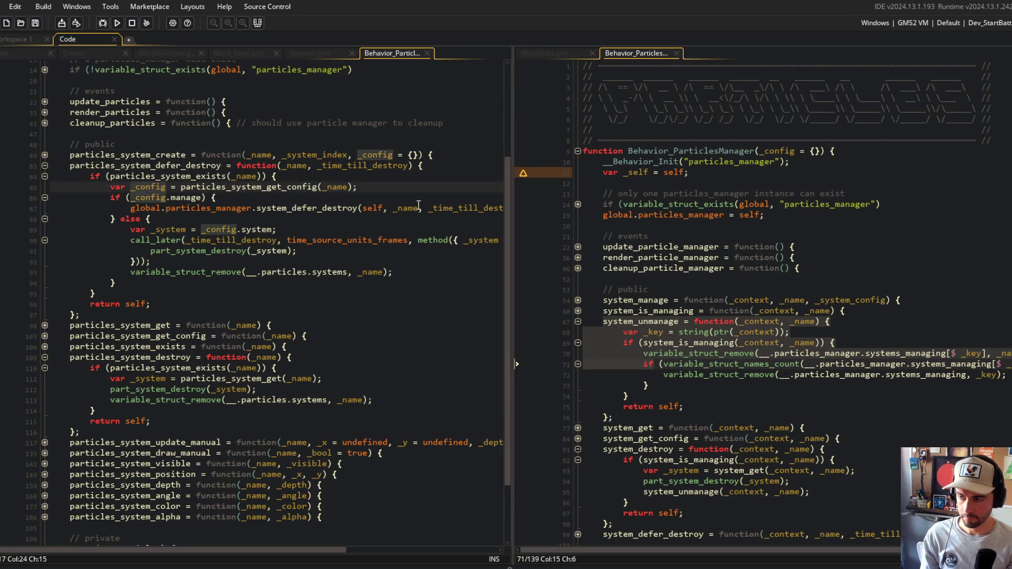
pyautogui.press('Home')
pyautogui.click(340, 370)
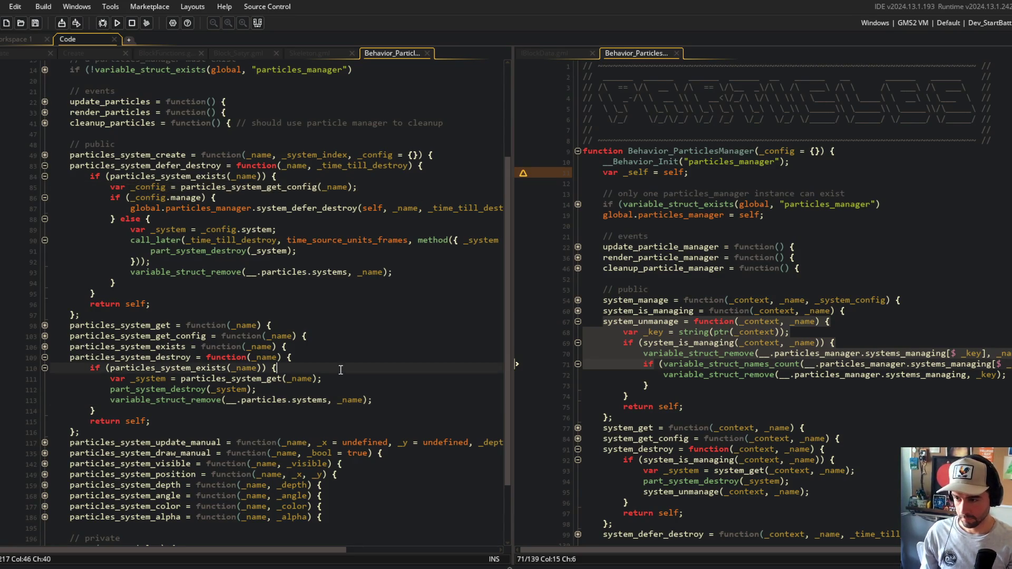
# Paste the _config lookup into particles_system_destroy and add an if (_config.manage) block
pyautogui.press('Return')
pyautogui.write('var _config = particles_system_get_config(_name);')
pyautogui.press('Return')
pyautogui.write('_config.manage) ')
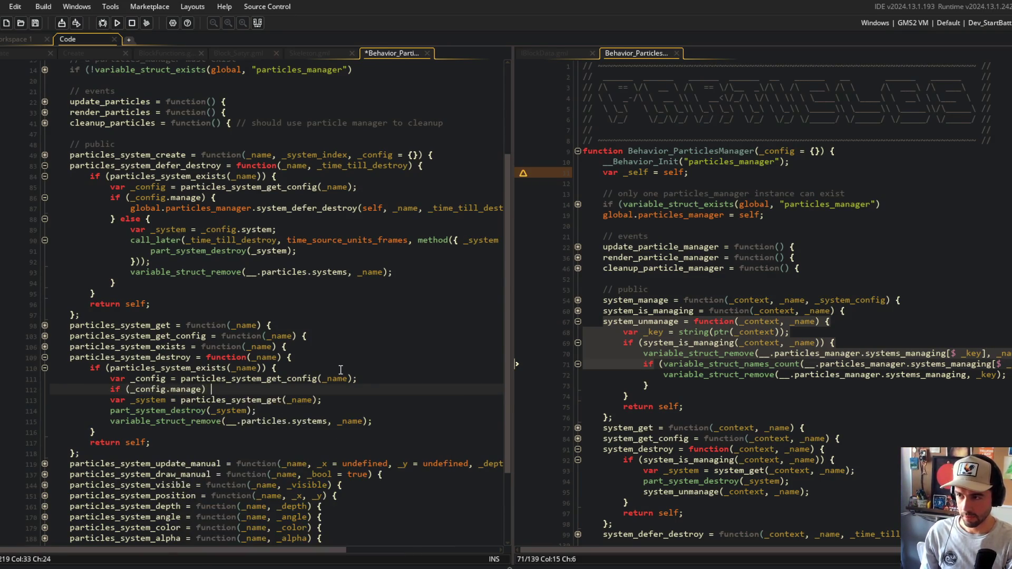
pyautogui.write('{')
pyautogui.press('Return')
pyautogui.hotkey('ctrl', 's')
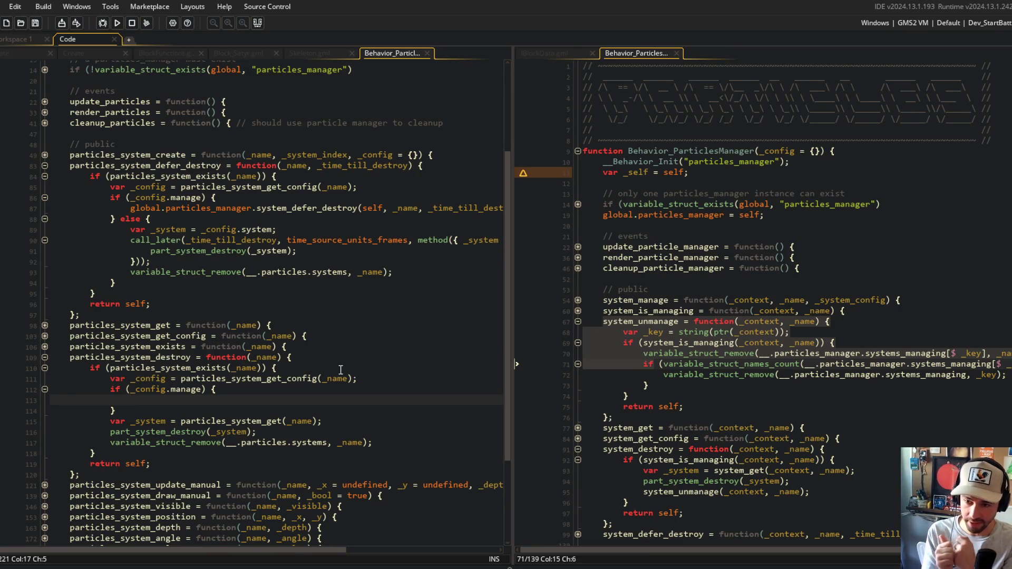
# Inside the managed block, call global.particles_manager.system_unmanage(self, _name) and save
pyautogui.write('global')
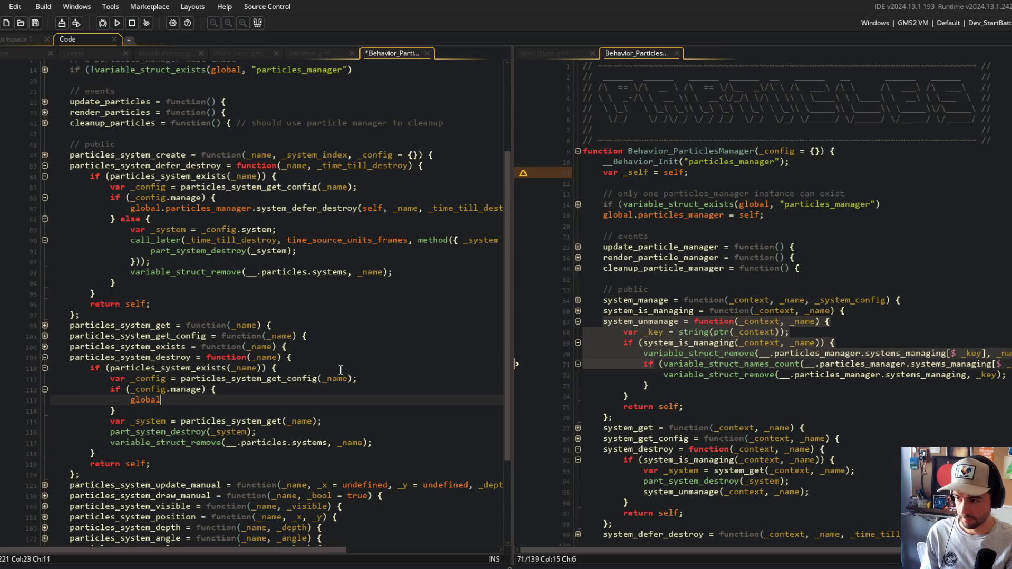
pyautogui.write('.particles_manager.system_unm')
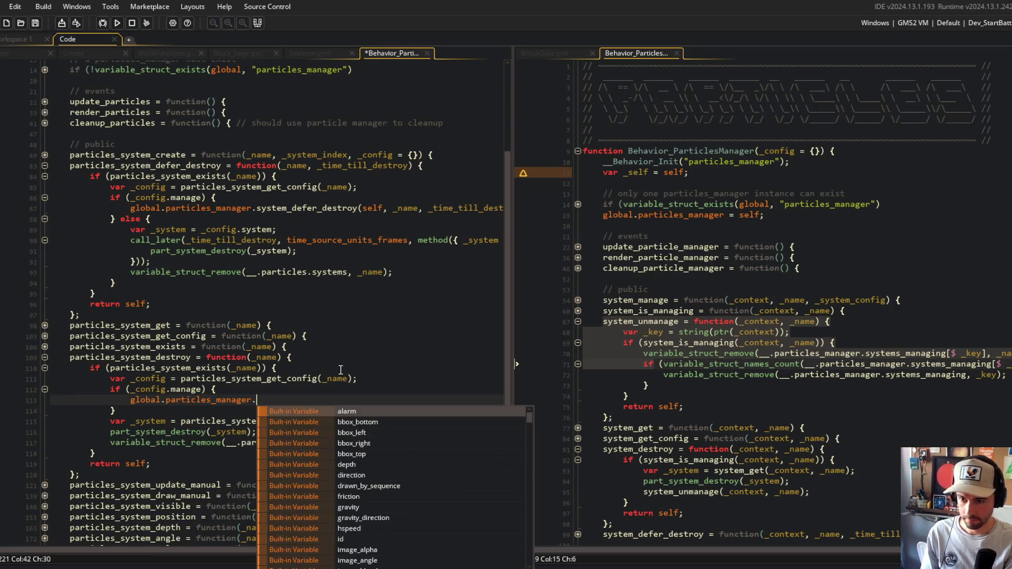
pyautogui.press('Return')
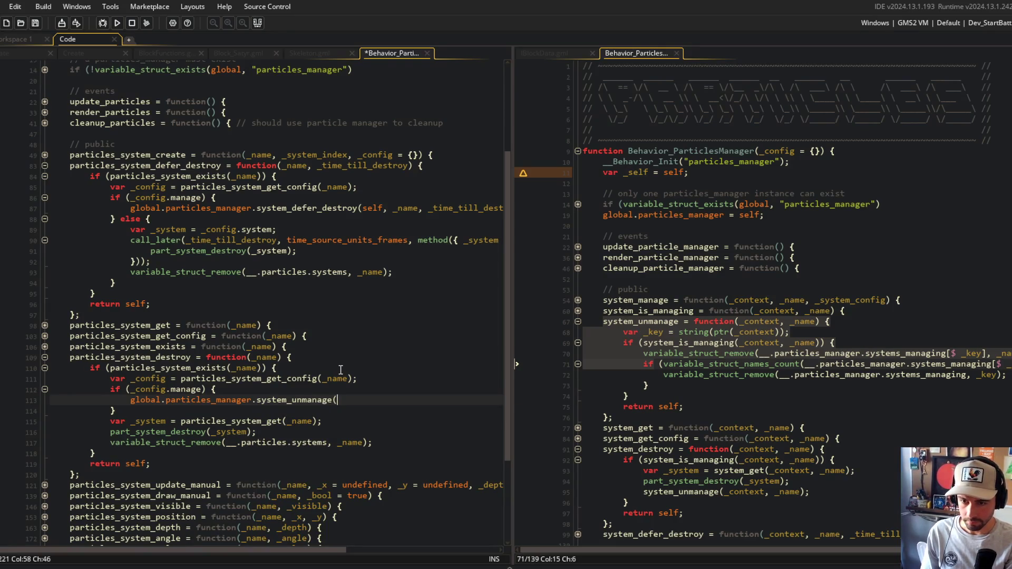
pyautogui.write('self, _name);')
pyautogui.hotkey('ctrl', 's')
# Compare against particles_system_defer_destroy and the manager's system_destroy function
pyautogui.click(217, 432)
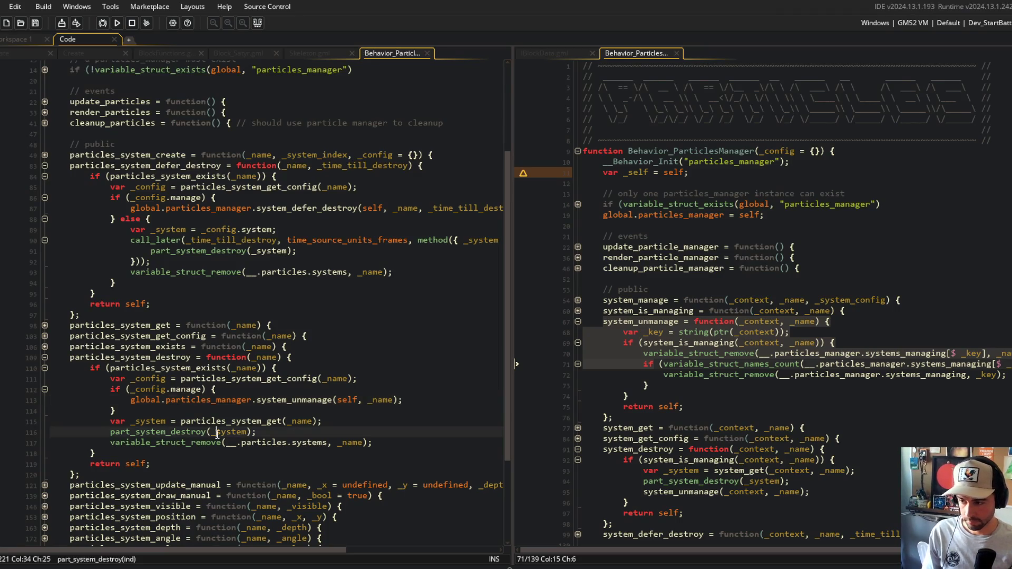
pyautogui.click(193, 314)
pyautogui.click(170, 165)
pyautogui.click(317, 299)
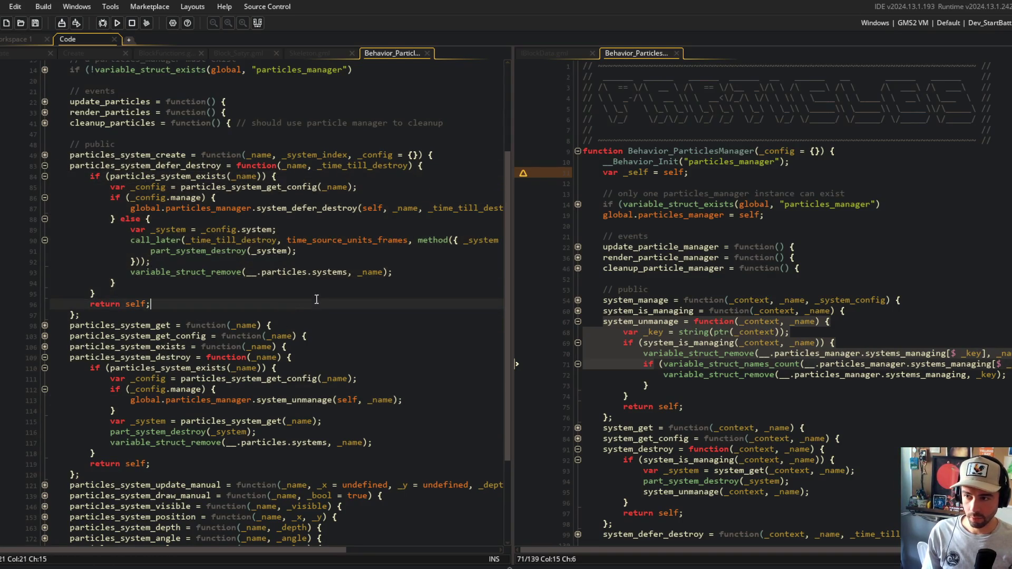
pyautogui.click(316, 199)
pyautogui.click(585, 321)
pyautogui.scroll(-3, 775, 369)
pyautogui.keyDown('shift'); pyautogui.click(774, 458); pyautogui.keyUp('shift')
pyautogui.click(774, 456)
pyautogui.click(665, 263)
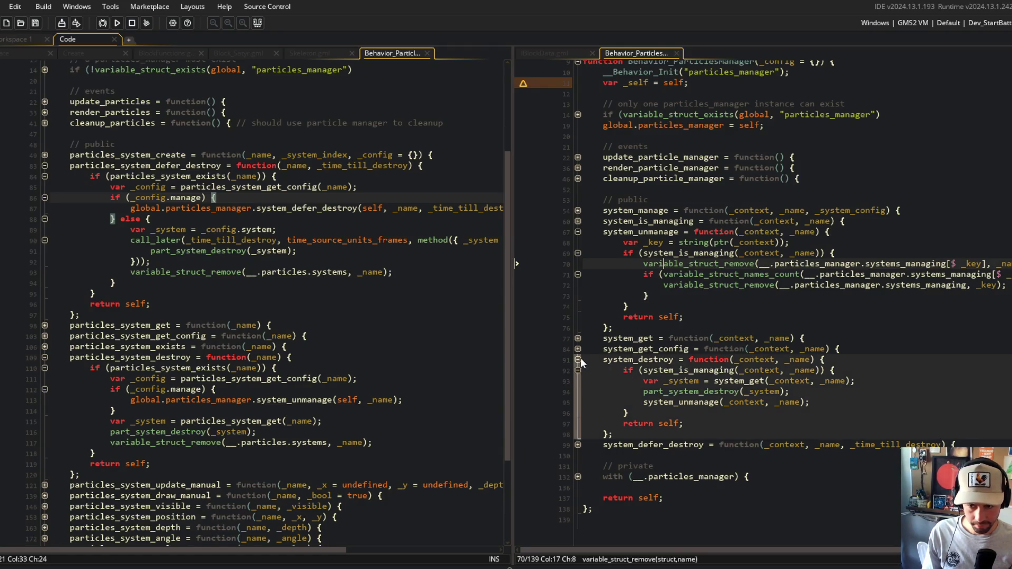
pyautogui.doubleClick(618, 359)
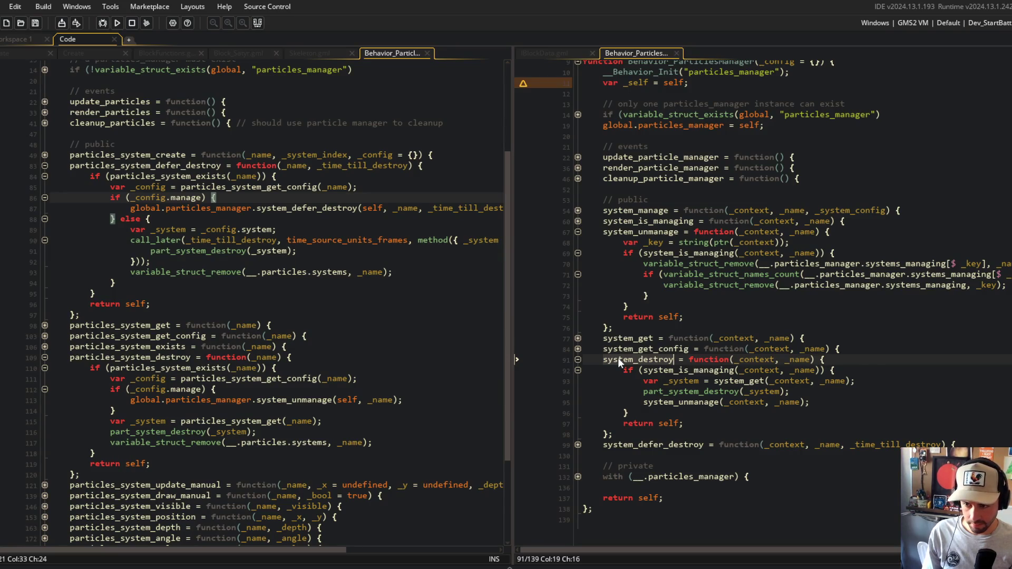
# Change the manager call from system_unmanage to system_destroy
pyautogui.click(405, 376)
pyautogui.click(135, 402)
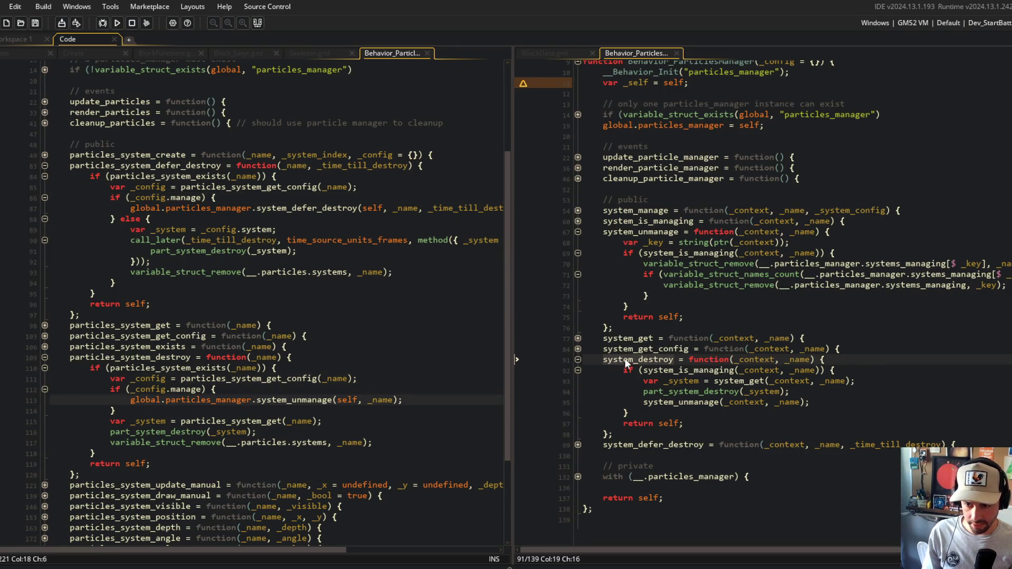
pyautogui.click(391, 400)
pyautogui.doubleClick(286, 400)
pyautogui.write('system_destroy')
# Wrap the original destroy statements in an indented else block and save the script
pyautogui.press('Down')
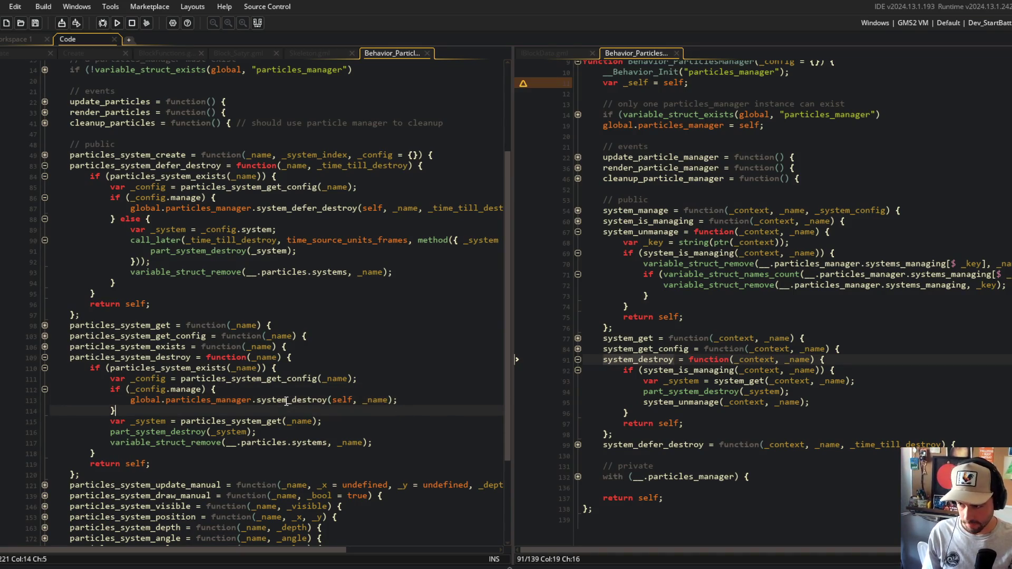
pyautogui.press('Return')
pyautogui.write('else {')
pyautogui.press('Down')
pyautogui.press('Home')
pyautogui.hotkey('shift', 'Down')
pyautogui.hotkey('shift', 'Down')
pyautogui.hotkey('shift', 'Down')
pyautogui.press('Tab')
pyautogui.press('End')
pyautogui.press('Return')
pyautogui.write('}')
pyautogui.hotkey('ctrl', 's')
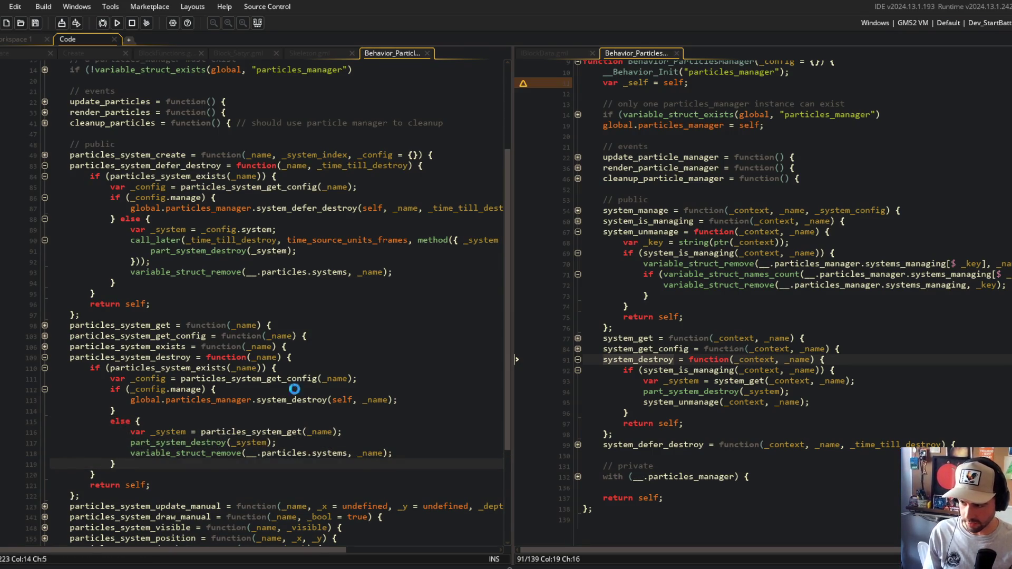
# Review the _config usages and the defer_destroy branches, widening the left code pane
pyautogui.scroll(-4, 294, 389)
pyautogui.doubleClick(154, 244)
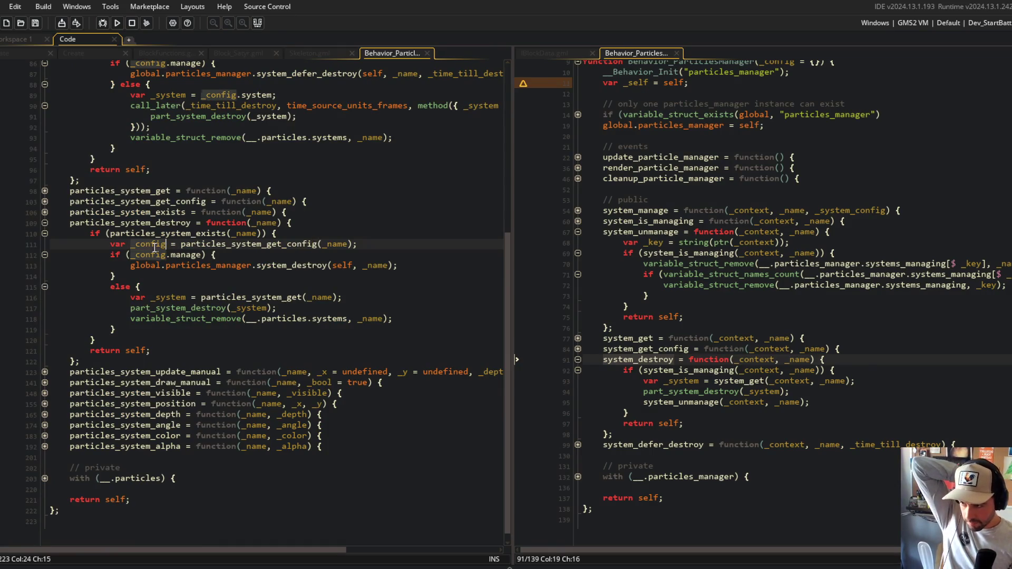
pyautogui.scroll(1, 158, 274)
pyautogui.click(166, 300)
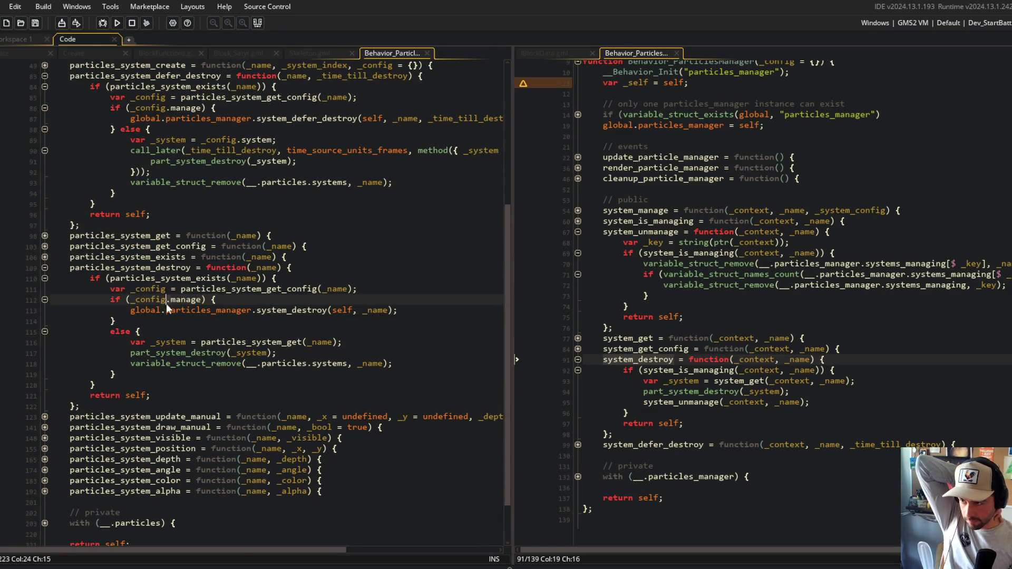
pyautogui.scroll(1, 166, 305)
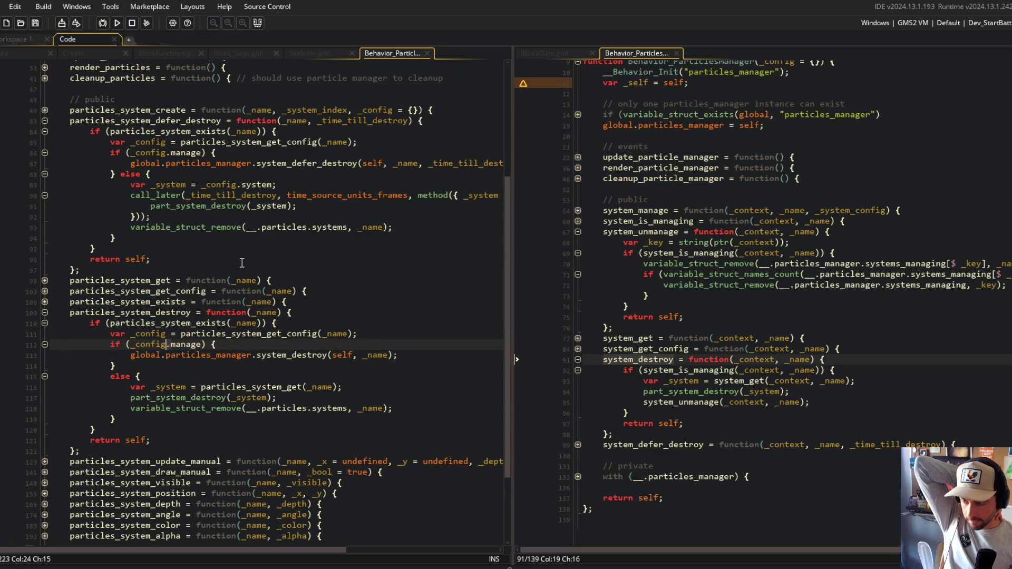
pyautogui.click(137, 186)
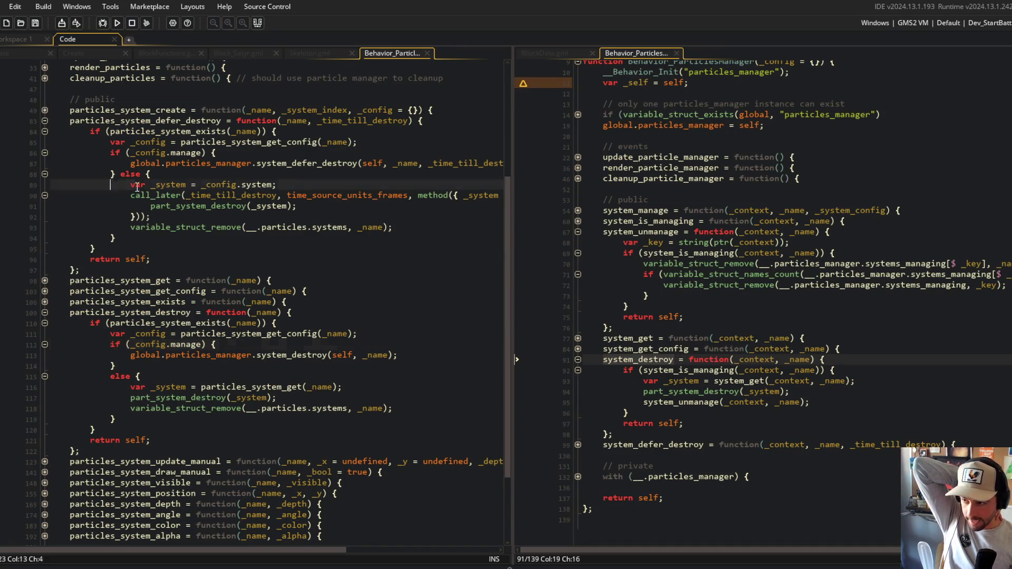
pyautogui.hotkey('shift', 'Down')
pyautogui.hotkey('shift', 'Down')
pyautogui.hotkey('shift', 'Down')
pyautogui.click(134, 217)
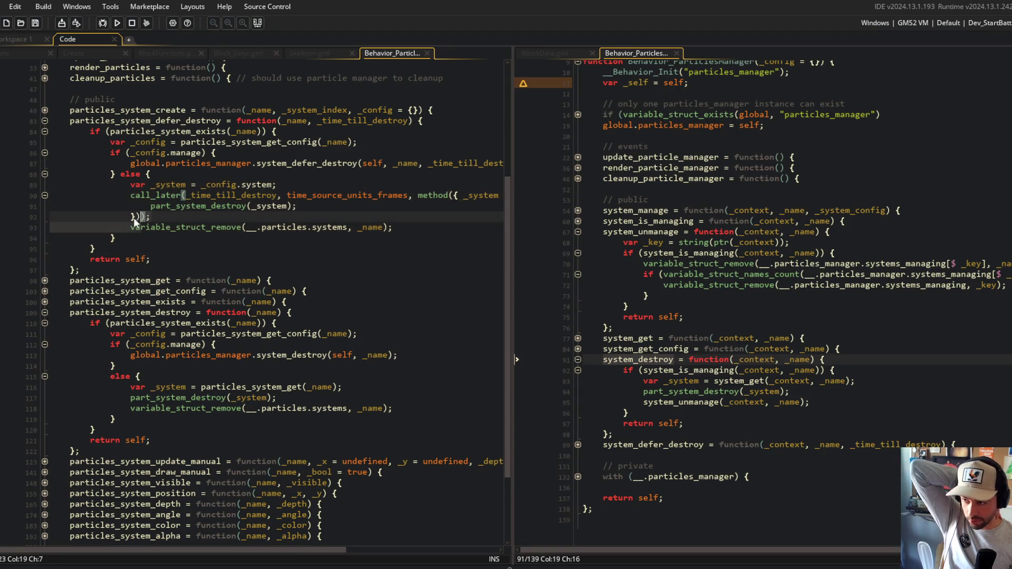
pyautogui.write(');')
pyautogui.click(241, 269)
pyautogui.scroll(1, 241, 266)
pyautogui.moveTo(507, 185)
pyautogui.mouseDown()
pyautogui.moveTo(615, 189)
pyautogui.moveTo(531, 190)
pyautogui.mouseUp()
pyautogui.click(335, 260)
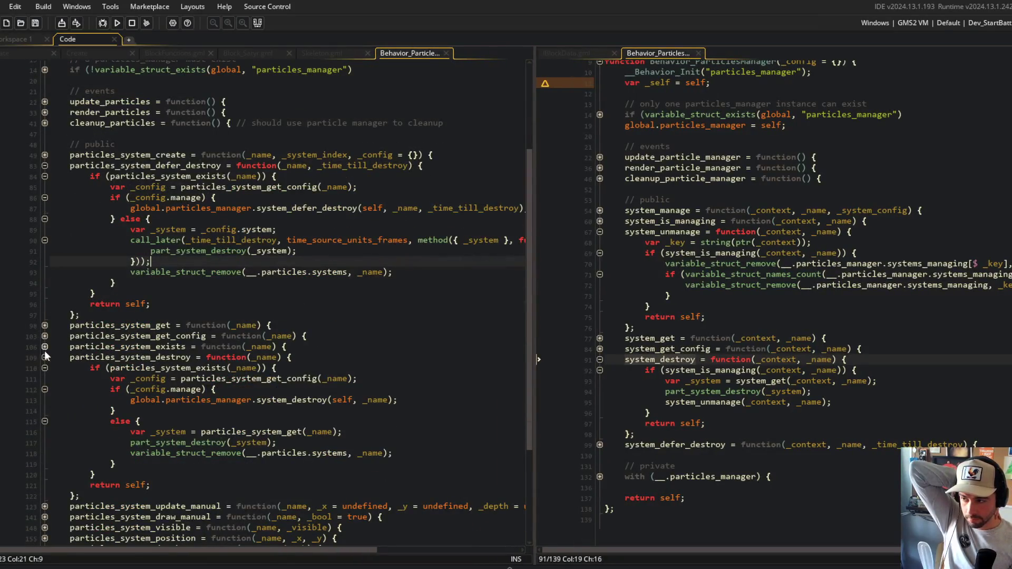
# Collapse both destroy functions, then close the Behavior_Particles and particles manager tabs
pyautogui.click(45, 357)
pyautogui.click(45, 165)
pyautogui.scroll(4, 158, 158)
pyautogui.doubleClick(179, 161)
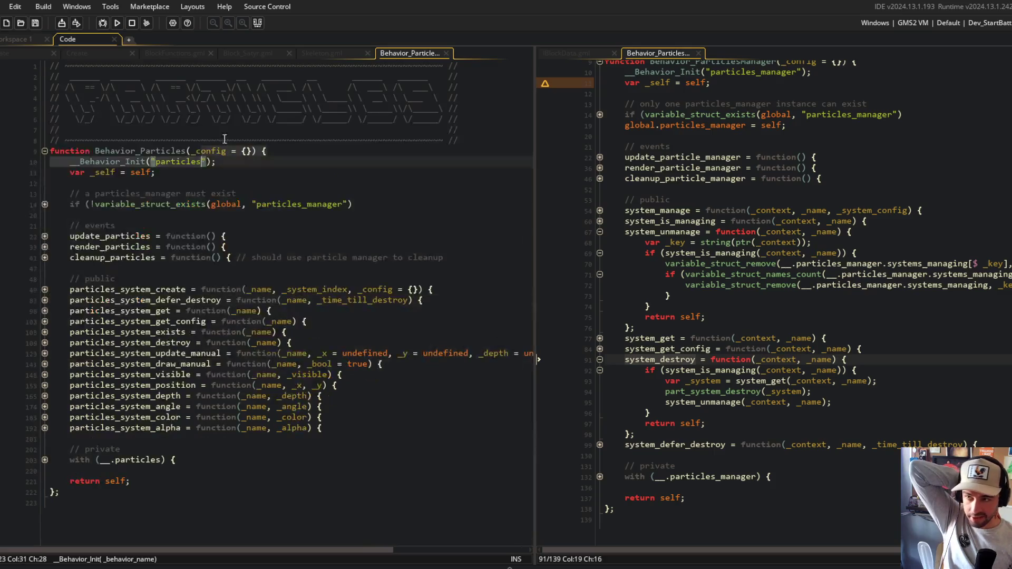
pyautogui.click(203, 215)
pyautogui.doubleClick(142, 341)
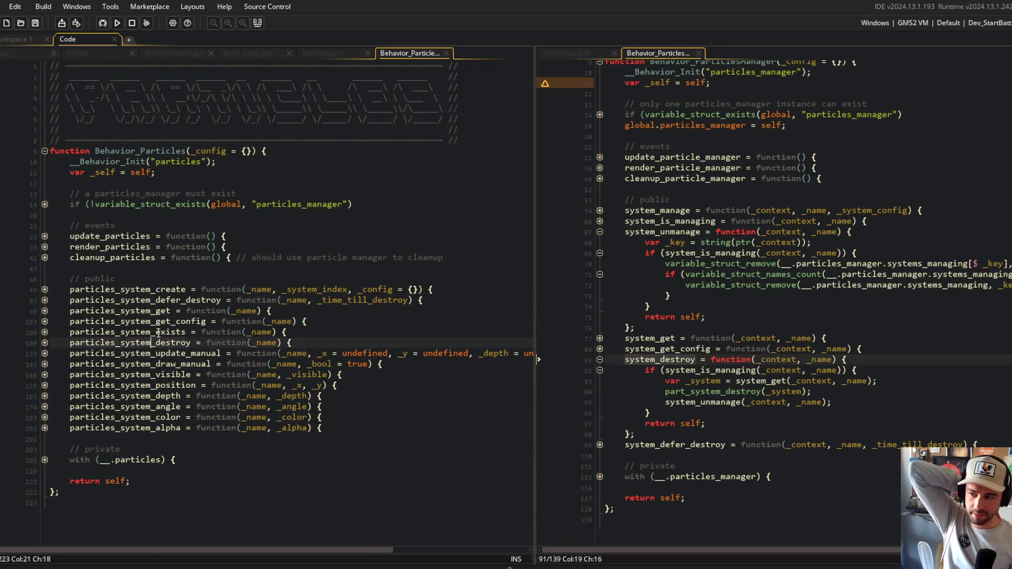
pyautogui.scroll(3, 820, 211)
pyautogui.click(720, 98)
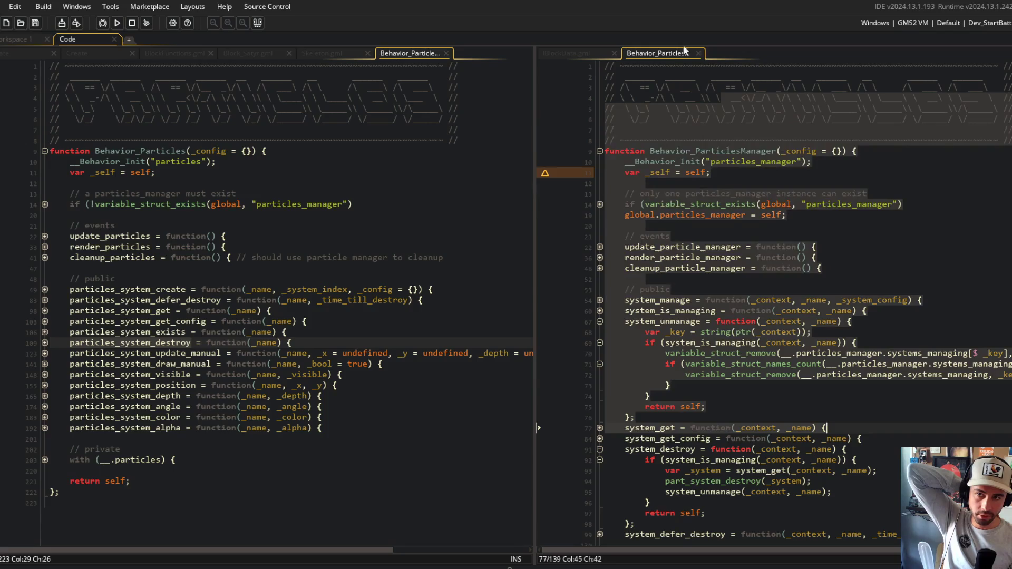
pyautogui.middleClick(669, 55)
pyautogui.middleClick(409, 54)
pyautogui.click(443, 156)
pyautogui.scroll(1, 443, 156)
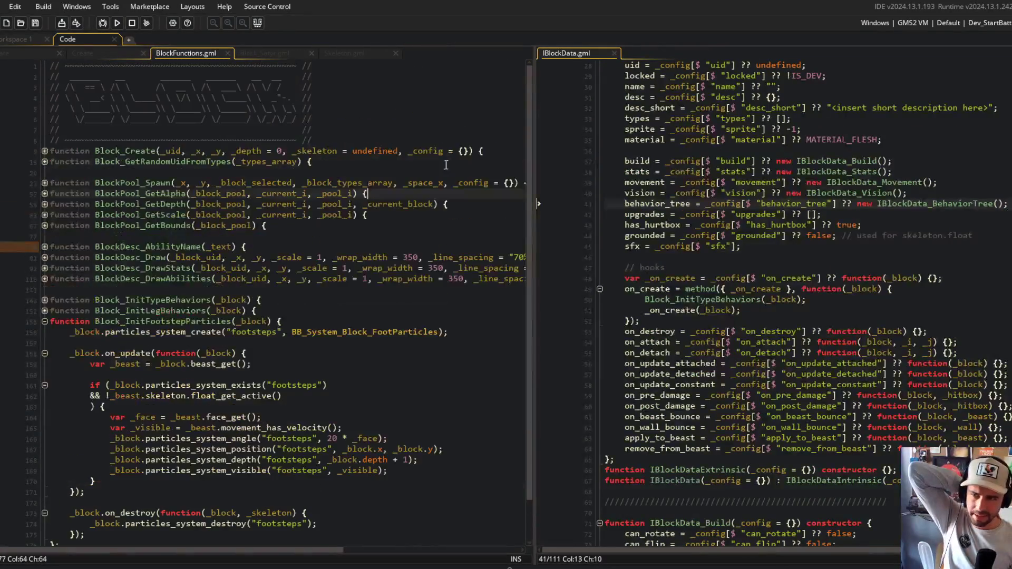
# Locate the footstep particle destroy call in Block_InitFootstepParticles
pyautogui.scroll(1, 782, 319)
pyautogui.scroll(5, 782, 319)
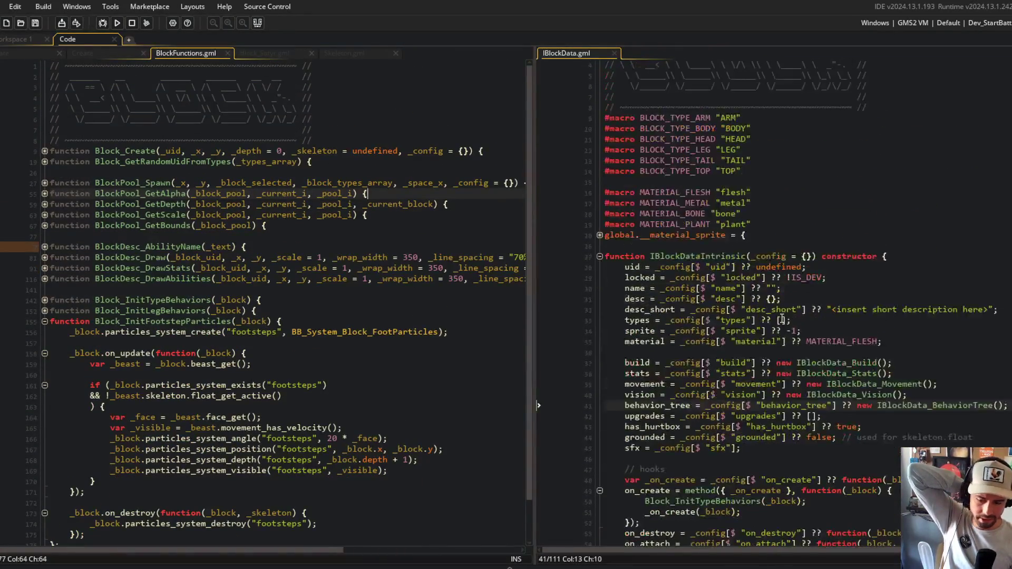
pyautogui.scroll(-8, 782, 320)
pyautogui.scroll(5, 781, 320)
pyautogui.click(259, 225)
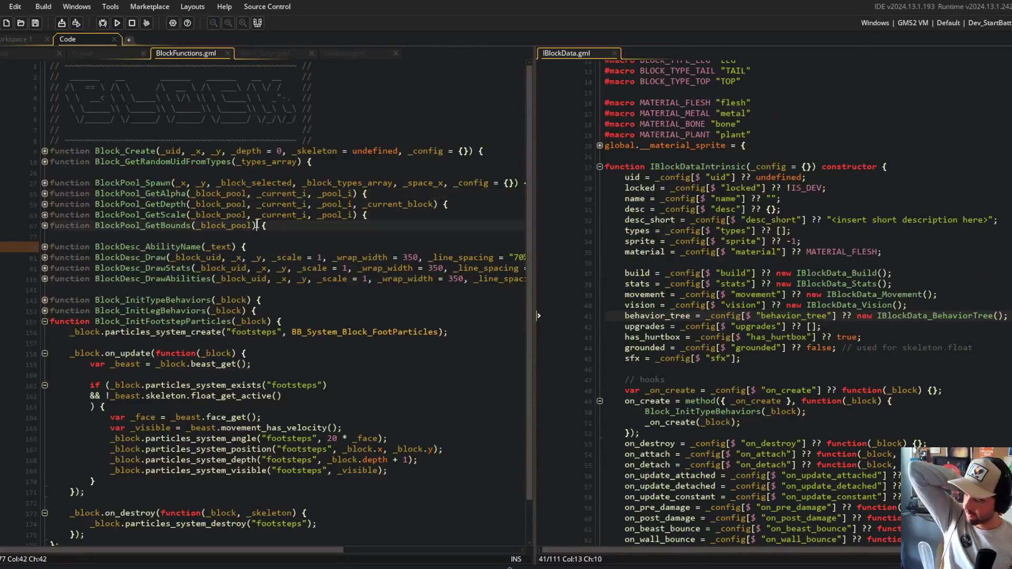
pyautogui.scroll(-1, 260, 263)
pyautogui.scroll(1, 261, 263)
pyautogui.click(120, 487)
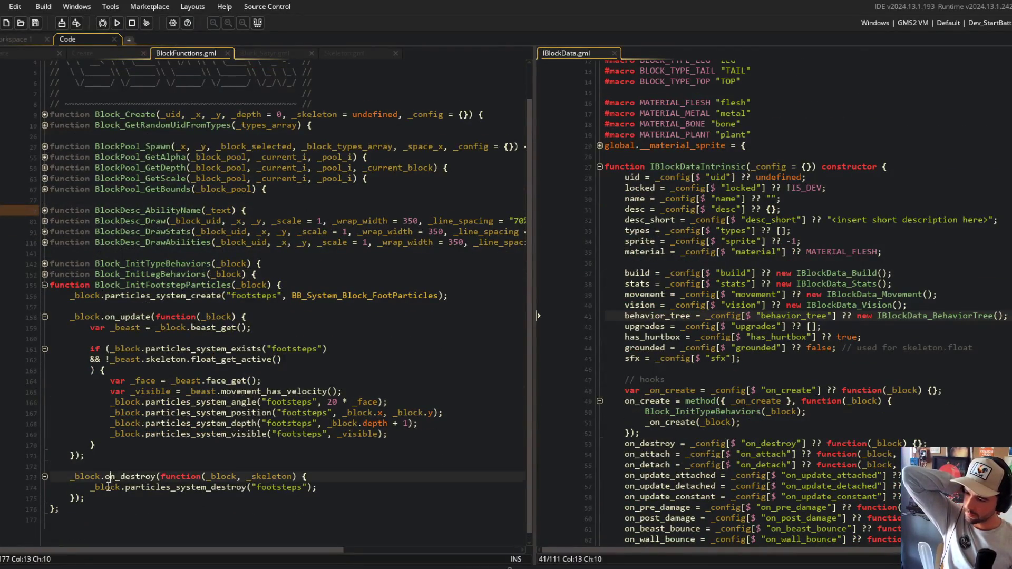
pyautogui.hotkey('ctrl', 'Right')
pyautogui.hotkey('ctrl', 'Right')
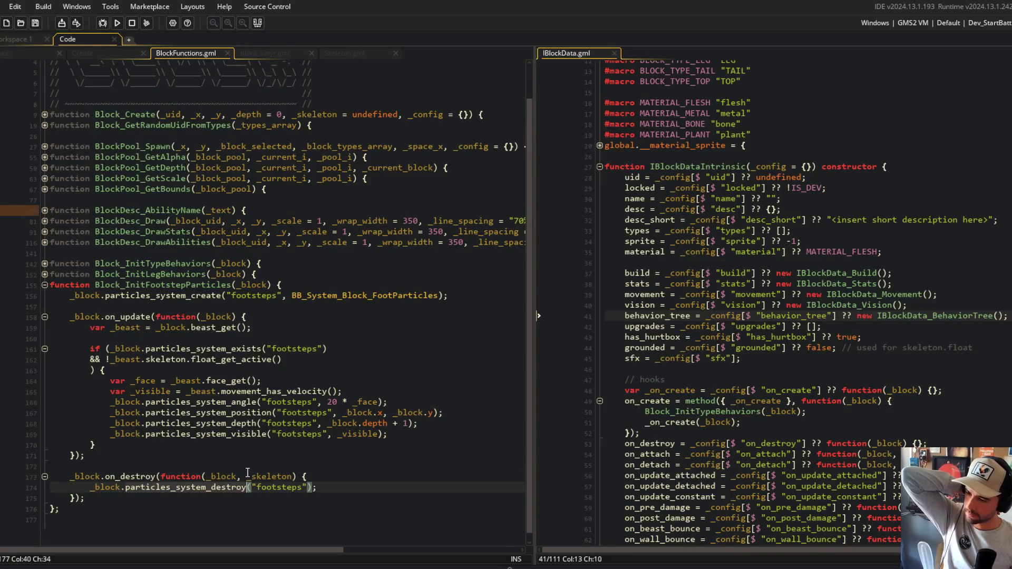
pyautogui.click(211, 486)
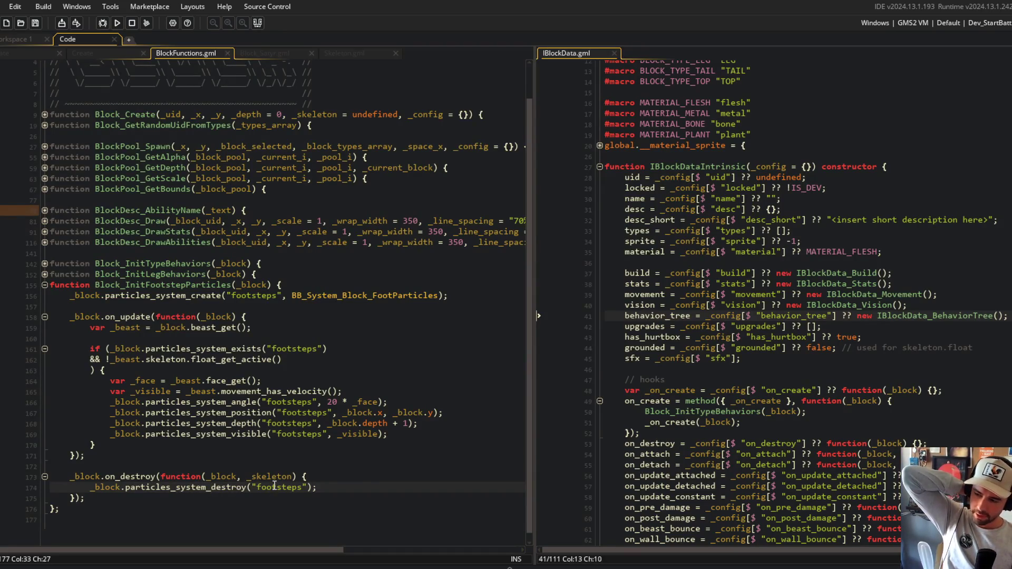
pyautogui.hotkey('ctrl', 'Right')
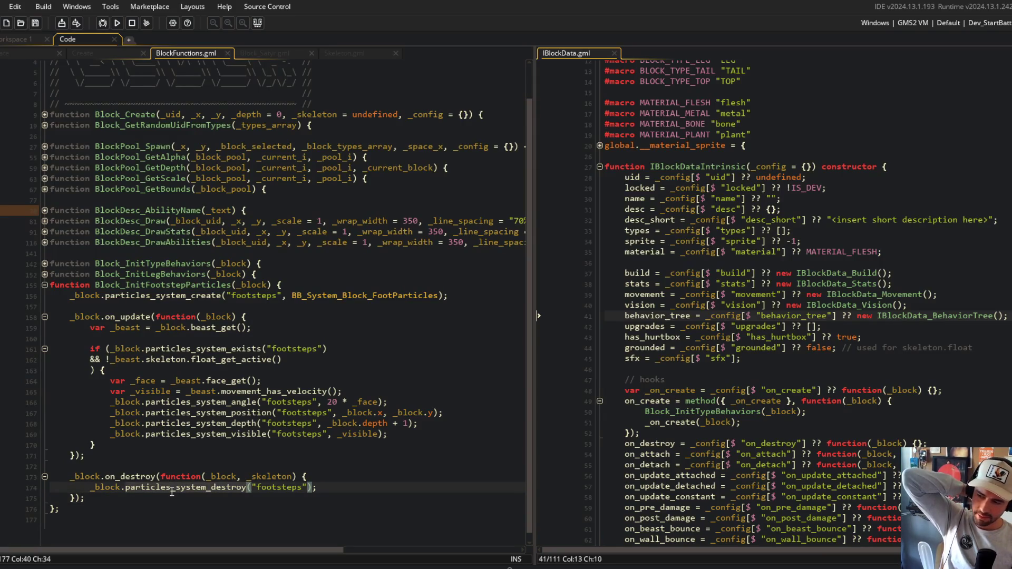
# Change the _block.on_destroy hook to _block.on_detach and save BlockFunctions.gml
pyautogui.click(134, 476)
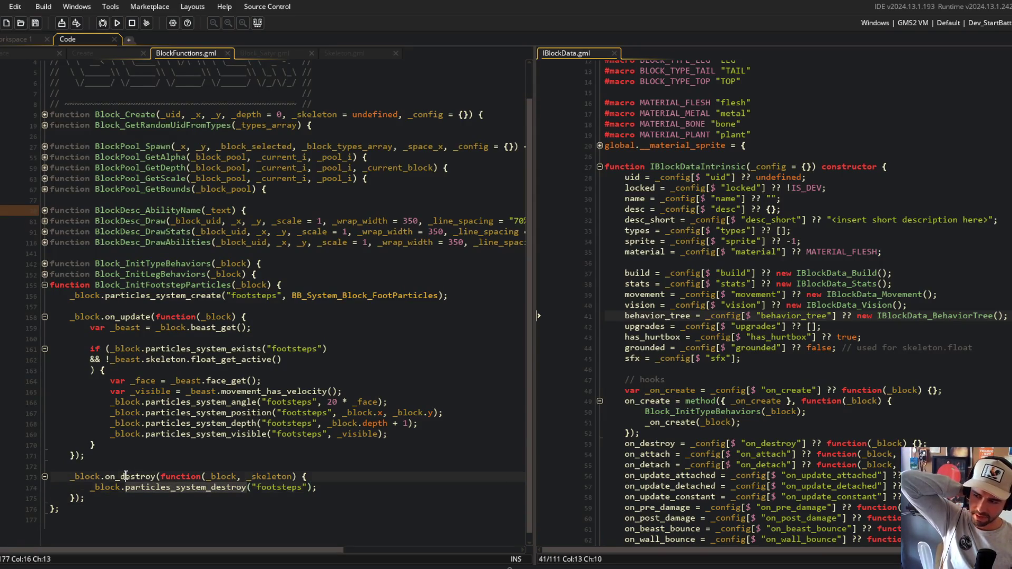
pyautogui.hotkey('ctrl', 'Right')
pyautogui.hotkey('ctrl', 'BackSpace')
pyautogui.write('det')
pyautogui.press('Return')
pyautogui.hotkey('ctrl', 's')
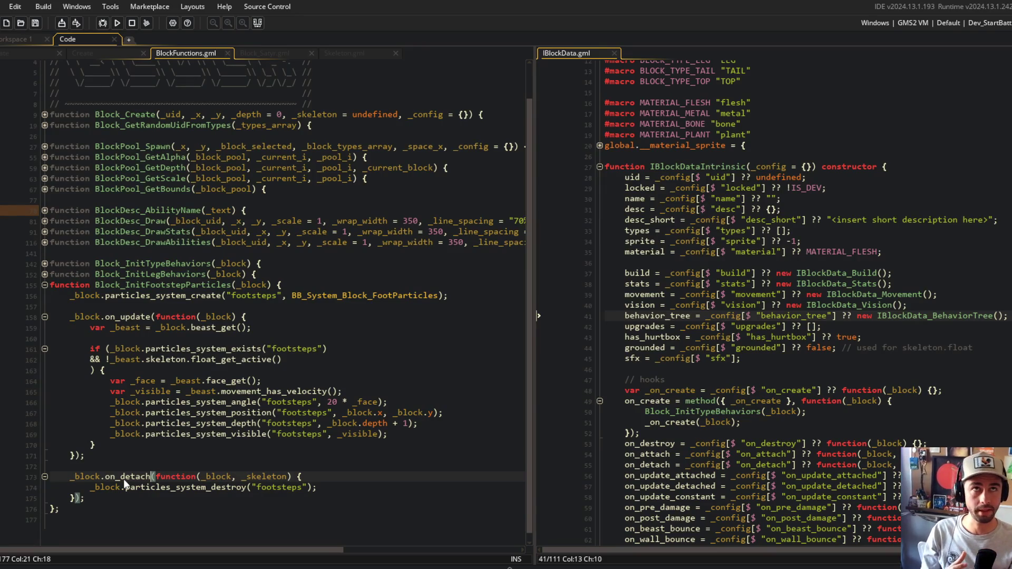
# Collapse Block_InitFootstepParticles and build and run the game to test
pyautogui.press('Up')
pyautogui.press('Up')
pyautogui.press('Up')
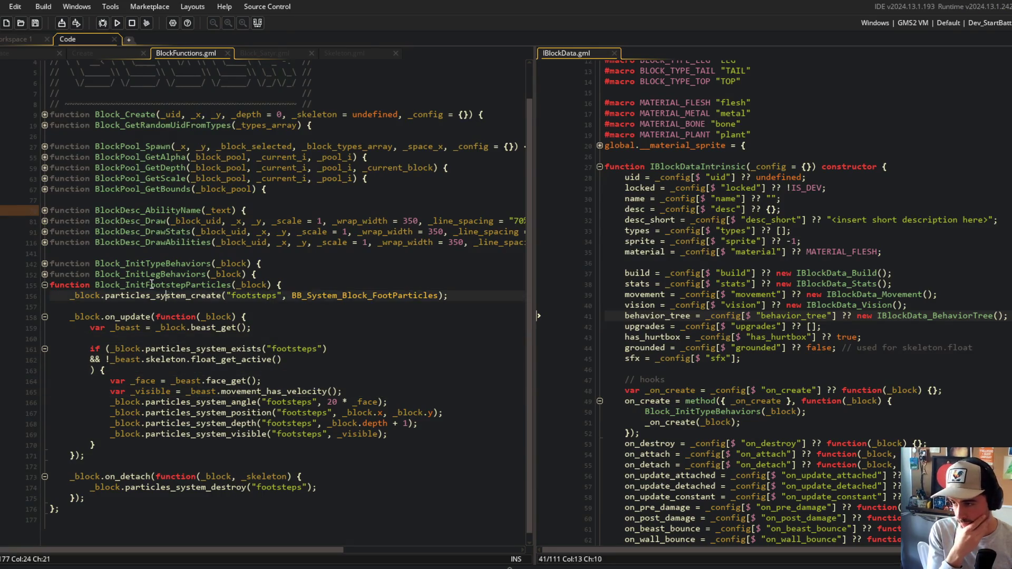
pyautogui.click(45, 285)
pyautogui.click(143, 378)
pyautogui.click(117, 23)
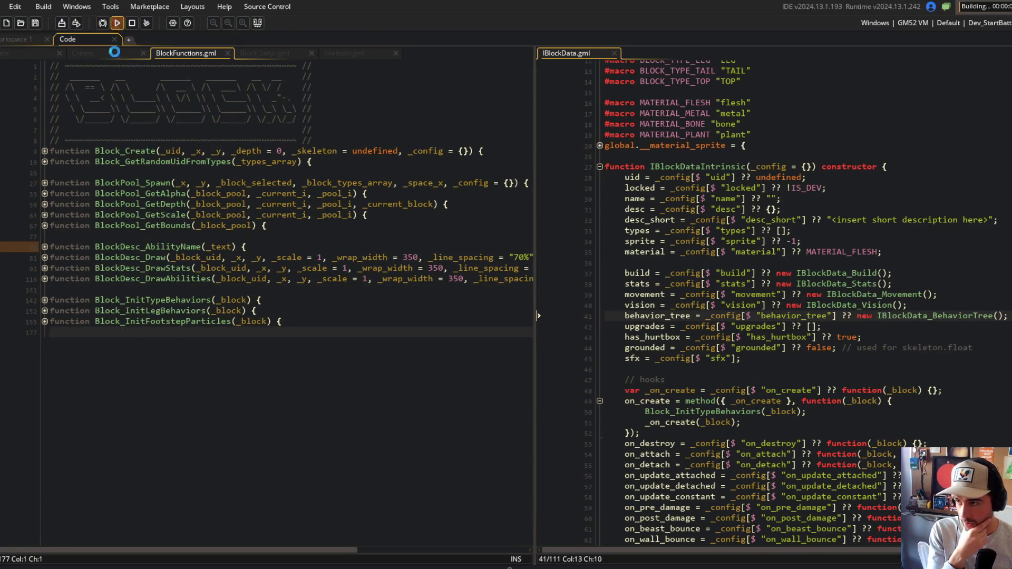
# Abort the crashed run and pass _block into the _script() call in Block_InitTypeBehaviors
pyautogui.scroll(4, 804, 211)
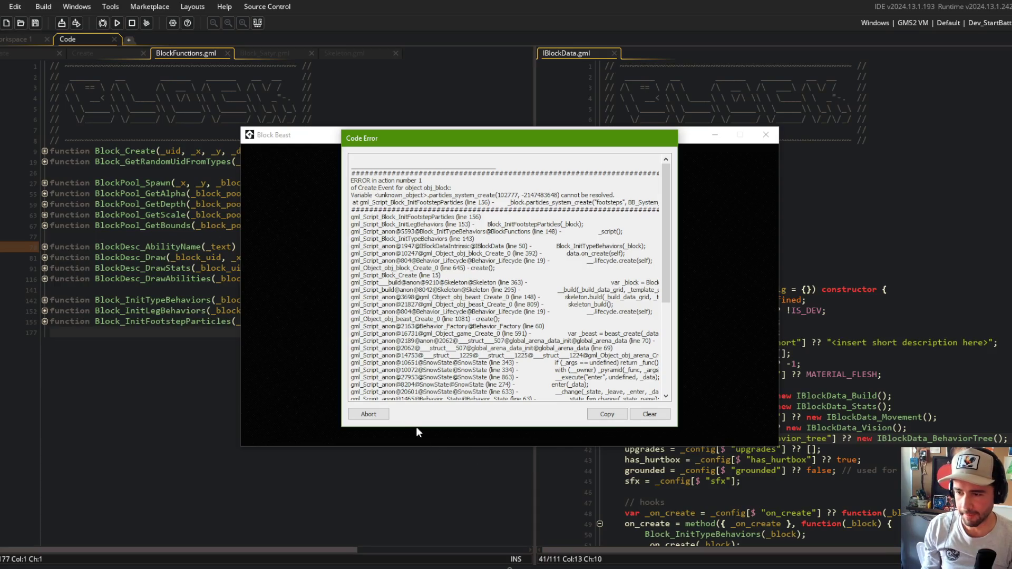
pyautogui.click(368, 414)
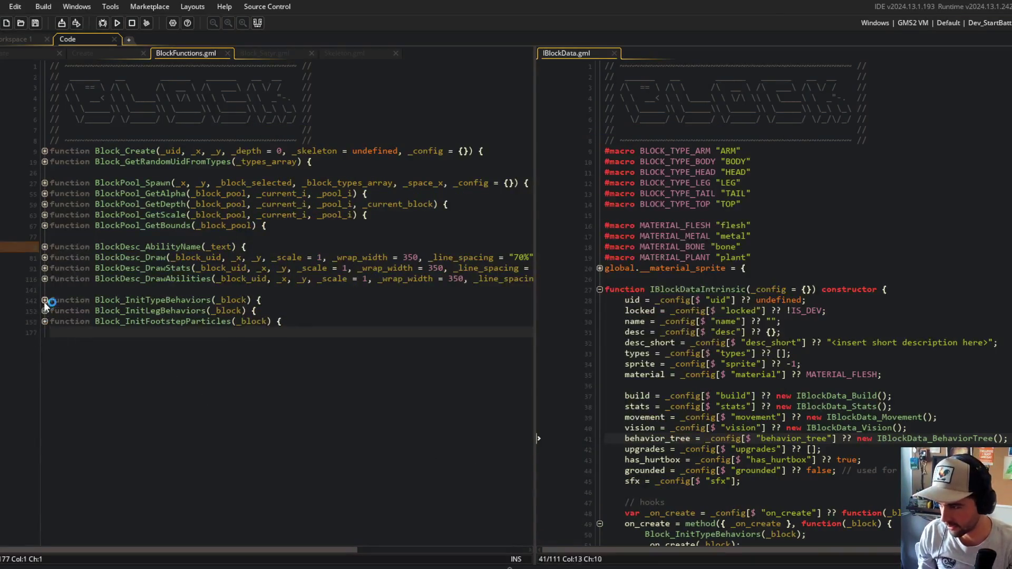
pyautogui.click(45, 299)
pyautogui.click(44, 300)
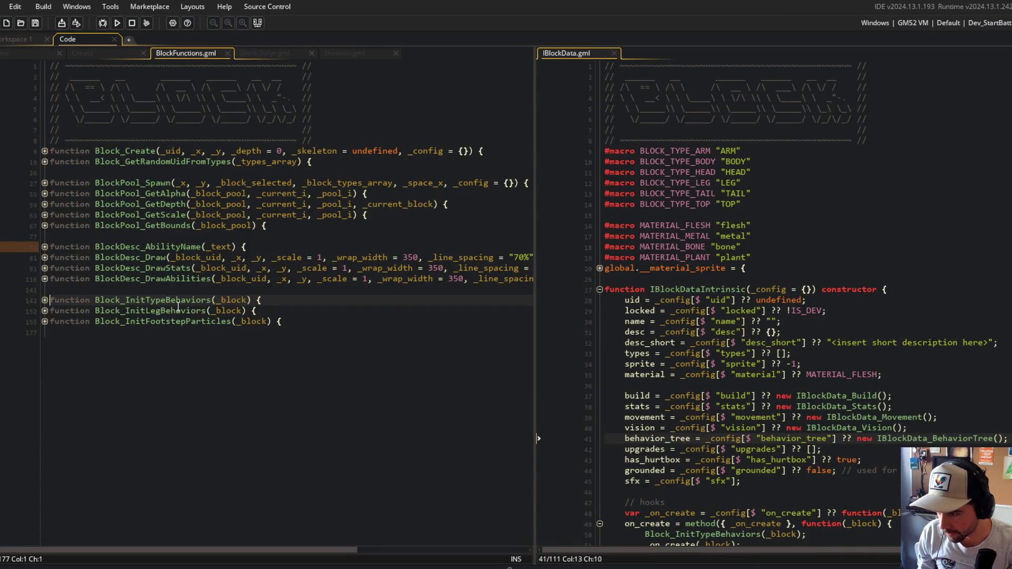
pyautogui.click(45, 300)
pyautogui.click(149, 363)
pyautogui.write('_block')
# Wrap the loop callback in method({ _block }, ...) and save
pyautogui.click(254, 310)
pyautogui.write('method({ _block },')
pyautogui.hotkey('ctrl', 's')
pyautogui.press('Down')
pyautogui.press('Down')
pyautogui.press('Down')
pyautogui.press('Down')
pyautogui.press('Down')
pyautogui.press('Left')
pyautogui.write(')')
pyautogui.hotkey('ctrl', 's')
# Expand Block_InitLegBehaviors and Block_InitFootstepParticles, then rebuild and run the game
pyautogui.click(50, 289)
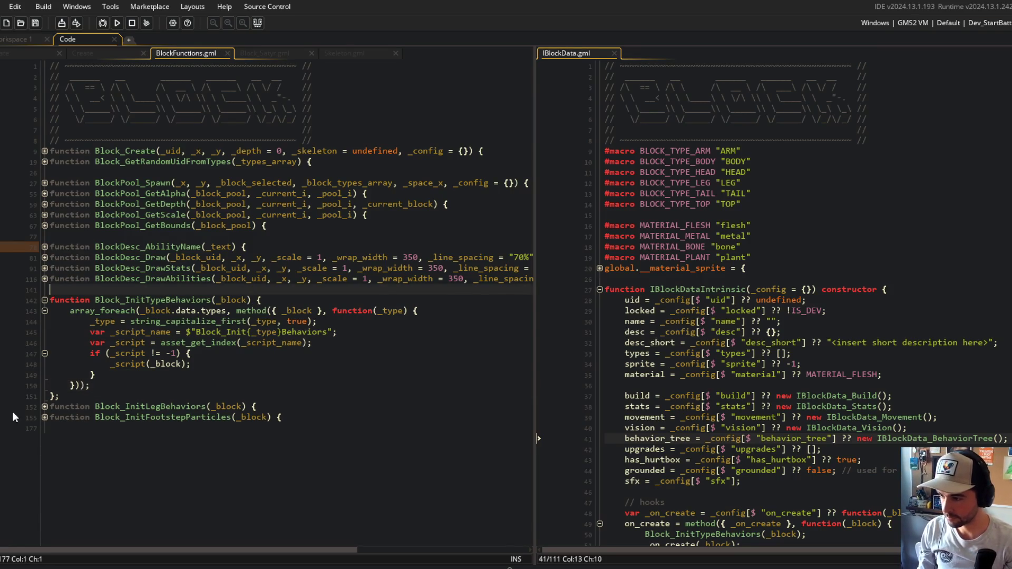
pyautogui.click(44, 406)
pyautogui.click(45, 438)
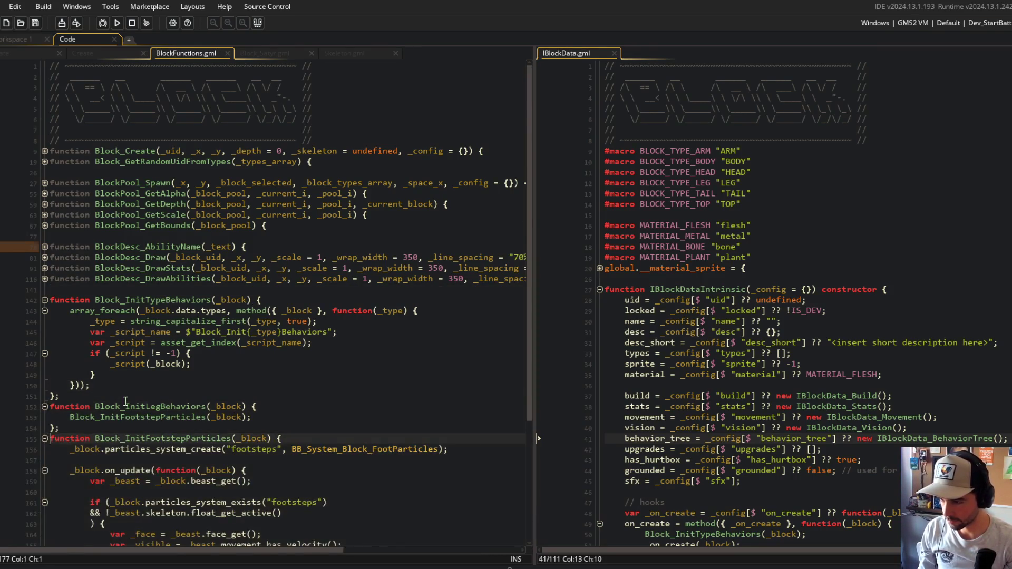
pyautogui.scroll(-3, 264, 368)
pyautogui.click(79, 284)
pyautogui.click(118, 23)
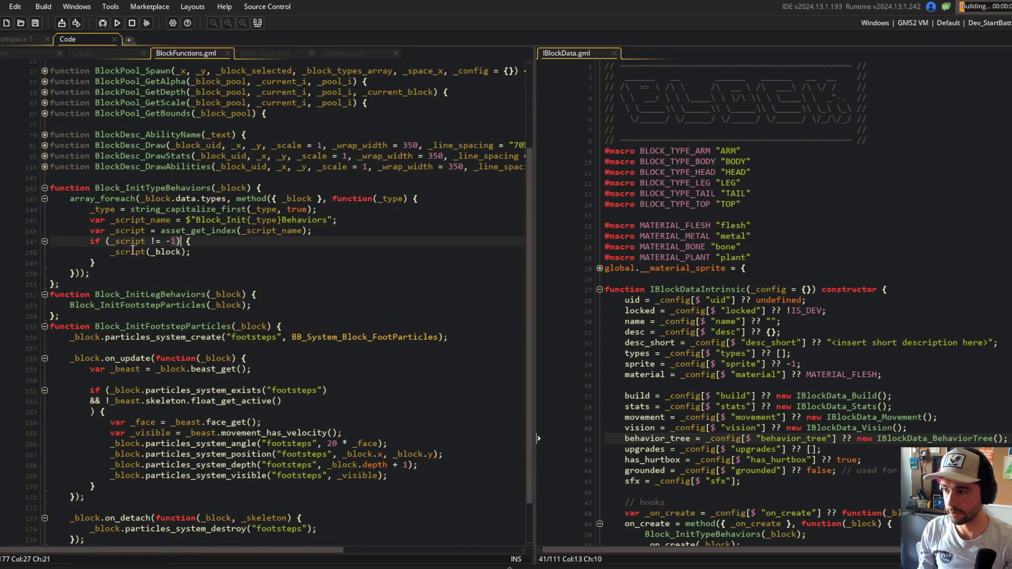
# Collapse both functions again and abort the crashed game run
pyautogui.click(44, 326)
pyautogui.scroll(3, 45, 327)
pyautogui.click(45, 406)
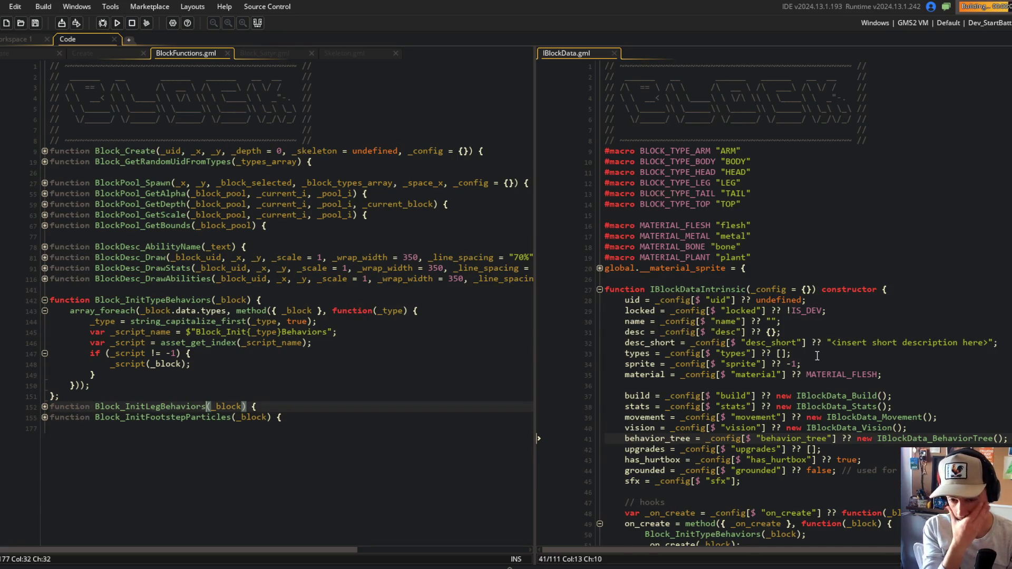
pyautogui.scroll(-6, 817, 356)
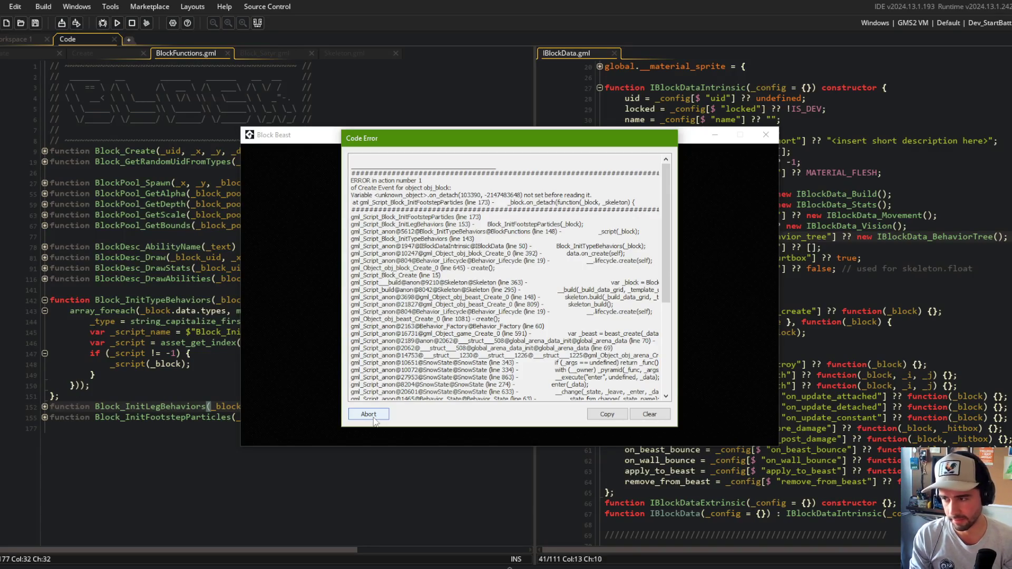
pyautogui.click(368, 414)
pyautogui.click(142, 364)
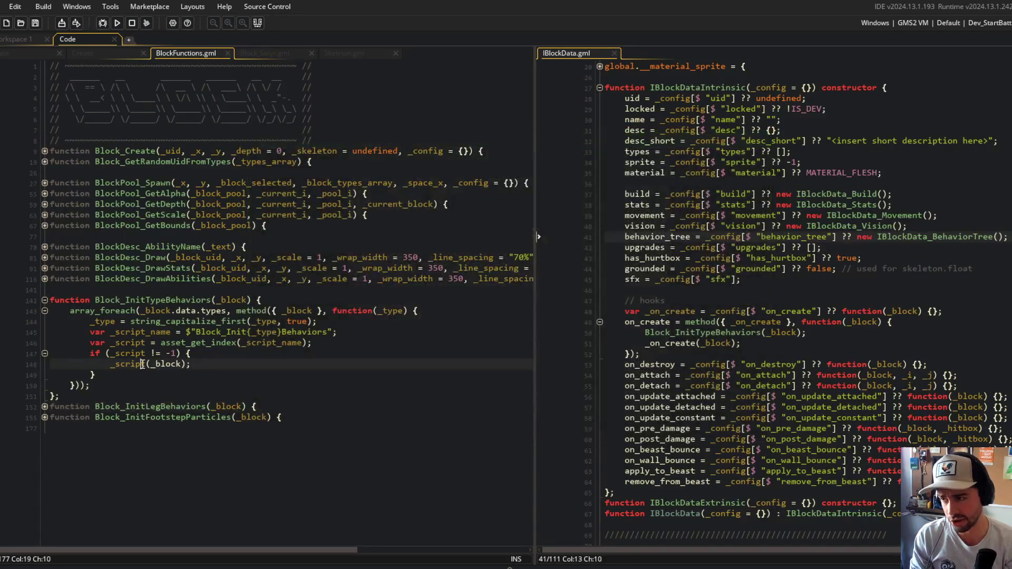
# Inspect Block_InitFootstepParticles and its _script(_block) call in BlockFunctions.gml
pyautogui.click(45, 416)
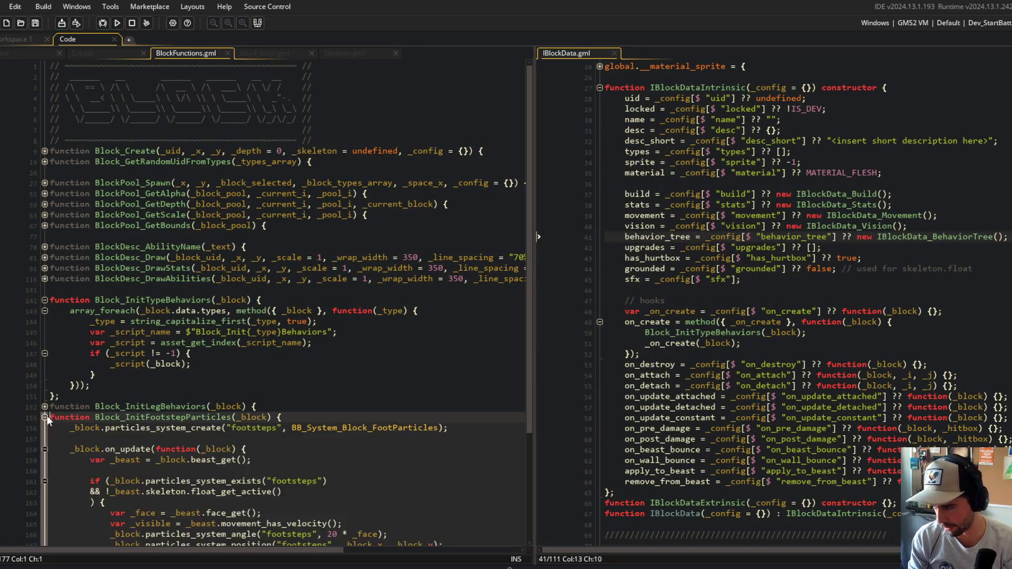
pyautogui.scroll(-4, 131, 369)
pyautogui.click(150, 434)
pyautogui.click(176, 232)
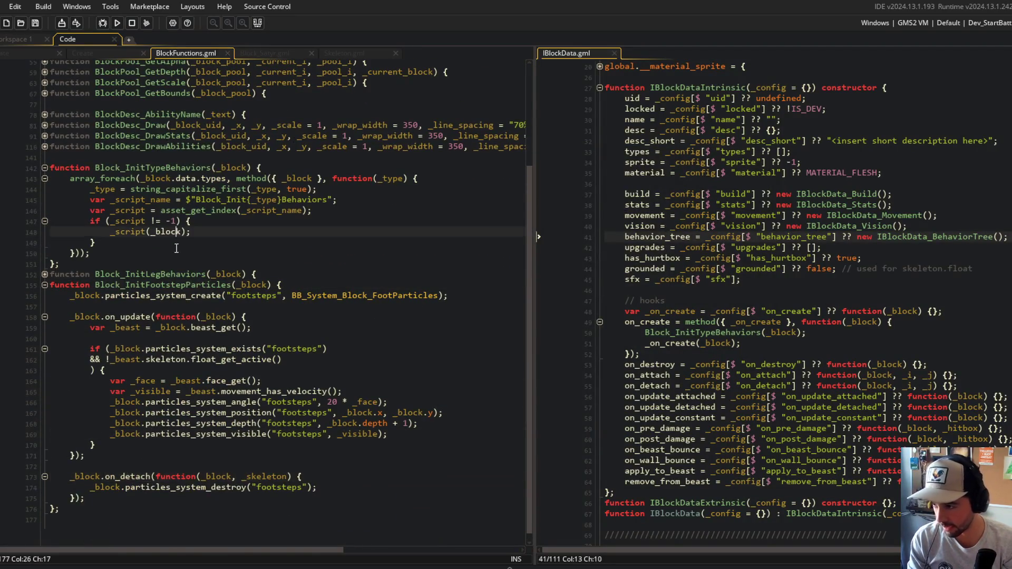
pyautogui.scroll(3, 79, 132)
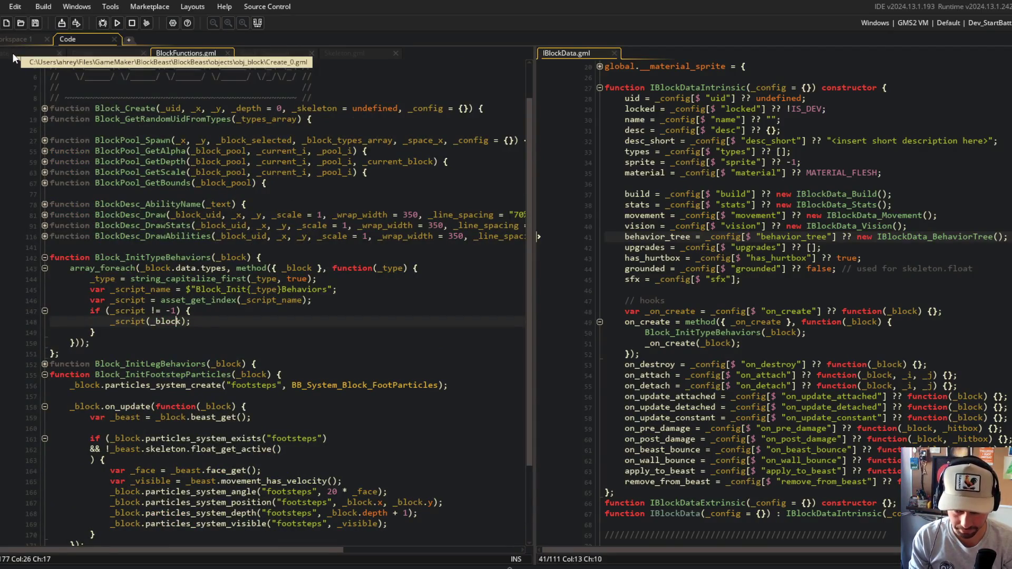
# Examine the skeleton_on_detach definition in obj_block's Create event
pyautogui.click(14, 55)
pyautogui.scroll(-2, 136, 116)
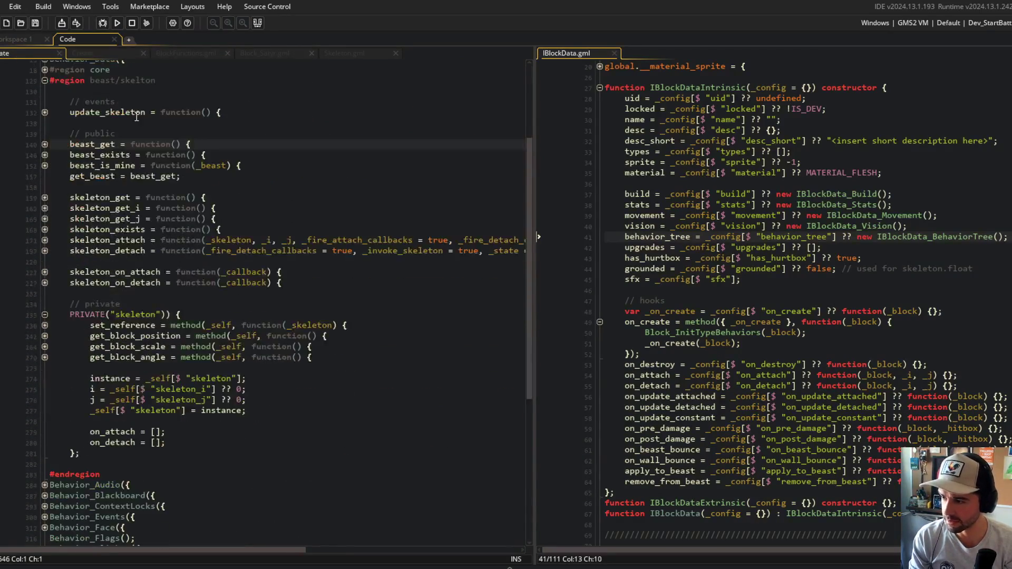
pyautogui.click(44, 282)
pyautogui.doubleClick(123, 282)
pyautogui.click(44, 293)
pyautogui.press('Up')
pyautogui.press('Up')
pyautogui.click(44, 283)
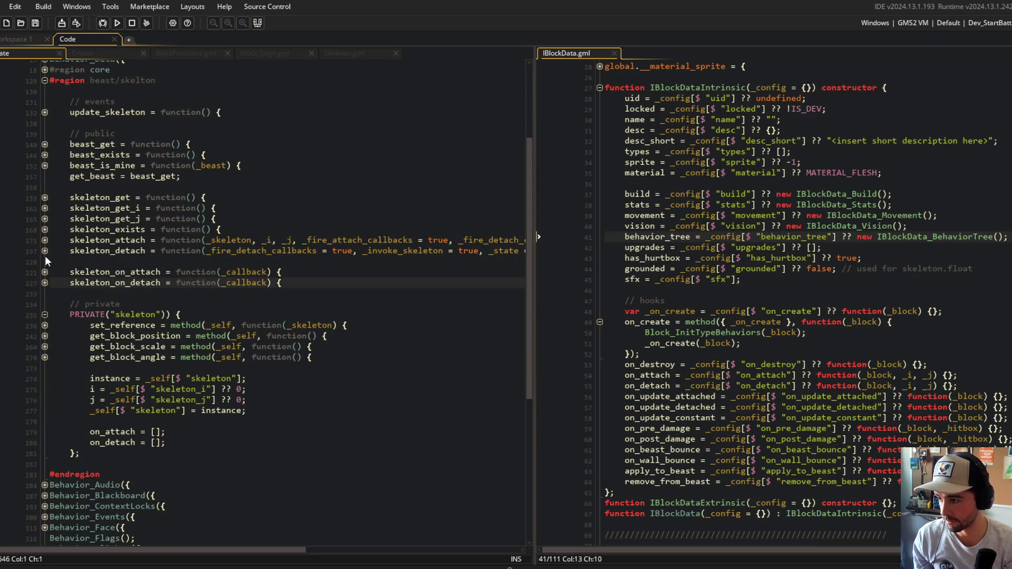
# Read skeleton_detach's recursion guard and array_foreach loop over the detach callbacks
pyautogui.click(45, 252)
pyautogui.click(44, 315)
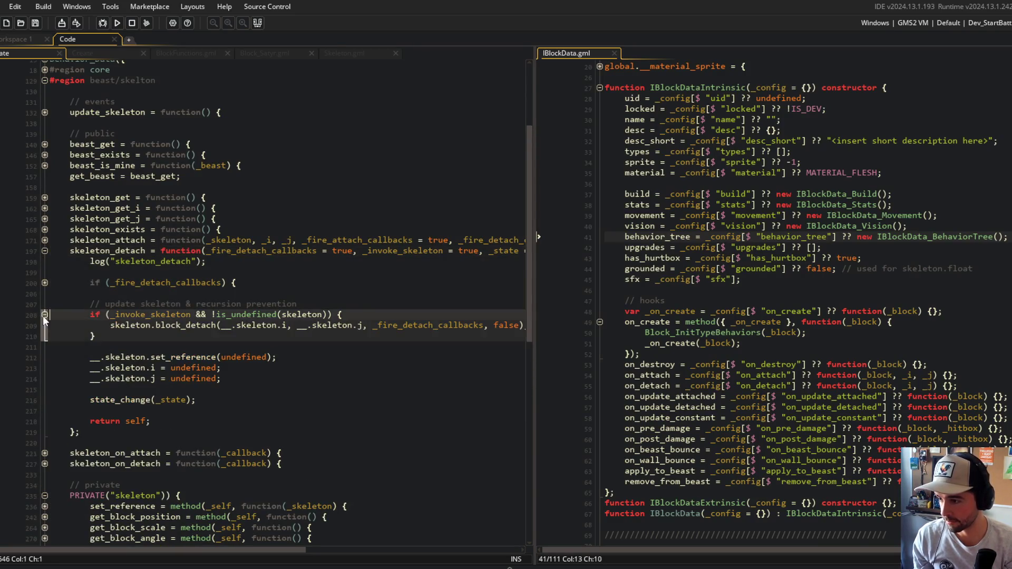
pyautogui.click(44, 282)
pyautogui.click(44, 304)
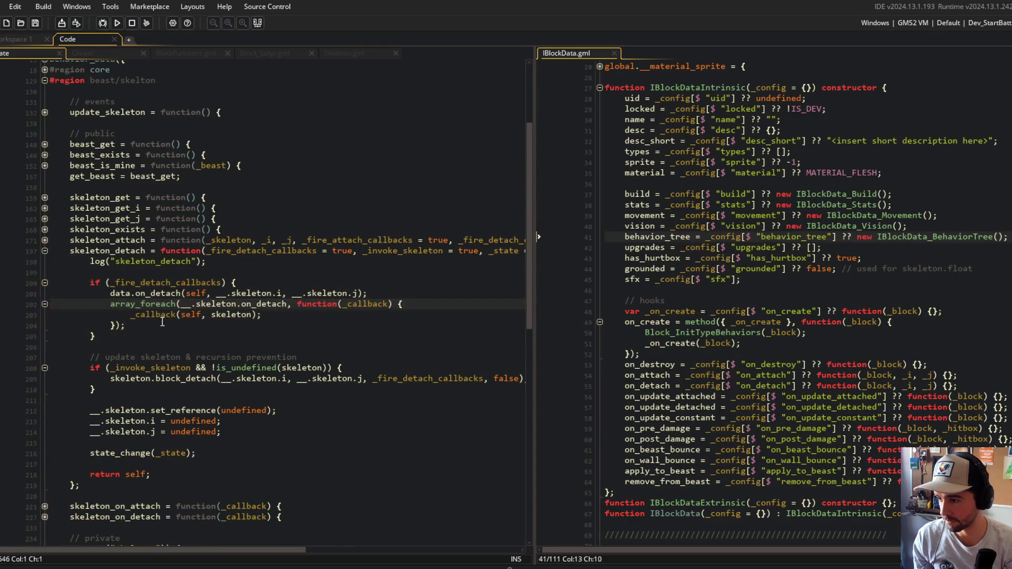
pyautogui.click(201, 315)
# In BlockFunctions.gml, rename the footstep cleanup hook from on_detach to skeleton_on_detach
pyautogui.click(112, 53)
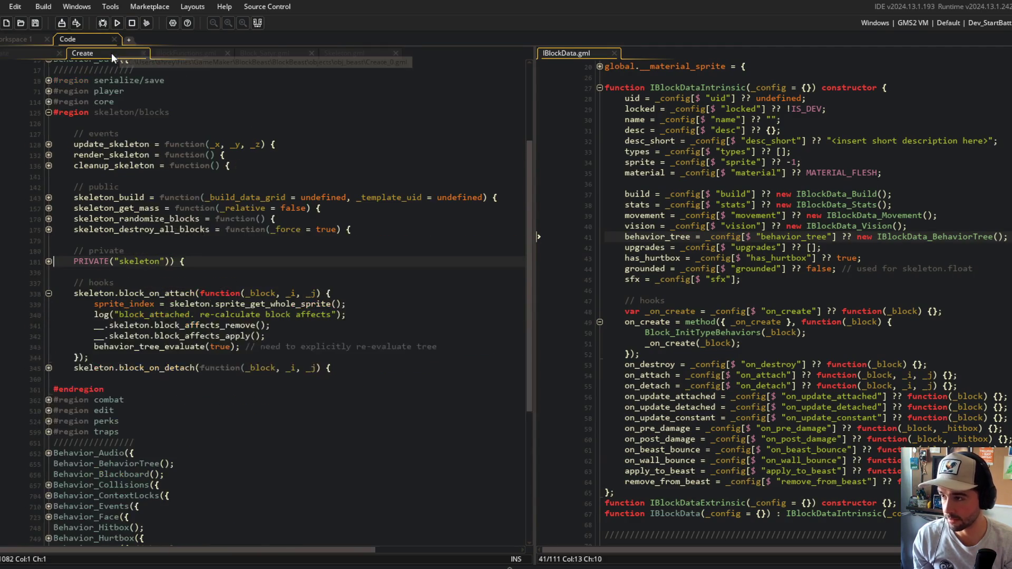
pyautogui.click(189, 53)
pyautogui.scroll(-3, 237, 298)
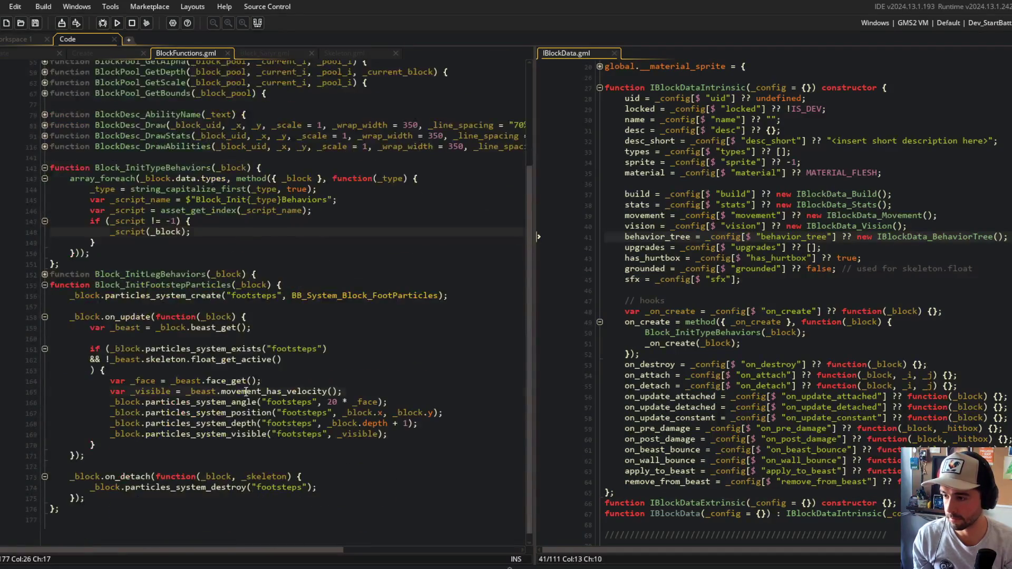
pyautogui.click(198, 476)
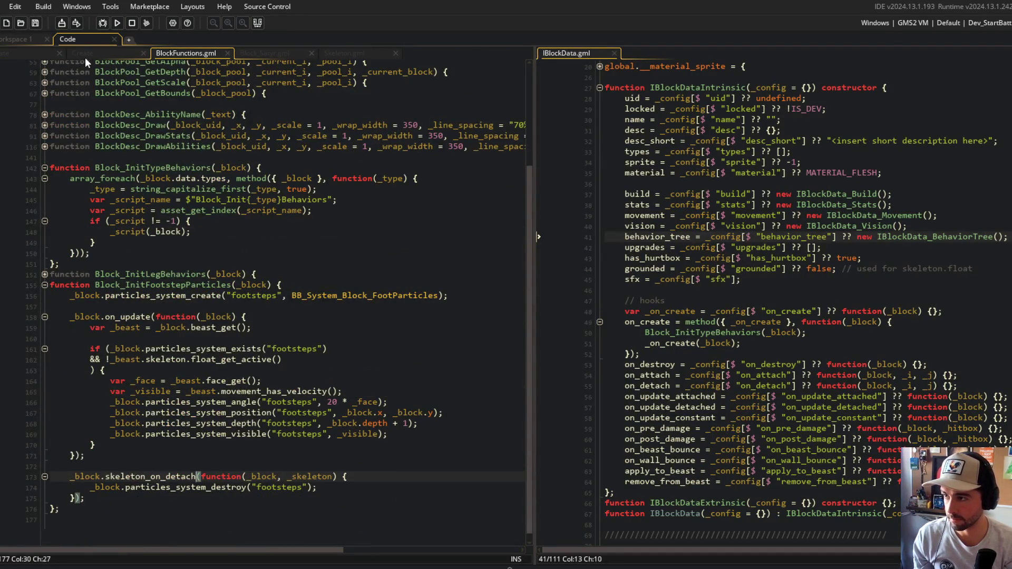
pyautogui.click(33, 53)
pyautogui.click(196, 54)
# Rebuild and run the game with F5, then bring up obj_block's Create event code
pyautogui.click(300, 273)
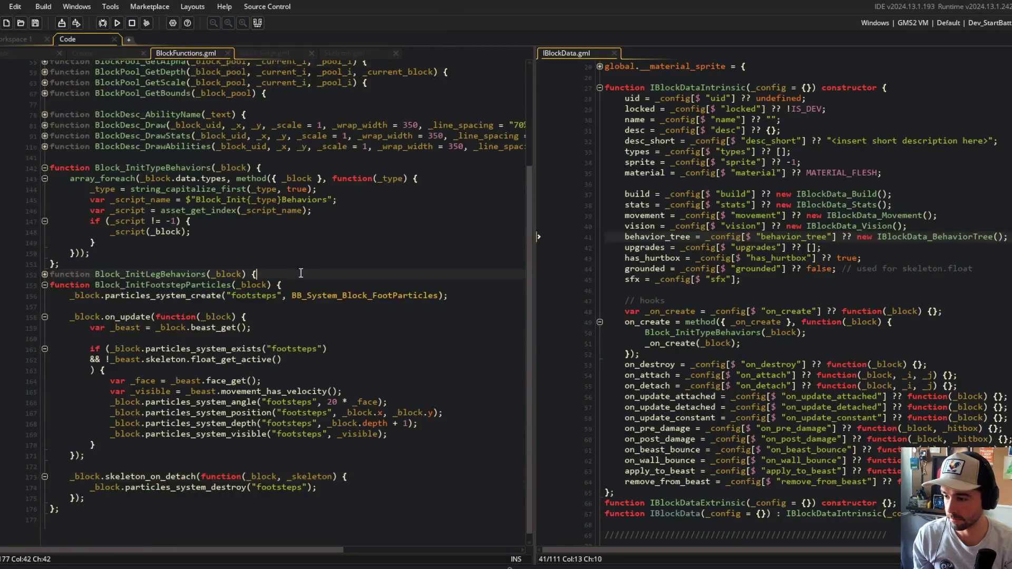
pyautogui.click(247, 306)
pyautogui.press('F5')
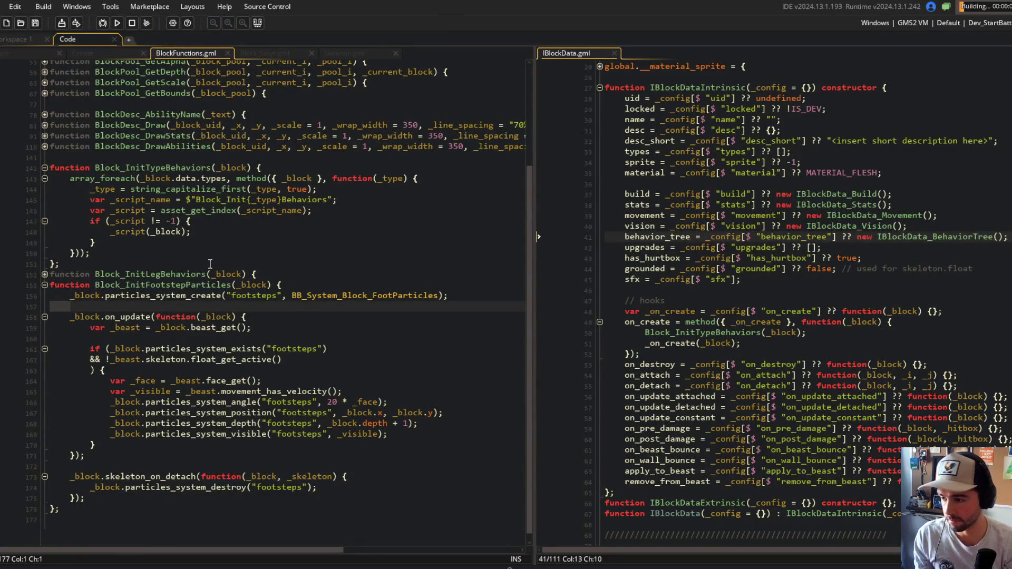
pyautogui.click(28, 53)
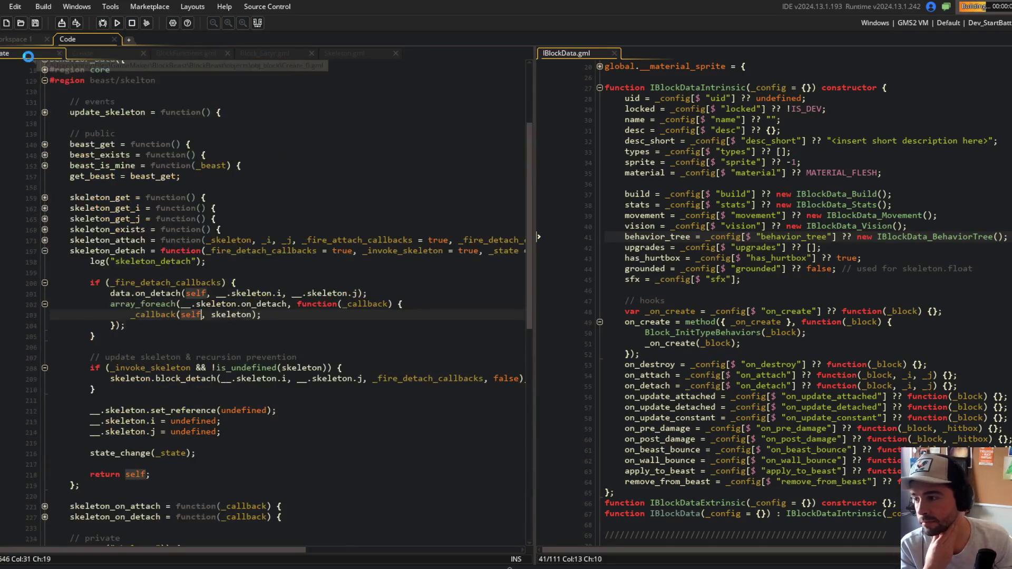
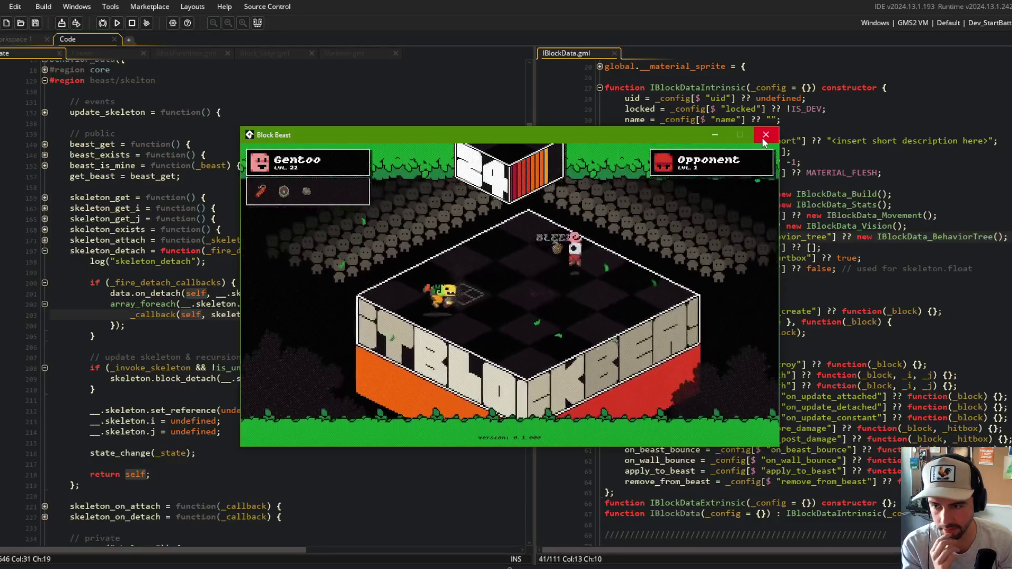
# Close the running Block Beast game and fold the block_on_attach callback and skeleton_detach code
pyautogui.click(765, 136)
pyautogui.scroll(-3, 316, 237)
pyautogui.click(119, 53)
pyautogui.click(182, 132)
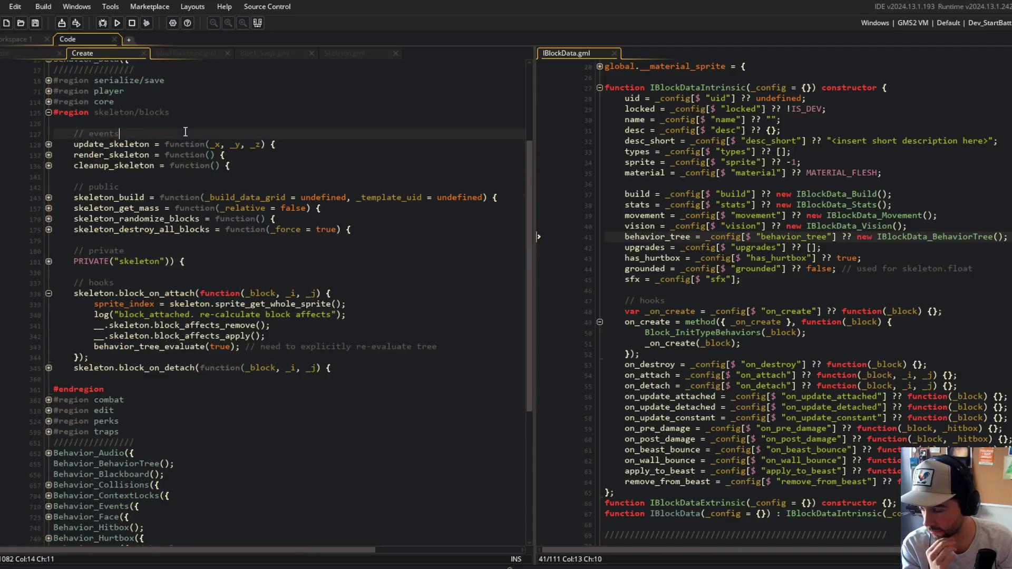
pyautogui.click(49, 294)
pyautogui.middleClick(87, 51)
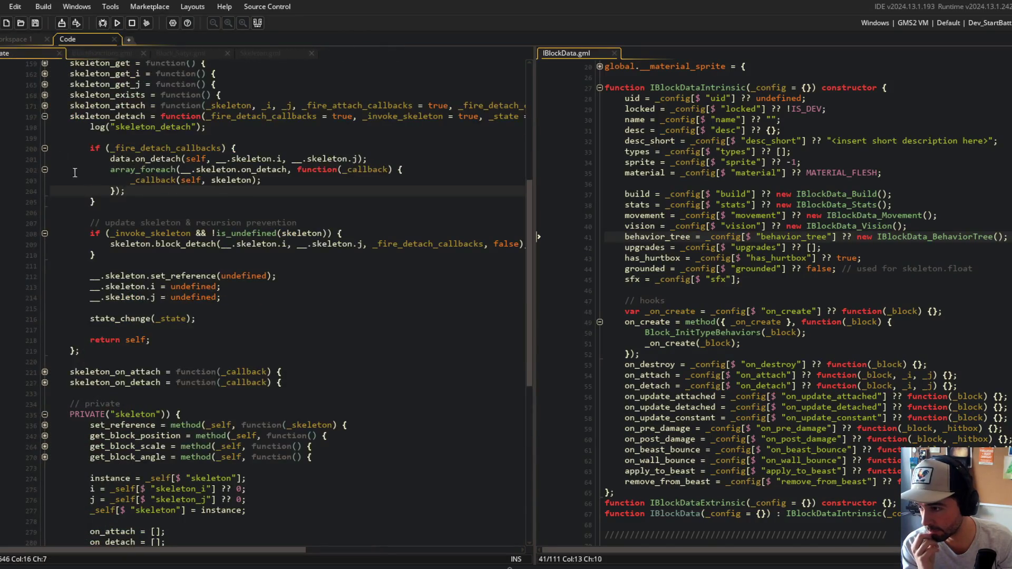
pyautogui.click(45, 116)
# Add 'on_attach = skeleton_on_attach;' and 'on_detach = skeleton_on_detach;' after skeleton_on_detach
pyautogui.click(316, 148)
pyautogui.press('Return')
pyautogui.write('on_attach = skeleton_on_at')
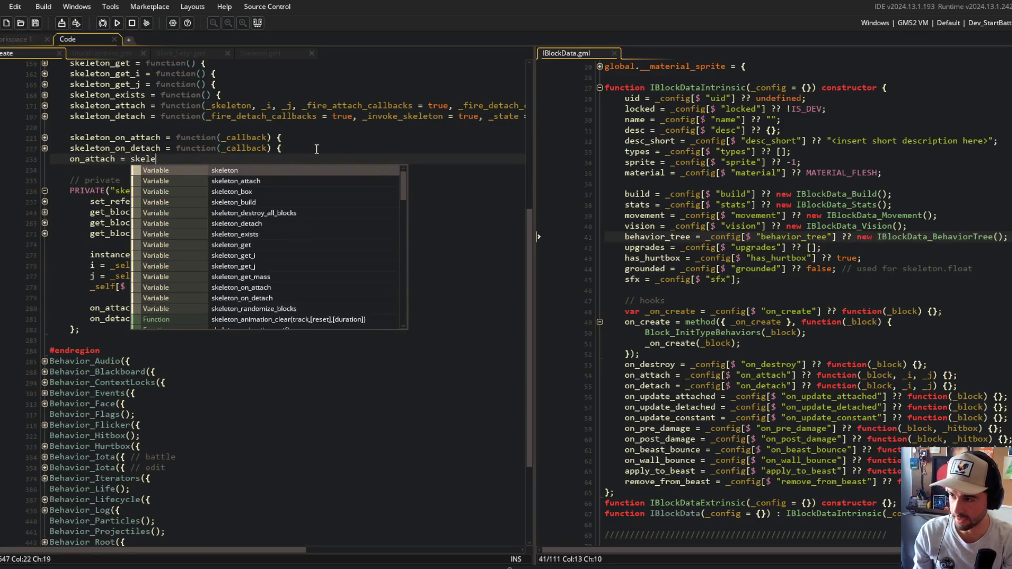
pyautogui.press('Return')
pyautogui.write(';')
pyautogui.press('Return')
pyautogui.write('on')
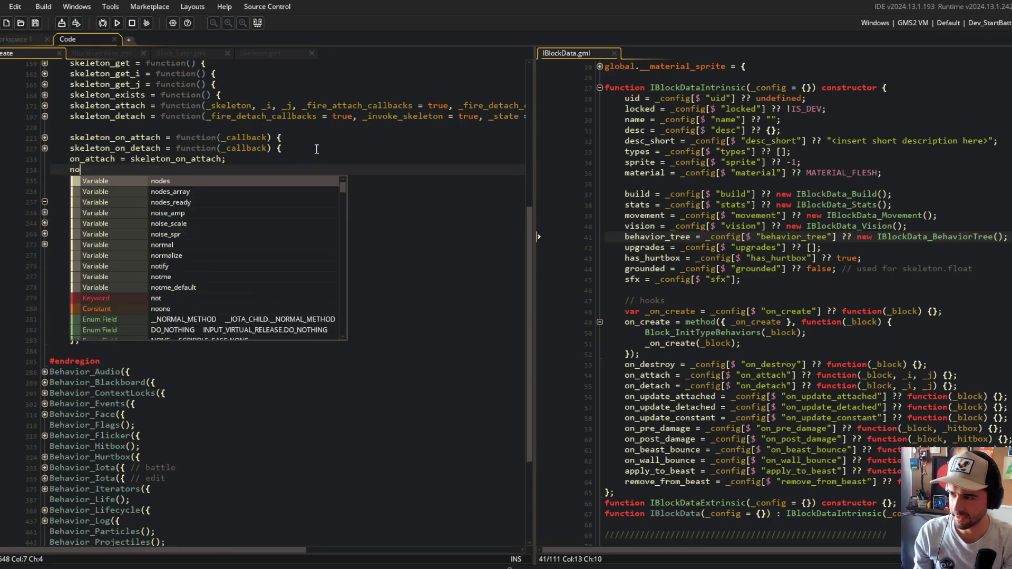
pyautogui.press('Escape')
pyautogui.write('_det')
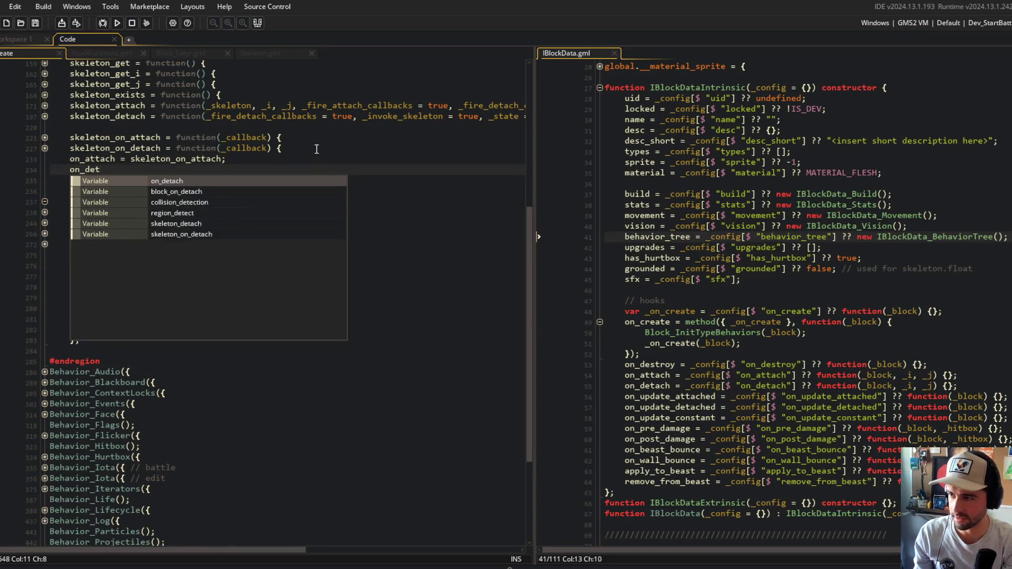
pyautogui.write('ach = skeleton_on_de')
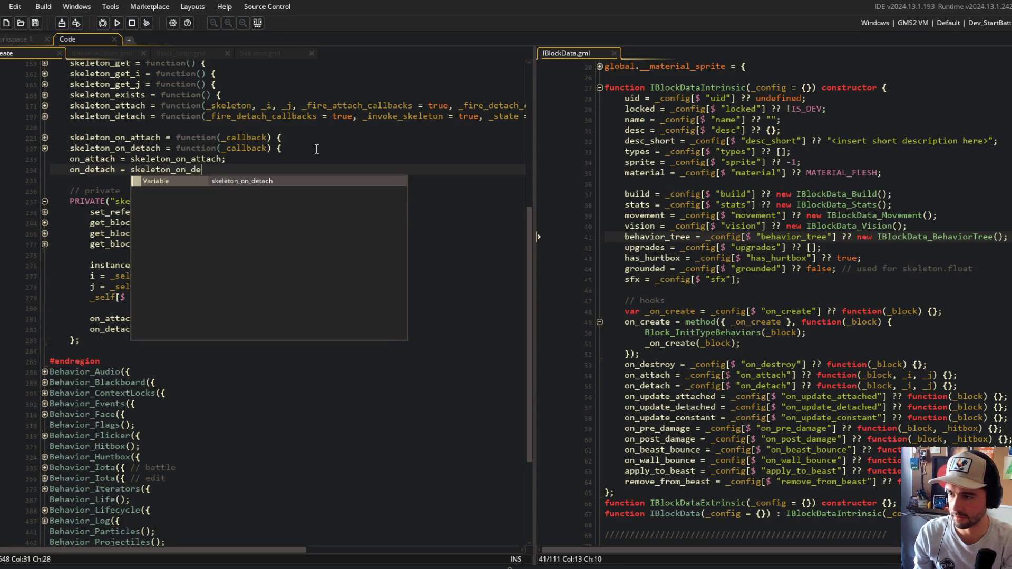
pyautogui.press('Return')
pyautogui.write(';')
# Switch to the BlockFunctions.gml script
pyautogui.scroll(3, 316, 149)
pyautogui.click(267, 217)
pyautogui.click(86, 53)
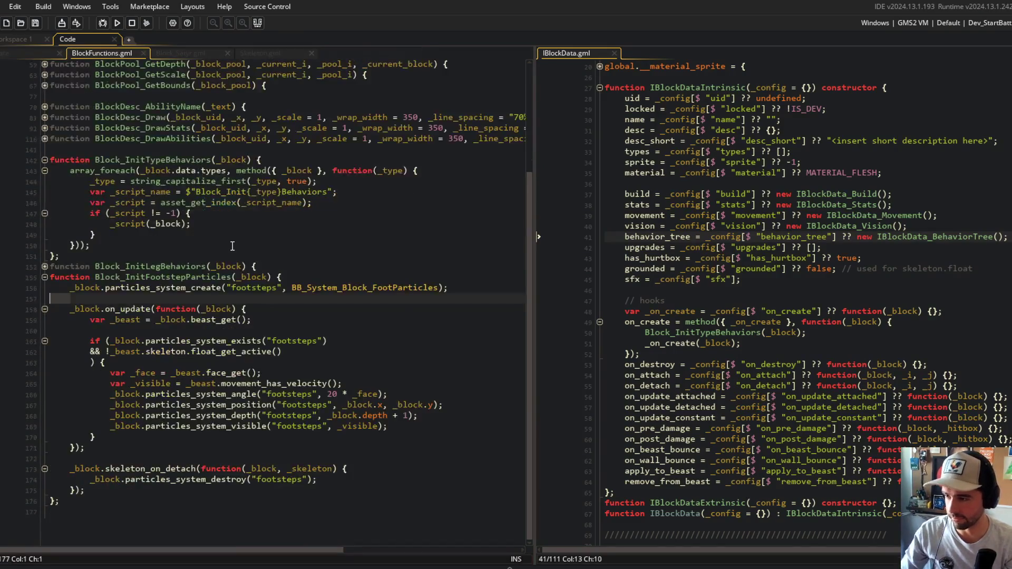
# Replace skeleton_on_detach with on_detach in the footsteps particle cleanup call
pyautogui.click(26, 53)
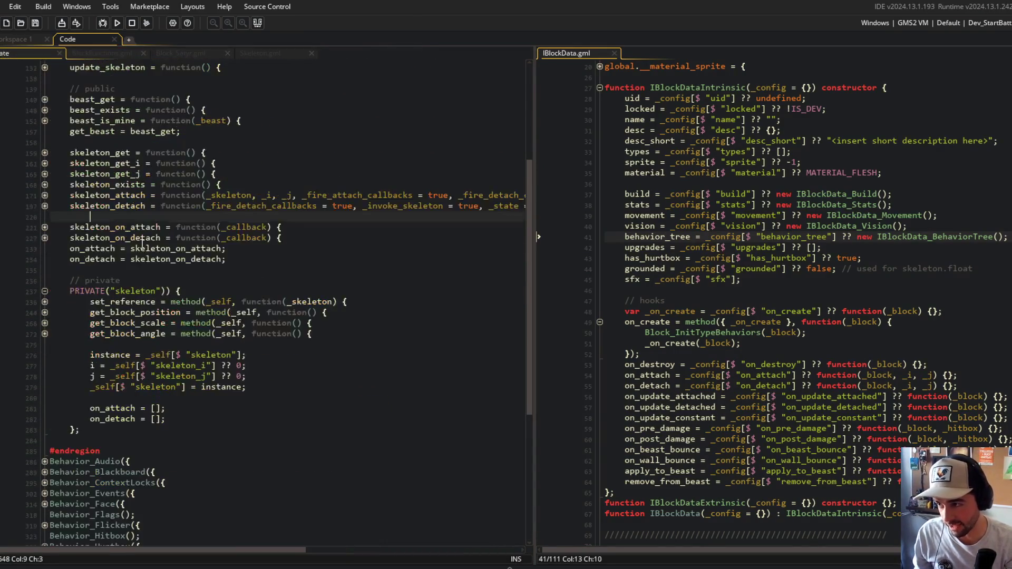
pyautogui.click(180, 271)
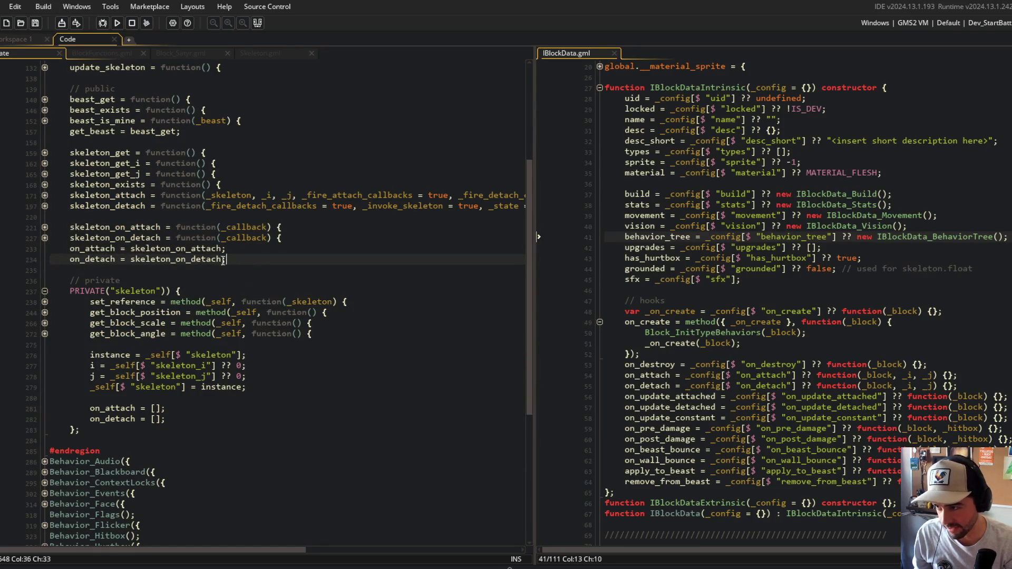
pyautogui.click(134, 54)
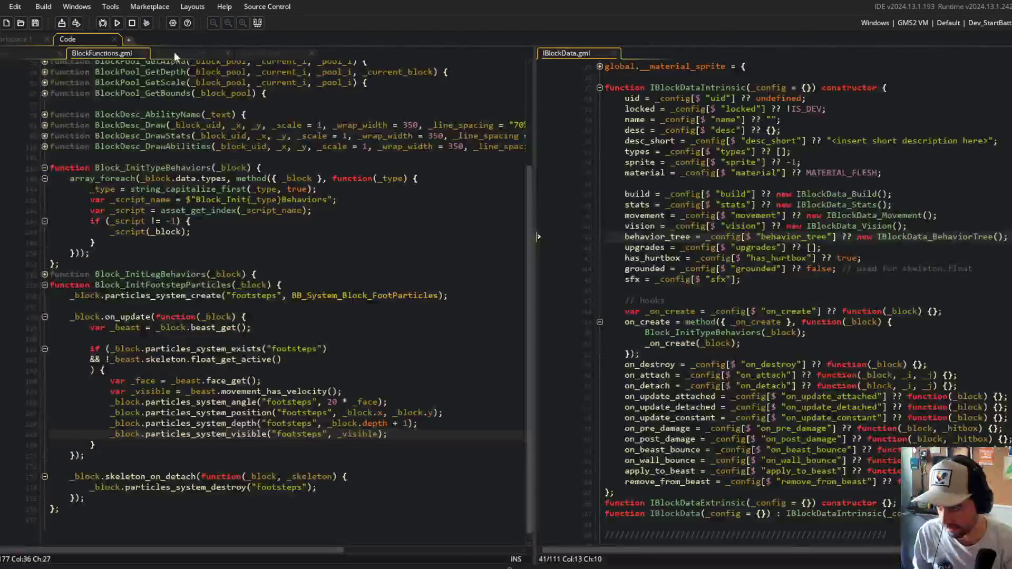
pyautogui.click(141, 496)
pyautogui.doubleClick(141, 477)
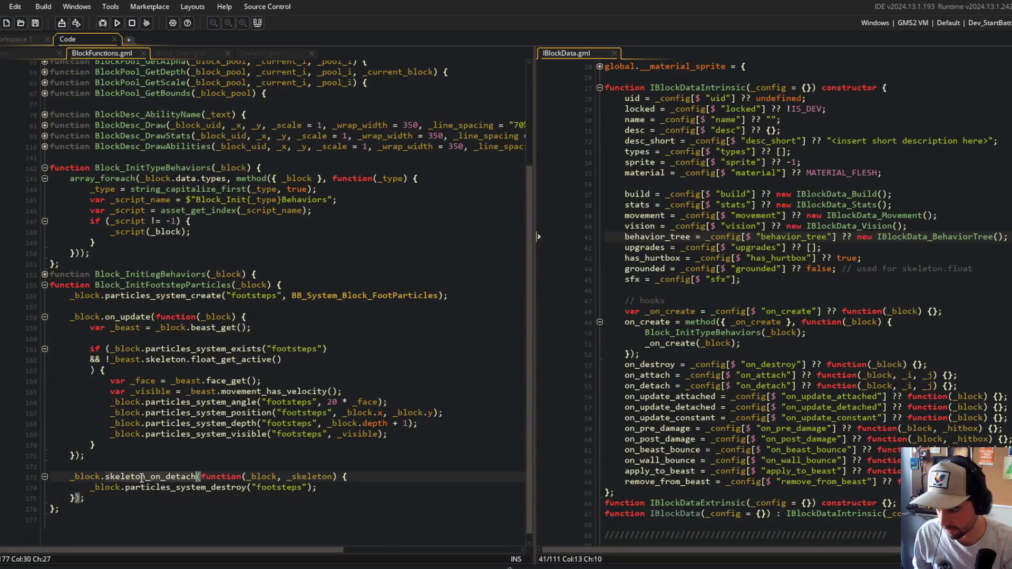
pyautogui.write('on_detach')
# Review the footsteps particle system's uses and its depth call against the Create code
pyautogui.doubleClick(213, 360)
pyautogui.press('Up')
pyautogui.press('Up')
pyautogui.press('Up')
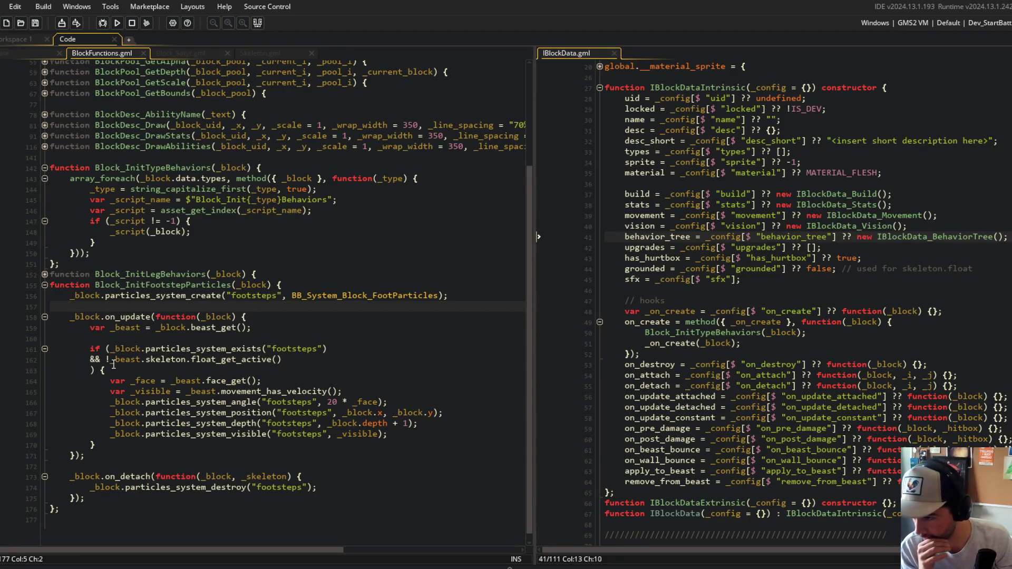
pyautogui.doubleClick(293, 350)
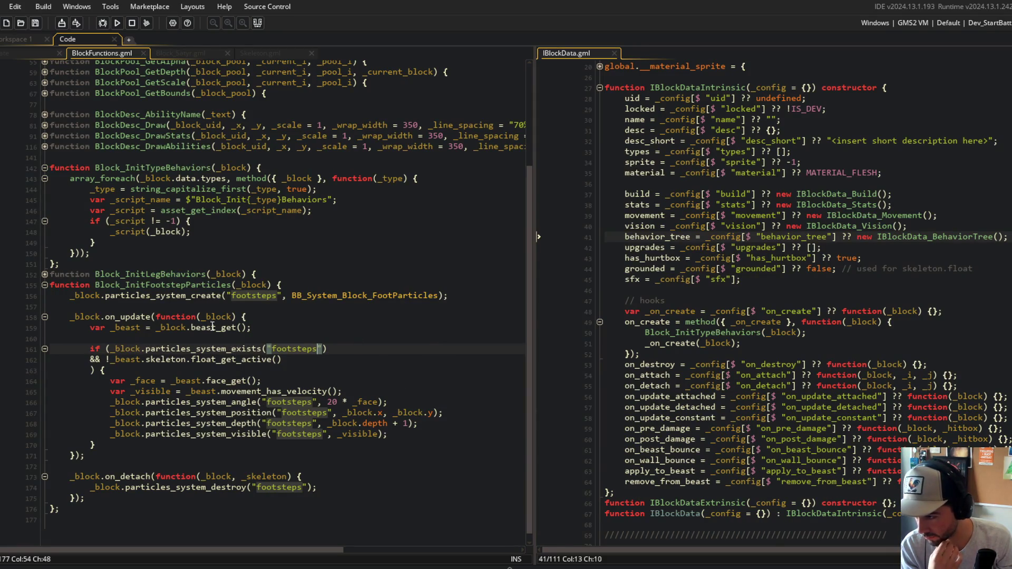
pyautogui.click(38, 54)
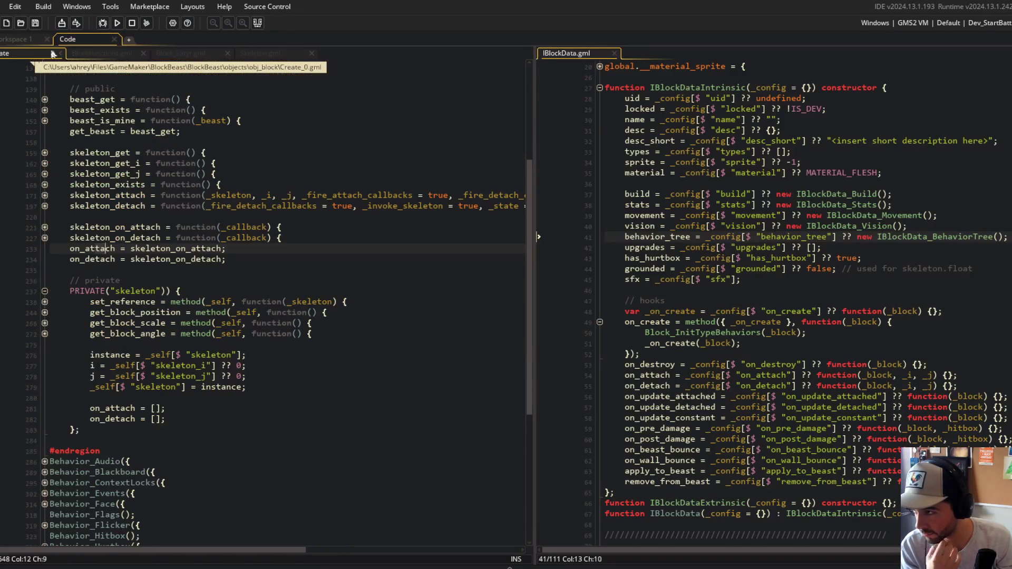
pyautogui.click(111, 53)
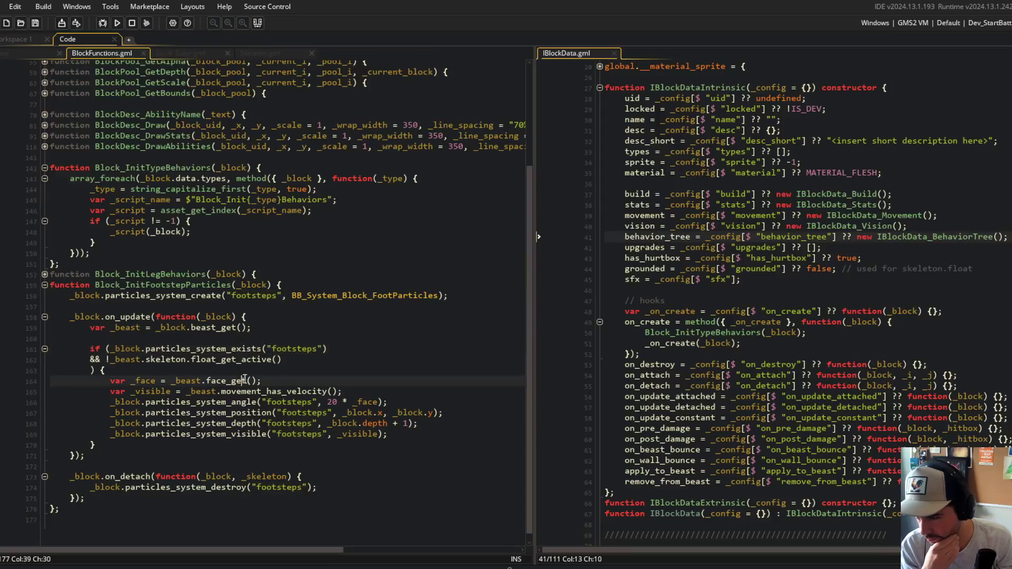
pyautogui.click(228, 424)
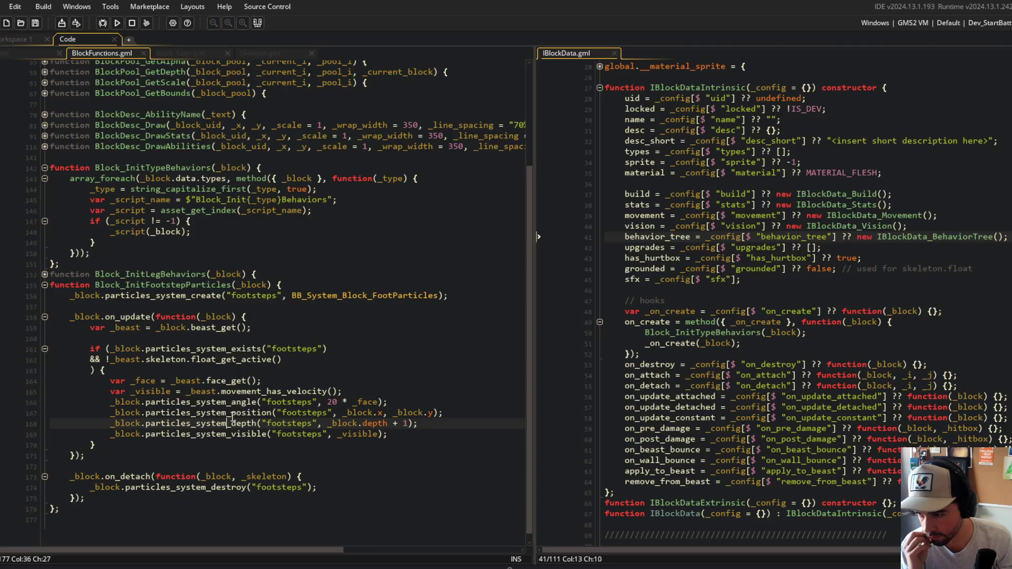
# Move the particles_system_angle call below the visible call and save
pyautogui.click(408, 391)
pyautogui.press('Down')
pyautogui.hotkey('shift', 'Home')
pyautogui.press('BackSpace')
pyautogui.press('Down')
pyautogui.press('Down')
pyautogui.press('Down')
pyautogui.press('End')
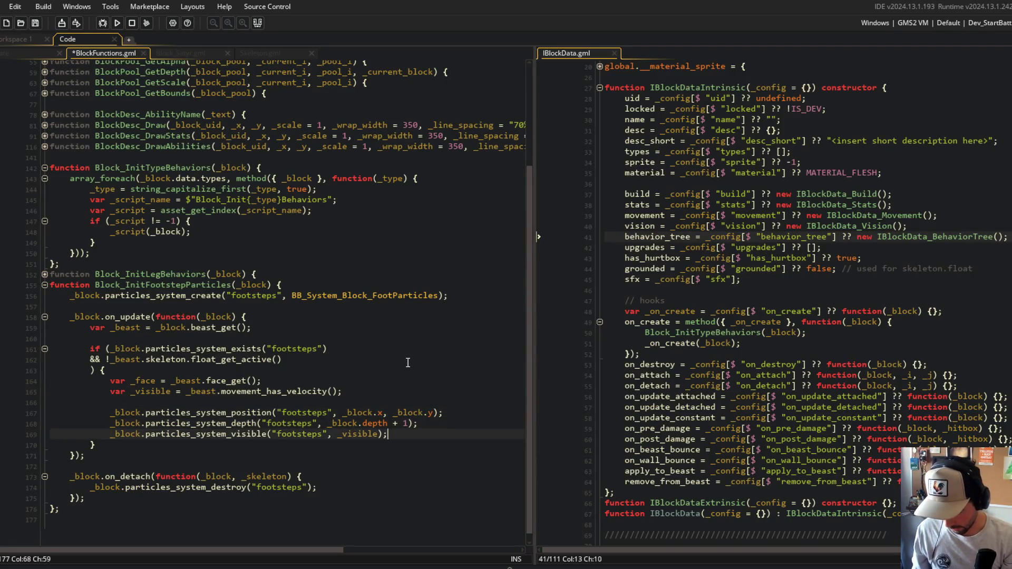
pyautogui.press('Return')
pyautogui.write('_block.particles_system_angle("footsteps", 20 * _face);')
pyautogui.hotkey('ctrl', 's')
# Add 'var _block_y = _block.y + BLOCK_SIZE * 0.5;' and use _block_y in the position call
pyautogui.press('Up')
pyautogui.press('Up')
pyautogui.press('Up')
pyautogui.press('Up')
pyautogui.write('var _b')
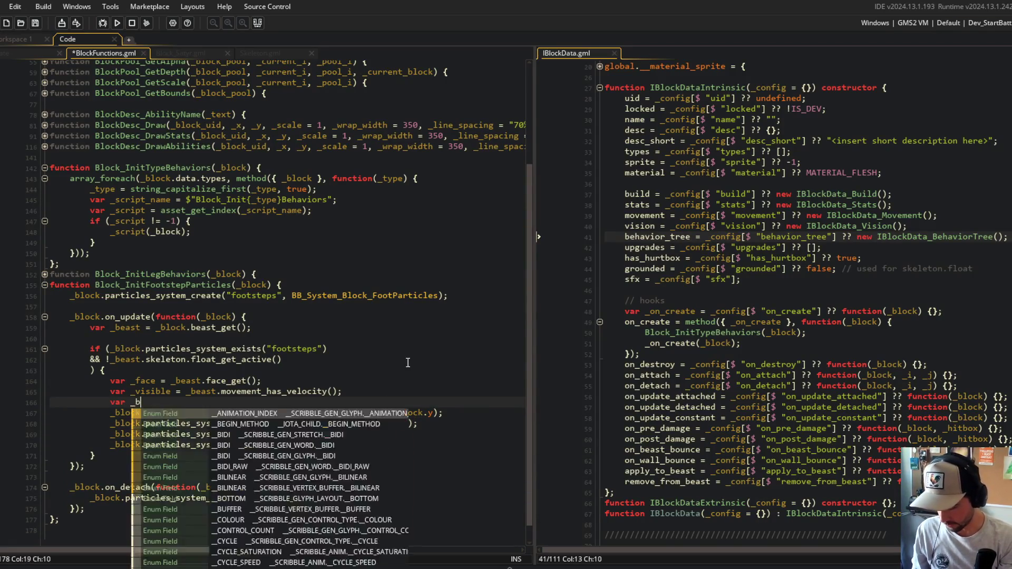
pyautogui.write('lock_y = _blo')
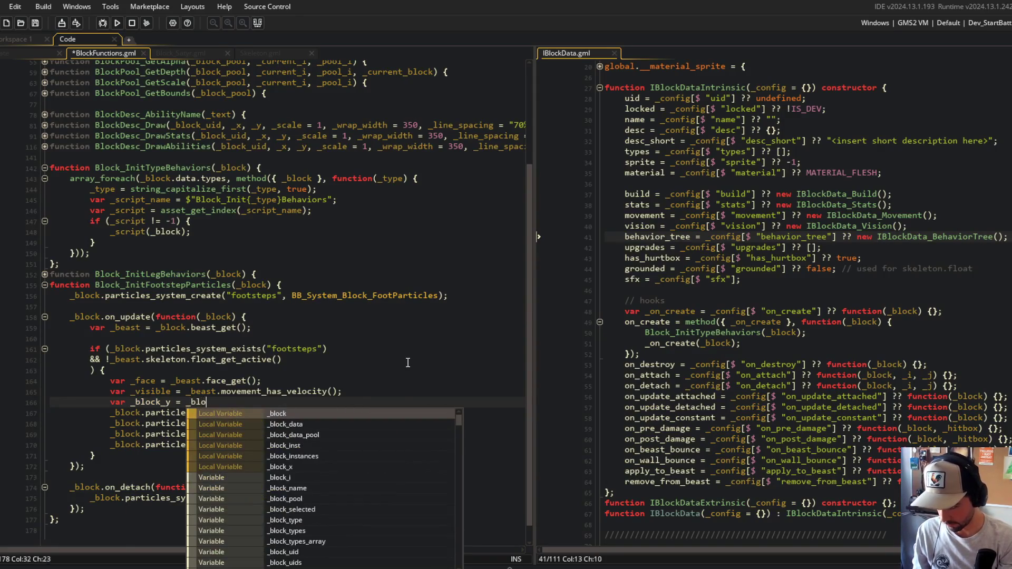
pyautogui.write('ck.y + BLOC')
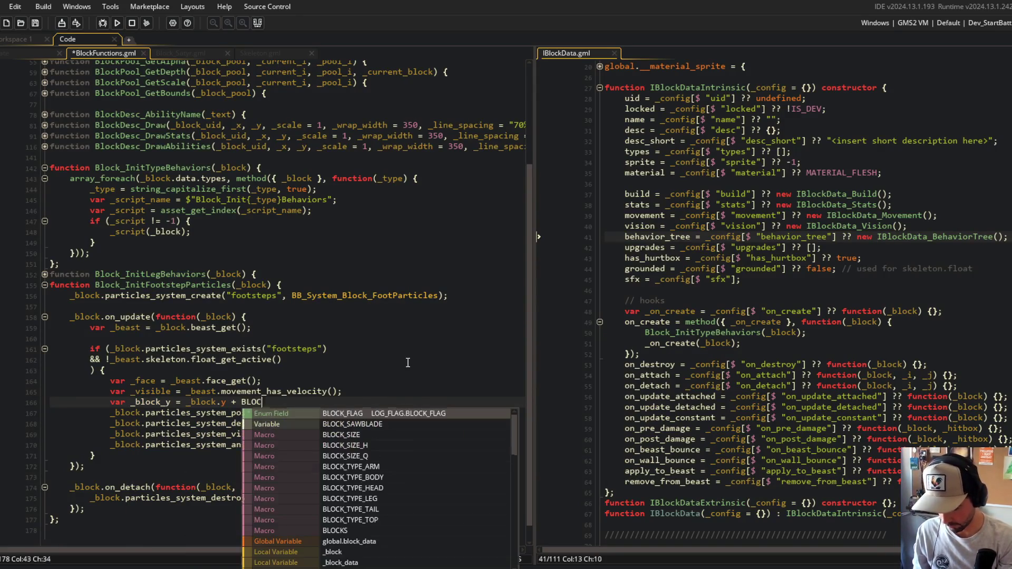
pyautogui.write('K_SIZE * 0.5;')
pyautogui.hotkey('ctrl', 's')
pyautogui.press('Down')
pyautogui.press('End')
pyautogui.press('Left')
pyautogui.press('Left')
pyautogui.press('Left')
pyautogui.press('BackSpace')
pyautogui.write('_')
pyautogui.hotkey('ctrl', 's')
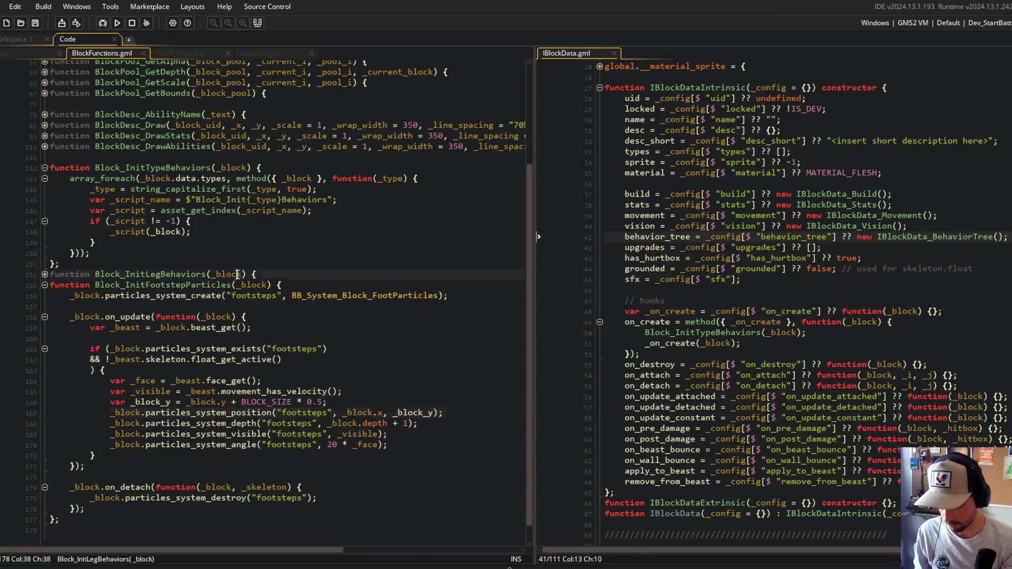
# Set a breakpoint on line 164 of BlockFunctions.gml
pyautogui.scroll(-1, 316, 343)
pyautogui.click(267, 372)
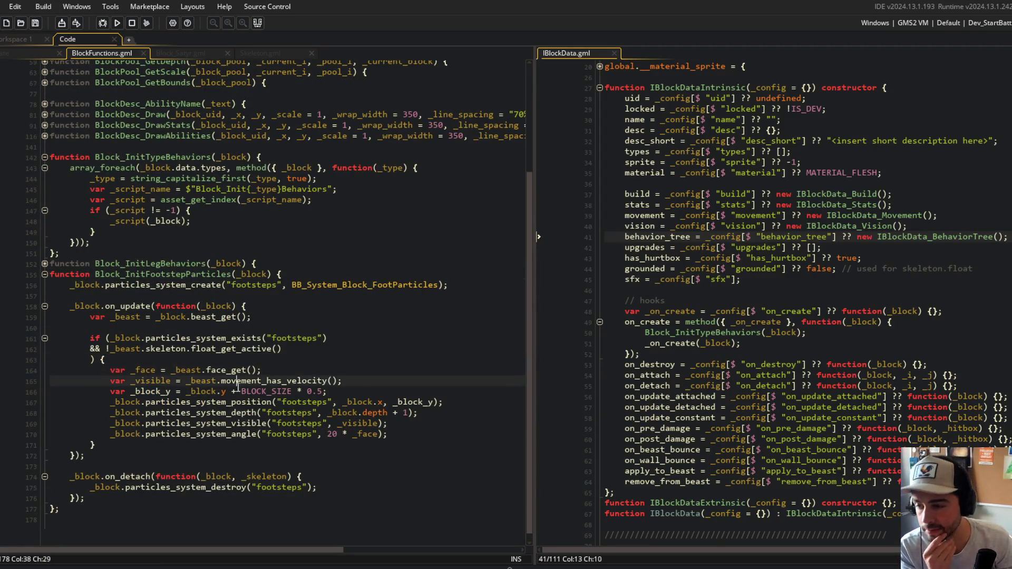
pyautogui.click(232, 405)
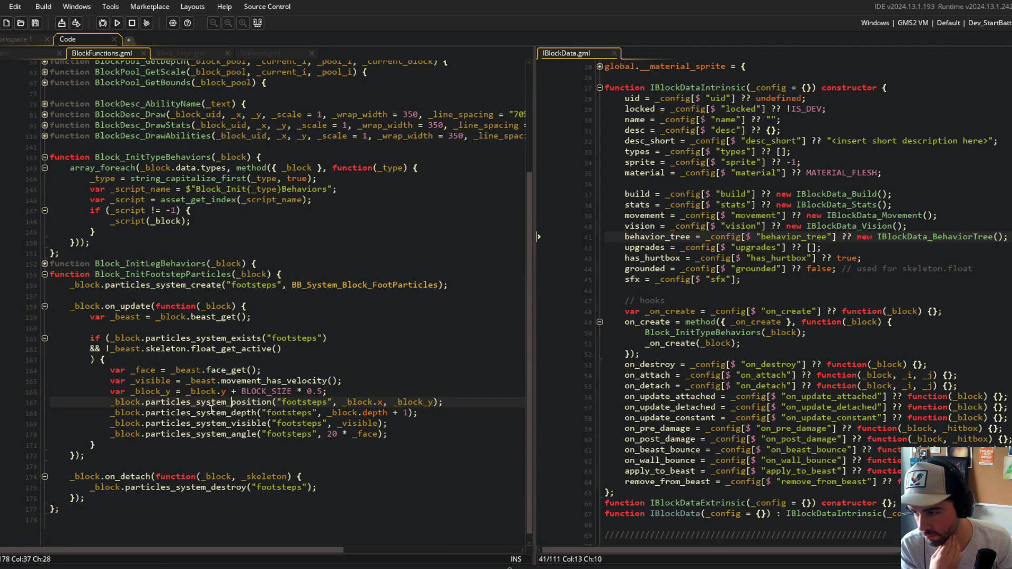
pyautogui.click(20, 371)
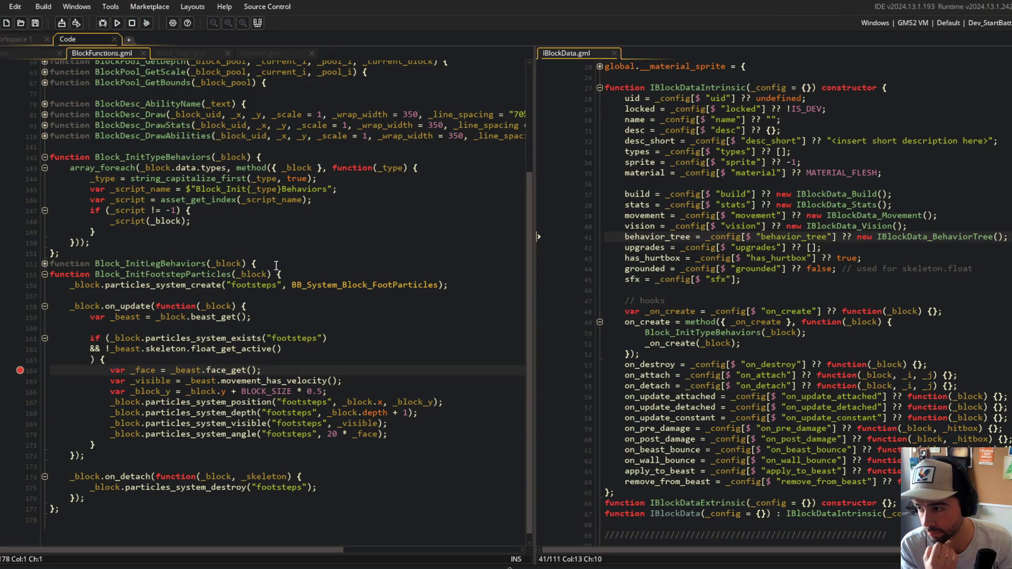
pyautogui.click(14, 53)
# Scroll to the top of the block's Create code and toggle the beast/skelton and core region folds
pyautogui.click(343, 216)
pyautogui.scroll(3, 364, 347)
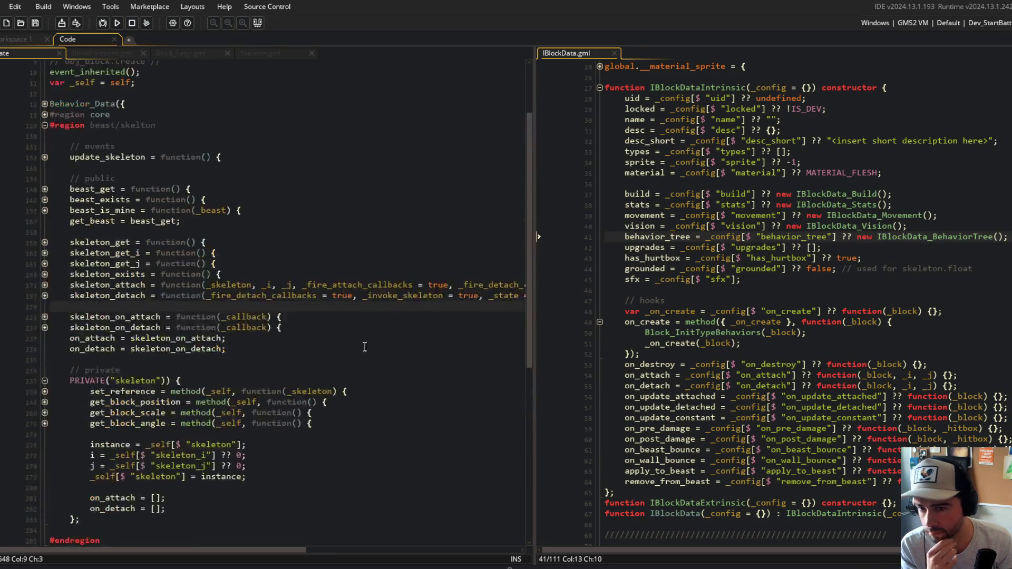
pyautogui.scroll(-1, 752, 327)
pyautogui.click(752, 320)
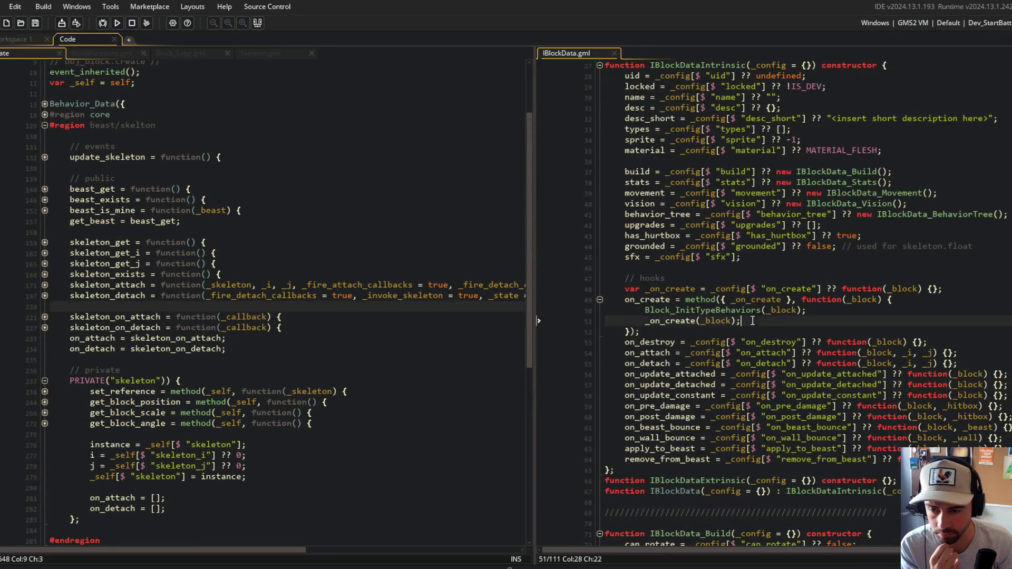
pyautogui.click(71, 231)
pyautogui.scroll(3, 22, 226)
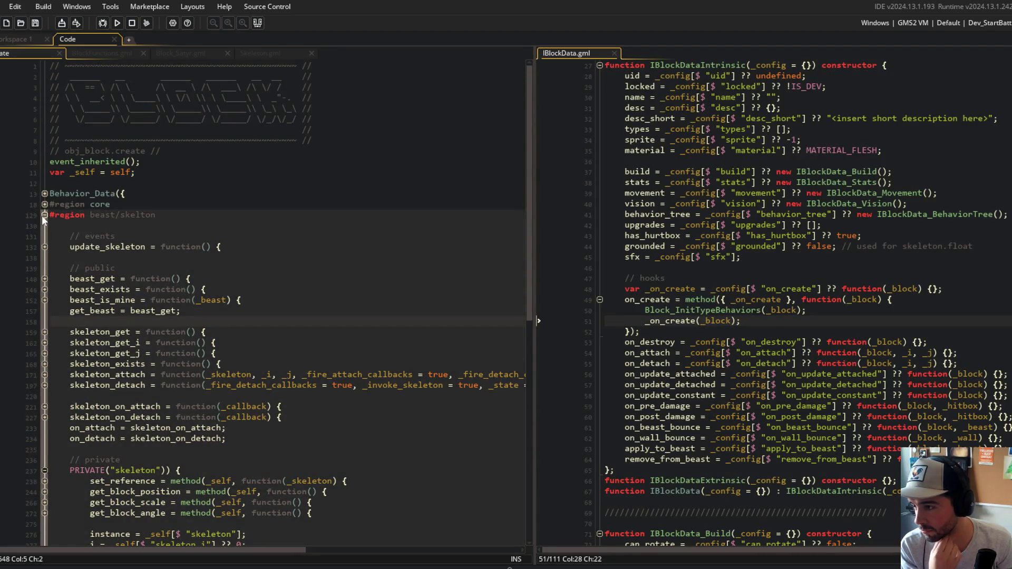
pyautogui.click(44, 215)
pyautogui.click(44, 204)
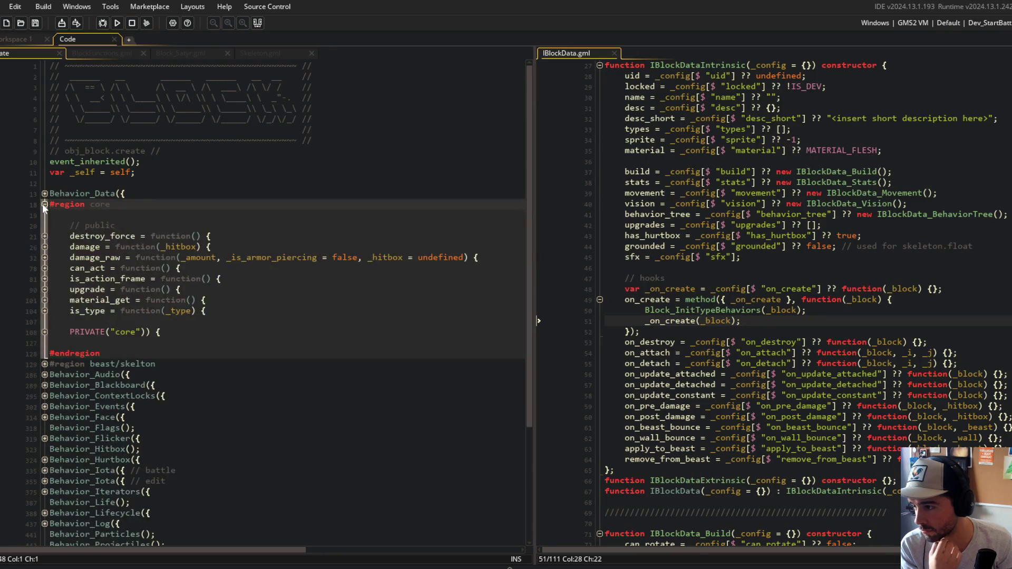
pyautogui.click(45, 204)
pyautogui.click(44, 215)
pyautogui.hotkey('alt', 'Tab')
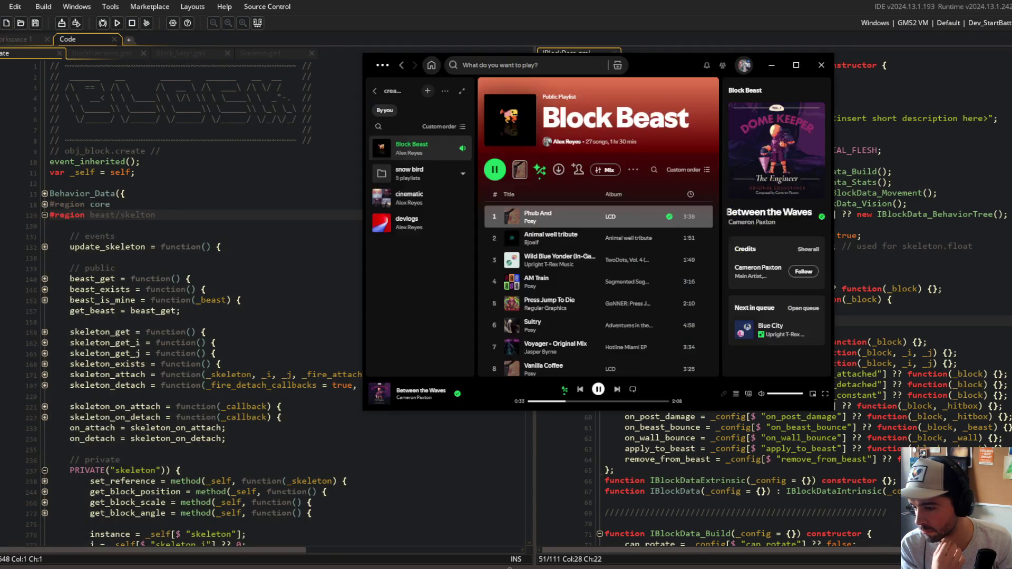
# Skip through the Block Beast playlist to Caves by Regular Graphics, then return to the Create code
pyautogui.click(616, 388)
pyautogui.click(616, 389)
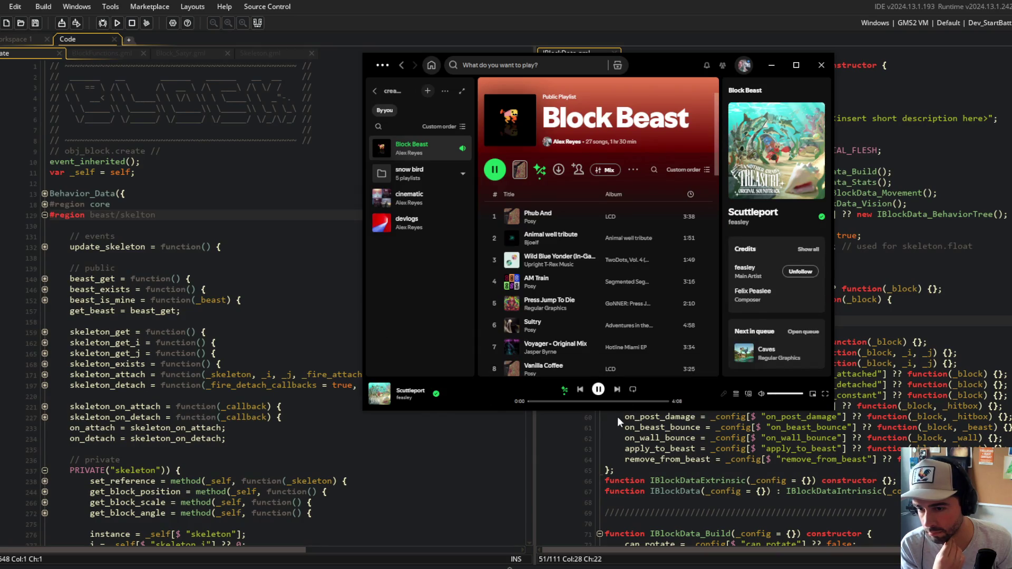
pyautogui.click(616, 389)
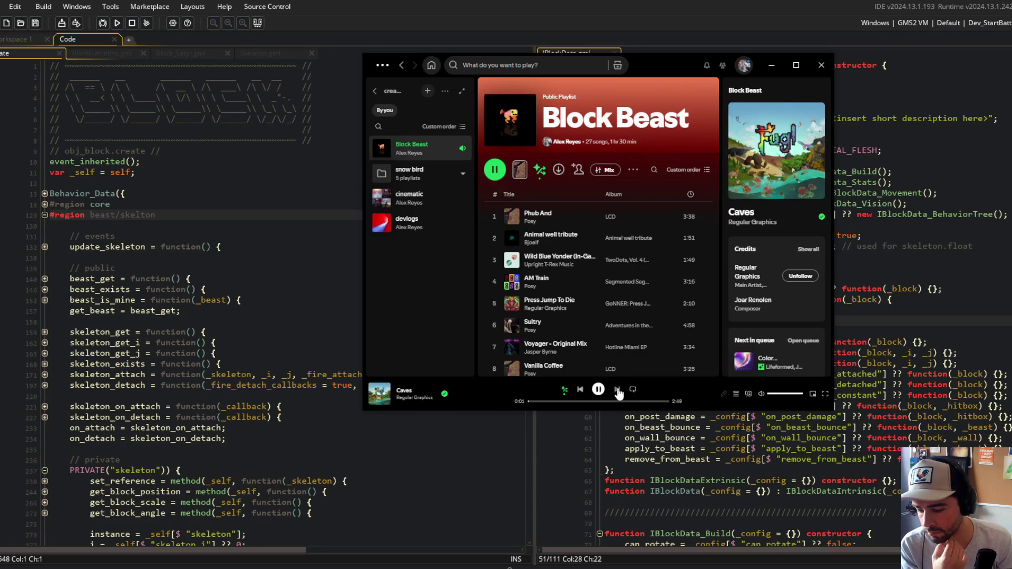
pyautogui.click(617, 389)
pyautogui.click(580, 389)
pyautogui.click(270, 385)
pyautogui.click(201, 204)
pyautogui.scroll(-4, 192, 211)
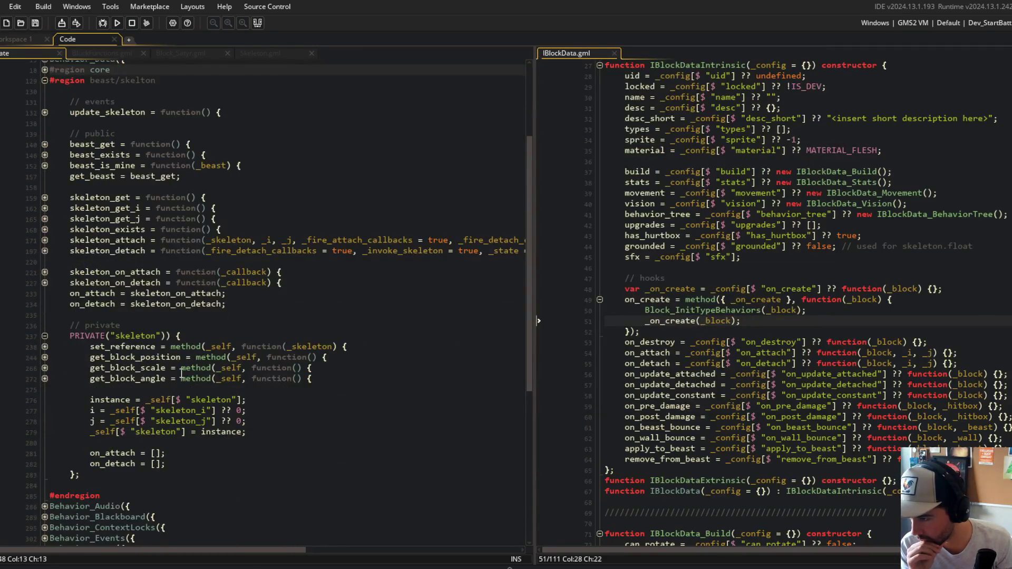
# Inspect the uses of on_detach and the Behavior_Lifecycle update method in obj_block
pyautogui.click(267, 398)
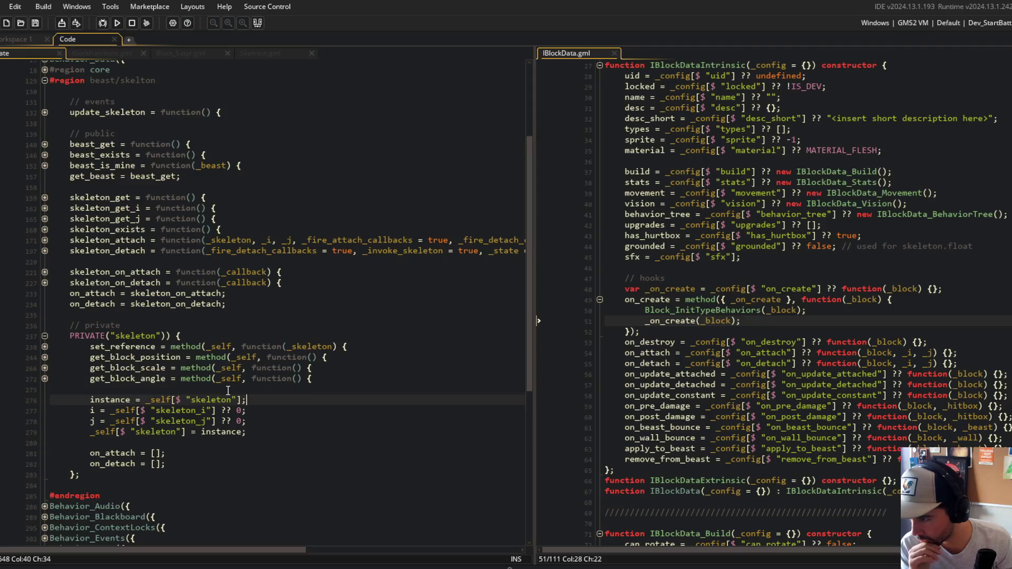
pyautogui.scroll(-2, 139, 395)
pyautogui.doubleClick(111, 418)
pyautogui.scroll(-6, 79, 421)
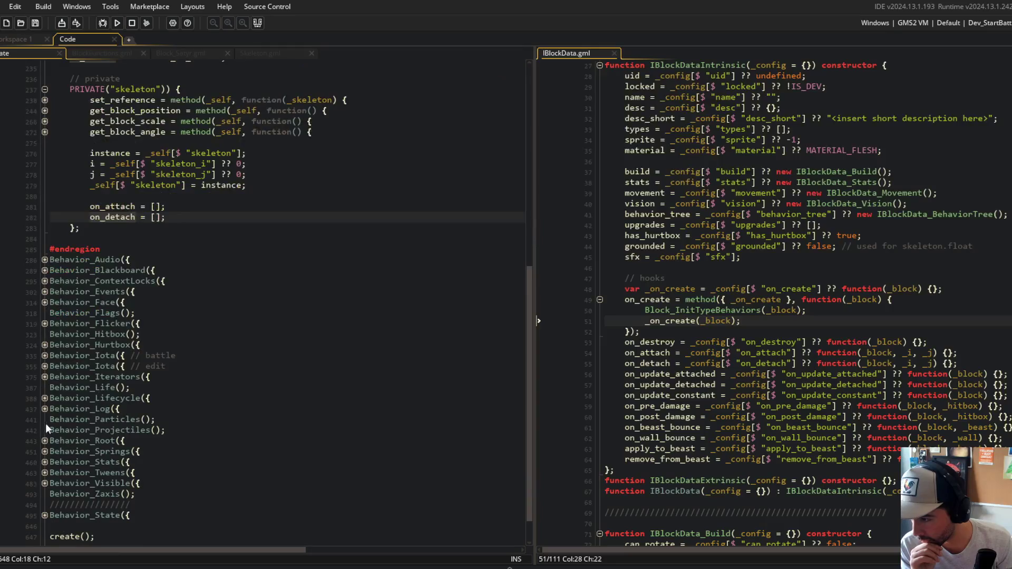
pyautogui.click(44, 398)
pyautogui.scroll(-3, 47, 409)
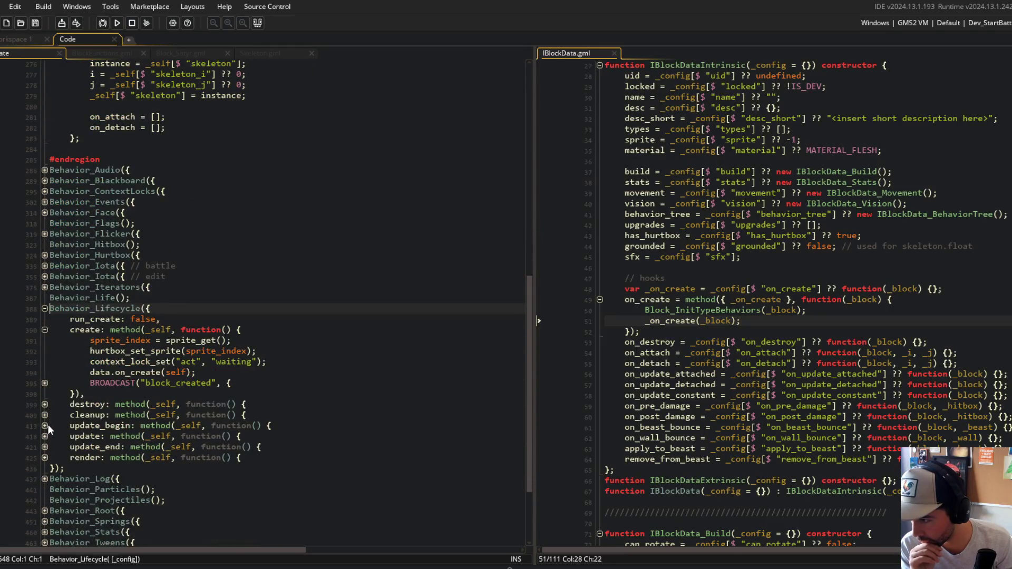
pyautogui.click(44, 435)
pyautogui.click(43, 310)
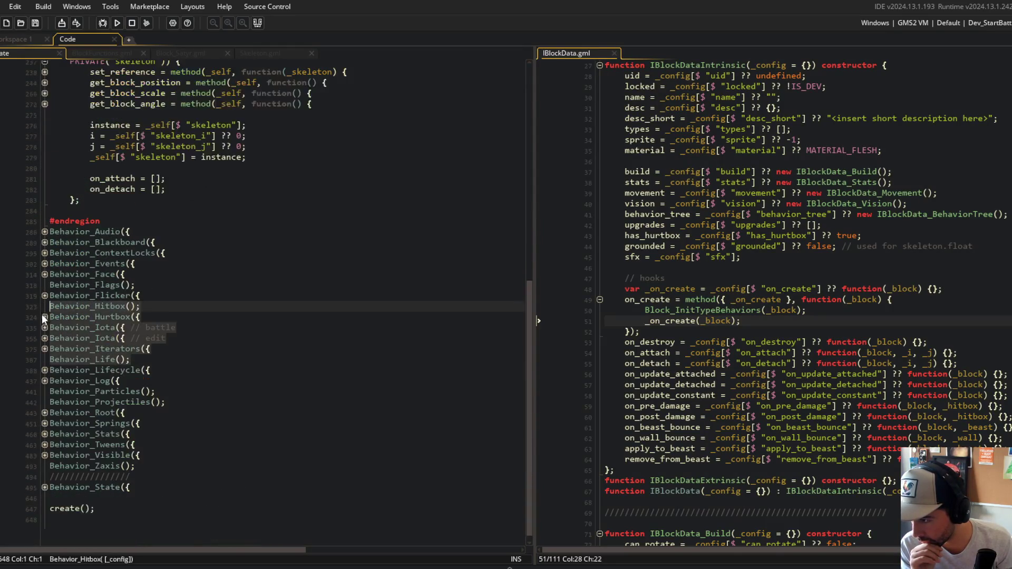
# Expand Behavior_State's attached state, its step function and the update_life call
pyautogui.click(45, 479)
pyautogui.scroll(-4, 49, 465)
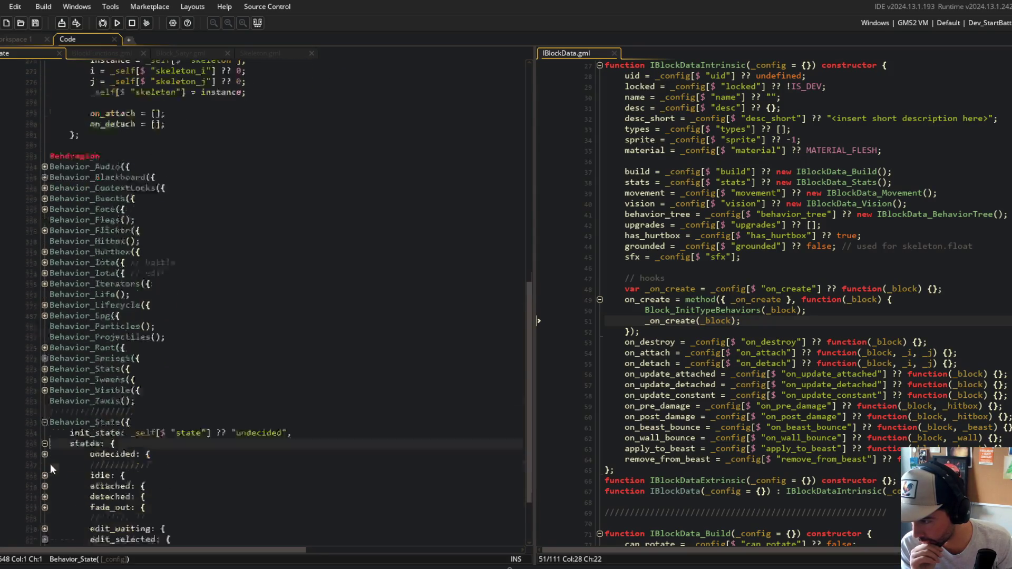
pyautogui.click(44, 405)
pyautogui.click(45, 436)
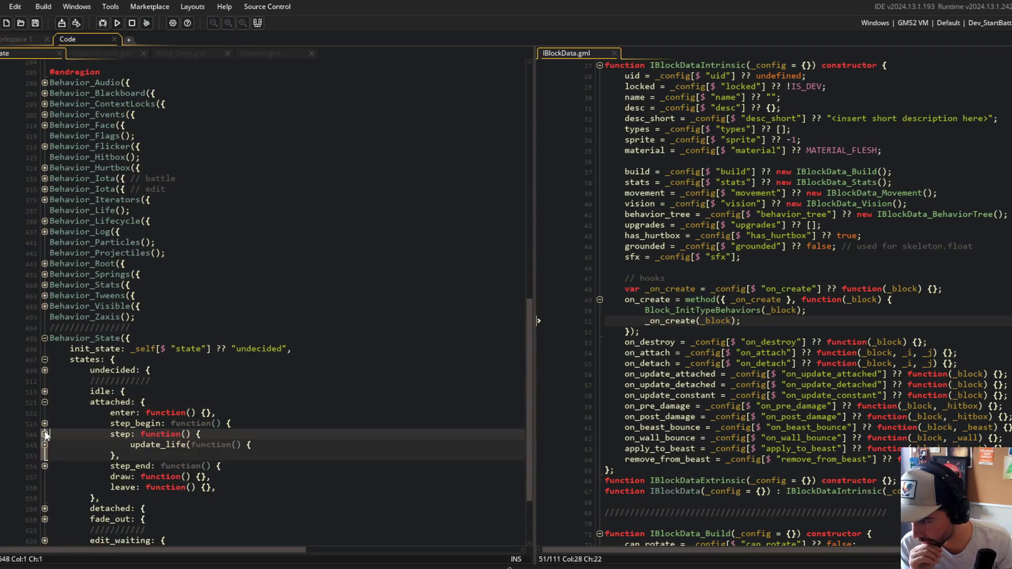
pyautogui.scroll(-3, 46, 400)
pyautogui.click(45, 358)
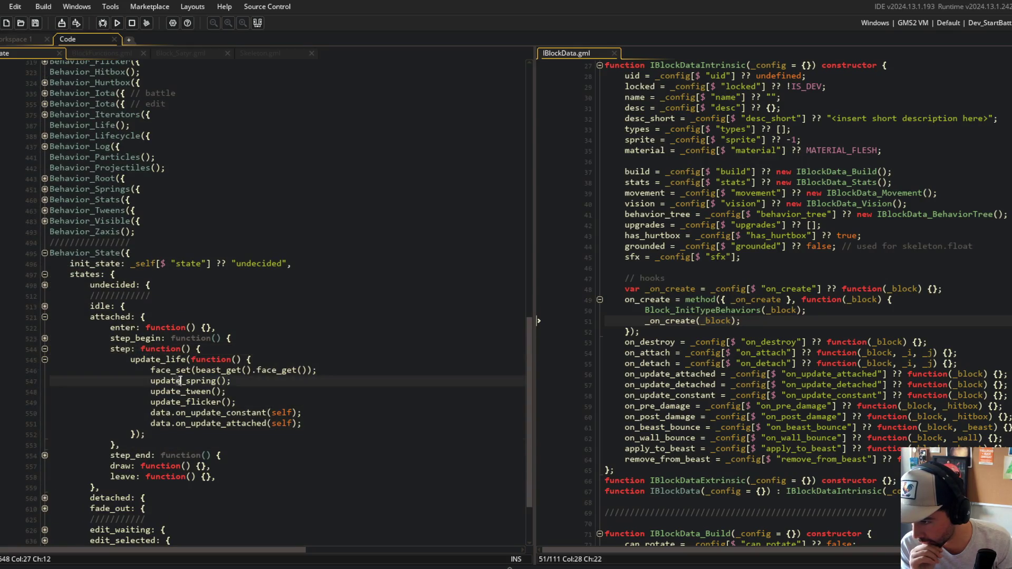
pyautogui.click(147, 433)
pyautogui.click(47, 456)
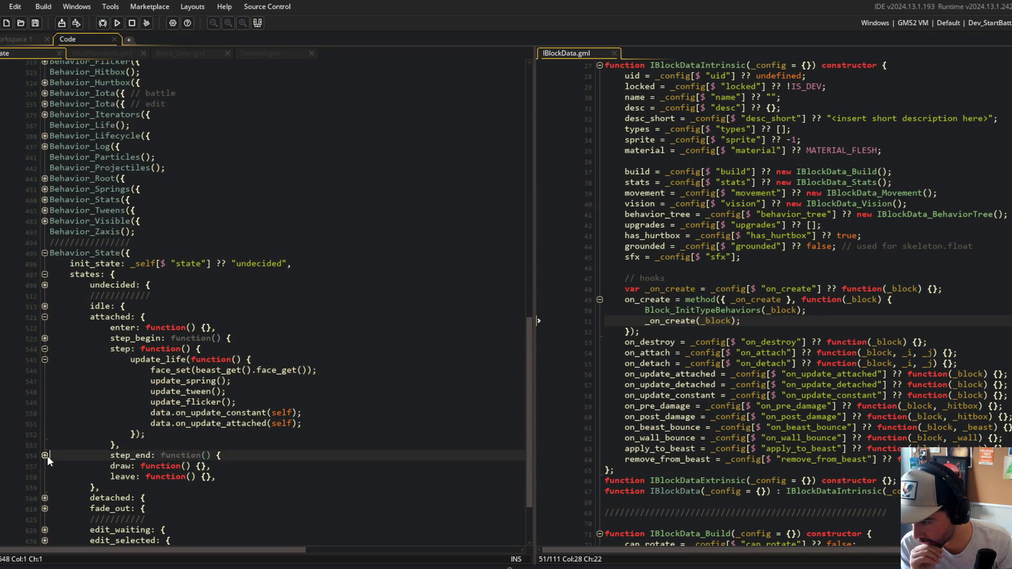
pyautogui.scroll(-3, 45, 422)
# Expand the detached state's step function and update_life call, and read through it
pyautogui.click(44, 416)
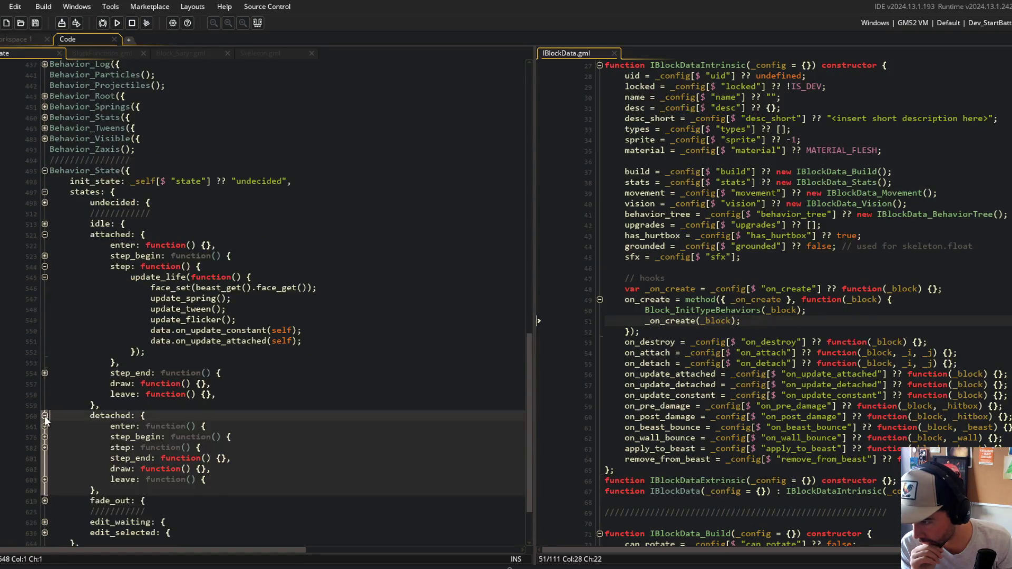
pyautogui.click(44, 447)
pyautogui.click(44, 457)
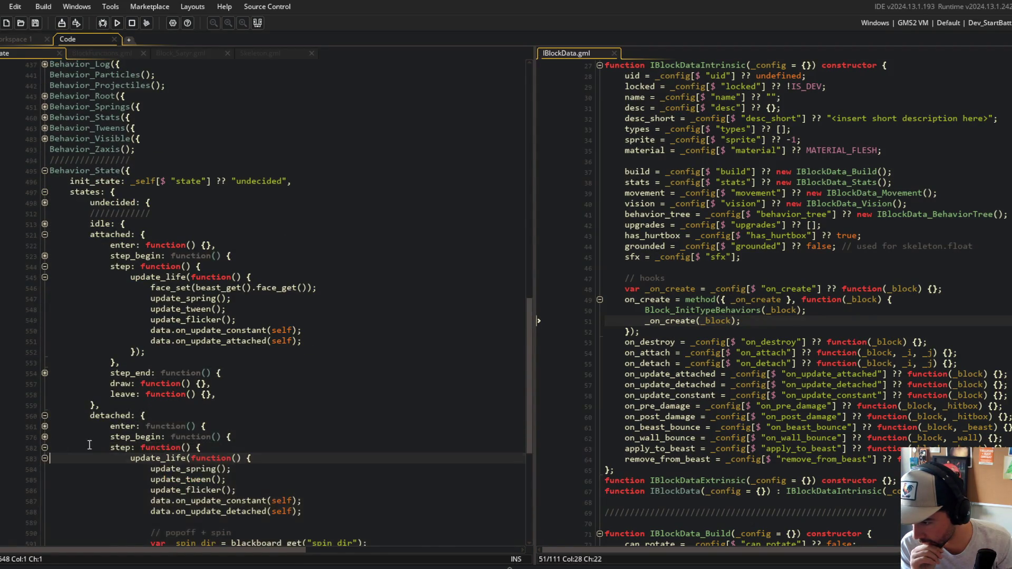
pyautogui.scroll(-4, 158, 422)
pyautogui.click(269, 399)
pyautogui.click(328, 379)
pyautogui.scroll(-1, 356, 378)
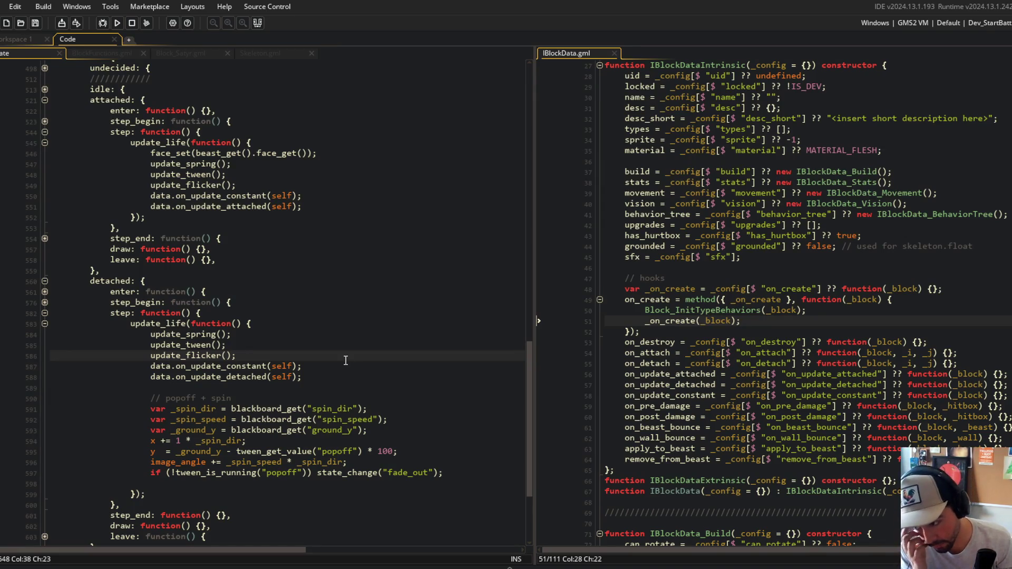
pyautogui.scroll(2, 303, 347)
pyautogui.scroll(10, 302, 332)
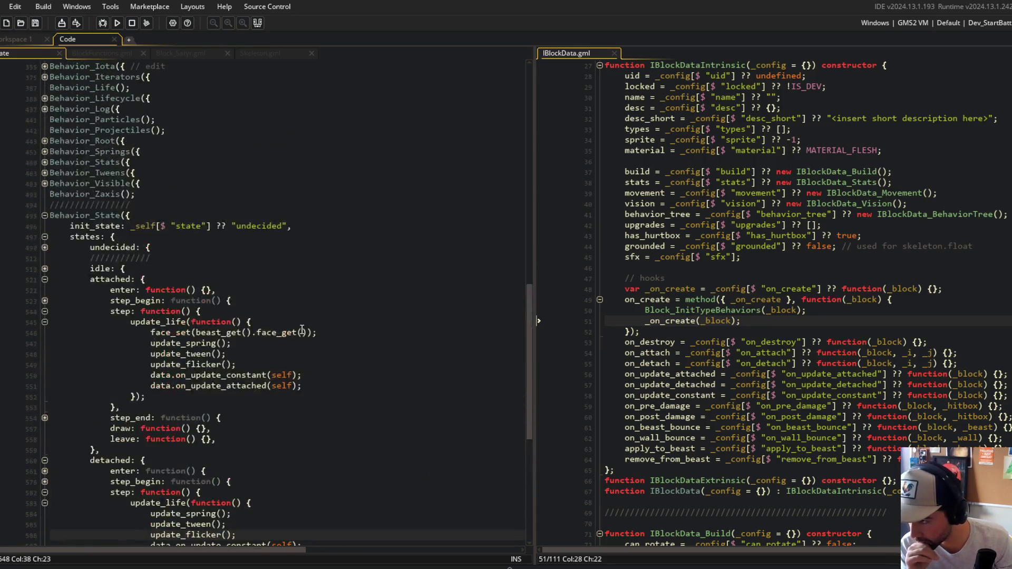
pyautogui.scroll(14, 302, 329)
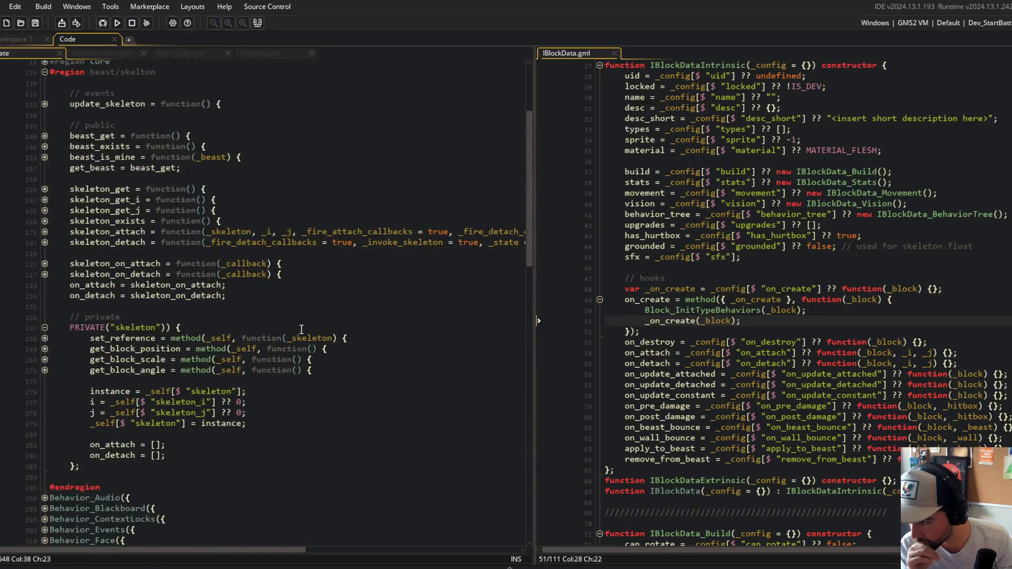
pyautogui.scroll(-2, 302, 330)
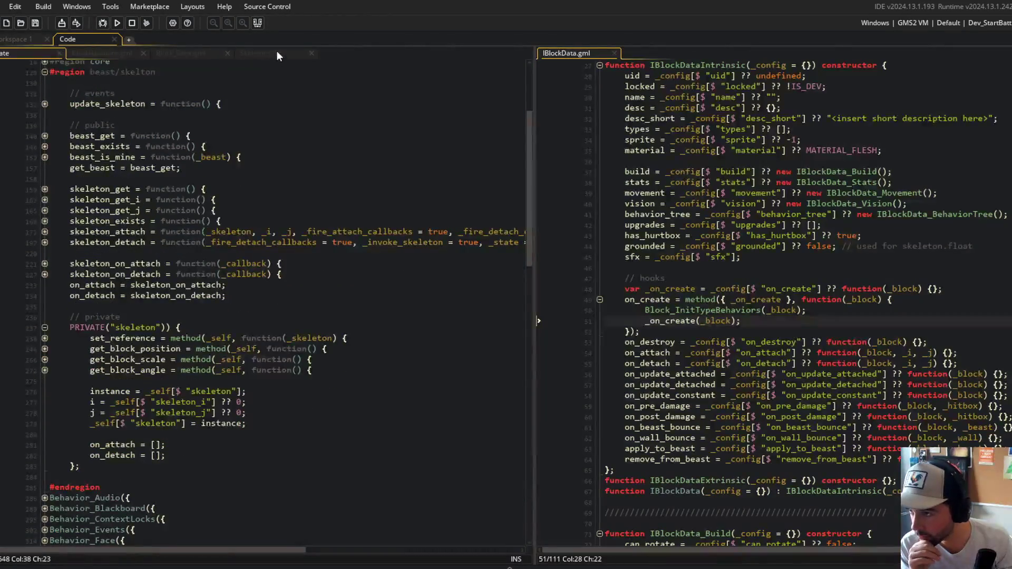
# Check the Skeleton code and the Block_Satyr.gml stats such as Speed +3
pyautogui.click(276, 52)
pyautogui.click(193, 51)
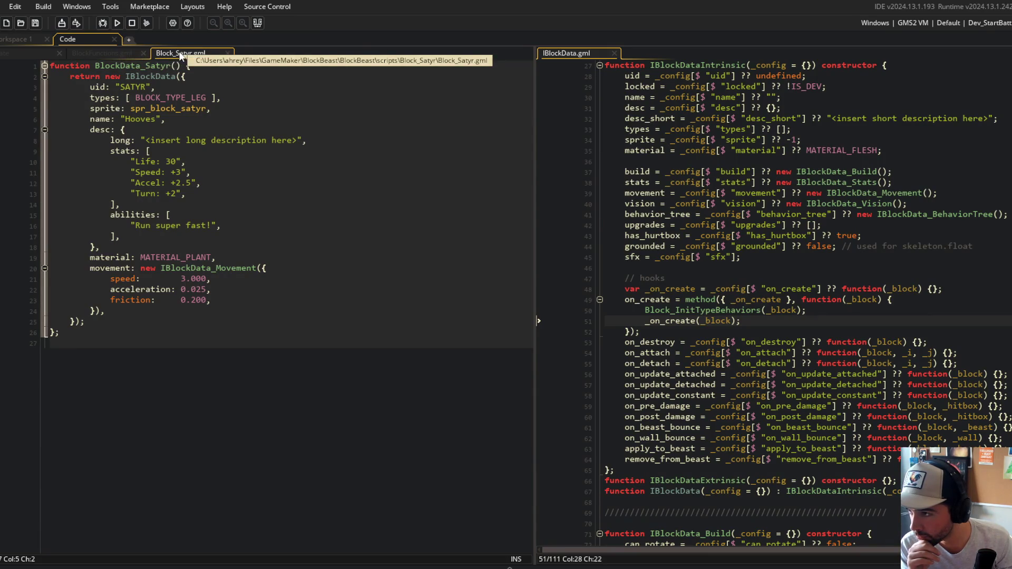
pyautogui.click(183, 172)
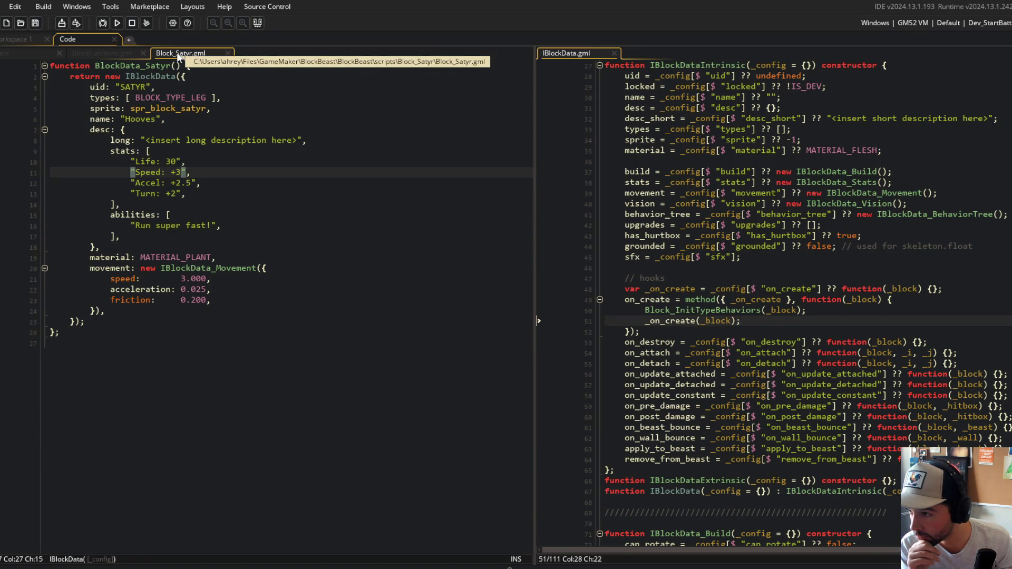
pyautogui.middleClick(201, 52)
pyautogui.scroll(5, 198, 133)
pyautogui.click(199, 130)
pyautogui.scroll(-8, 198, 146)
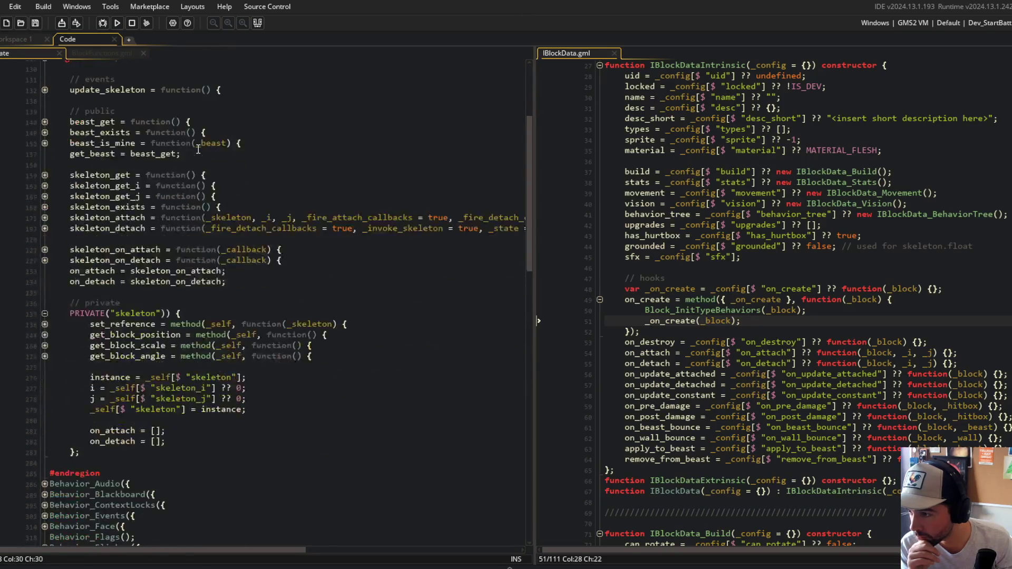
pyautogui.click(182, 246)
pyautogui.click(204, 205)
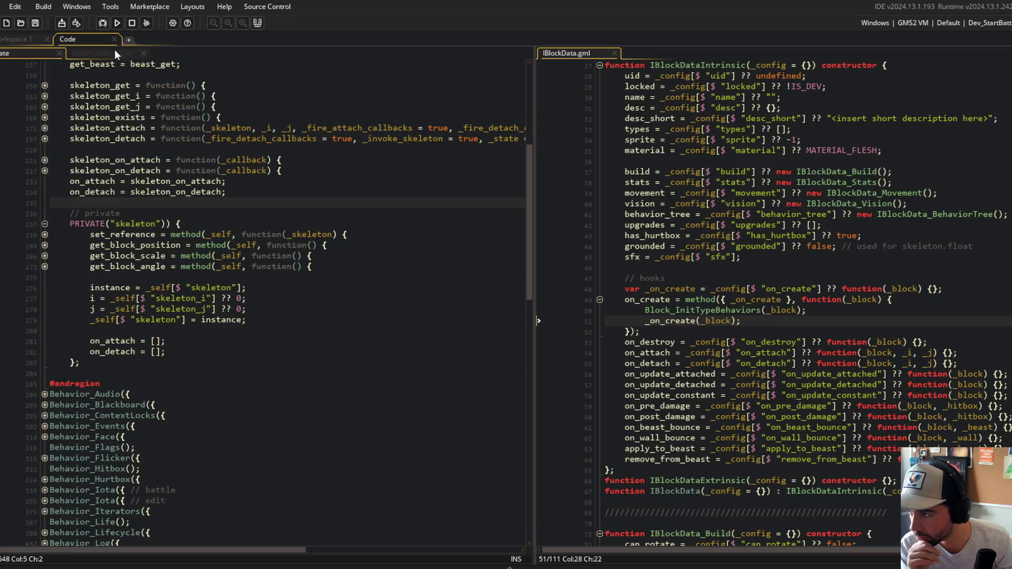
# Launch Block Beast in the debugger and add a breakpoint at BlockFunctions.gml line 161
pyautogui.click(116, 53)
pyautogui.click(101, 25)
pyautogui.click(20, 337)
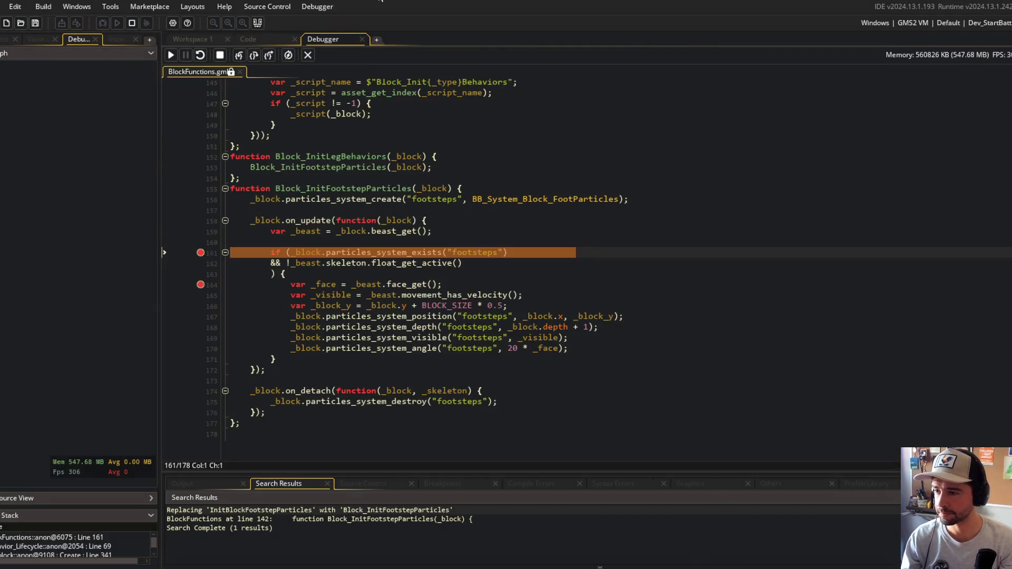
# Step into particles_system_exists and expand the locals down to the footsteps particle system
pyautogui.moveTo(260, 204)
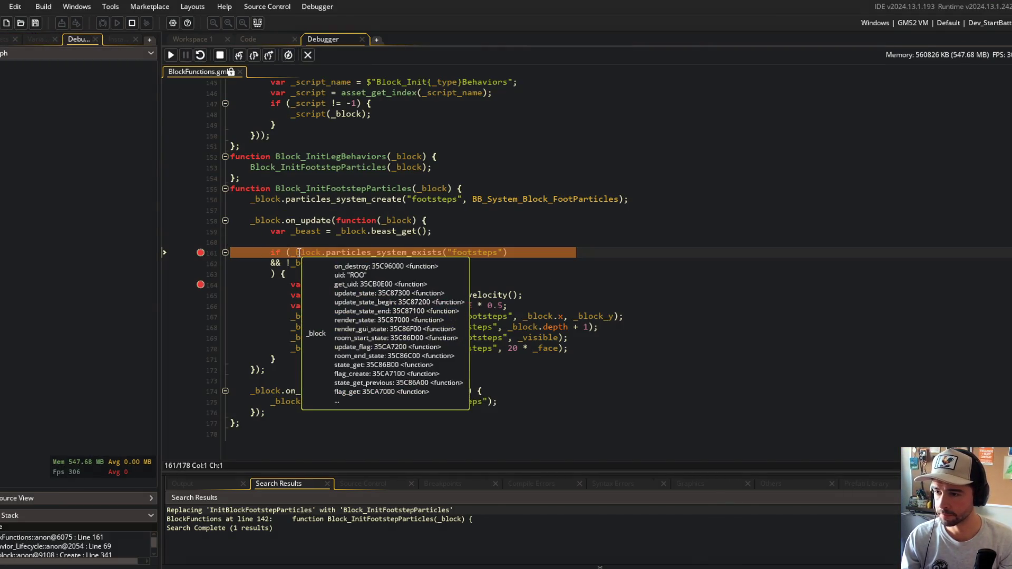
pyautogui.click(252, 56)
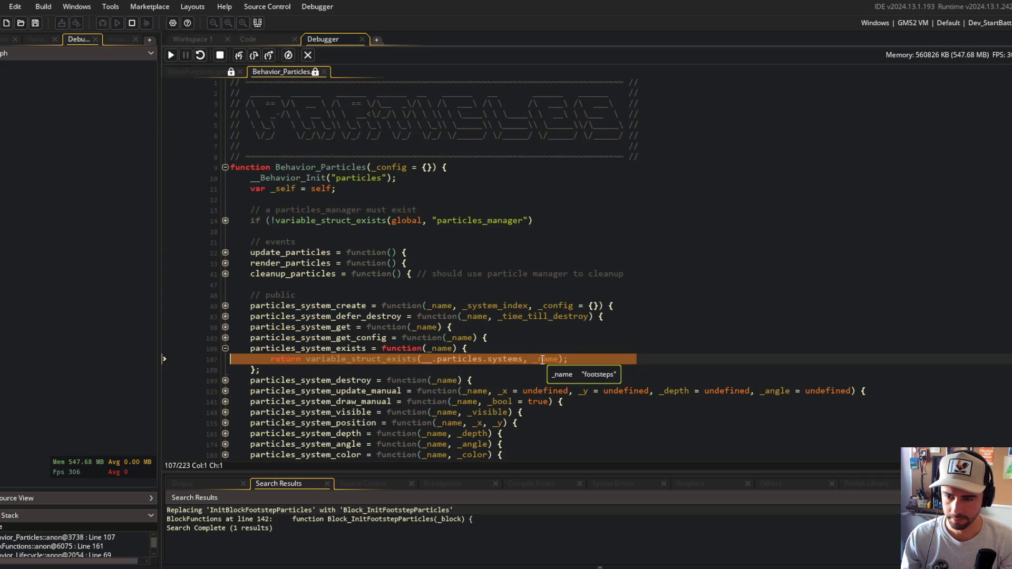
pyautogui.click(38, 40)
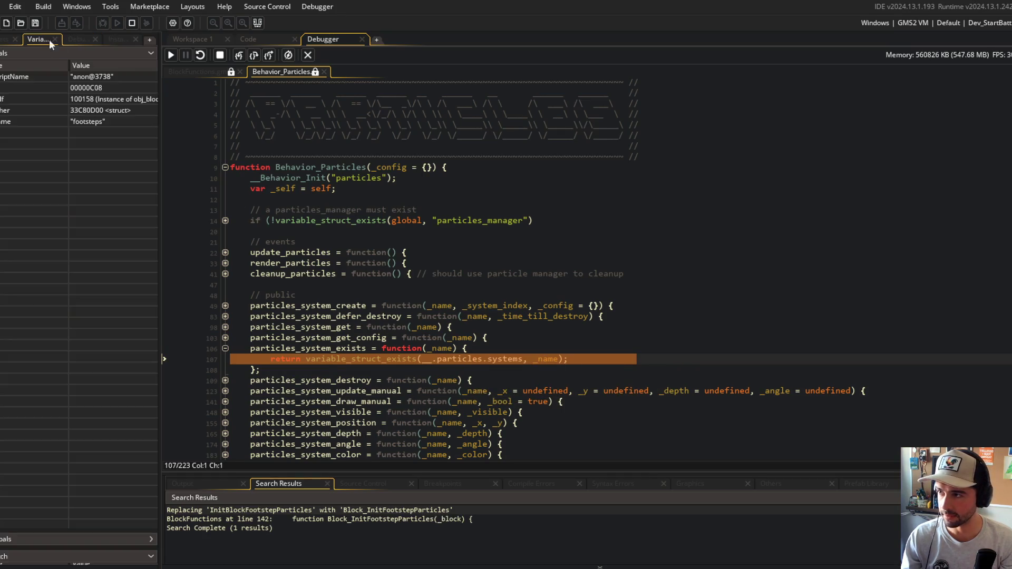
pyautogui.moveTo(162, 53); pyautogui.dragTo(227, 52)
pyautogui.click(42, 53)
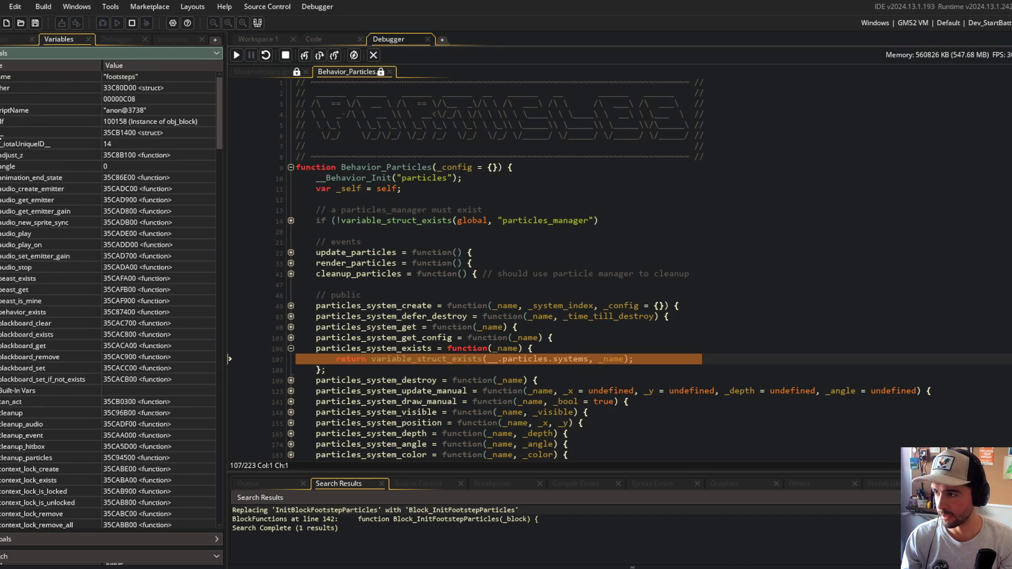
pyautogui.click(2, 132)
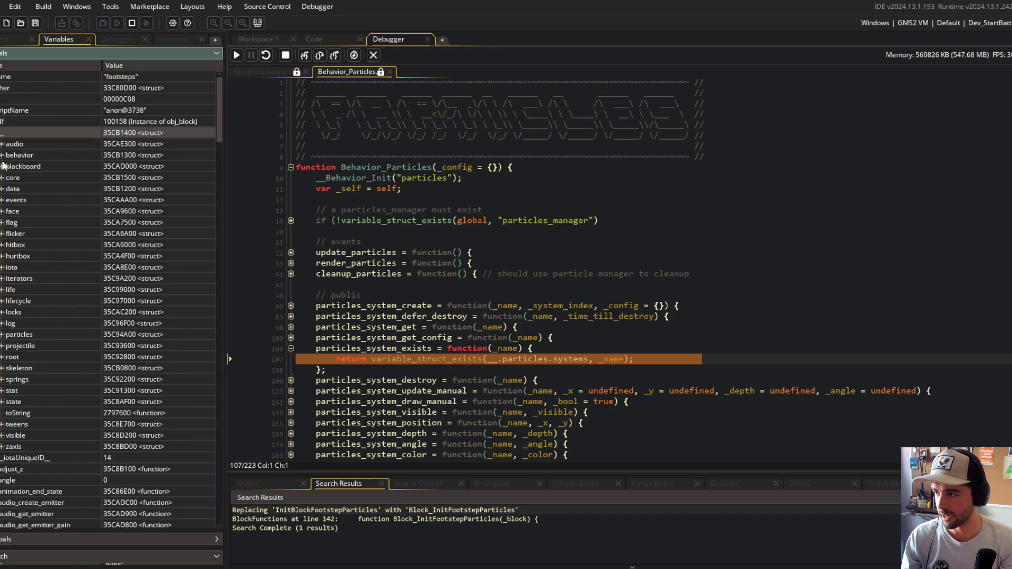
pyautogui.click(2, 335)
pyautogui.click(9, 357)
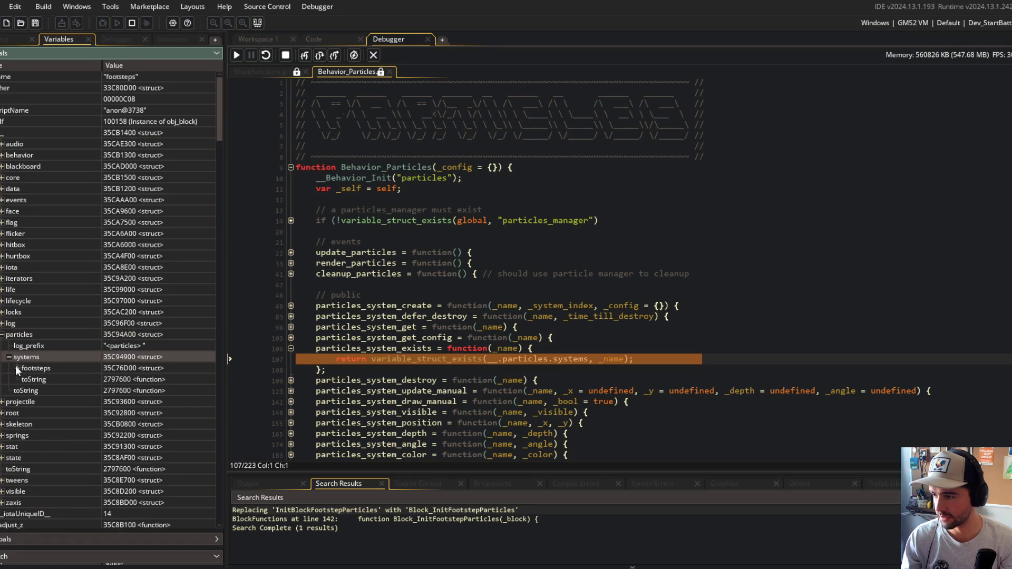
pyautogui.click(17, 369)
# Step past lines 161-162 into float_get_active and through its is_locked check
pyautogui.click(304, 55)
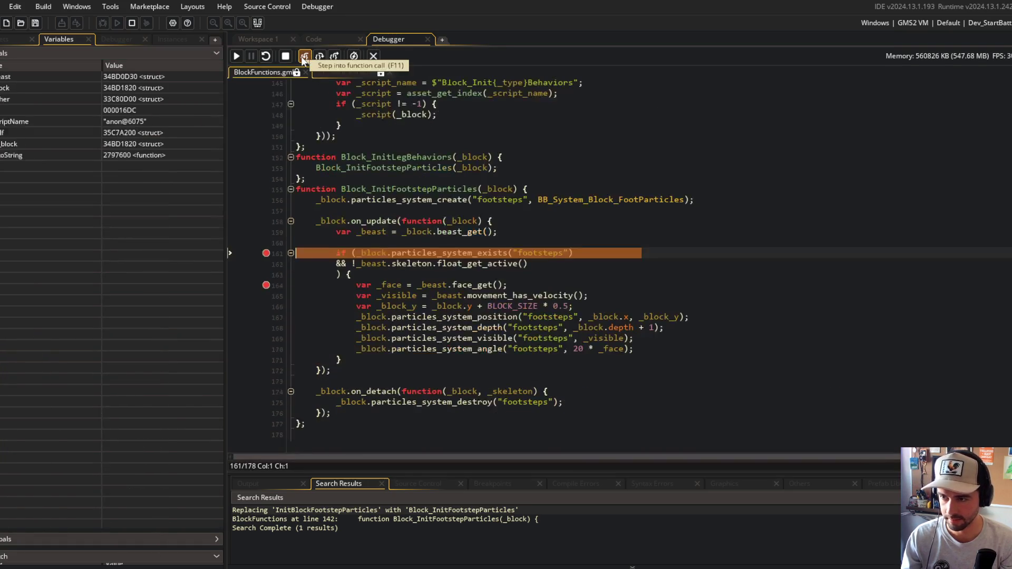
pyautogui.click(304, 54)
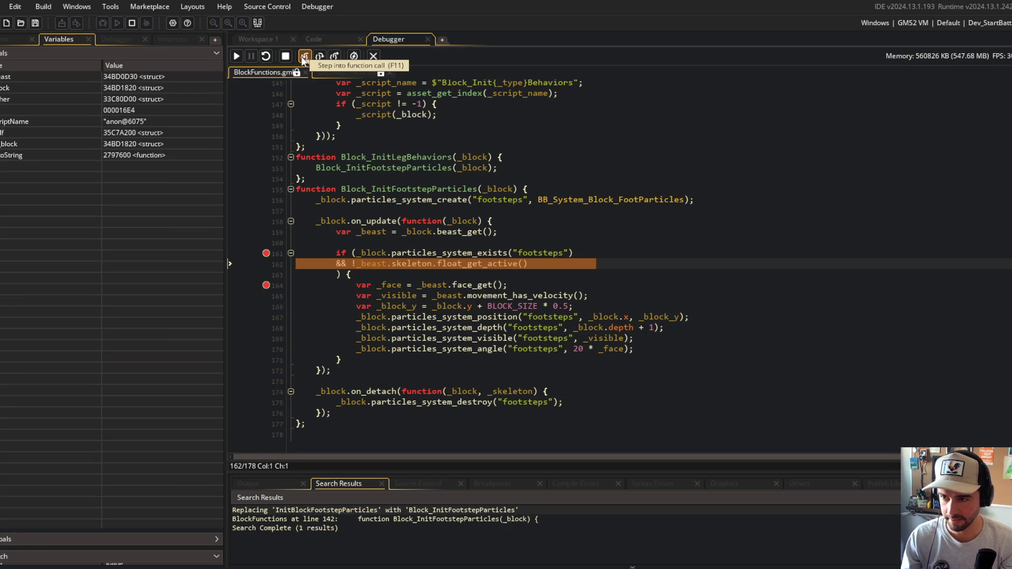
pyautogui.click(304, 55)
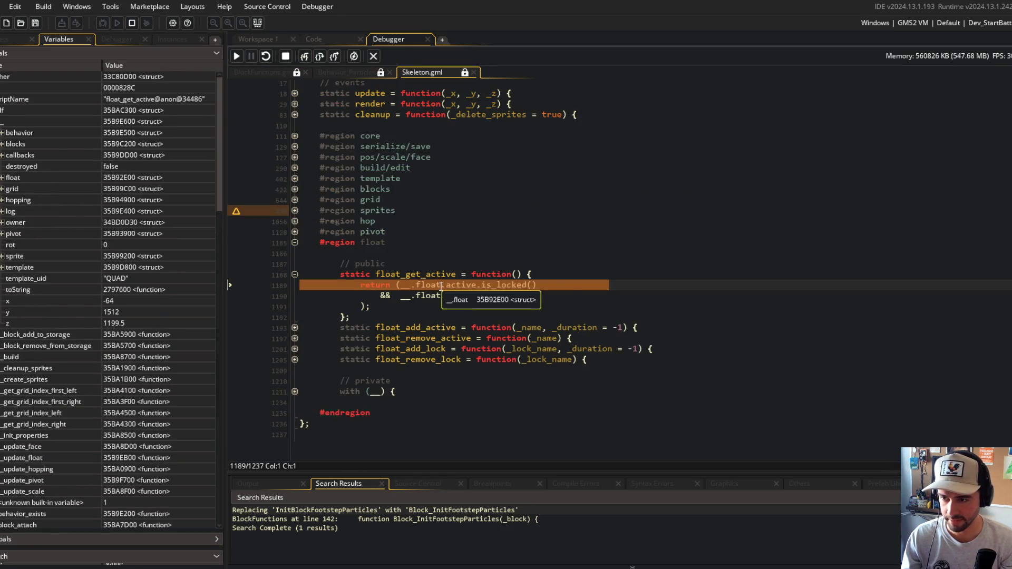
pyautogui.moveTo(458, 283)
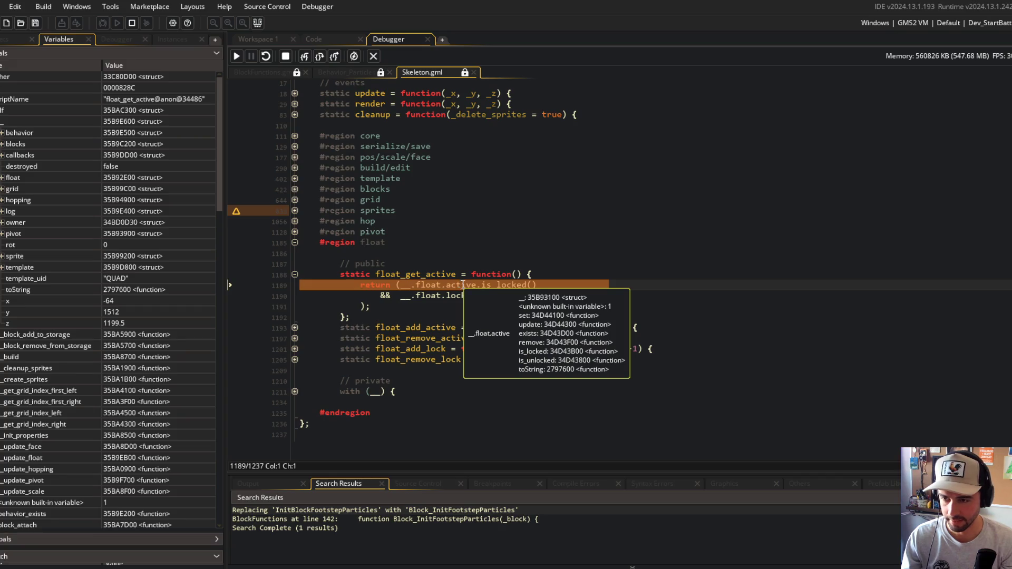
pyautogui.click(305, 57)
pyautogui.moveTo(404, 276)
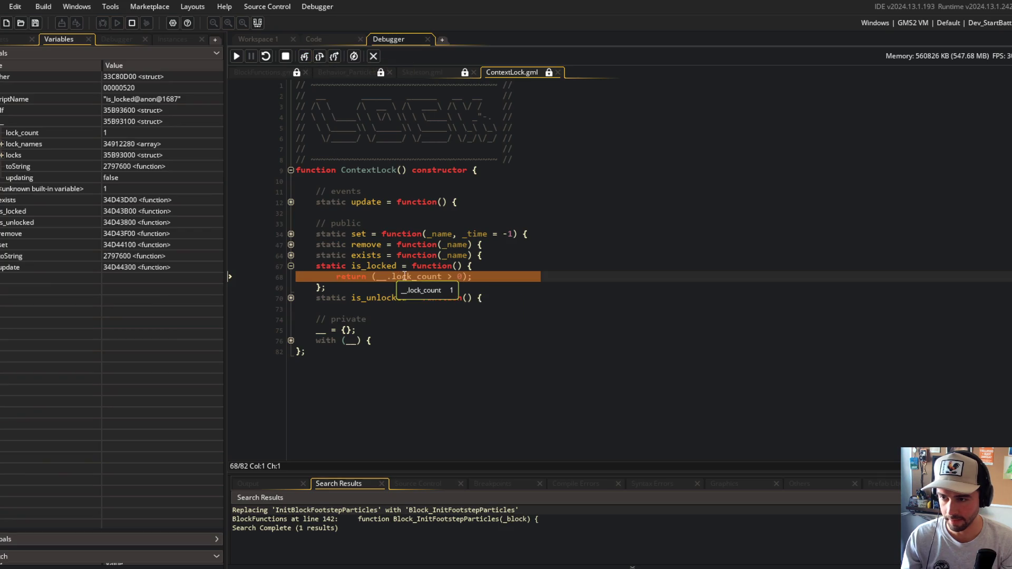
pyautogui.click(304, 56)
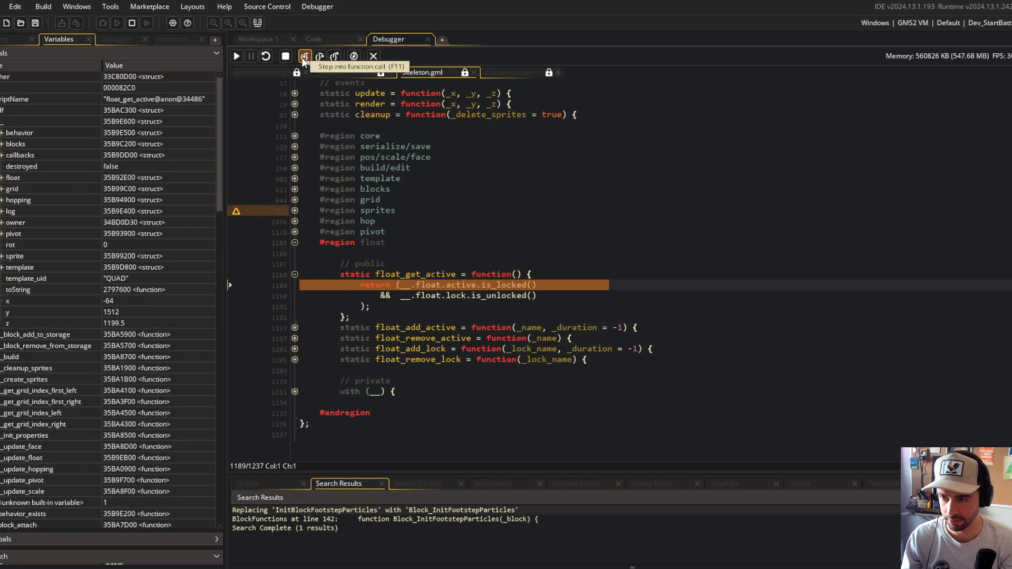
pyautogui.click(304, 57)
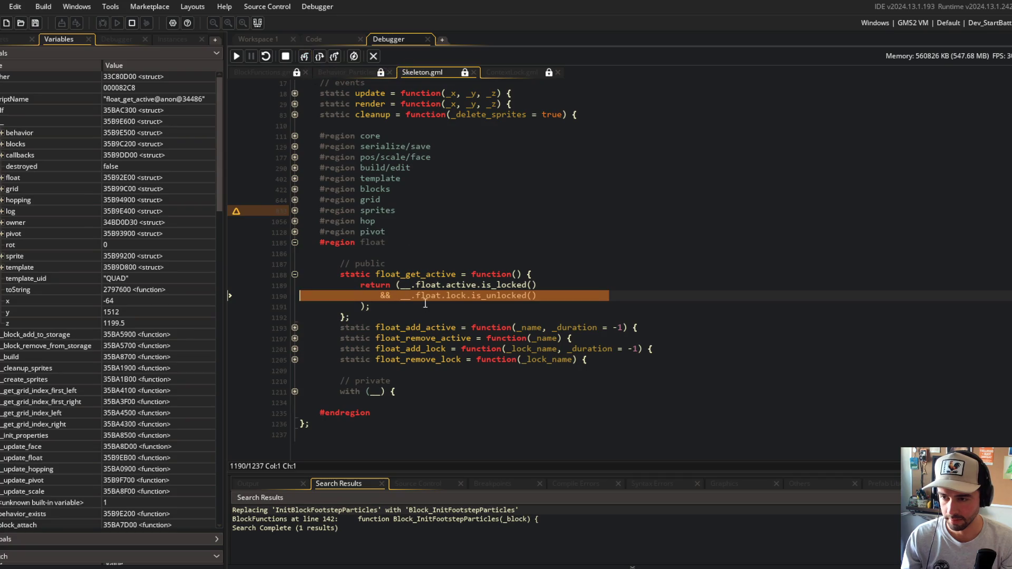
# Step into is_unlocked, return to line 162, then into the lifecycle update callbacks
pyautogui.click(310, 57)
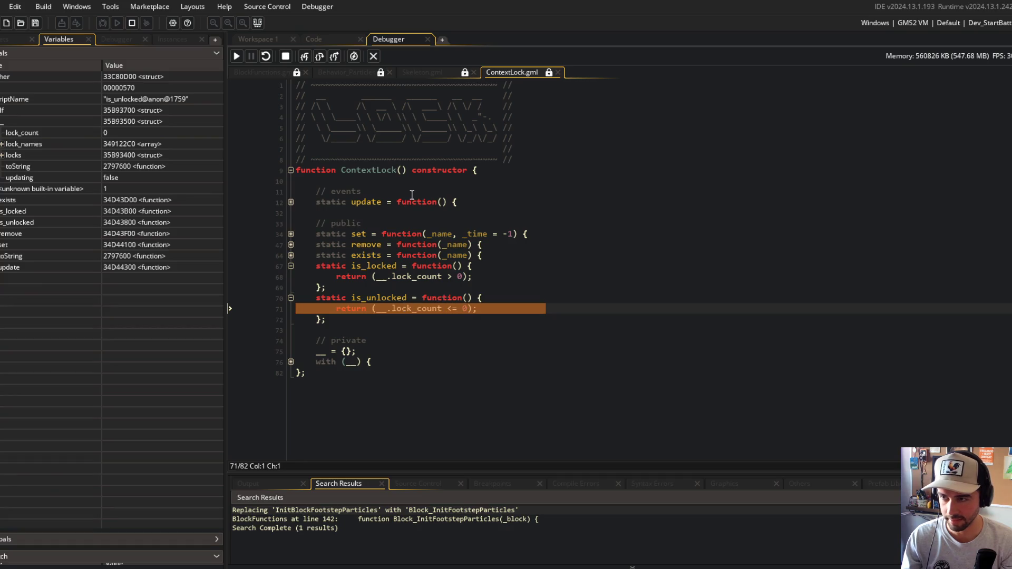
pyautogui.click(306, 58)
pyautogui.click(306, 58)
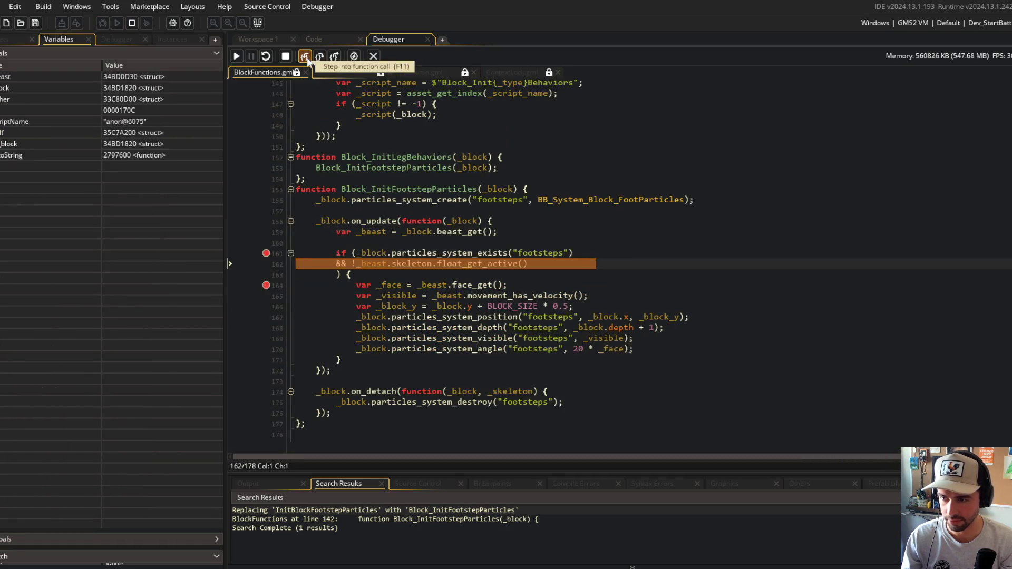
pyautogui.click(307, 58)
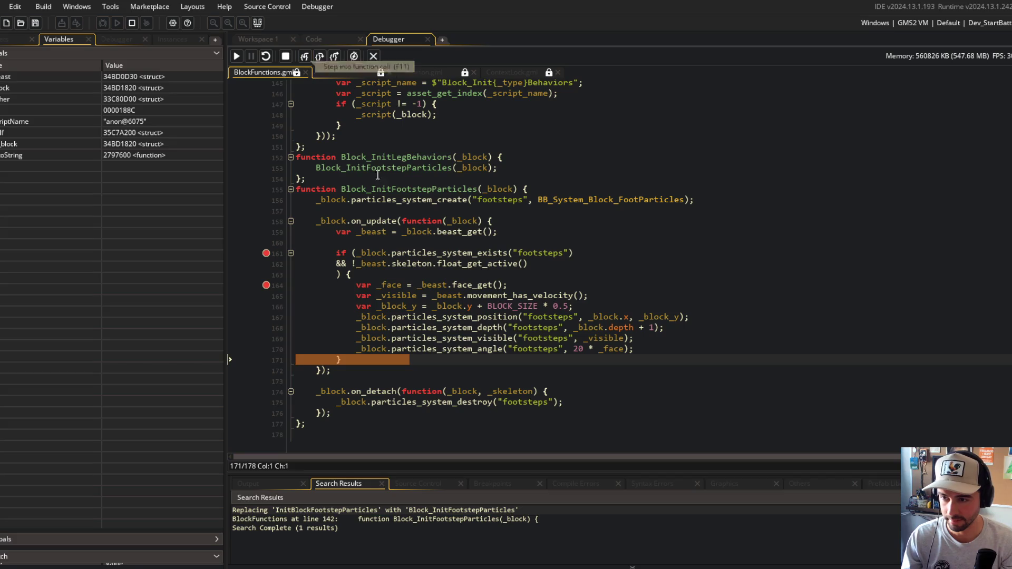
pyautogui.moveTo(360, 267)
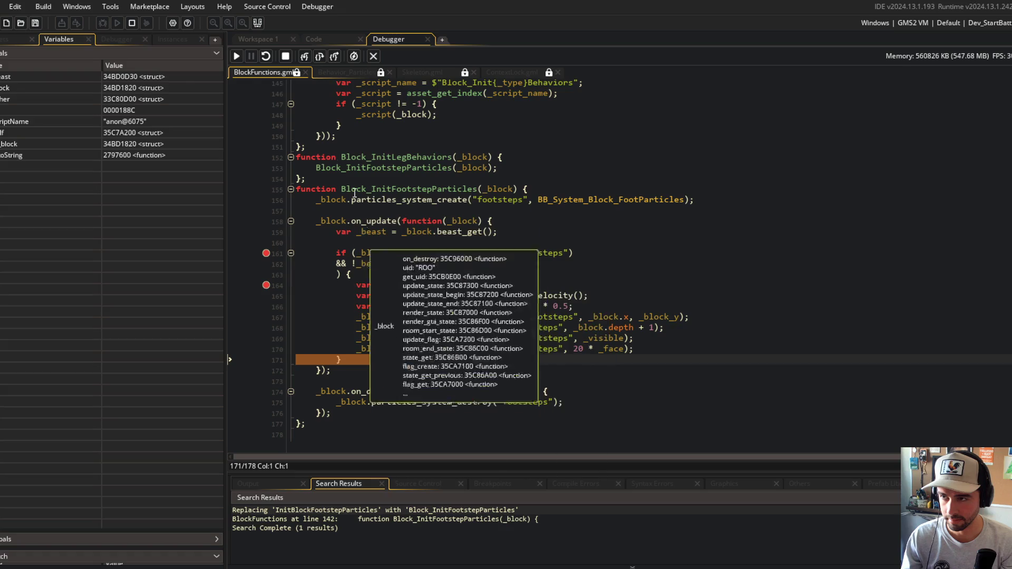
pyautogui.click(306, 56)
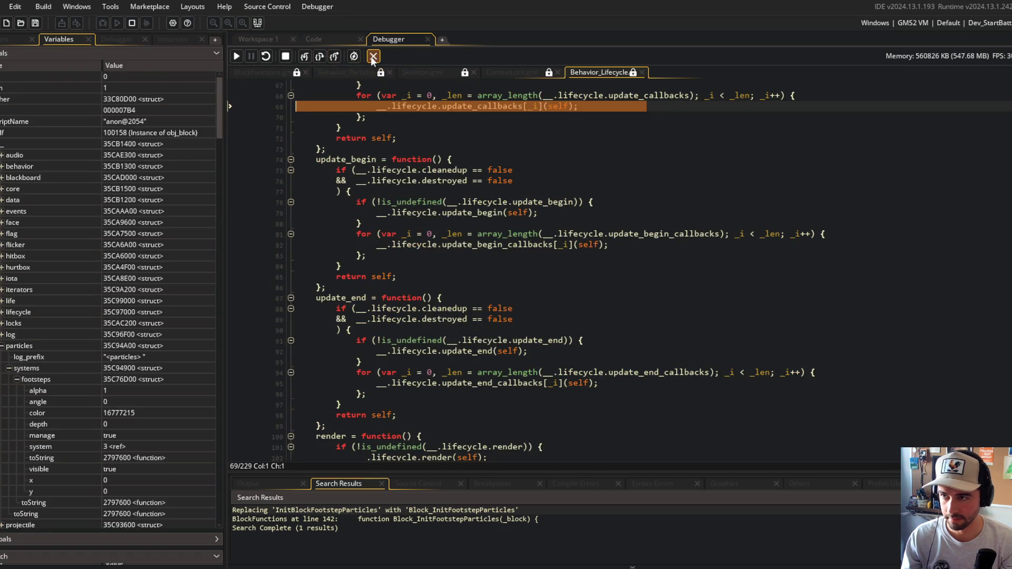
# Resume to the line 161 breakpoint and step into float_get_active again
pyautogui.click(237, 56)
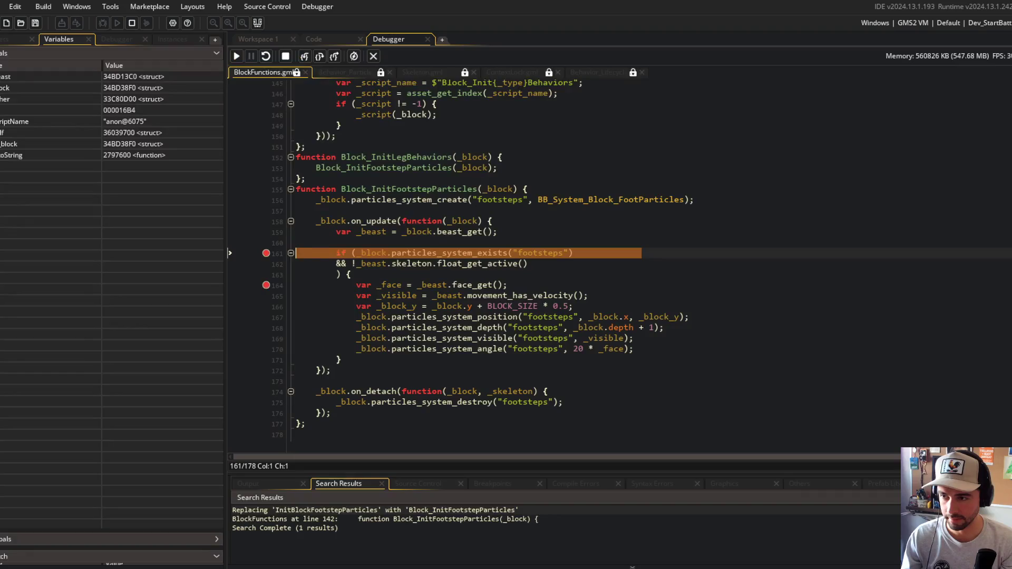
pyautogui.click(319, 56)
pyautogui.click(305, 56)
pyautogui.moveTo(427, 288)
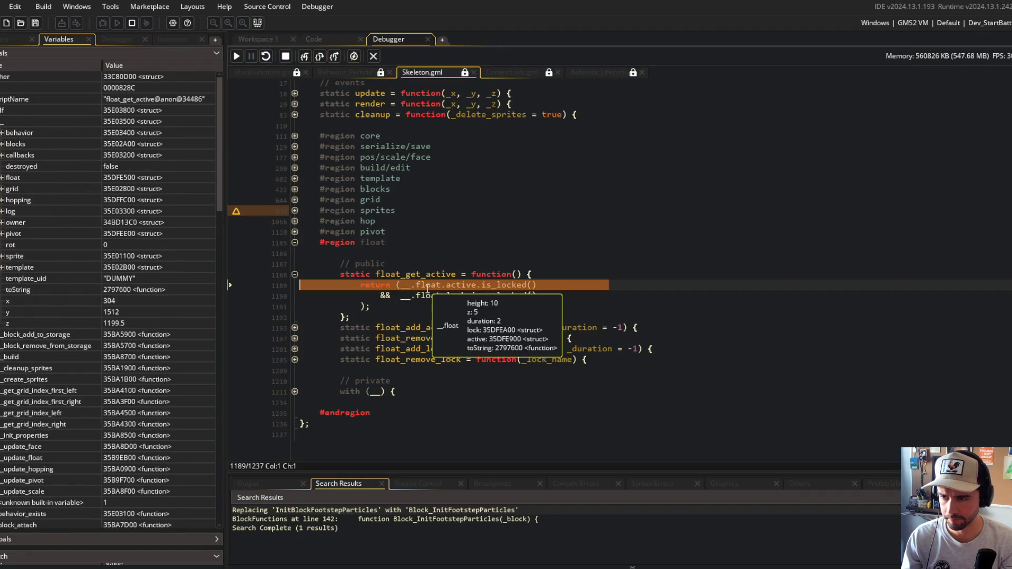
pyautogui.moveTo(493, 285)
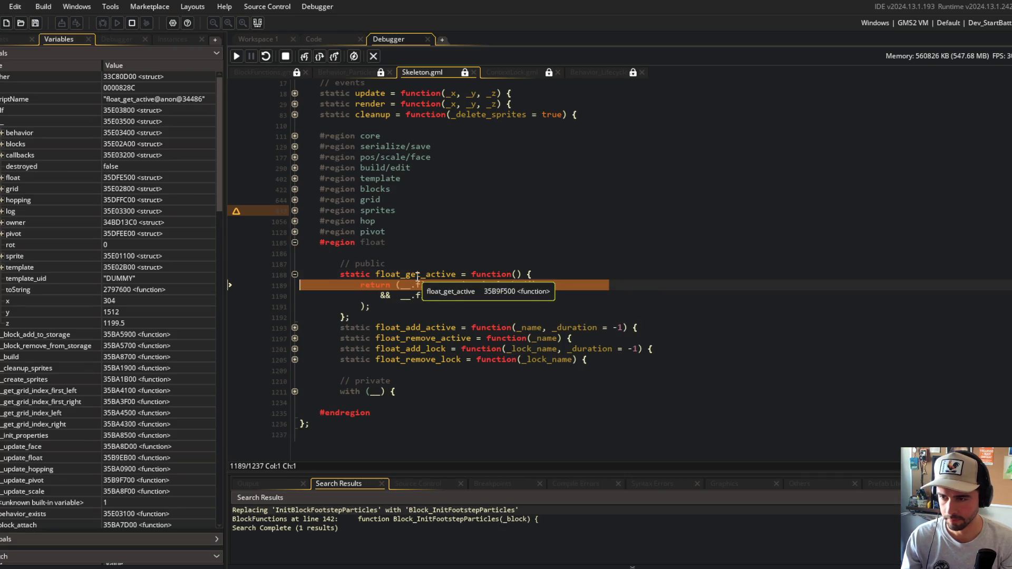
# Find all uses of float_get_active and open the obj_beast Create usage at line 988
pyautogui.doubleClick(453, 274)
pyautogui.hotkey('ctrl', 'f')
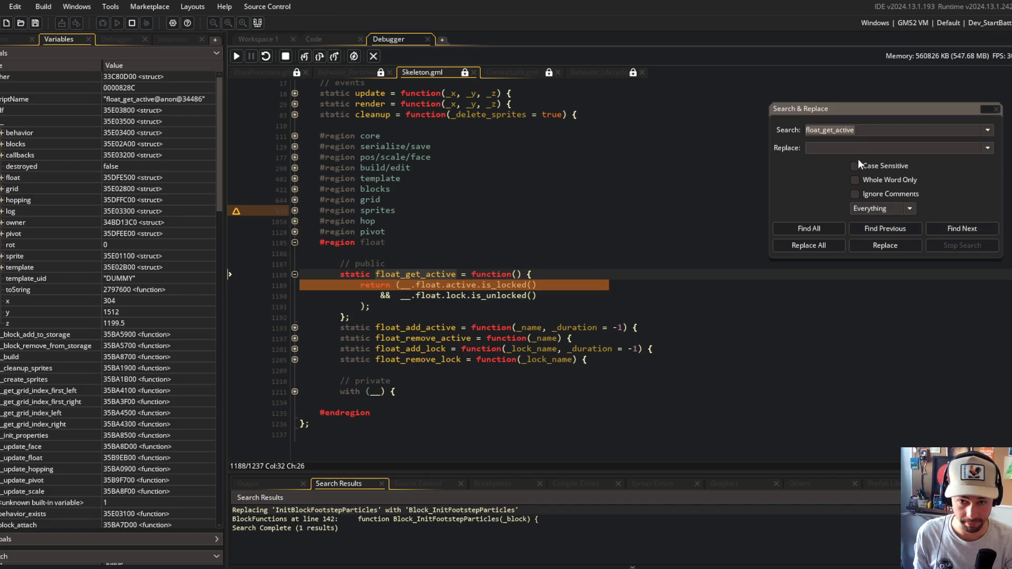
pyautogui.click(823, 227)
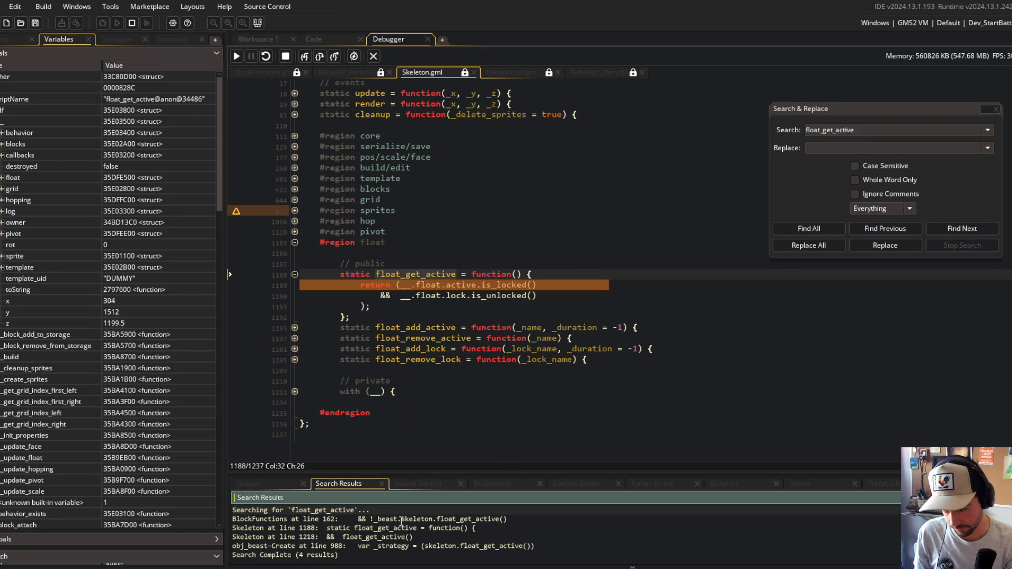
pyautogui.doubleClick(382, 537)
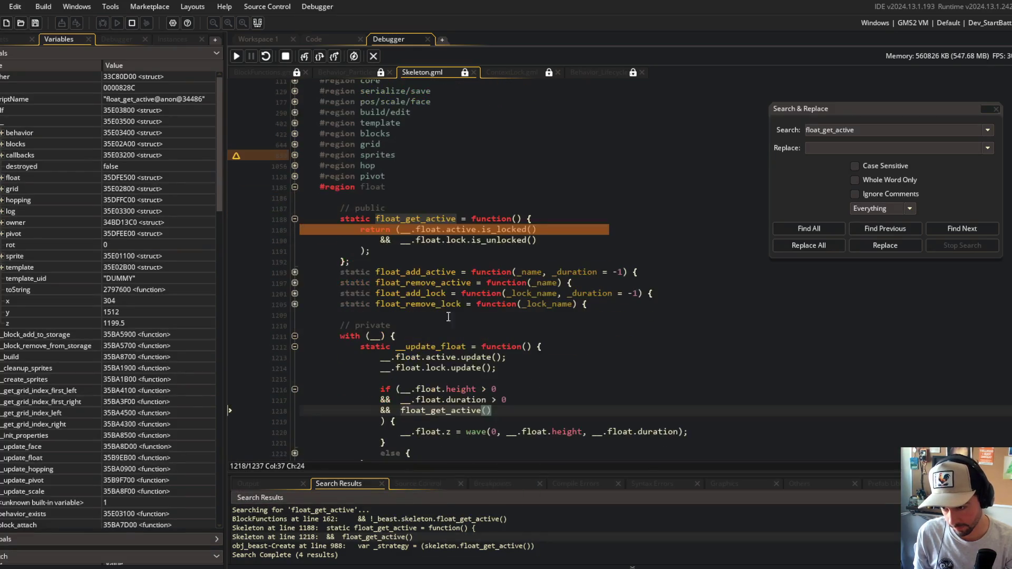
pyautogui.scroll(-3, 514, 263)
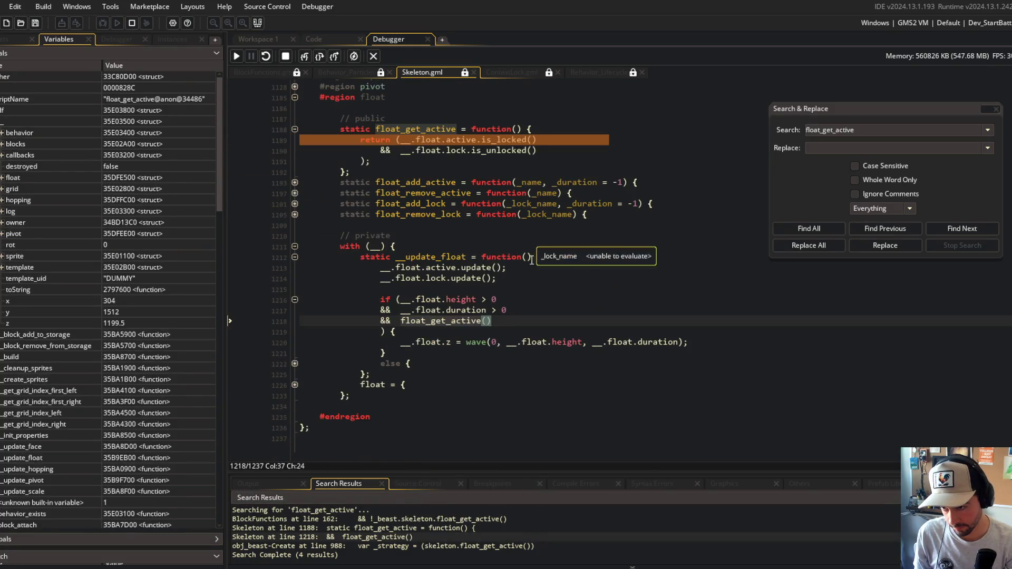
pyautogui.doubleClick(410, 547)
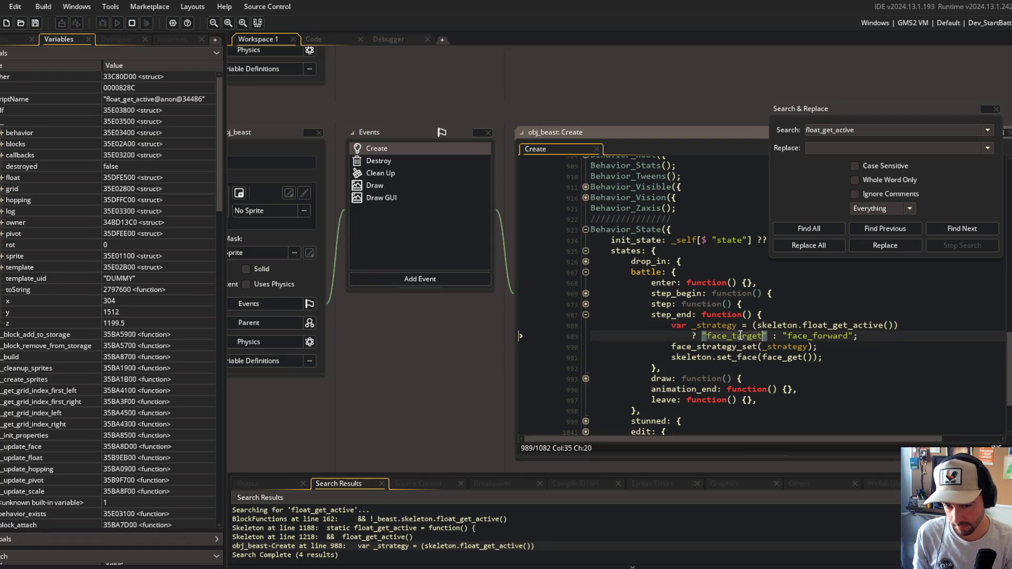
# Add the missing semicolon after face_forward in obj_beast's Create event
pyautogui.click(853, 337)
pyautogui.write(';')
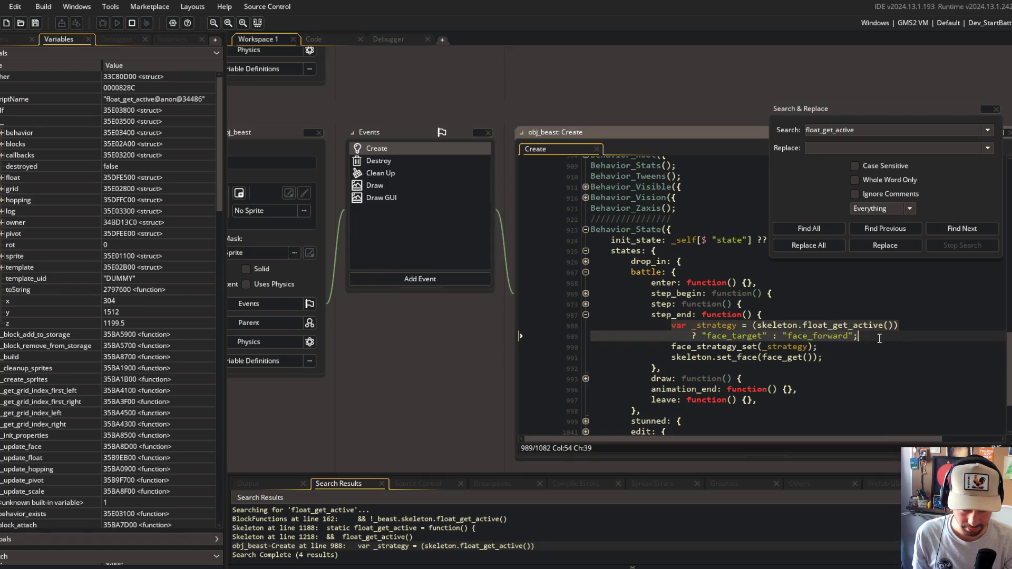
pyautogui.moveTo(581, 111)
pyautogui.mouseDown()
pyautogui.moveTo(648, 120)
pyautogui.moveTo(432, 84)
pyautogui.mouseUp()
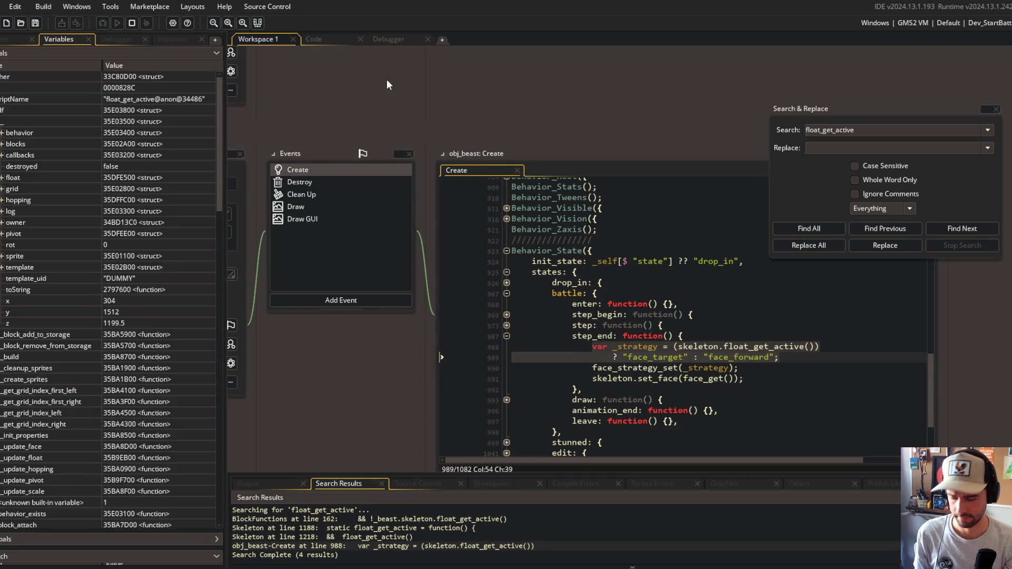
# Open todo.txt and start a new entry reading '--- face strate' below the stat types line
pyautogui.hotkey('ctrl', 't')
pyautogui.write('todo')
pyautogui.press('Return')
pyautogui.press('Up')
pyautogui.press('Up')
pyautogui.press('Up')
pyautogui.press('Down')
pyautogui.press('Down')
pyautogui.press('Return')
pyautogui.press('Tab')
pyautogui.press('Up')
pyautogui.write('--- face strate')
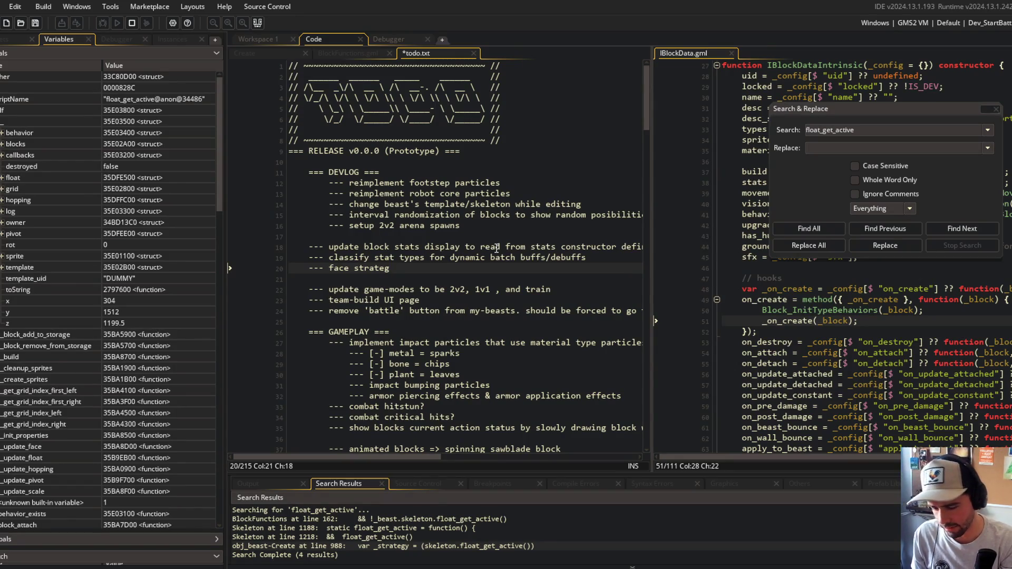
# Reword the entry to 'facing strategy should NOT be explicity tied to beast's float status' and save
pyautogui.hotkey('ctrl', 'BackSpace')
pyautogui.hotkey('ctrl', 'BackSpace')
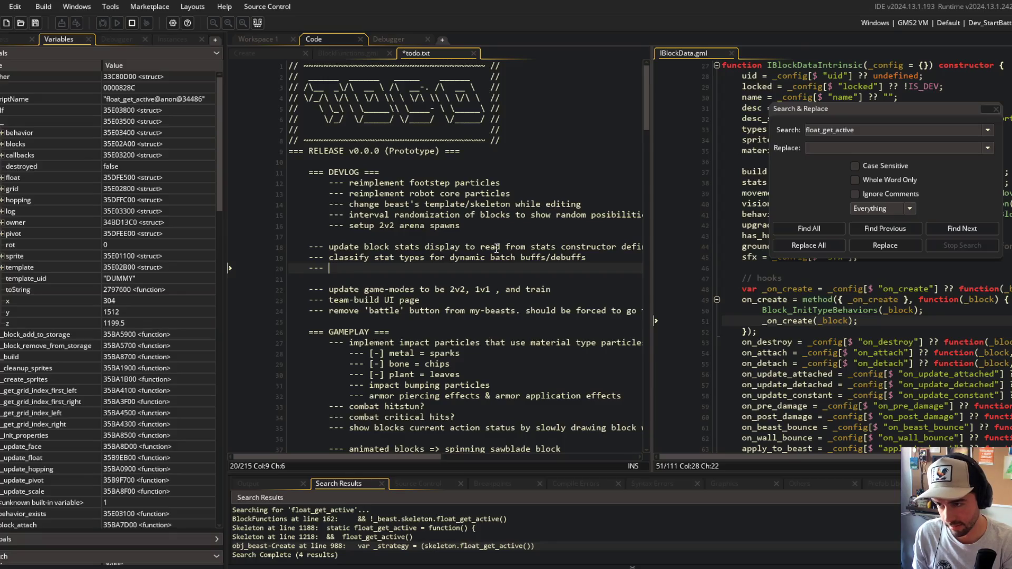
pyautogui.write('ing strategy shou')
pyautogui.press('BackSpace')
pyautogui.write('NOT b')
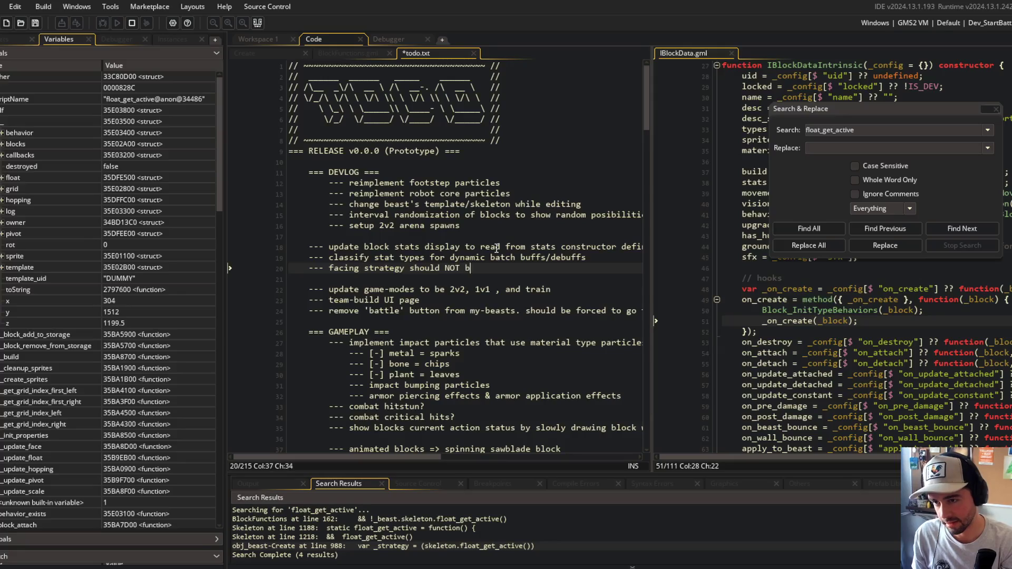
pyautogui.write('e explicity tied')
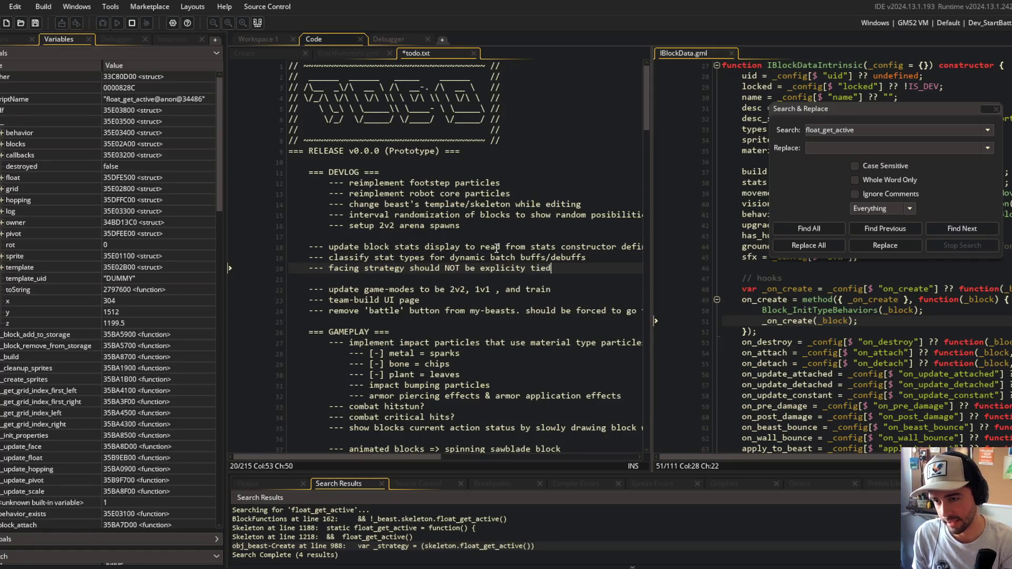
pyautogui.write(" to beast's fkloa")
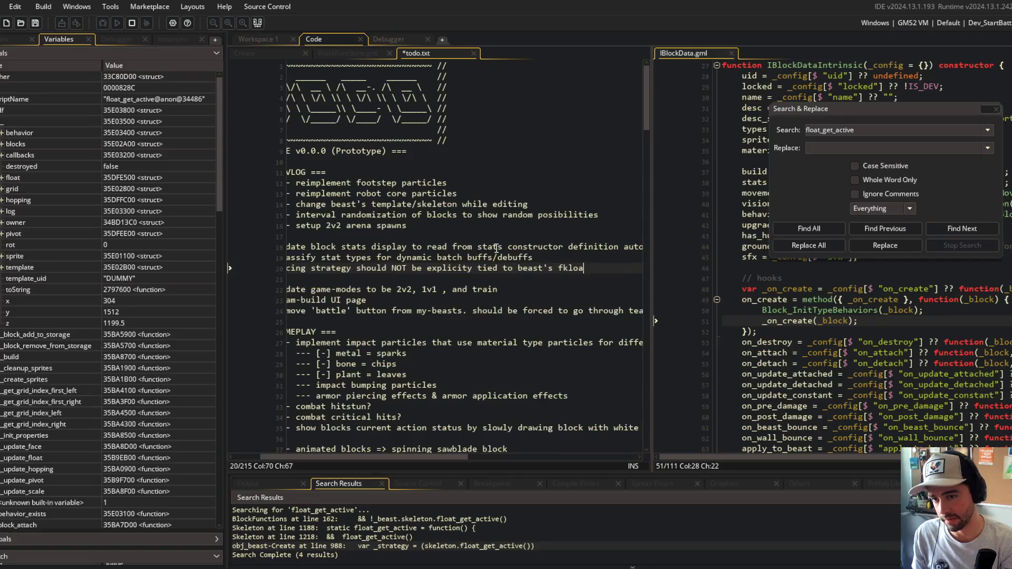
pyautogui.press('BackSpace')
pyautogui.press('BackSpace')
pyautogui.press('BackSpace')
pyautogui.press('BackSpace')
pyautogui.write('loat status')
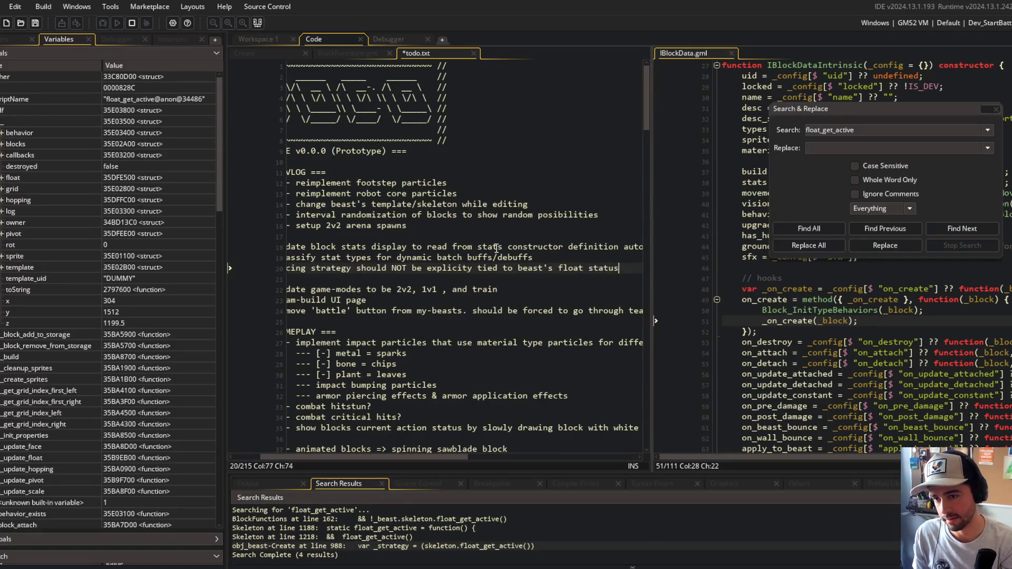
pyautogui.hotkey('ctrl', 's')
# Add the line '-- can assume this by default, but should be able' and close todo.txt
pyautogui.click(462, 129)
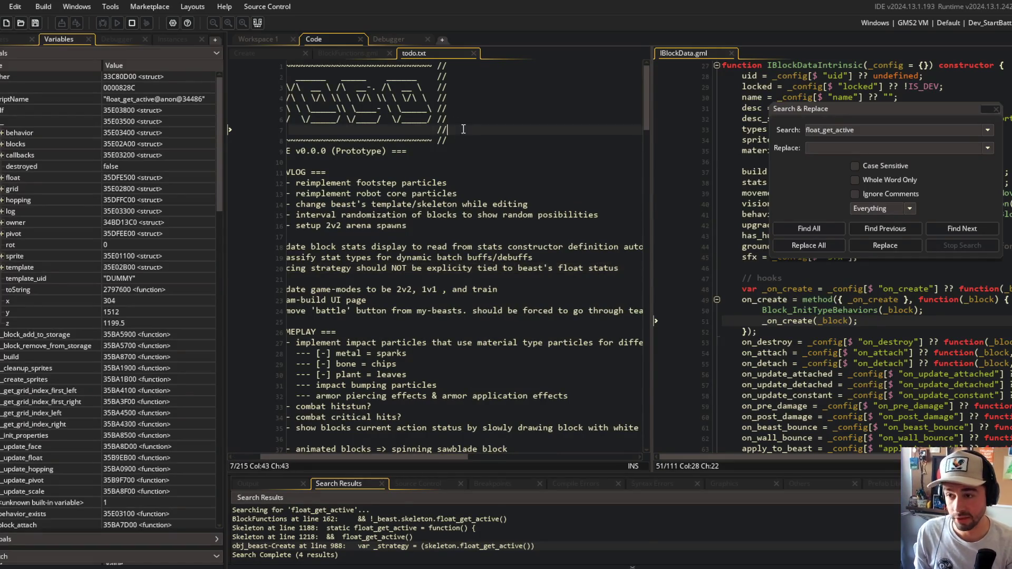
pyautogui.hscroll(2, 605, 271)
pyautogui.click(605, 271)
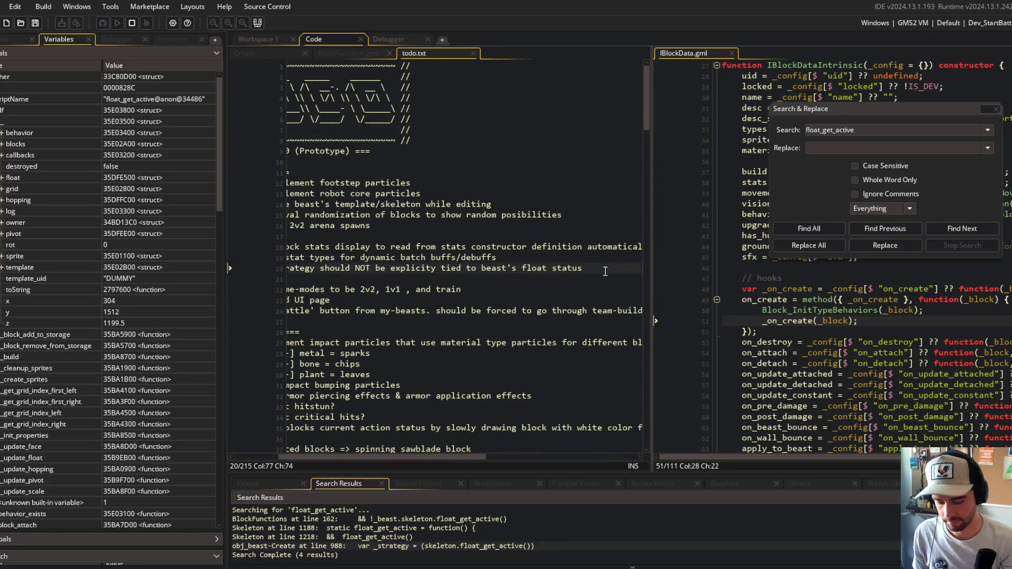
pyautogui.press('Return')
pyautogui.write('-- can assume this by default, b')
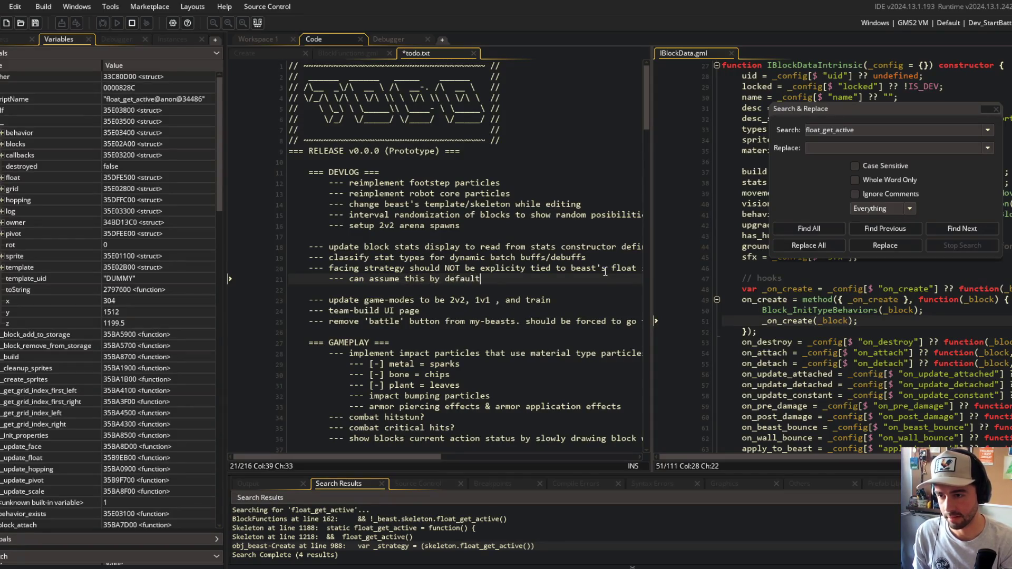
pyautogui.write('ut should be able to override')
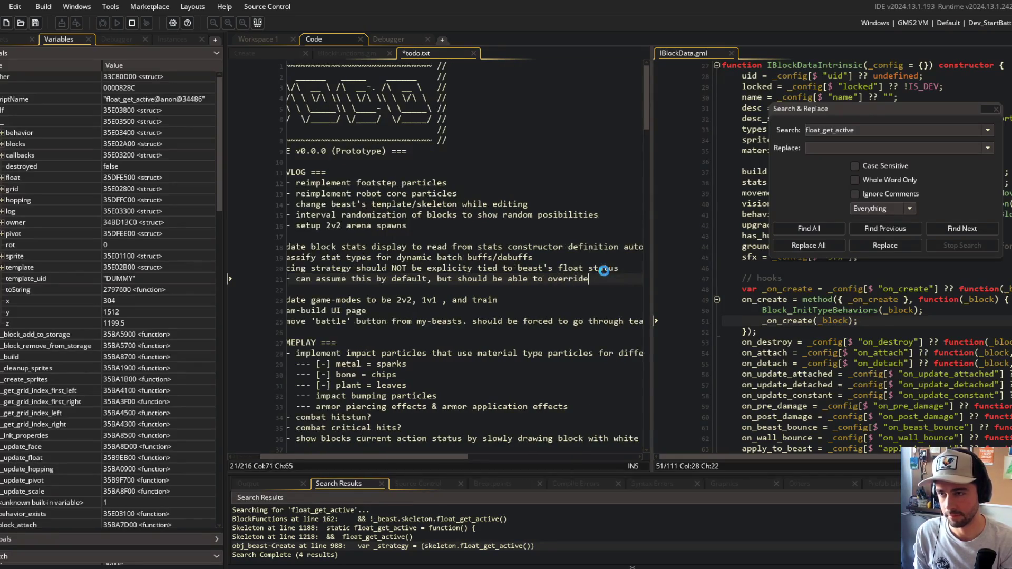
pyautogui.hotkey('ctrl', 'w')
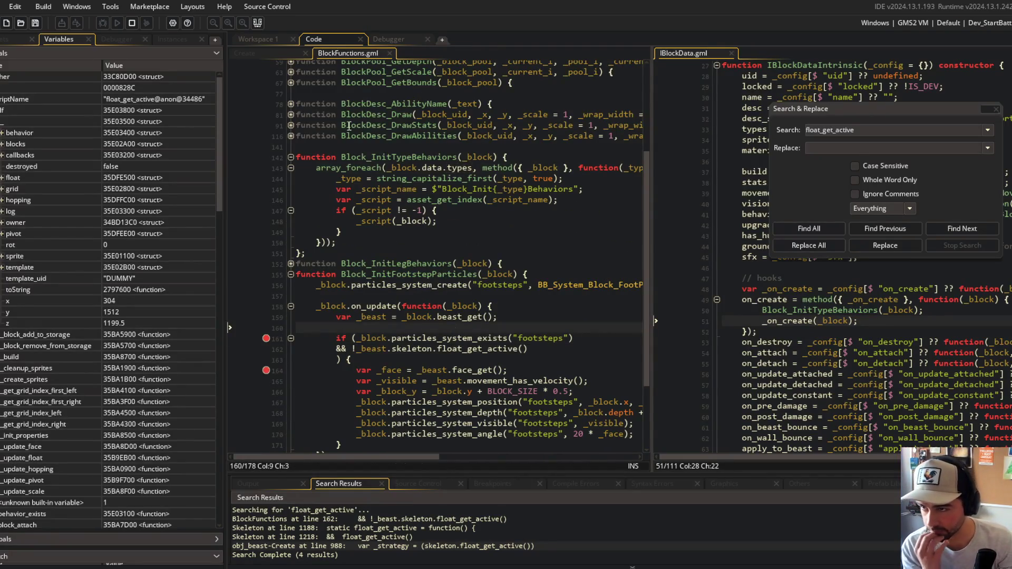
# Switch between the code and debugger workspaces, ending on the debugger
pyautogui.click(387, 39)
pyautogui.click(329, 37)
pyautogui.click(390, 38)
pyautogui.click(332, 42)
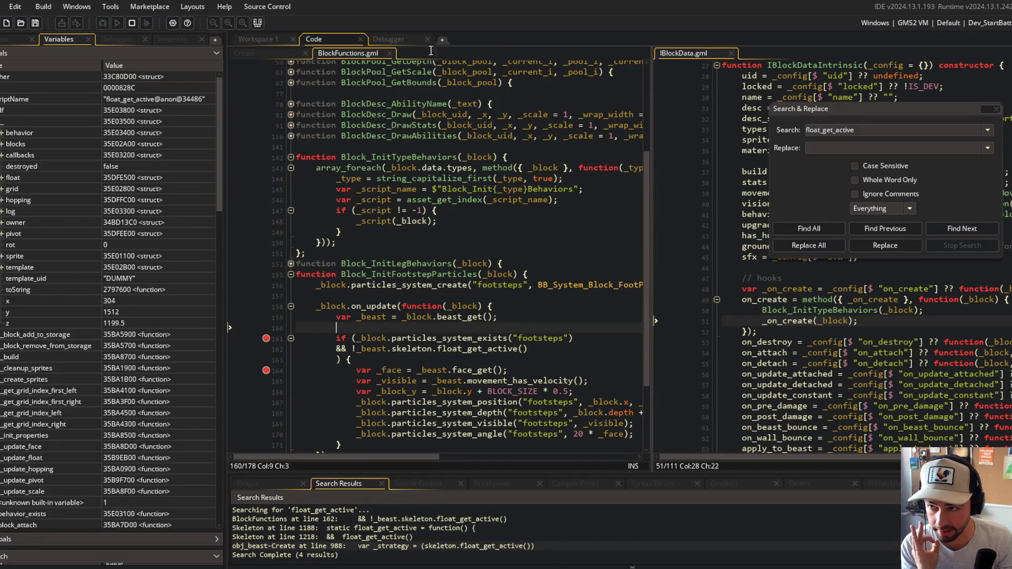
pyautogui.click(377, 33)
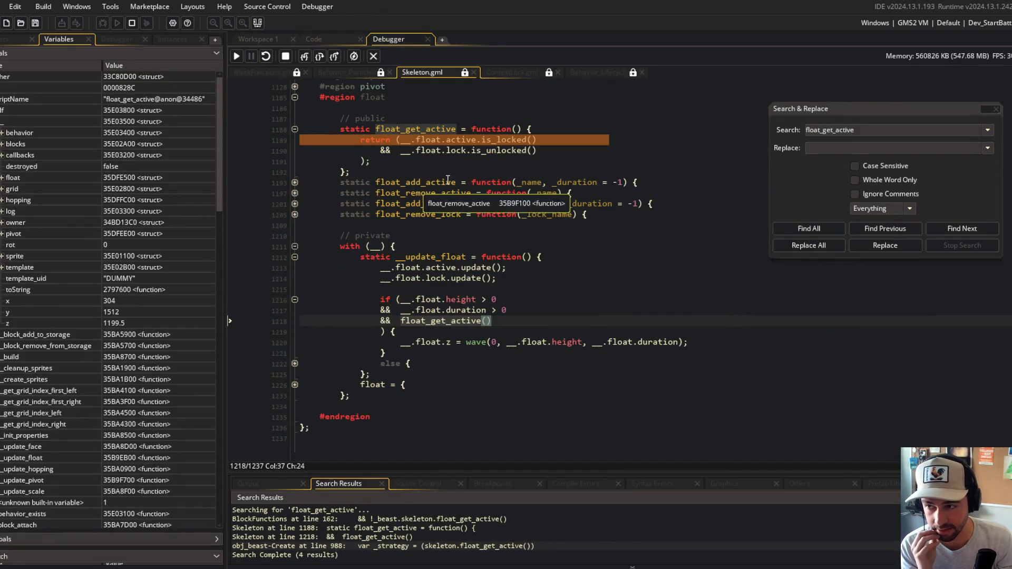
# Inspect the float values and float_add_lock in Skeleton.gml, then stop the debugger
pyautogui.moveTo(422, 142)
pyautogui.moveTo(460, 140)
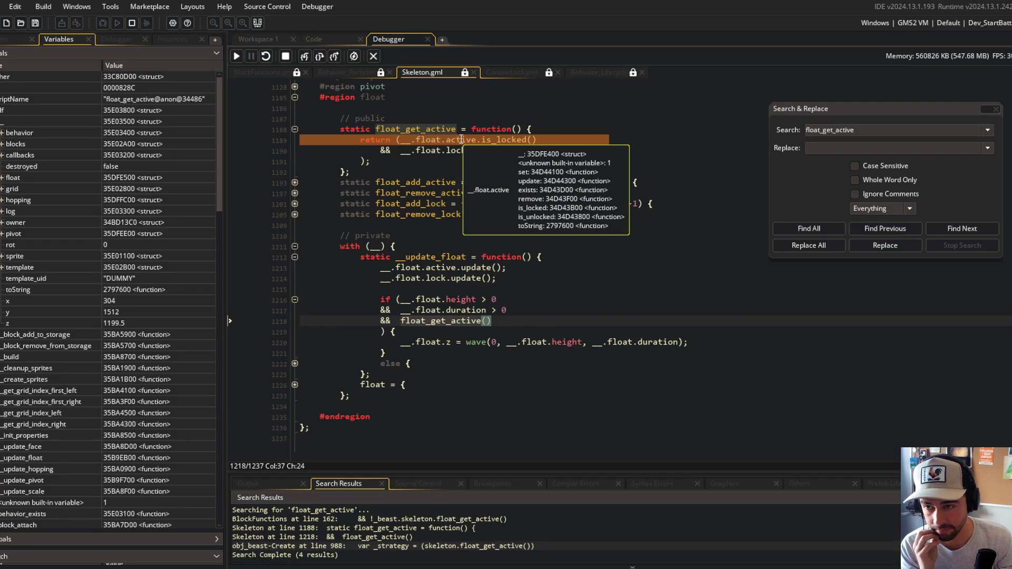
pyautogui.moveTo(505, 135)
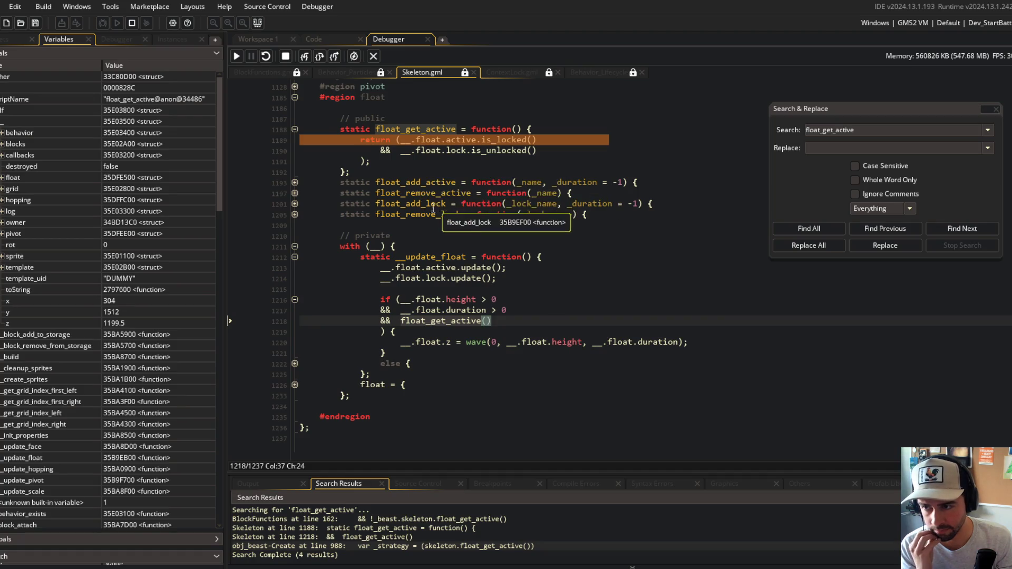
pyautogui.click(445, 203)
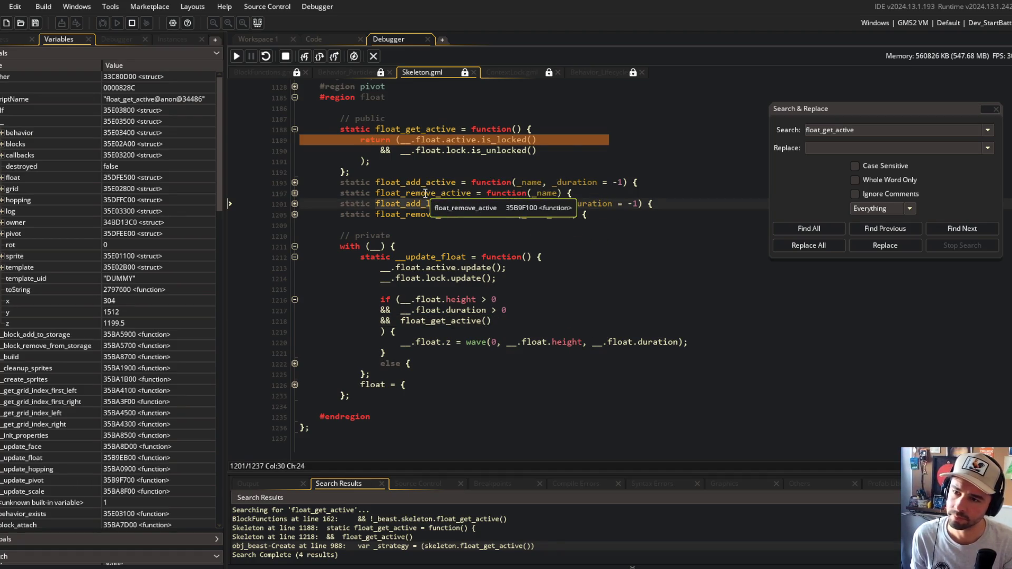
pyautogui.moveTo(454, 124)
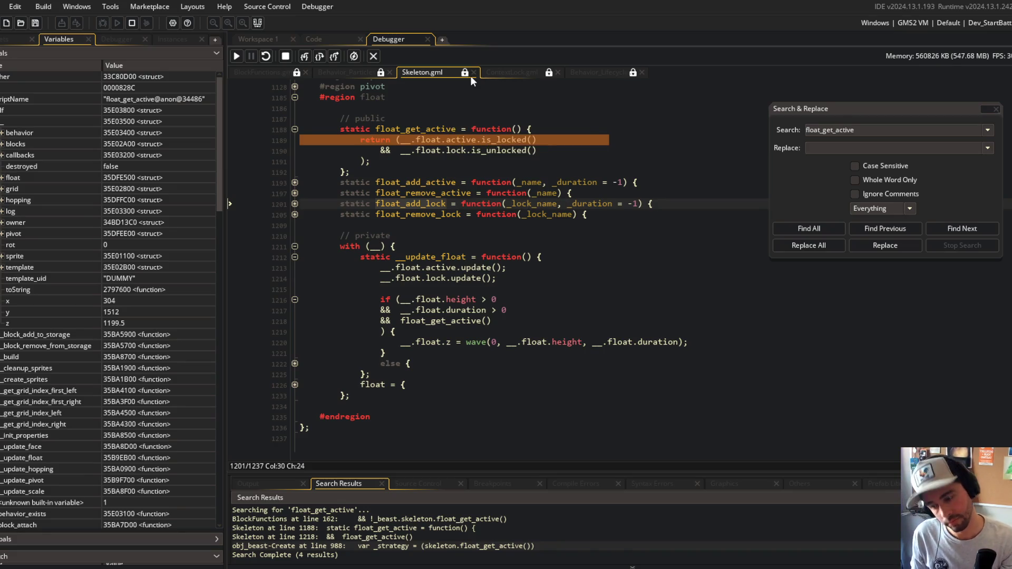
pyautogui.click(372, 56)
pyautogui.hotkey('ctrl', 't')
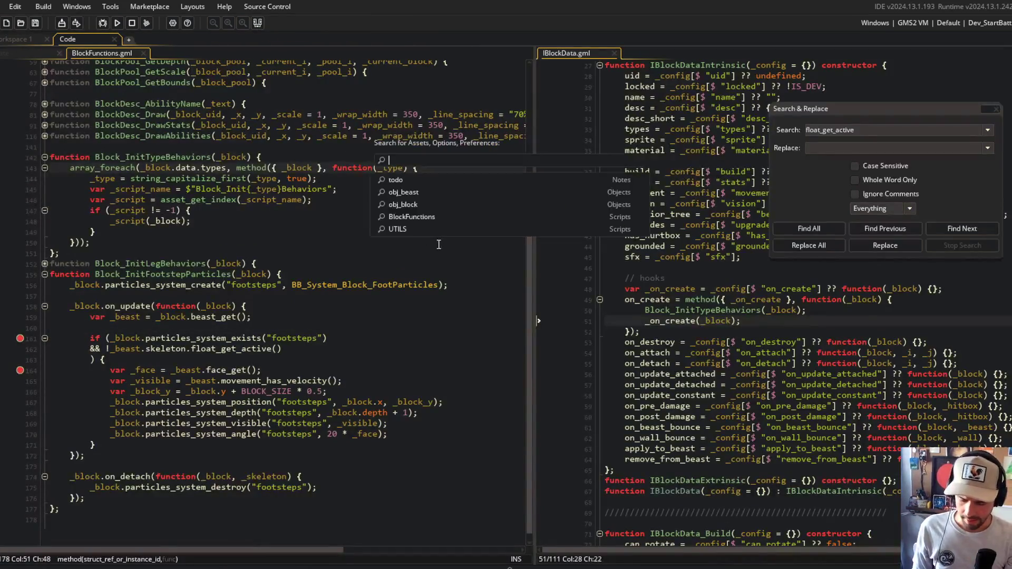
# Open Skeleton.gml, find all float_add_active uses, and jump to the line 393 call
pyautogui.write('skel')
pyautogui.press('Return')
pyautogui.scroll(-6, 437, 243)
pyautogui.click(318, 315)
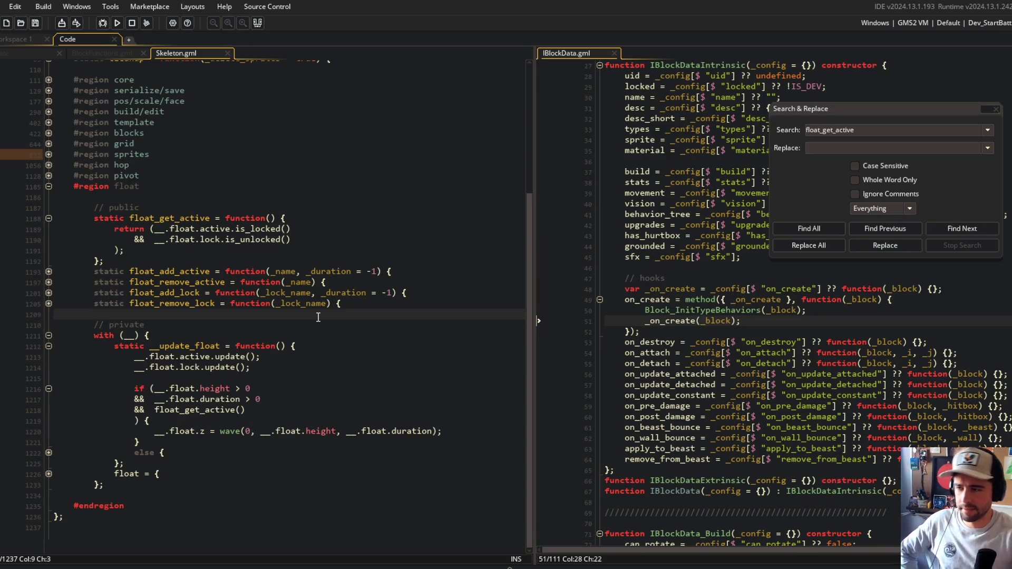
pyautogui.click(164, 271)
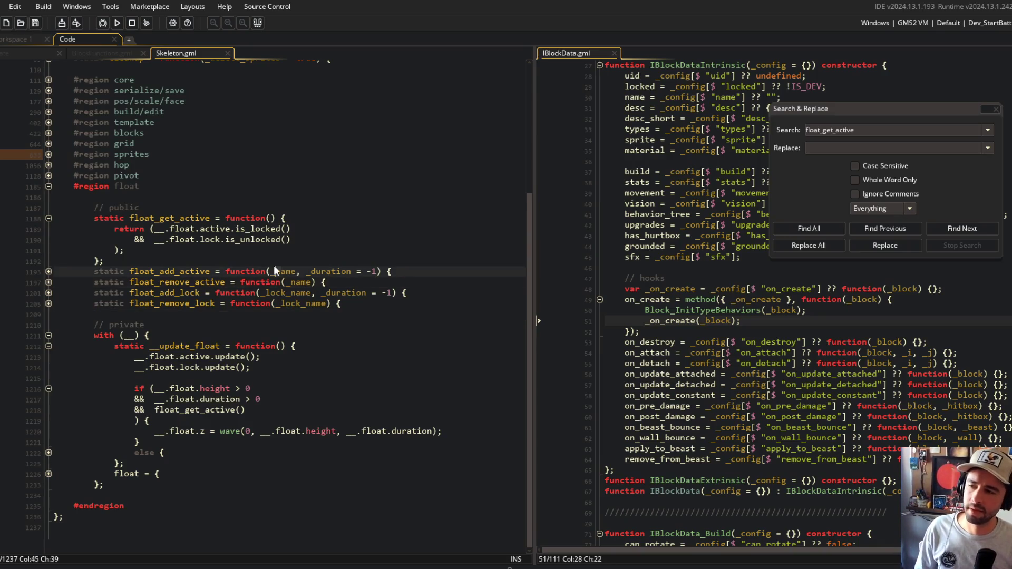
pyautogui.doubleClick(152, 271)
pyautogui.hotkey('ctrl', 'shift', 'f')
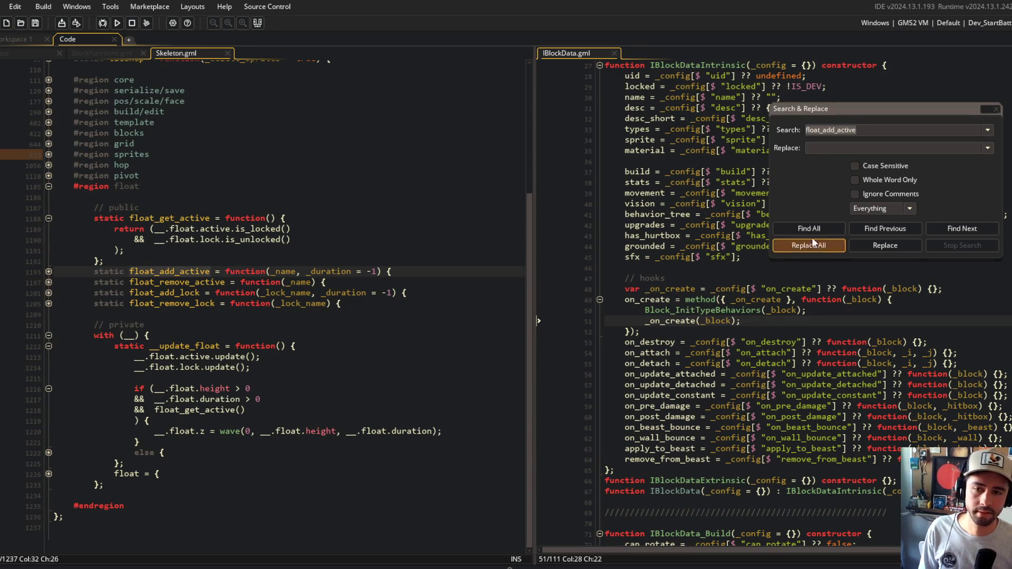
pyautogui.click(812, 232)
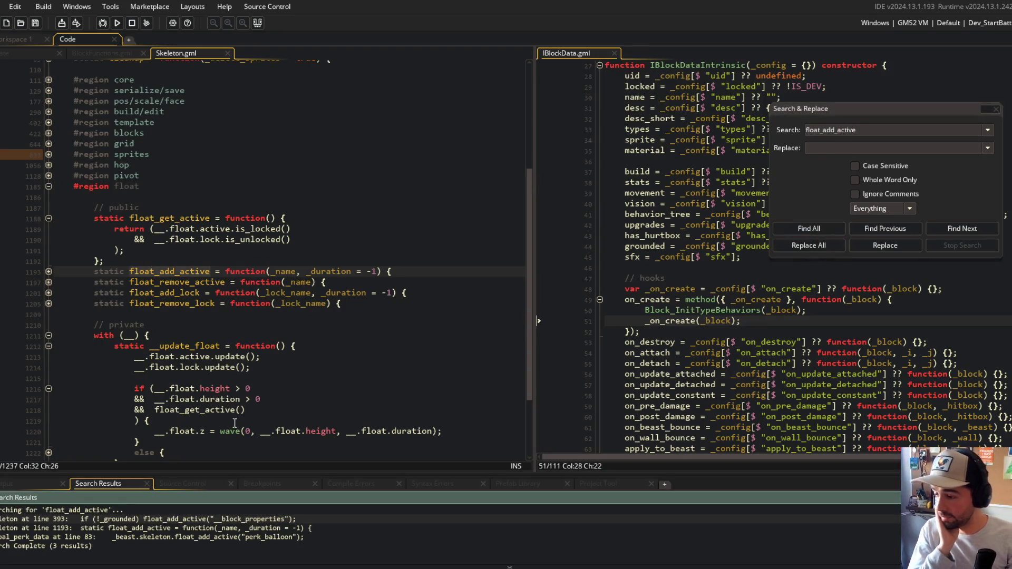
pyautogui.doubleClick(176, 519)
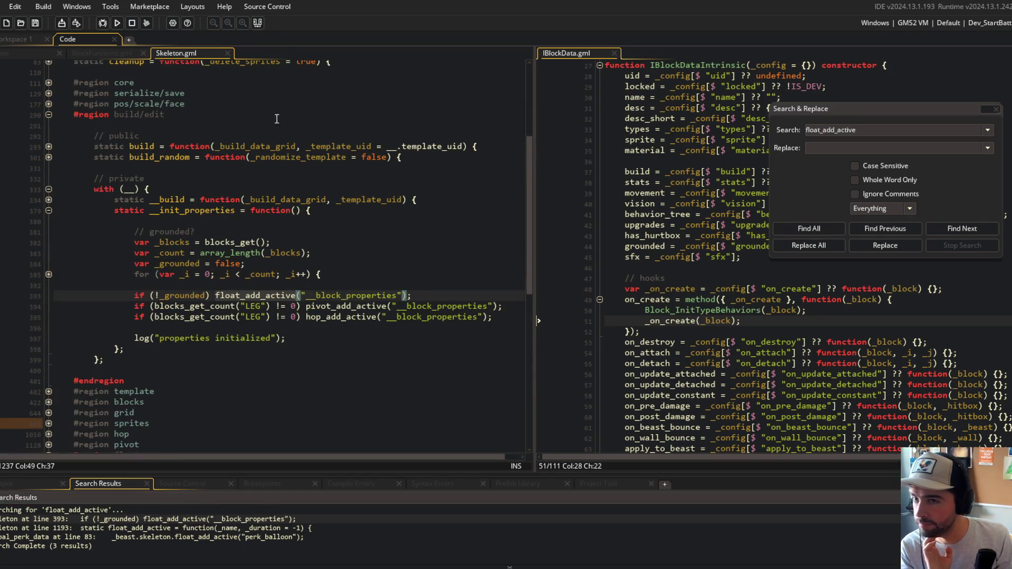
# Unfold the line 385 for loop and grounded check, then widen the IBlockData.gml pane
pyautogui.scroll(-2, 326, 144)
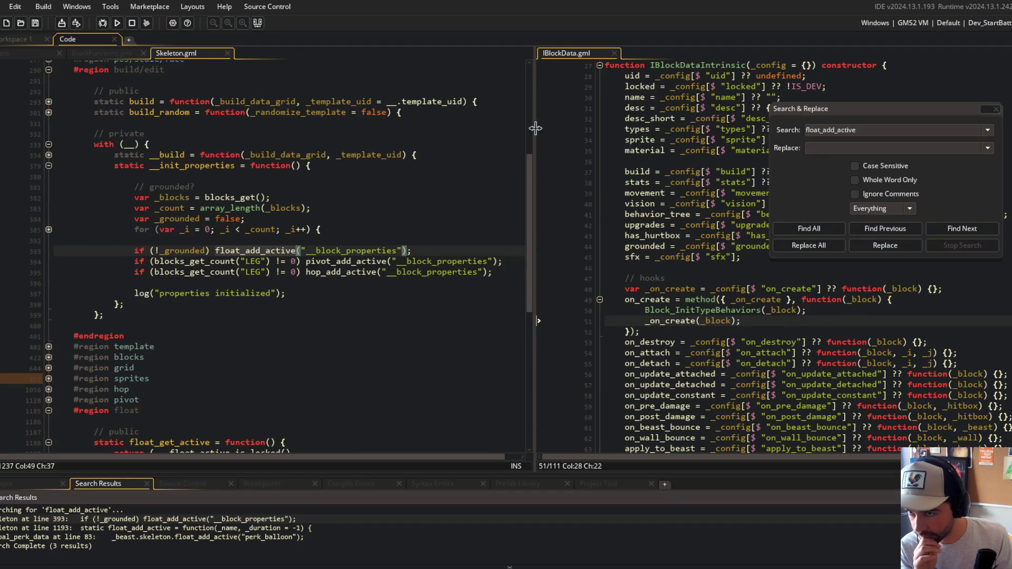
pyautogui.moveTo(535, 128); pyautogui.dragTo(653, 128)
pyautogui.click(436, 166)
pyautogui.scroll(2, 436, 169)
pyautogui.click(216, 231)
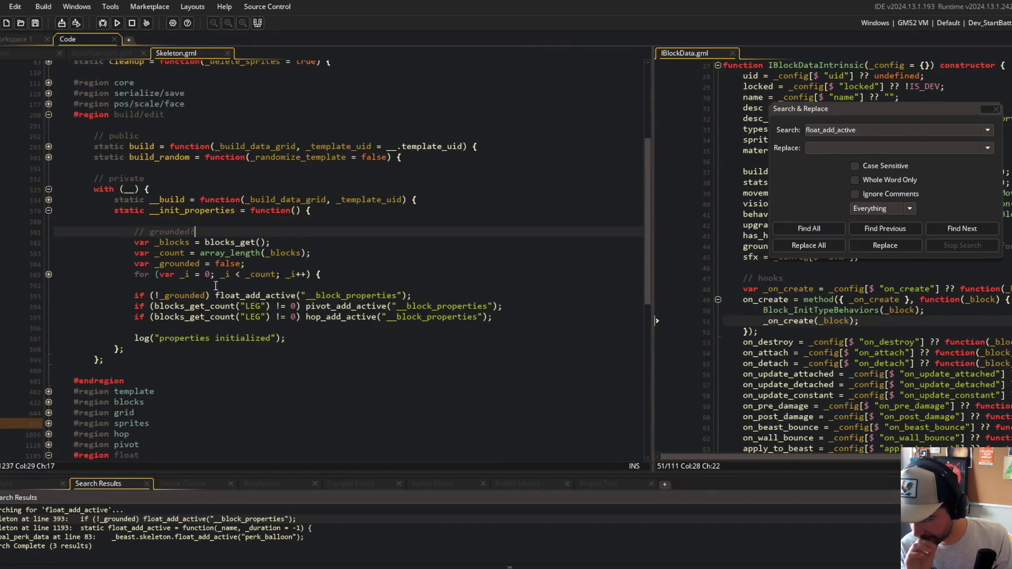
pyautogui.click(48, 274)
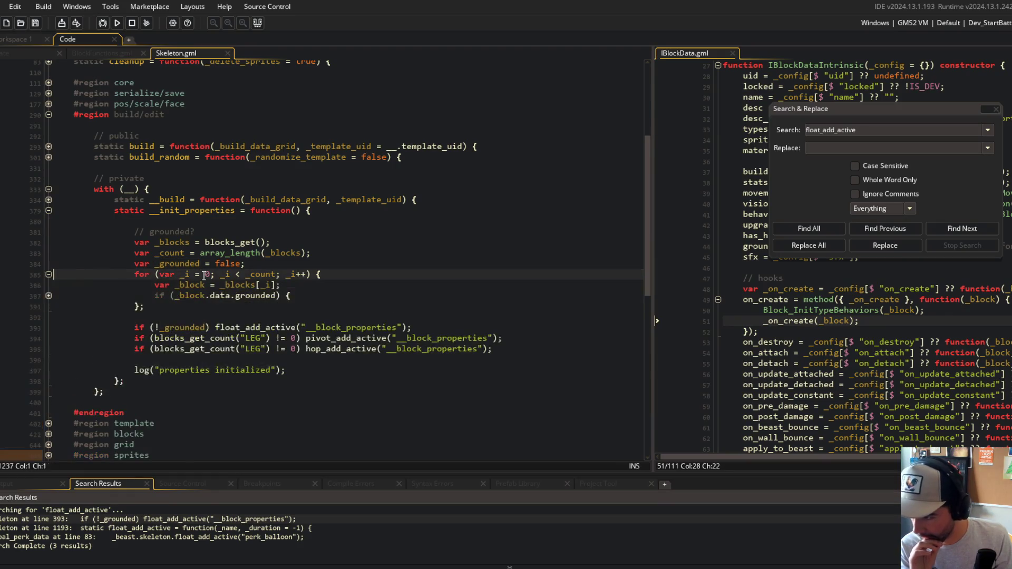
pyautogui.click(49, 296)
pyautogui.click(199, 242)
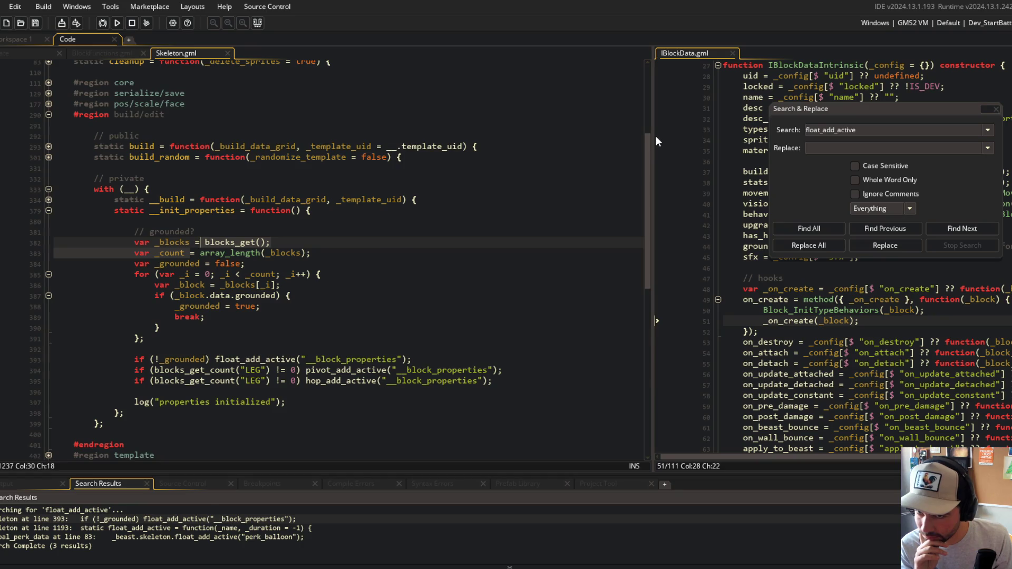
pyautogui.click(265, 284)
pyautogui.click(200, 263)
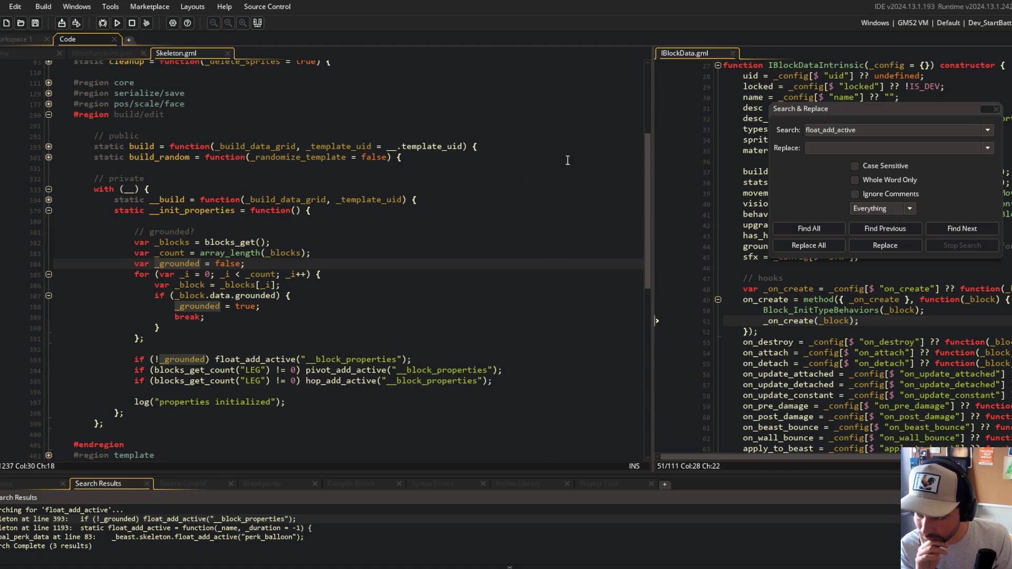
pyautogui.moveTo(650, 138); pyautogui.dragTo(257, 138)
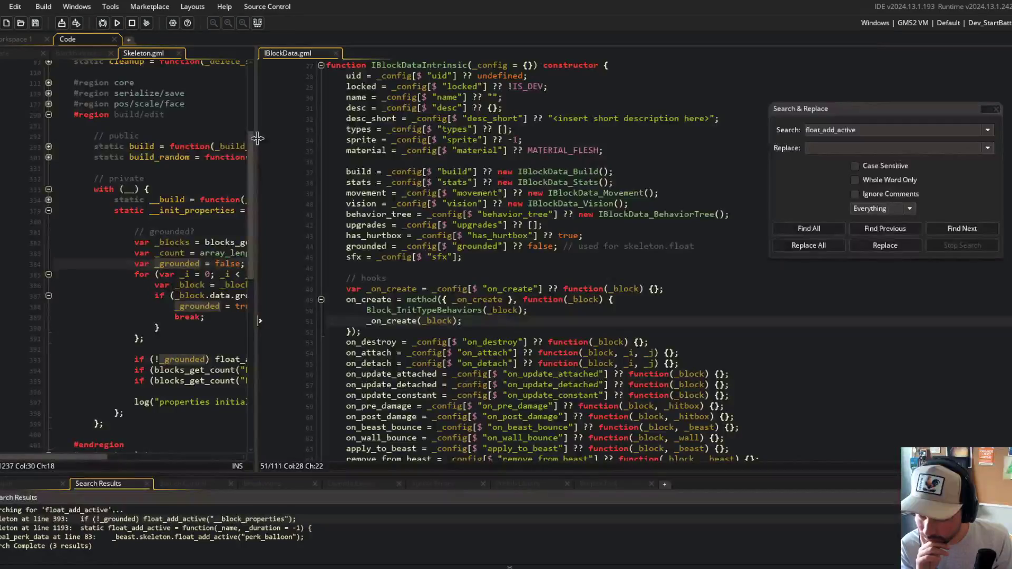
# Review IBlockData's grounded field and its default value false
pyautogui.moveTo(258, 138)
pyautogui.mouseDown()
pyautogui.moveTo(490, 139)
pyautogui.moveTo(377, 140)
pyautogui.moveTo(355, 118)
pyautogui.moveTo(315, 119)
pyautogui.mouseUp()
pyautogui.click(508, 246)
pyautogui.click(674, 246)
pyautogui.scroll(3, 603, 339)
pyautogui.doubleClick(601, 336)
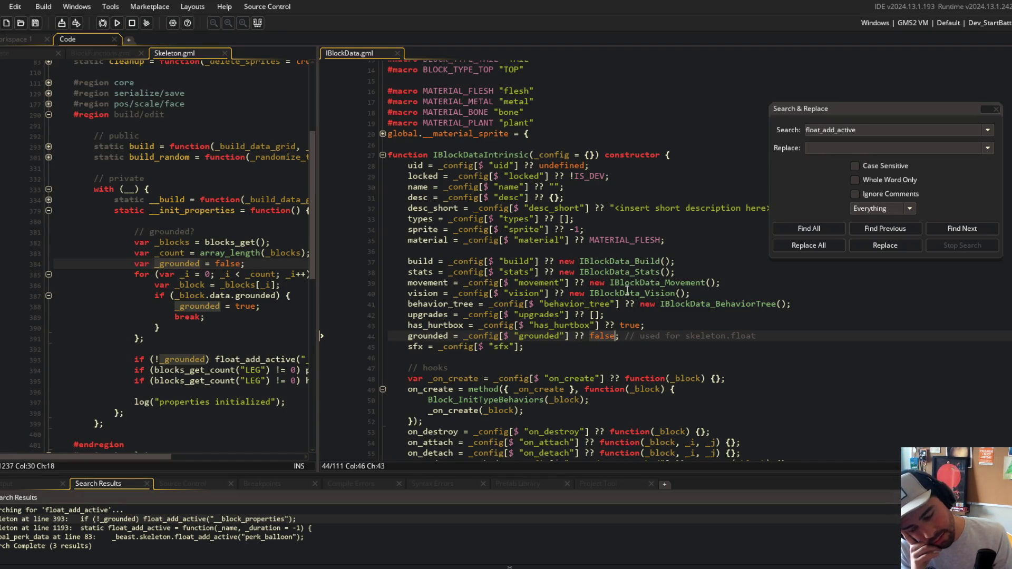
pyautogui.doubleClick(595, 337)
pyautogui.click(454, 250)
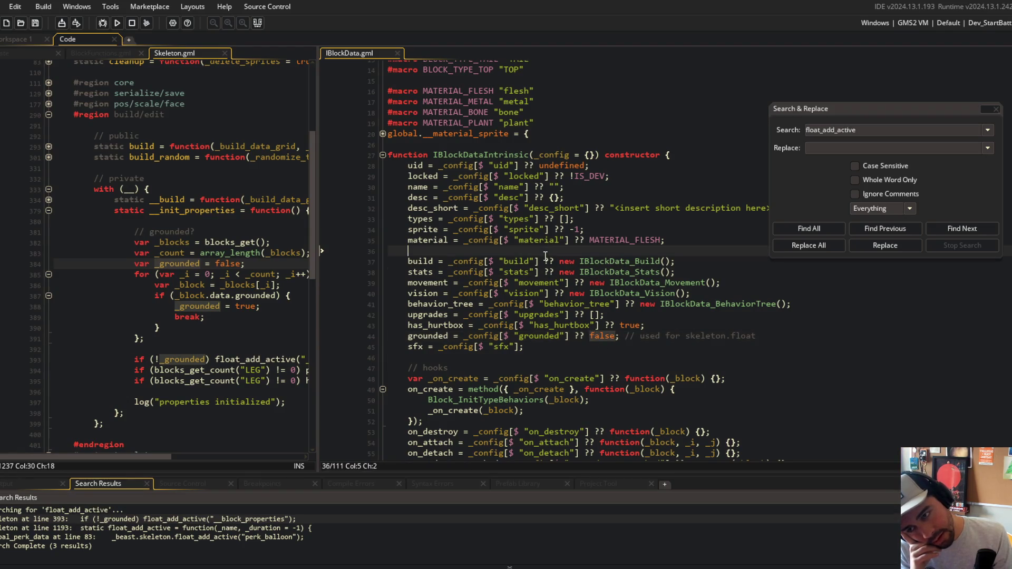
# Compare Skeleton's __build declaration with IBlockData's build and grounded fields
pyautogui.moveTo(318, 169); pyautogui.dragTo(368, 187)
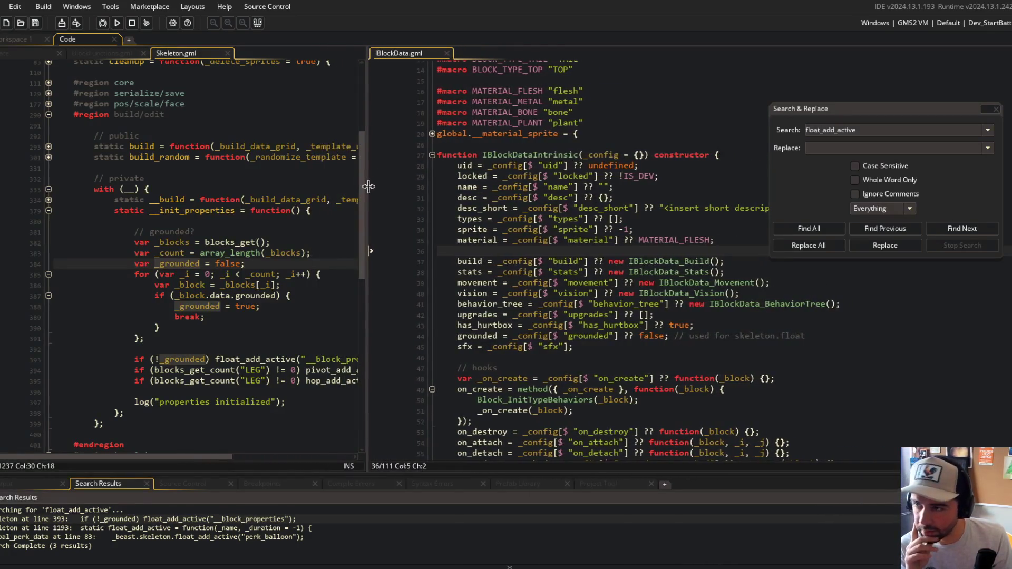
pyautogui.click(519, 261)
pyautogui.scroll(3, 374, 188)
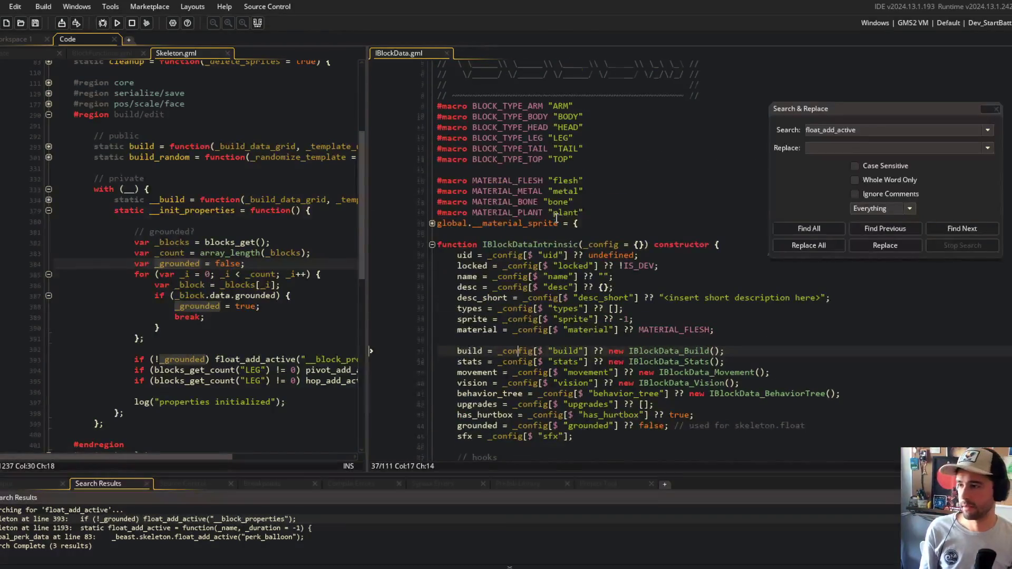
pyautogui.scroll(-4, 375, 188)
pyautogui.click(191, 196)
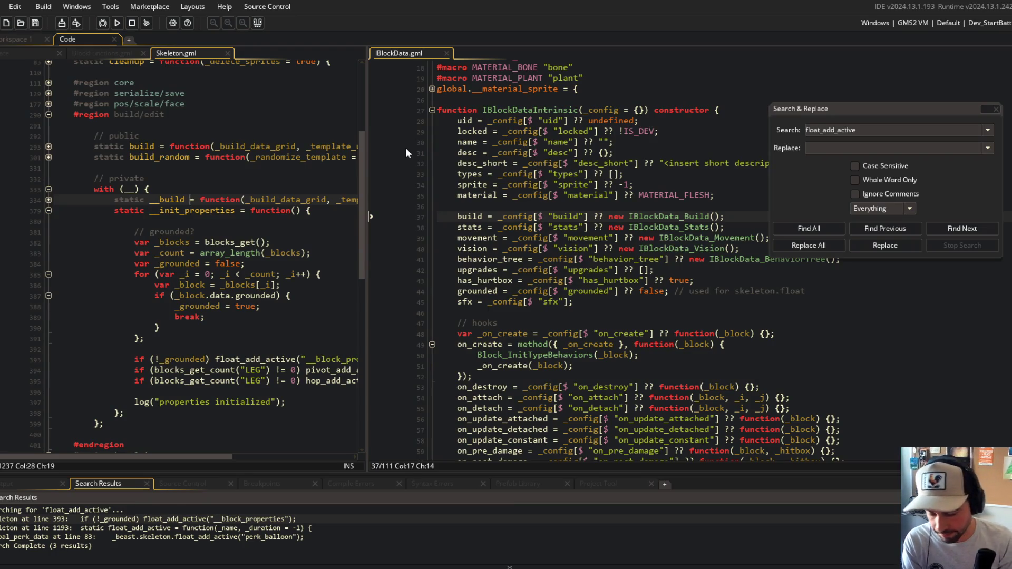
pyautogui.click(497, 291)
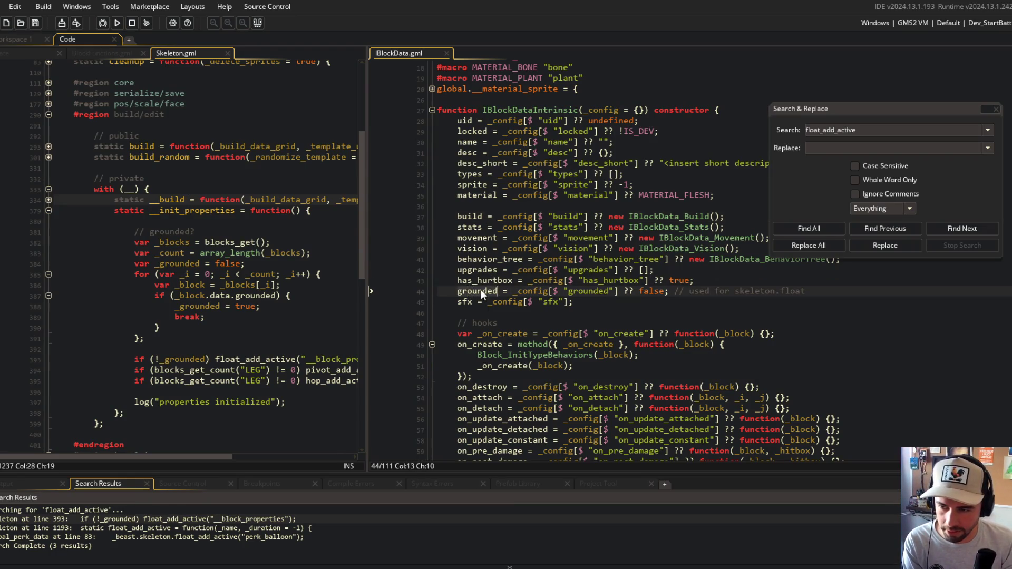
pyautogui.click(162, 105)
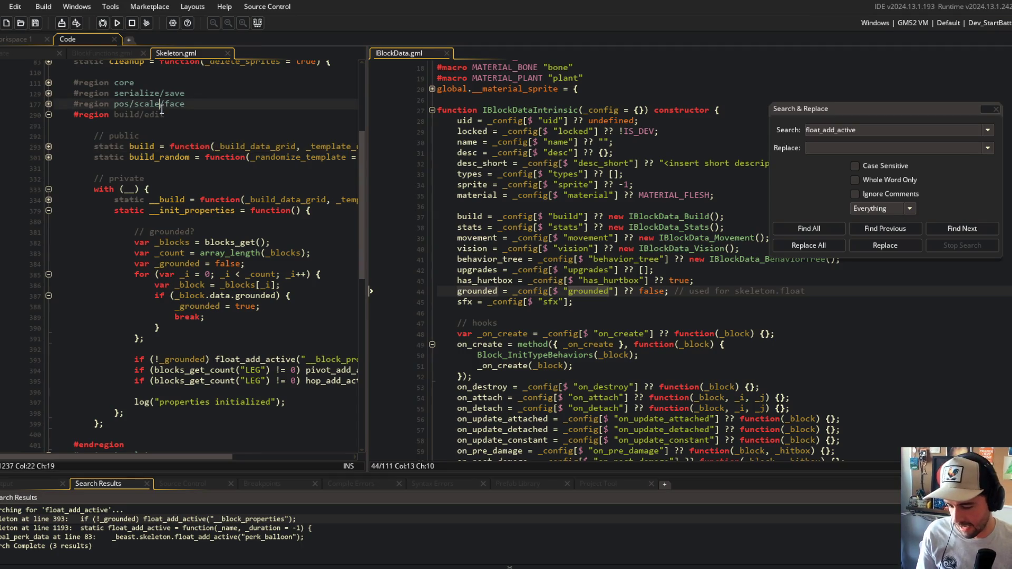
pyautogui.click(198, 199)
# Open Block_Shotgun.gml via 'blockshot' and review its definition lines 11–20
pyautogui.hotkey('ctrl', 't')
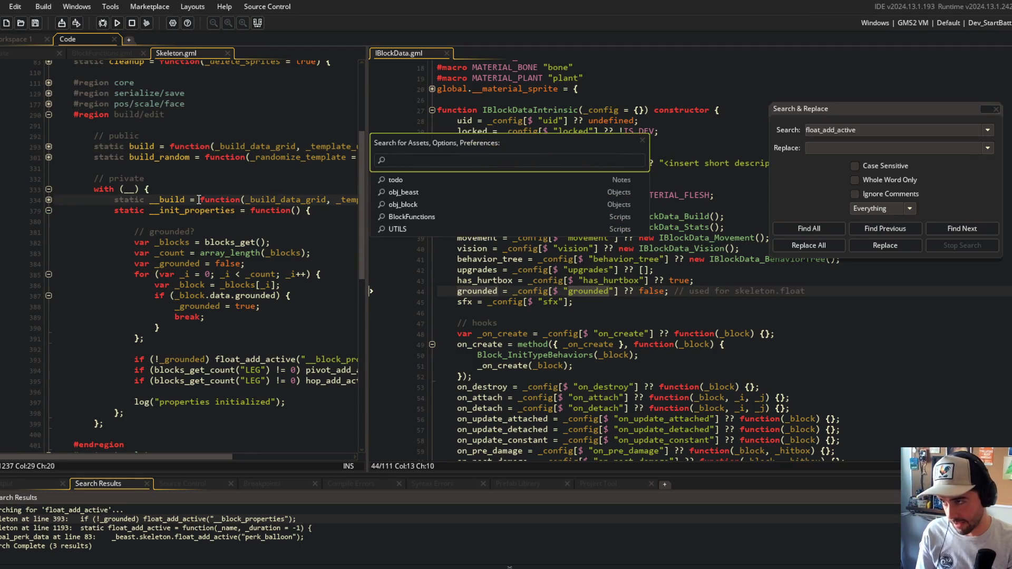
pyautogui.write('block_')
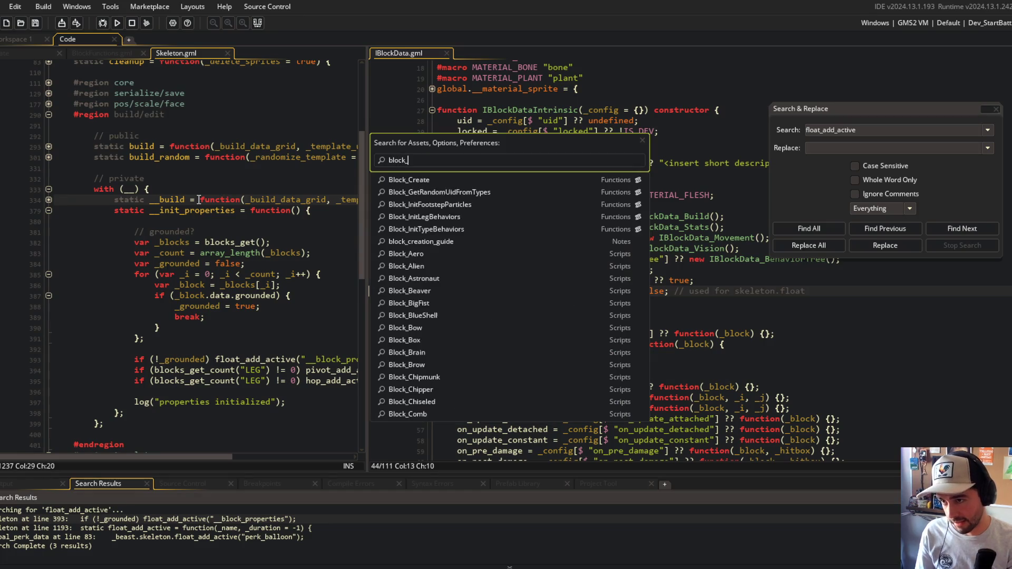
pyautogui.write('shot')
pyautogui.press('Return')
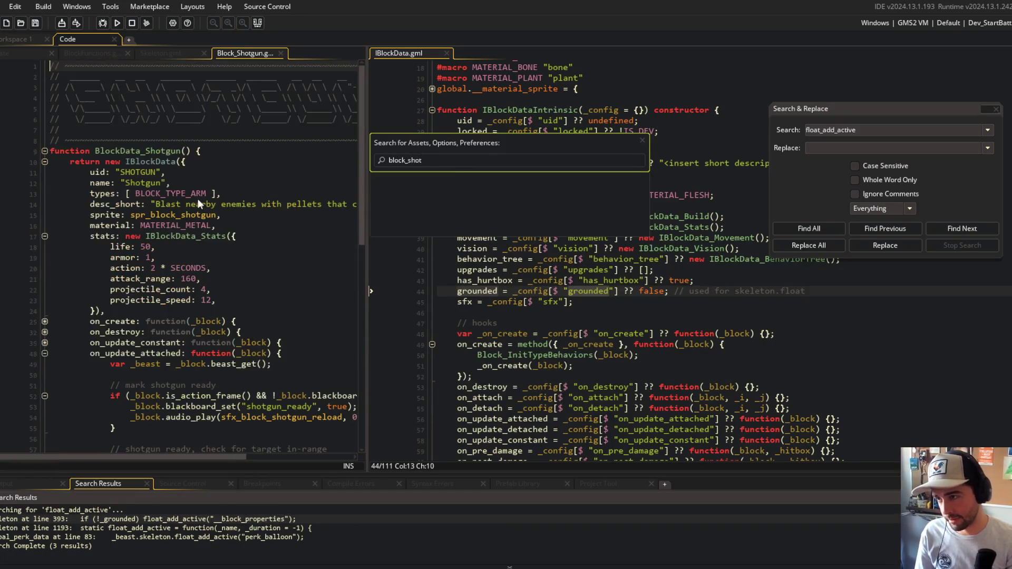
pyautogui.scroll(-5, 201, 252)
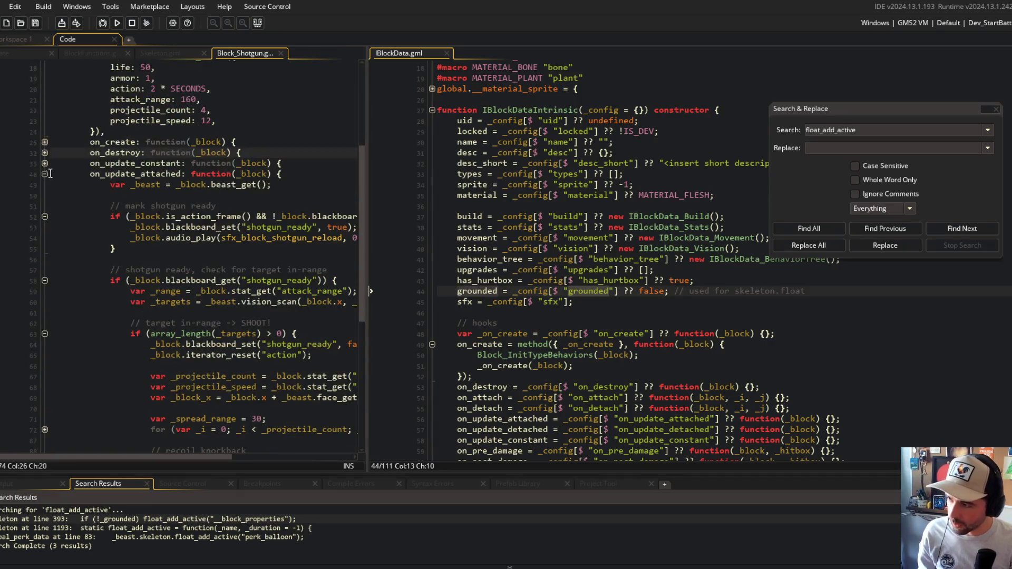
pyautogui.click(43, 251)
pyautogui.scroll(5, 43, 250)
pyautogui.click(270, 278)
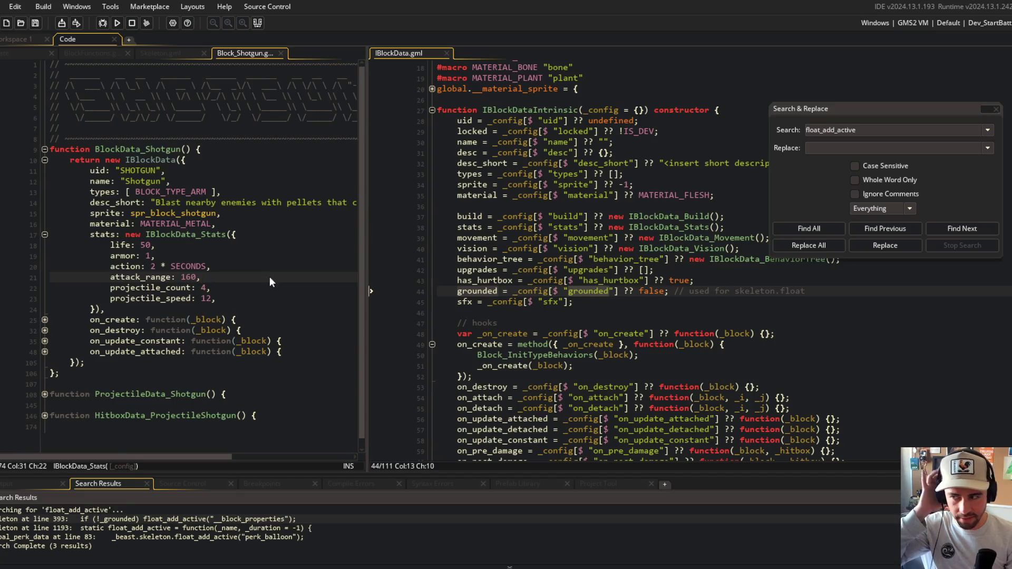
pyautogui.moveTo(53, 167); pyautogui.dragTo(139, 266)
pyautogui.click(178, 310)
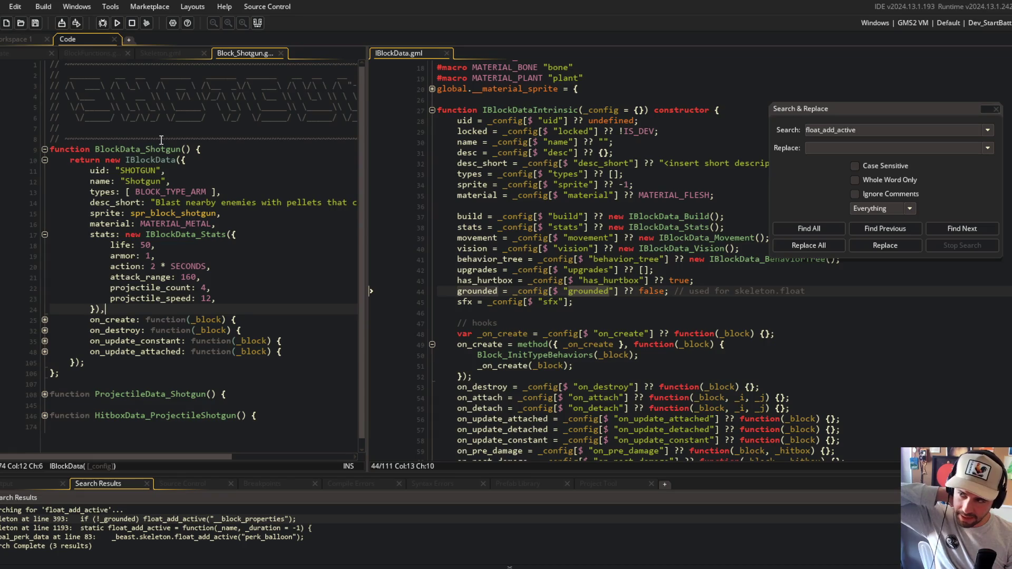
# Cycle through the Skeleton, Block_Shotgun and BlockFunctions tabs, settling on BlockFunctions.gml
pyautogui.click(163, 53)
pyautogui.click(105, 55)
pyautogui.click(174, 54)
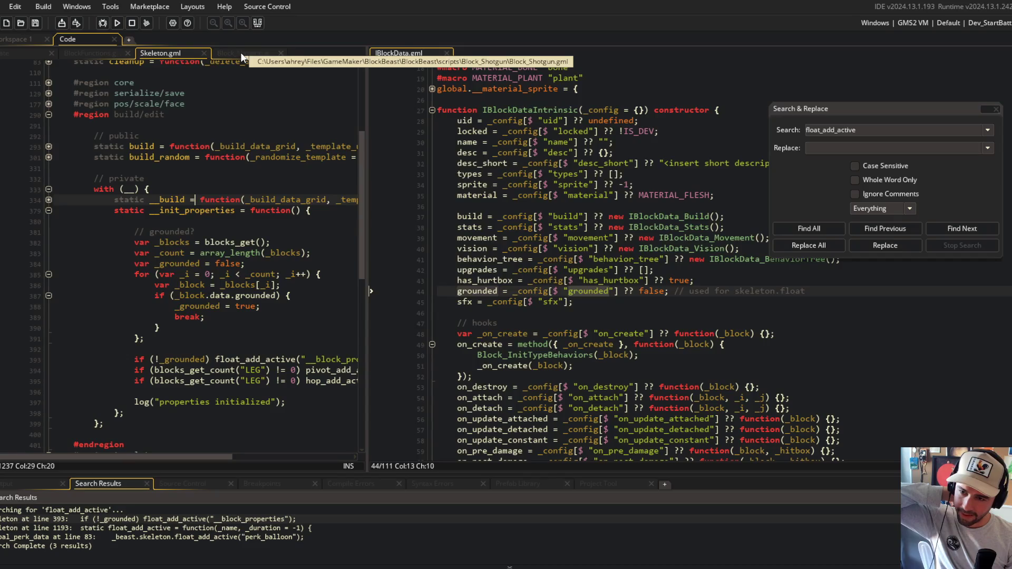
pyautogui.click(240, 52)
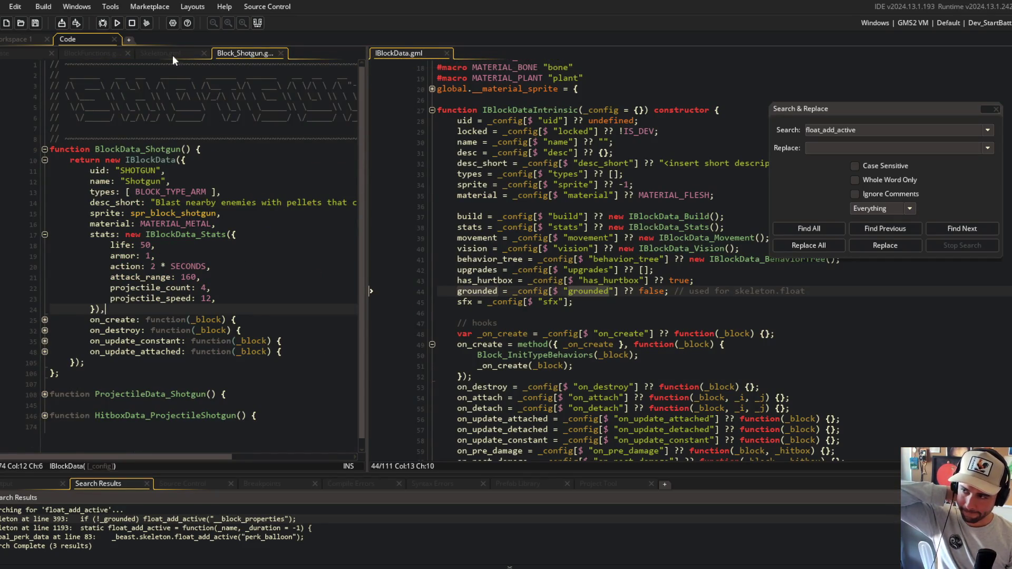
pyautogui.click(99, 53)
pyautogui.click(34, 53)
pyautogui.click(78, 50)
pyautogui.scroll(3, 274, 265)
pyautogui.scroll(2, 274, 265)
pyautogui.scroll(-9, 472, 272)
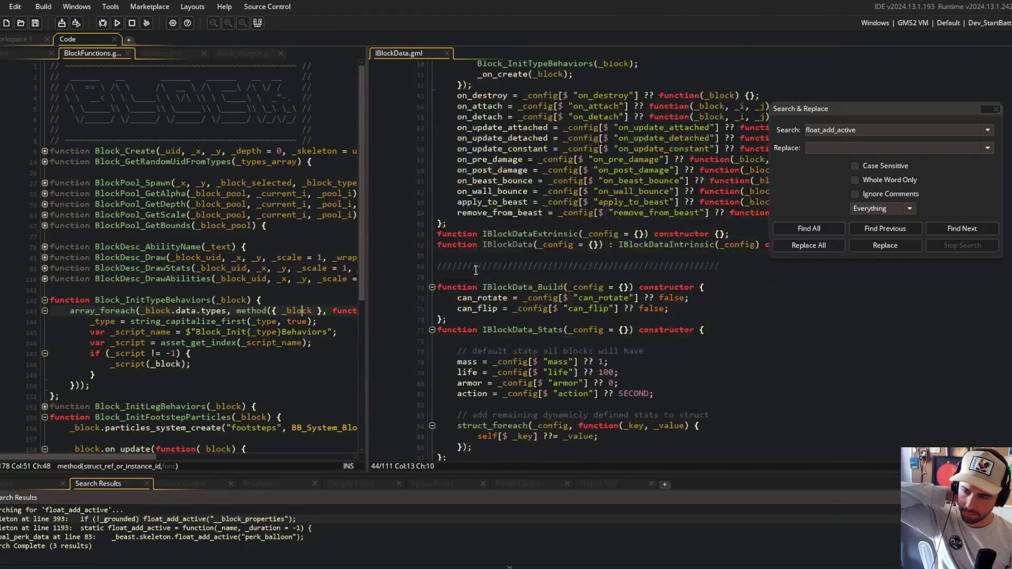
# Look over the top functions and clear the breakpoints in the init behavior functions
pyautogui.scroll(7, 476, 270)
pyautogui.scroll(2, 506, 246)
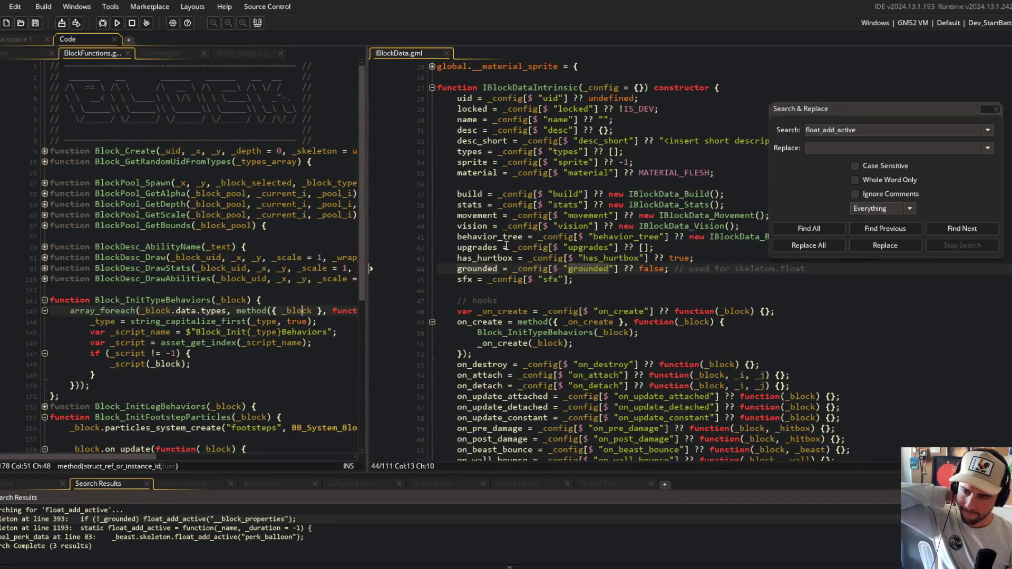
pyautogui.click(259, 161)
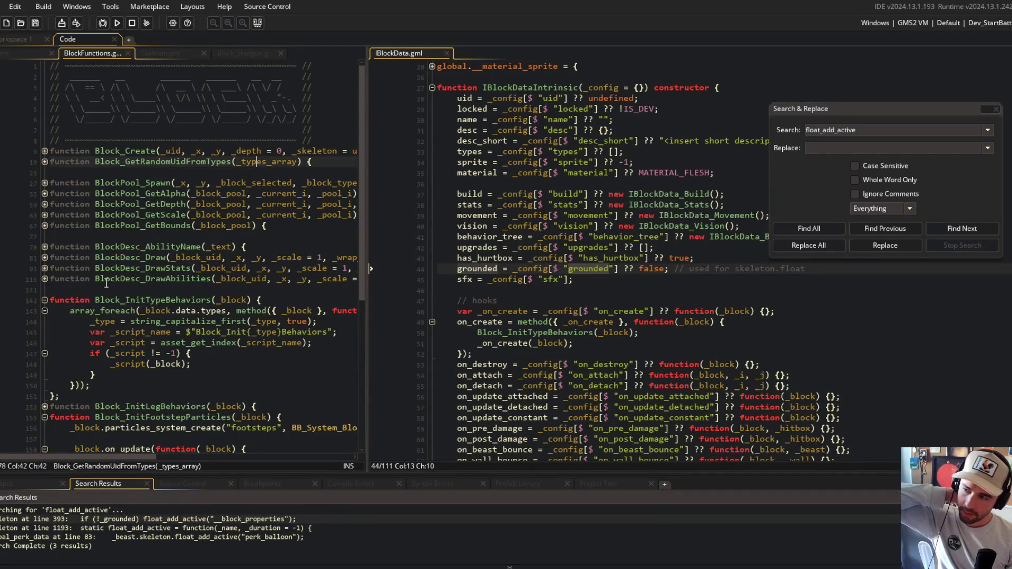
pyautogui.click(160, 182)
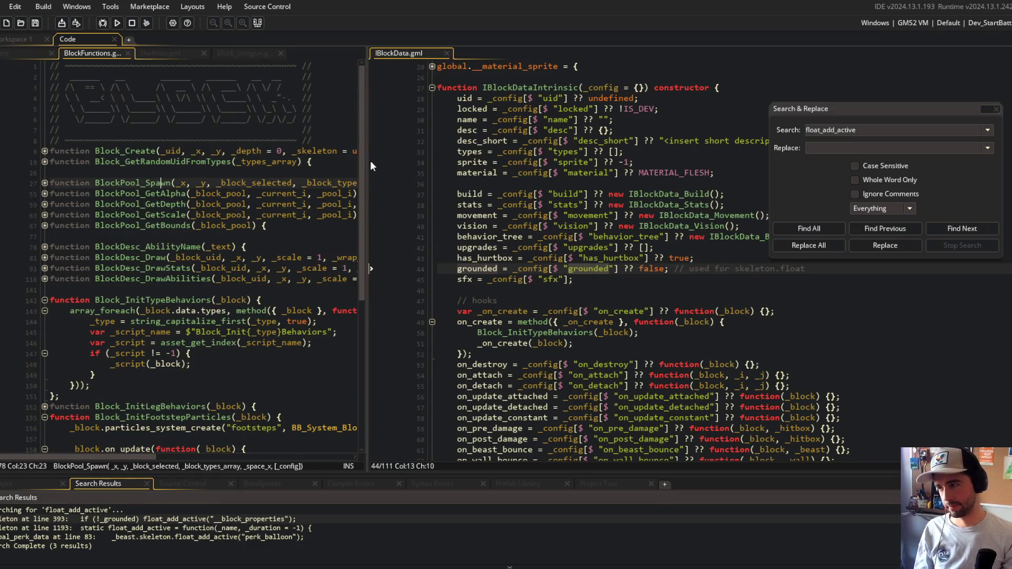
pyautogui.click(217, 301)
pyautogui.press('Home')
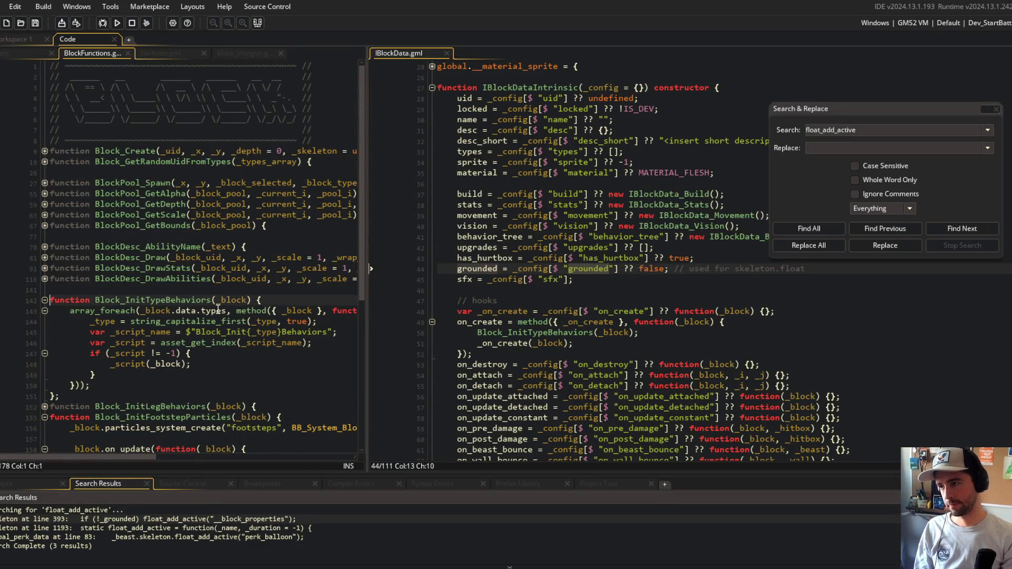
pyautogui.scroll(-8, 218, 310)
pyautogui.click(20, 237)
pyautogui.scroll(1, 20, 248)
# Select and delete the init behavior functions on lines 142–178, then undo the deletion
pyautogui.click(20, 277)
pyautogui.moveTo(90, 309); pyautogui.dragTo(91, 319)
pyautogui.click(78, 401)
pyautogui.scroll(3, 62, 285)
pyautogui.keyDown('shift'); pyautogui.click(53, 171); pyautogui.keyUp('shift')
pyautogui.press('Delete')
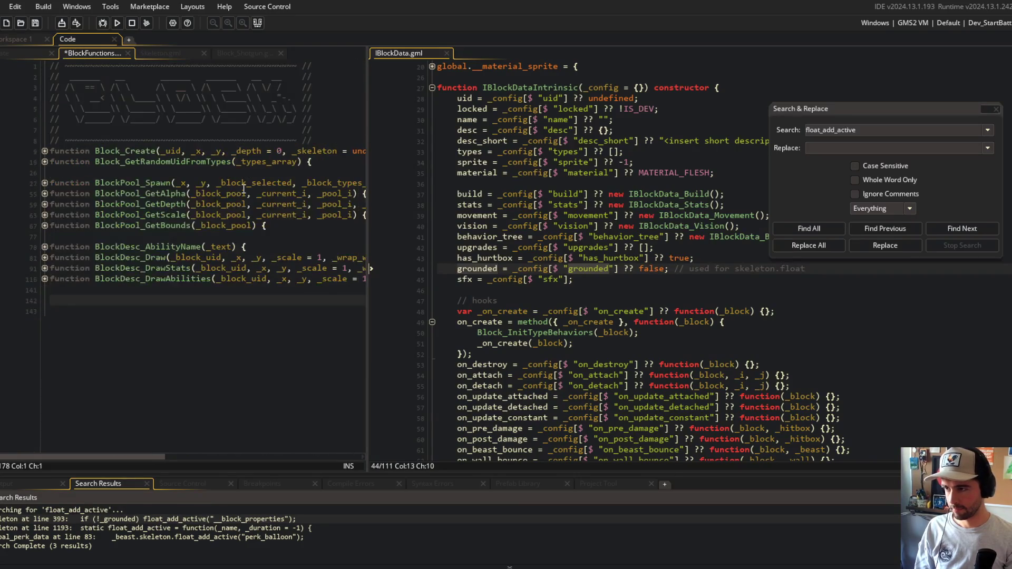
pyautogui.press('BackSpace')
pyautogui.press('Up')
pyautogui.press('Up')
pyautogui.press('Up')
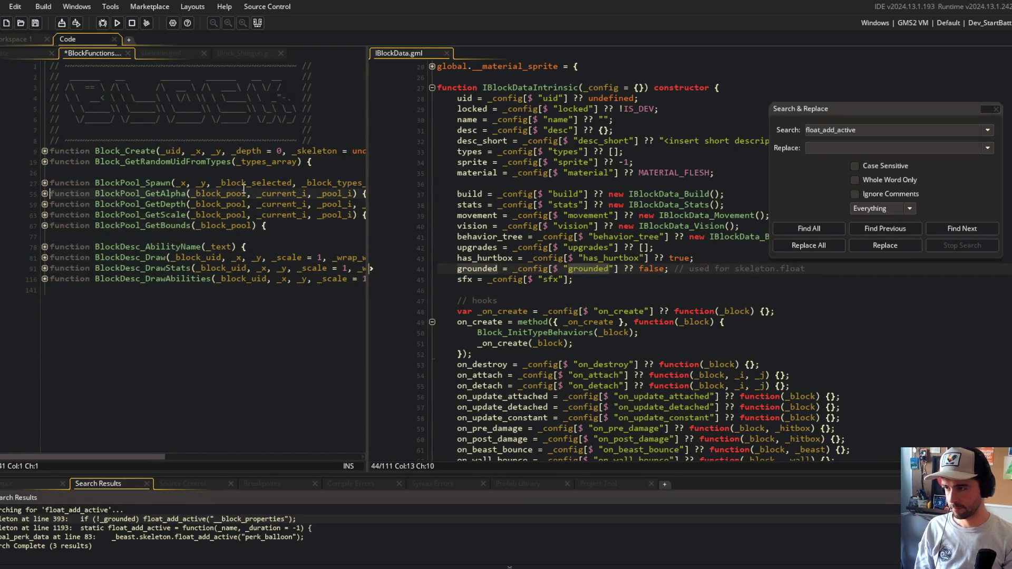
pyautogui.hotkey('ctrl', 'z')
pyautogui.hotkey('ctrl', 'z')
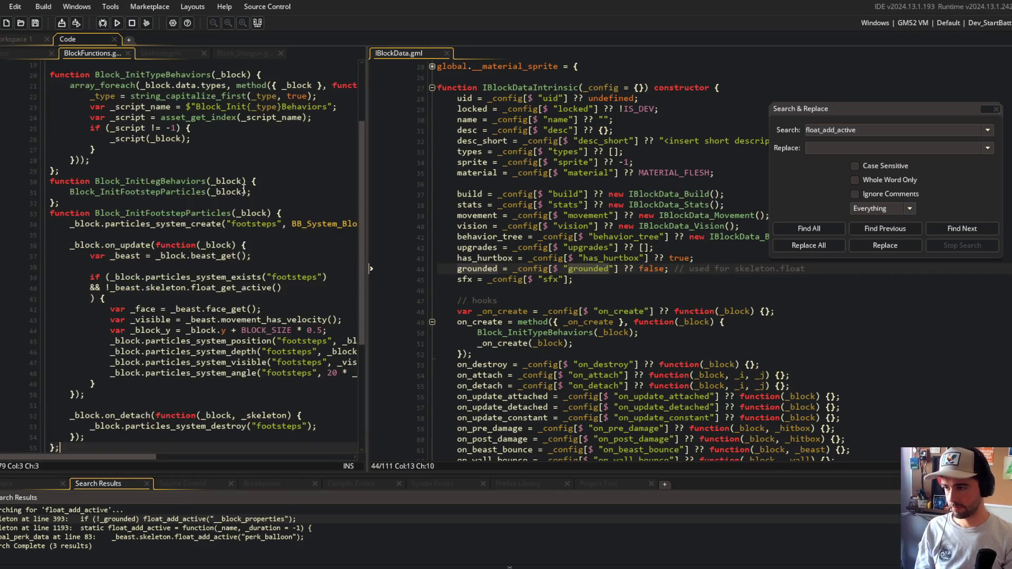
# Fold all functions and add an empty function Block_GetIsGroundedDefaultByTypes(_types), then save
pyautogui.scroll(3, 244, 189)
pyautogui.click(248, 239)
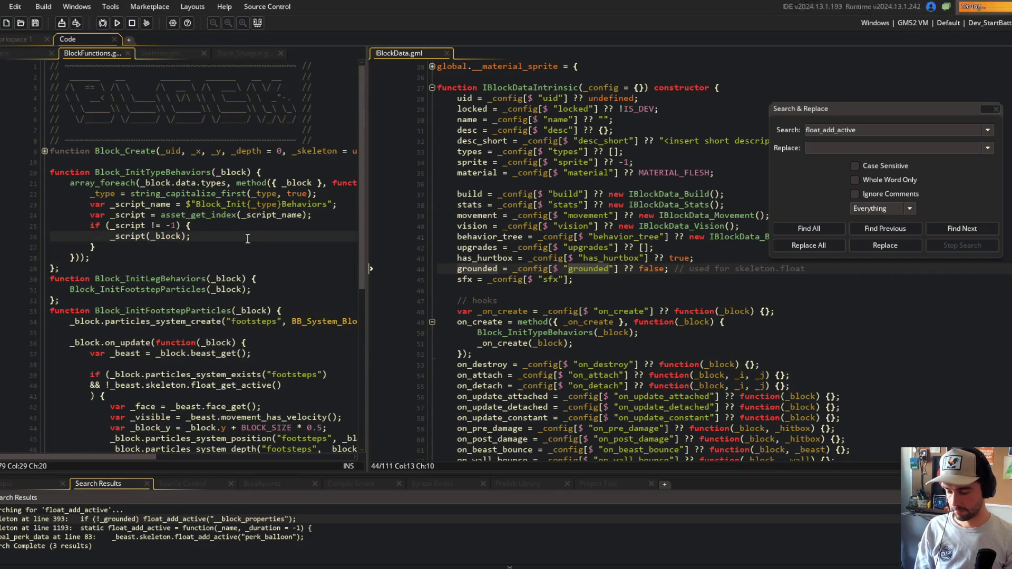
pyautogui.hotkey('ctrl', 'm')
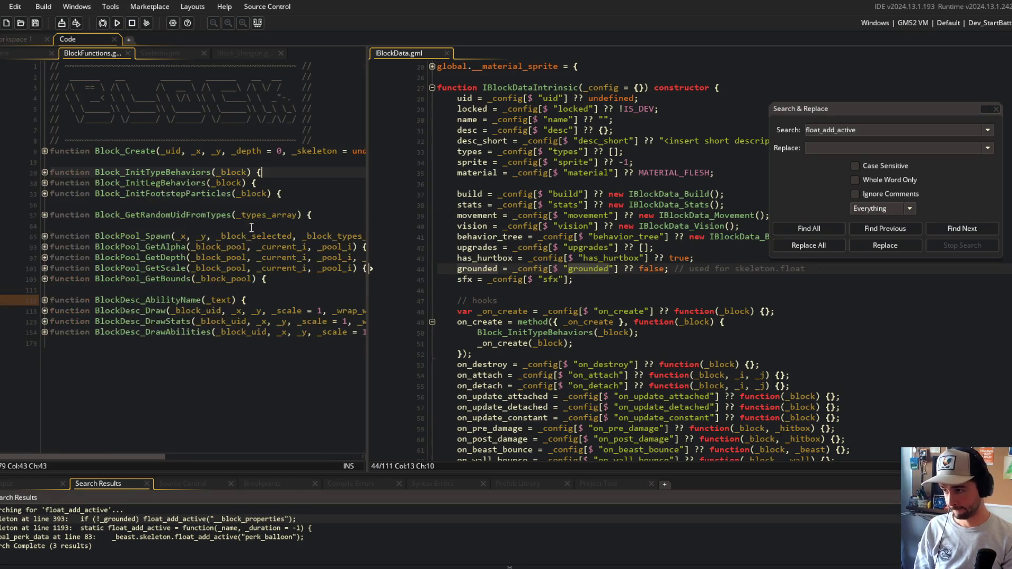
pyautogui.press('Down')
pyautogui.press('Down')
pyautogui.press('Down')
pyautogui.press('Return')
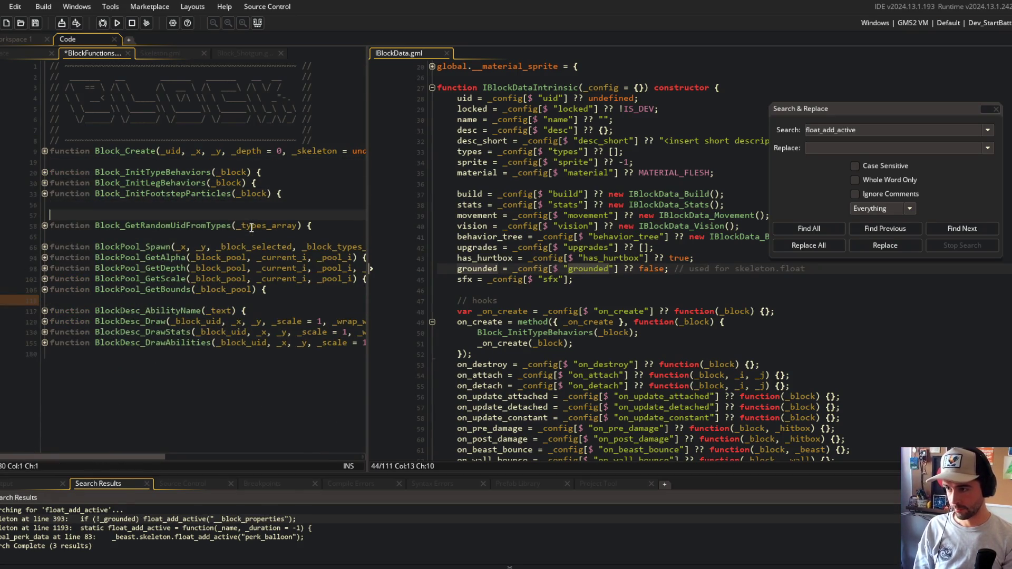
pyautogui.write('func')
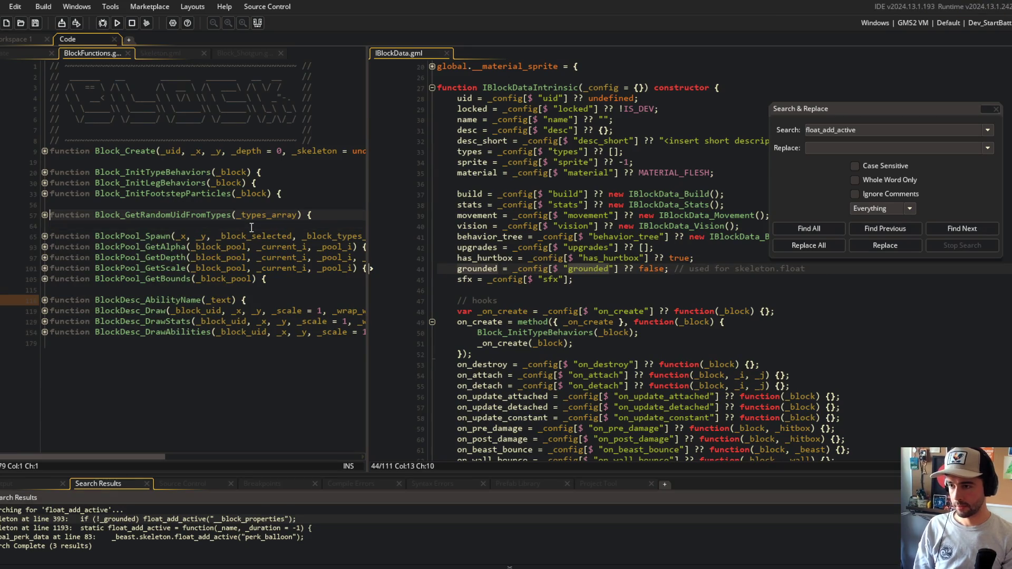
pyautogui.write('tion B')
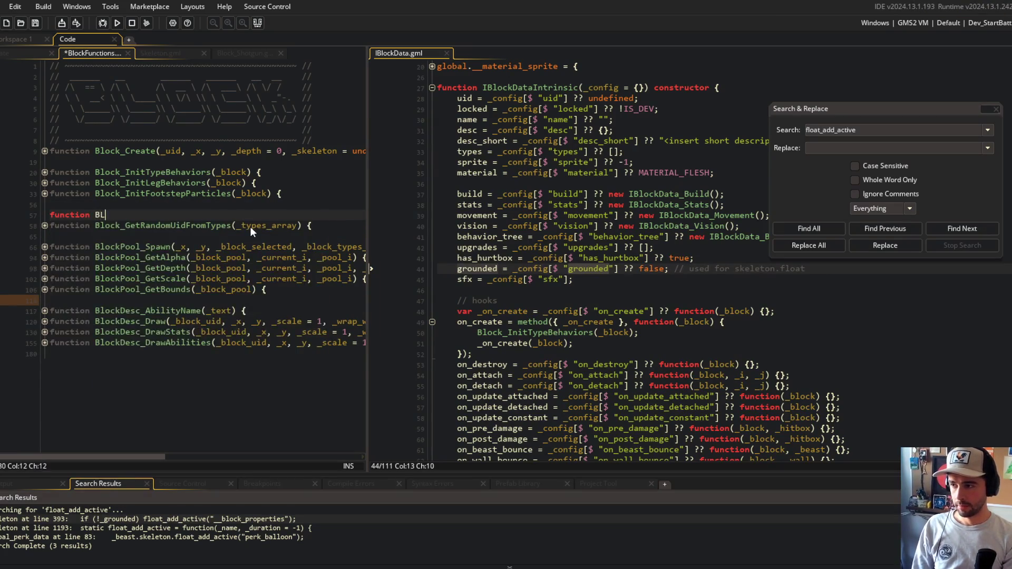
pyautogui.write('lock_GetIsGroiu')
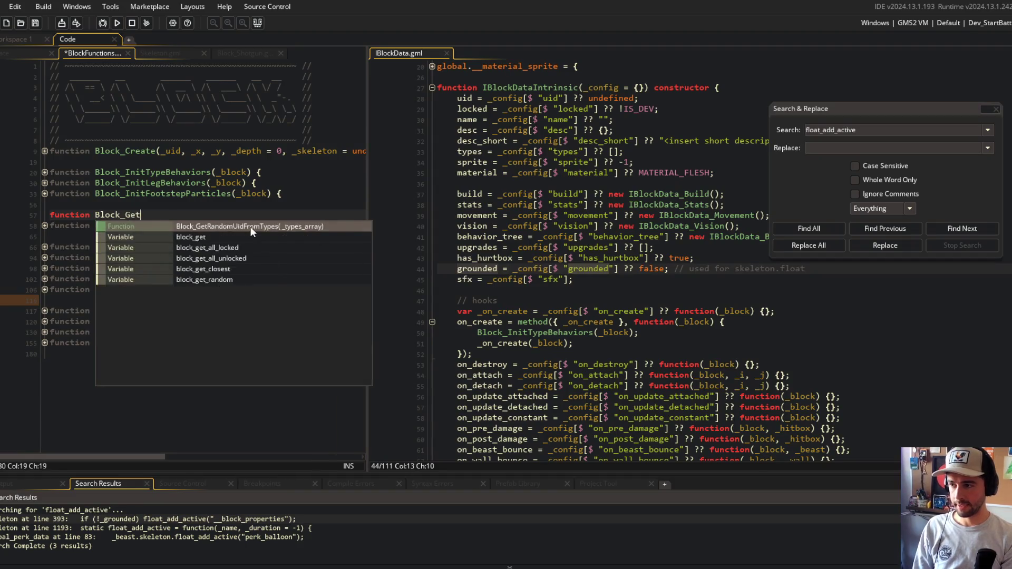
pyautogui.press('BackSpace')
pyautogui.press('BackSpace')
pyautogui.write('un')
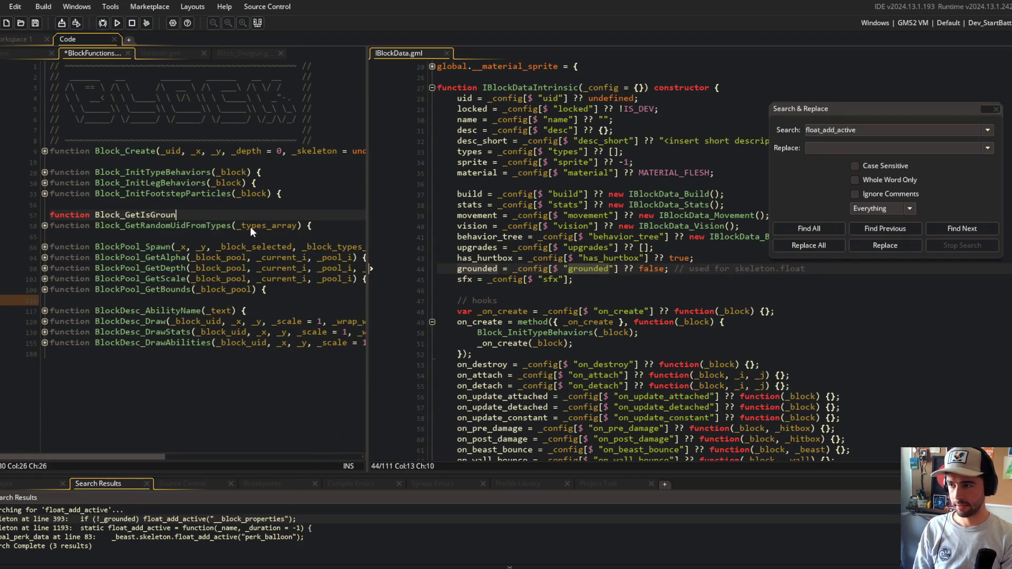
pyautogui.write('dedDefaultByTypes(')
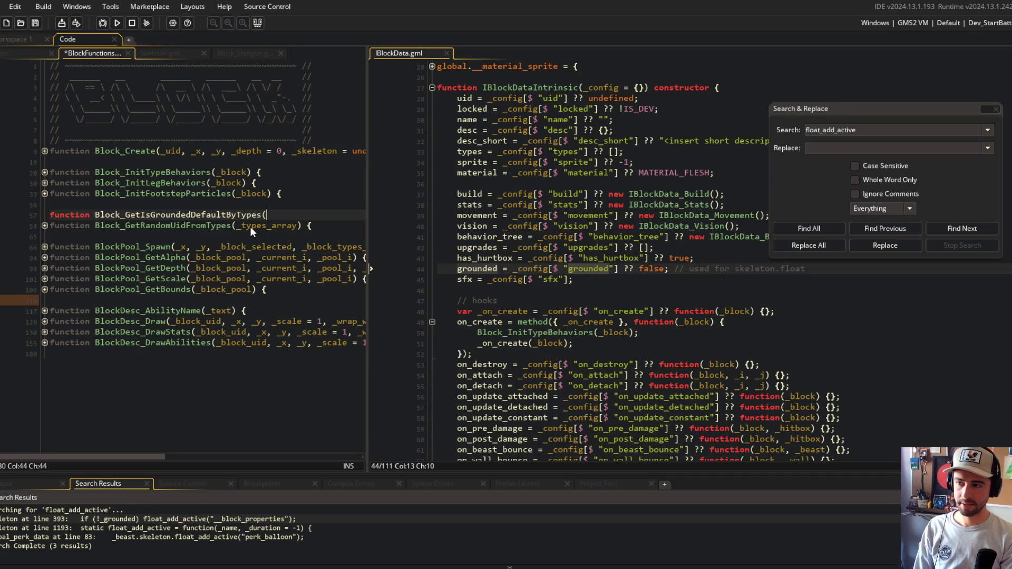
pyautogui.write('_types_')
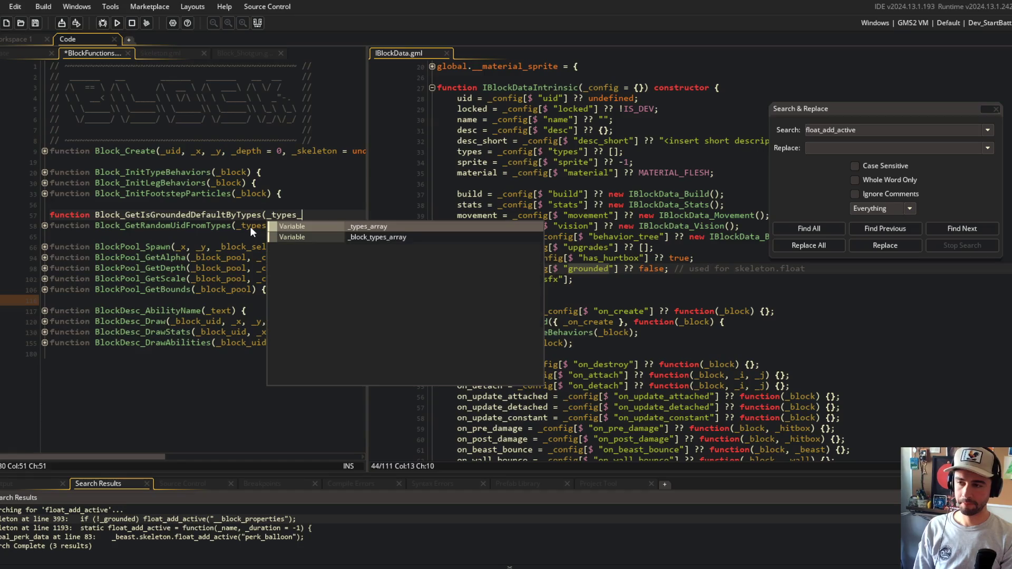
pyautogui.press('BackSpace')
pyautogui.press('BackSpace')
pyautogui.press('BackSpace')
pyautogui.write('es) {};')
pyautogui.hotkey('ctrl', 's')
# Rename Block_GetRandomUidFromTypes' parameter _types_array to _types, then fold that function
pyautogui.press('Down')
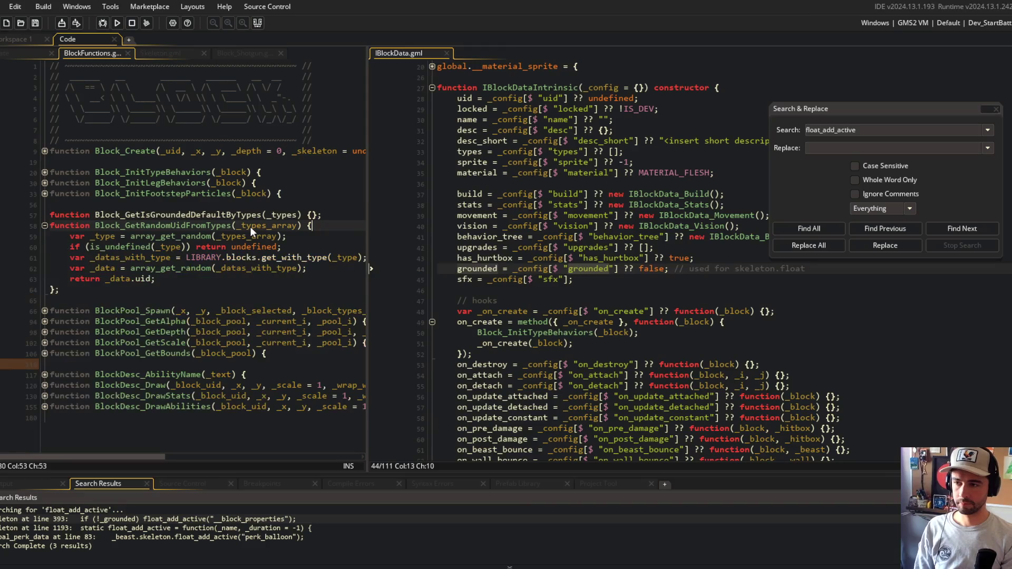
pyautogui.press('Left')
pyautogui.press('Left')
pyautogui.press('Left')
pyautogui.press('BackSpace')
pyautogui.press('BackSpace')
pyautogui.press('BackSpace')
pyautogui.press('Escape')
pyautogui.click(276, 236)
pyautogui.press('BackSpace')
pyautogui.press('BackSpace')
pyautogui.press('BackSpace')
pyautogui.click(251, 268)
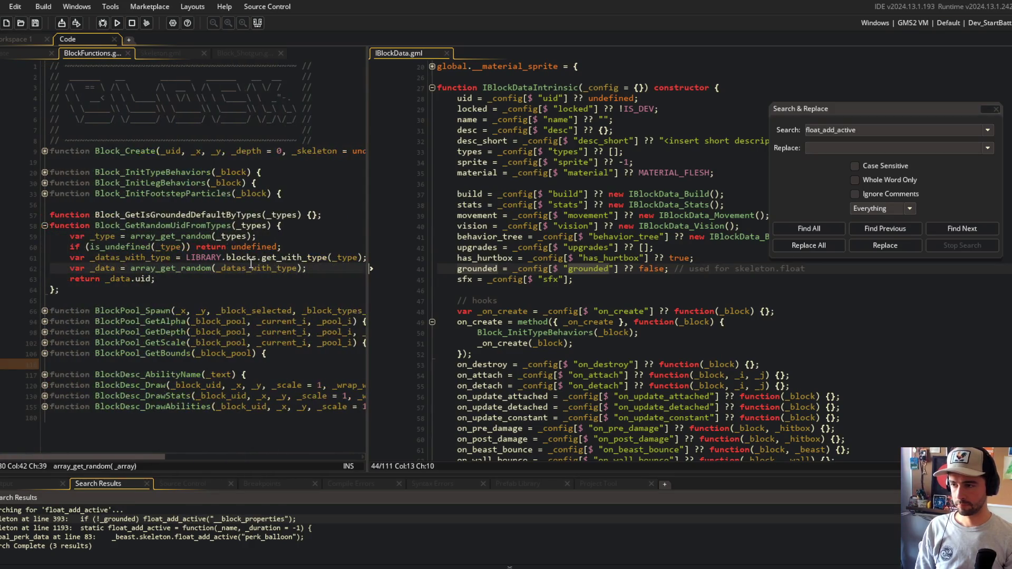
pyautogui.click(45, 226)
# Write the body: if array_contains(_types, BLOCK_TYPE_LEG) return true; otherwise return false; save
pyautogui.click(311, 215)
pyautogui.press('Return')
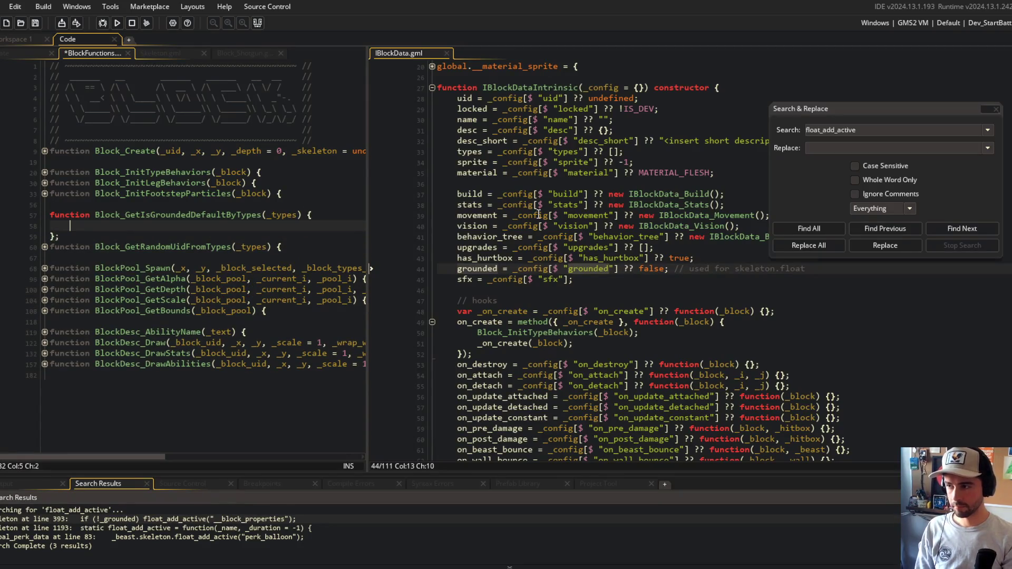
pyautogui.hotkey('ctrl', 's')
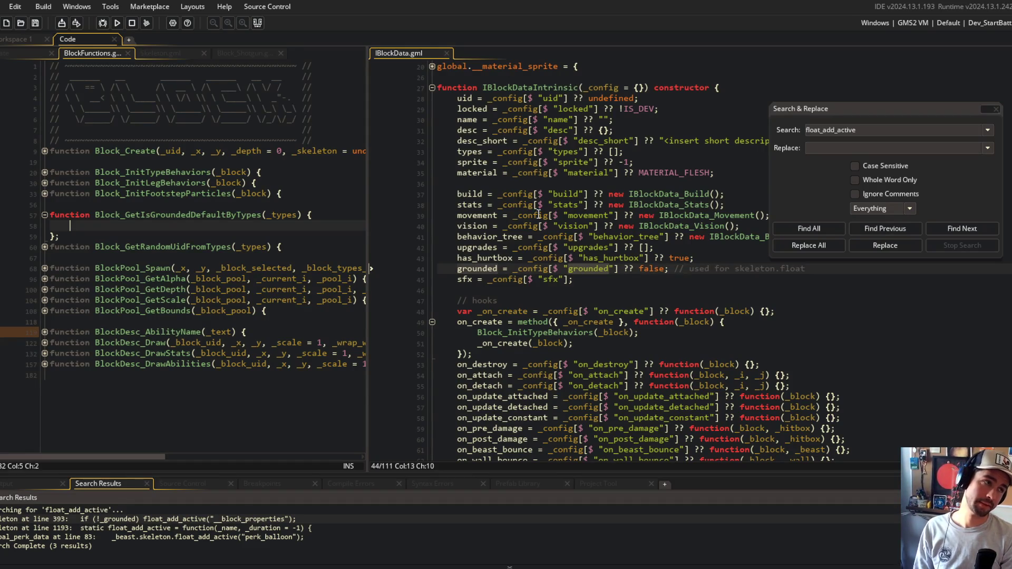
pyautogui.write('if (array_contains(_types, B')
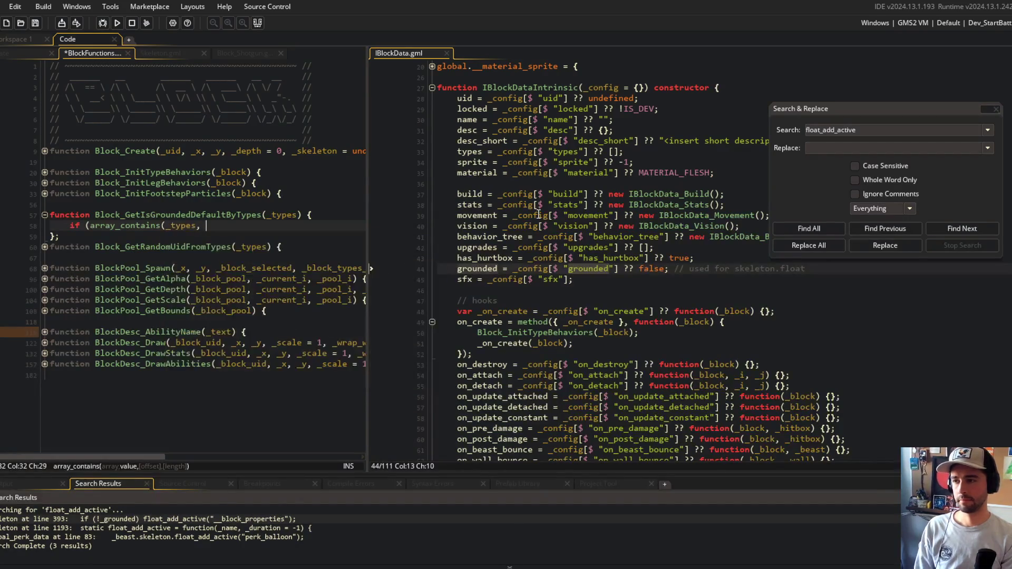
pyautogui.write('LOCK_TYPE_LEG')
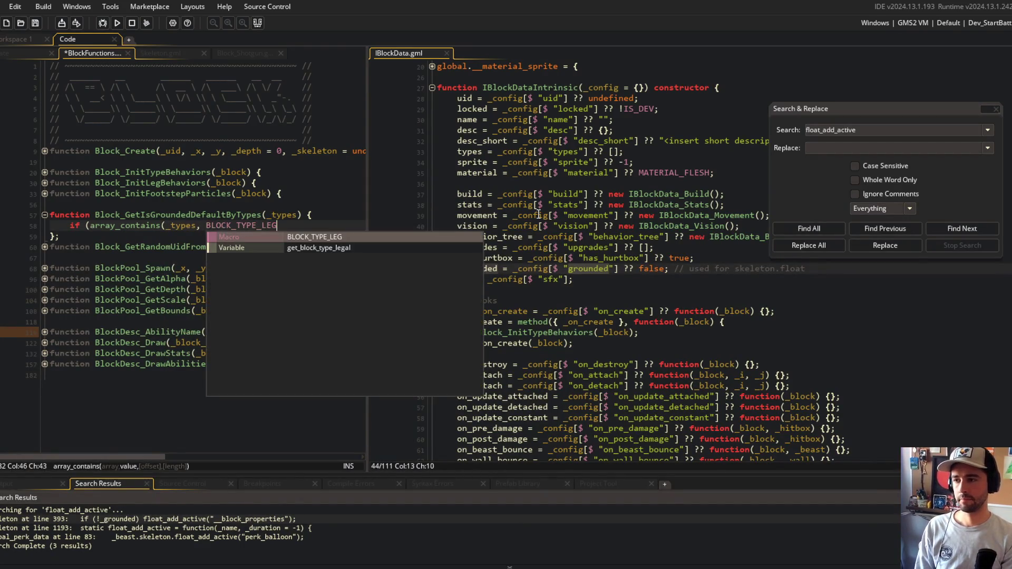
pyautogui.write(')) {')
pyautogui.press('Return')
pyautogui.write('return true;')
pyautogui.press('Down')
pyautogui.press('Return')
pyautogui.write('return false;')
pyautogui.hotkey('ctrl', 's')
# Review the leg check in the new function and widen the left code pane
pyautogui.doubleClick(232, 169)
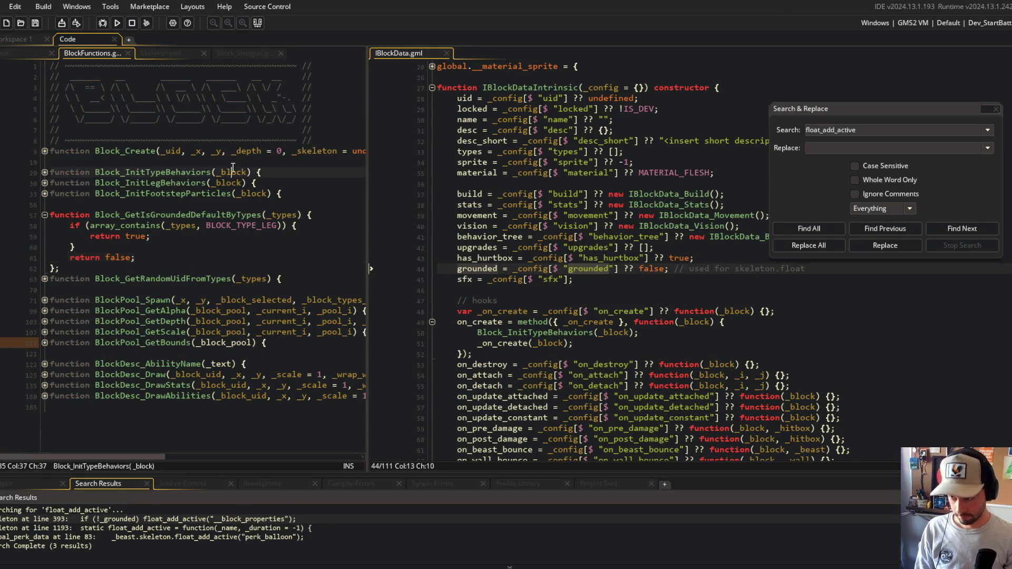
pyautogui.click(256, 225)
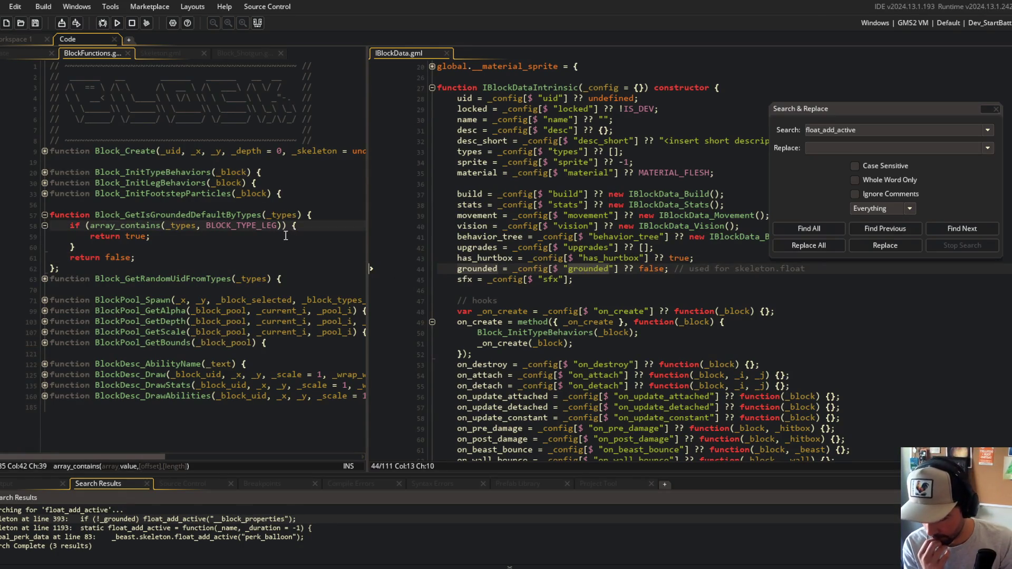
pyautogui.click(323, 267)
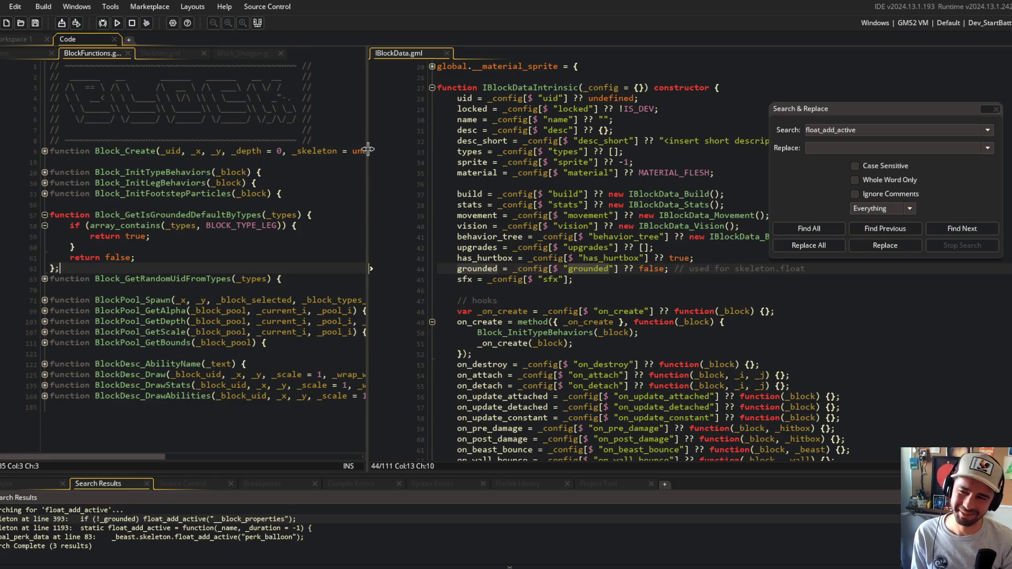
pyautogui.moveTo(367, 150); pyautogui.dragTo(394, 153)
pyautogui.click(333, 183)
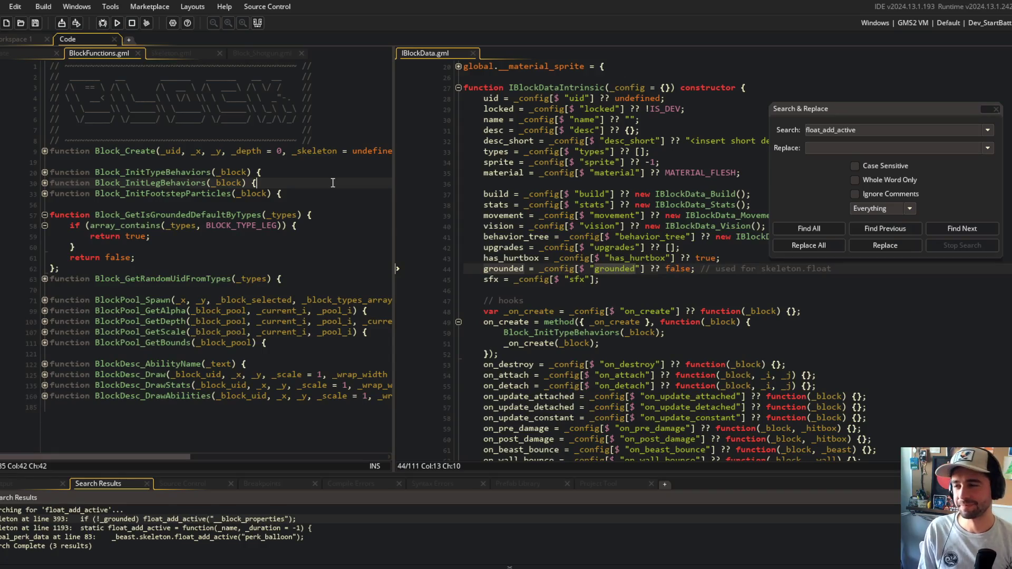
pyautogui.click(270, 206)
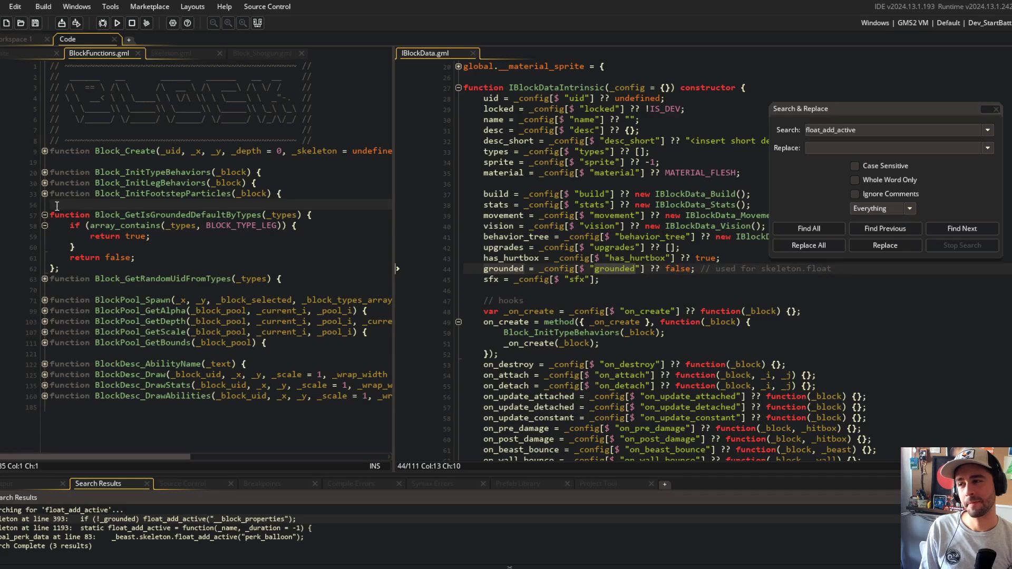
pyautogui.moveTo(50, 213)
pyautogui.mouseDown()
pyautogui.moveTo(147, 247)
pyautogui.moveTo(116, 258)
pyautogui.mouseUp()
pyautogui.click(133, 263)
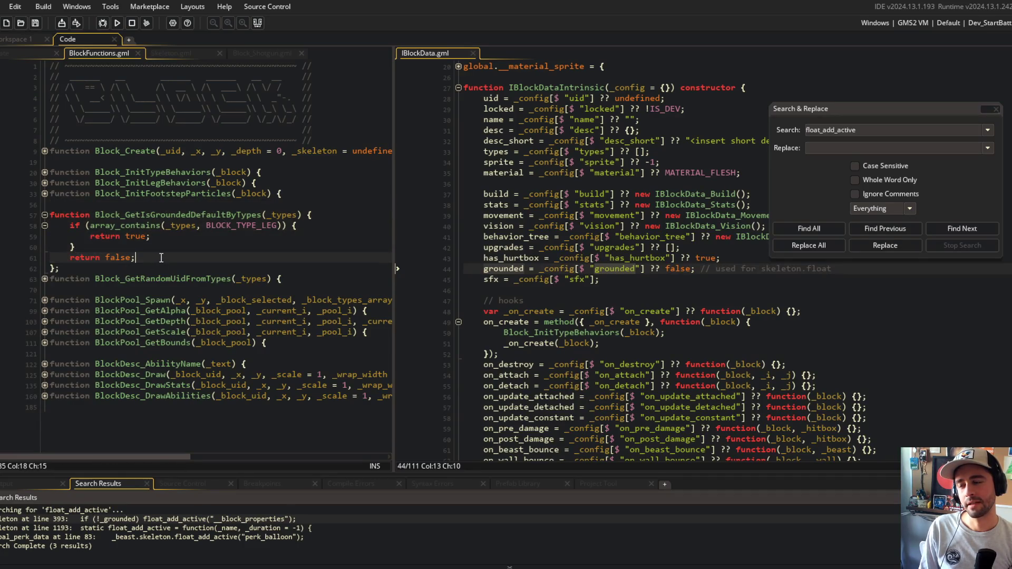
pyautogui.click(62, 205)
pyautogui.click(61, 268)
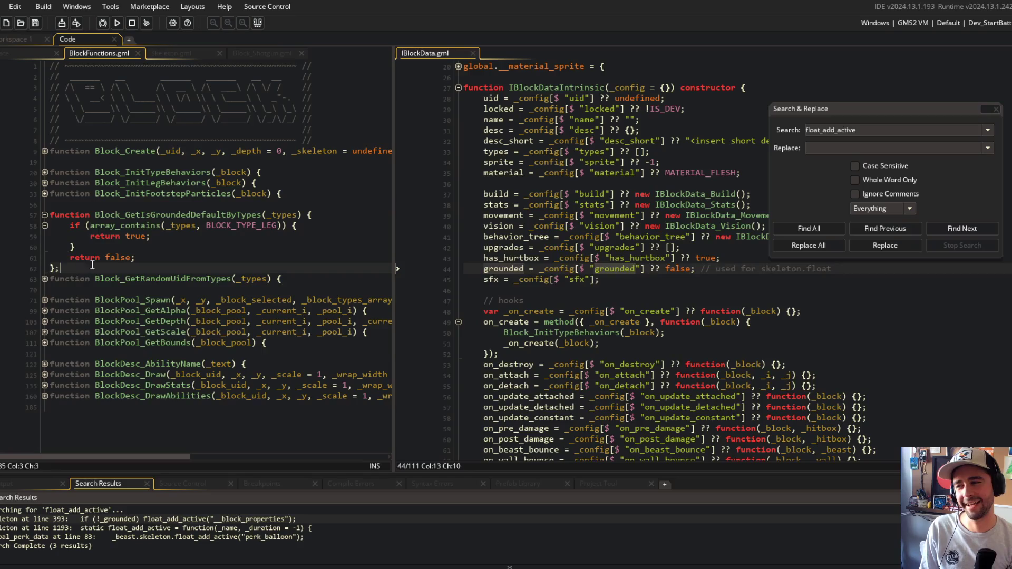
pyautogui.moveTo(827, 109); pyautogui.dragTo(882, 113)
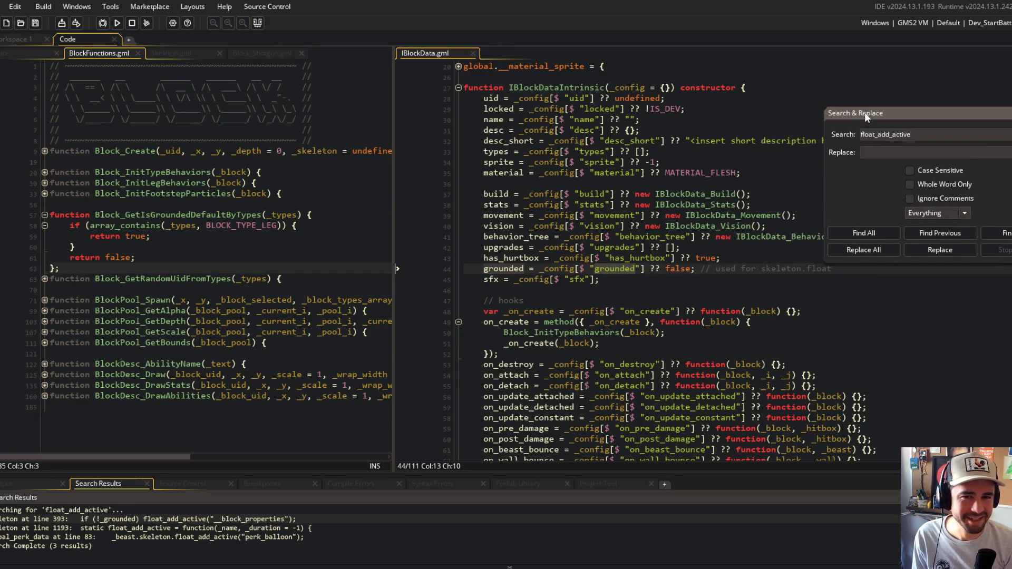
pyautogui.click(787, 108)
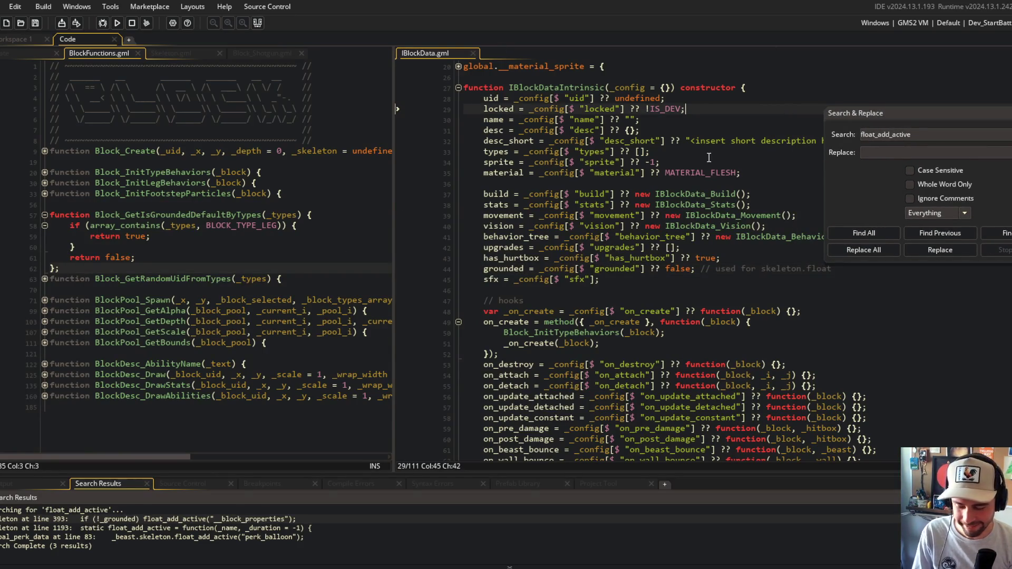
pyautogui.click(304, 282)
pyautogui.click(303, 269)
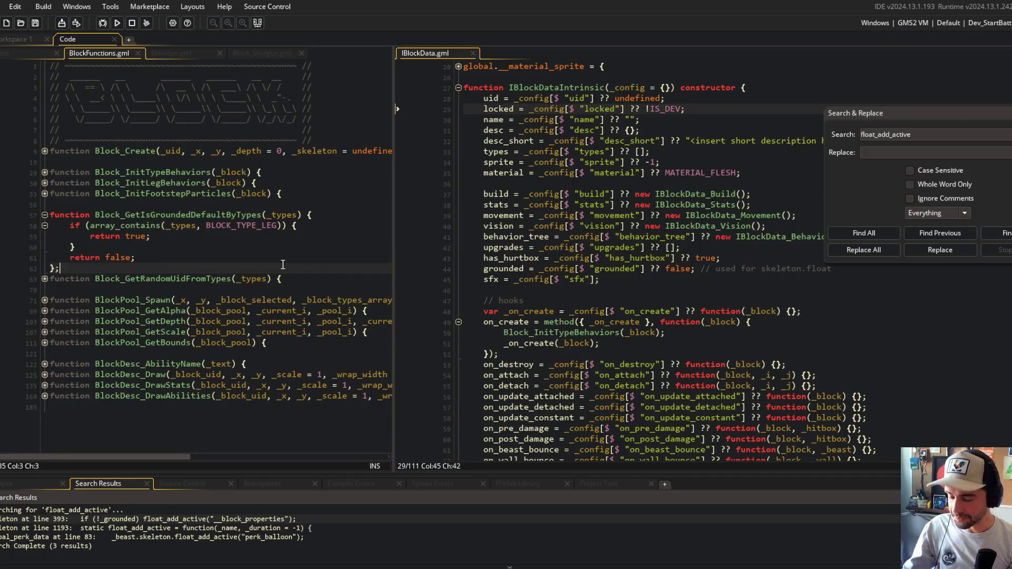
pyautogui.doubleClick(175, 214)
pyautogui.hotkey('ctrl', 'c')
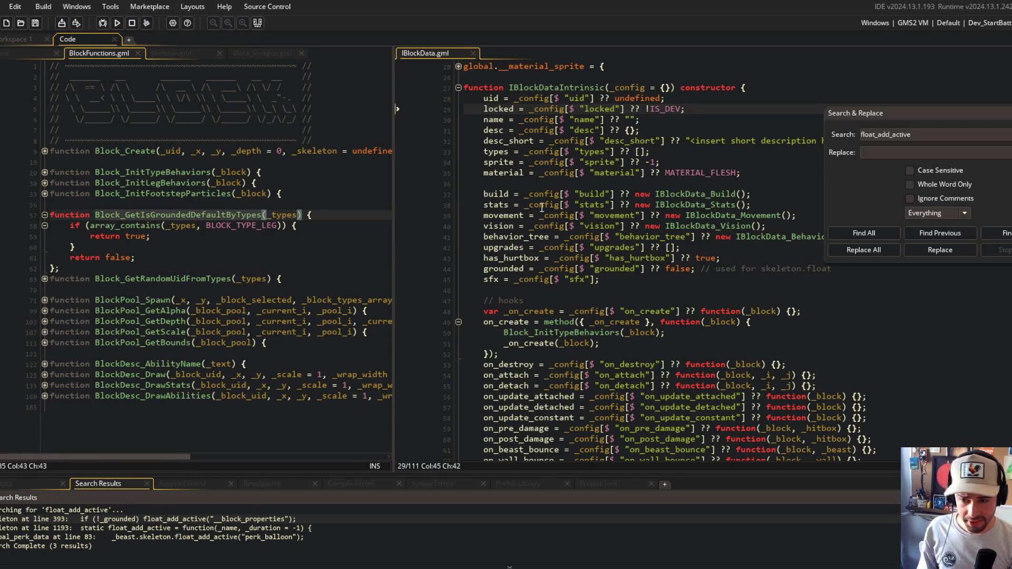
# Replace false on line 44 of IBlockData with Block_GetIsGroundedDefaultByTypes(types) and save
pyautogui.scroll(2, 568, 229)
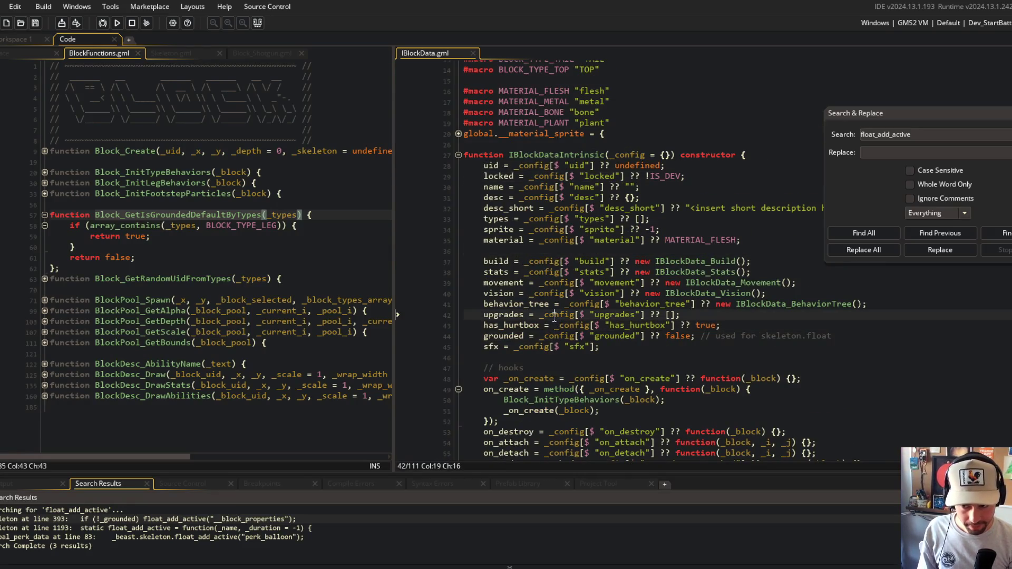
pyautogui.click(666, 336)
pyautogui.hotkey('ctrl', 'v')
pyautogui.write('(types')
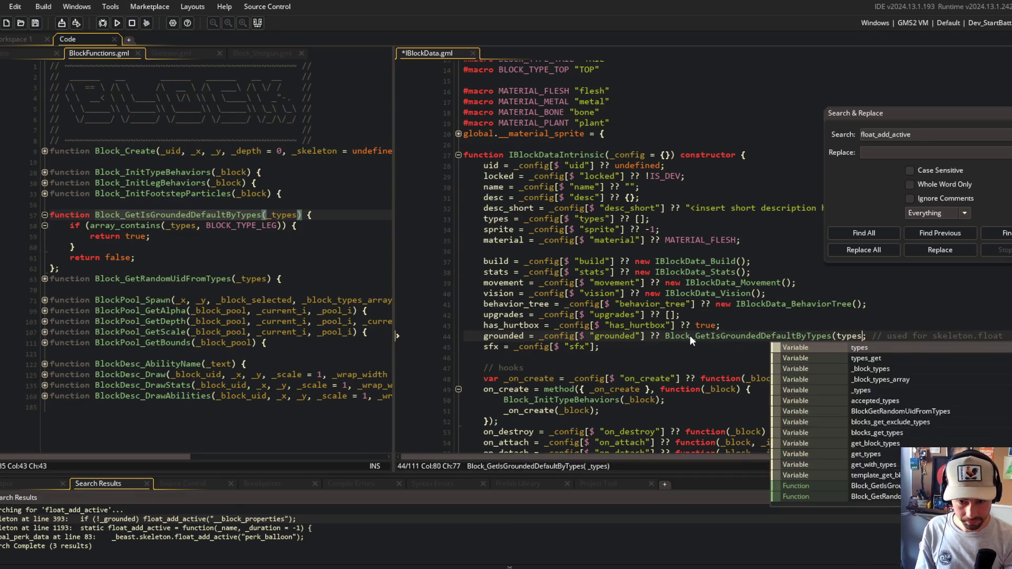
pyautogui.write(')')
pyautogui.hotkey('ctrl', 's')
# Go back to the grounded function and check the array_contains signature used for the leg test
pyautogui.click(690, 283)
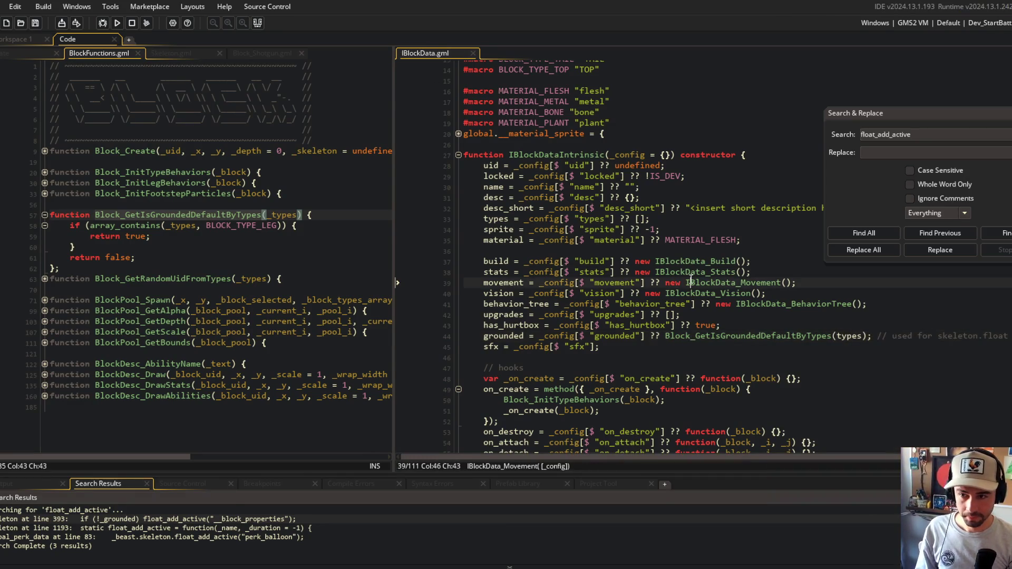
pyautogui.click(569, 208)
pyautogui.scroll(-1, 569, 211)
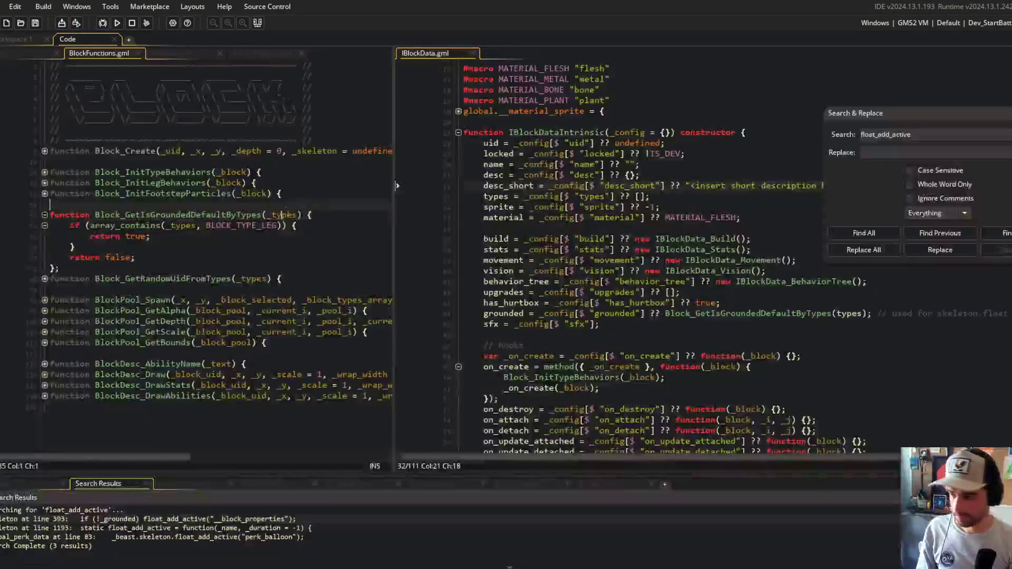
pyautogui.click(169, 253)
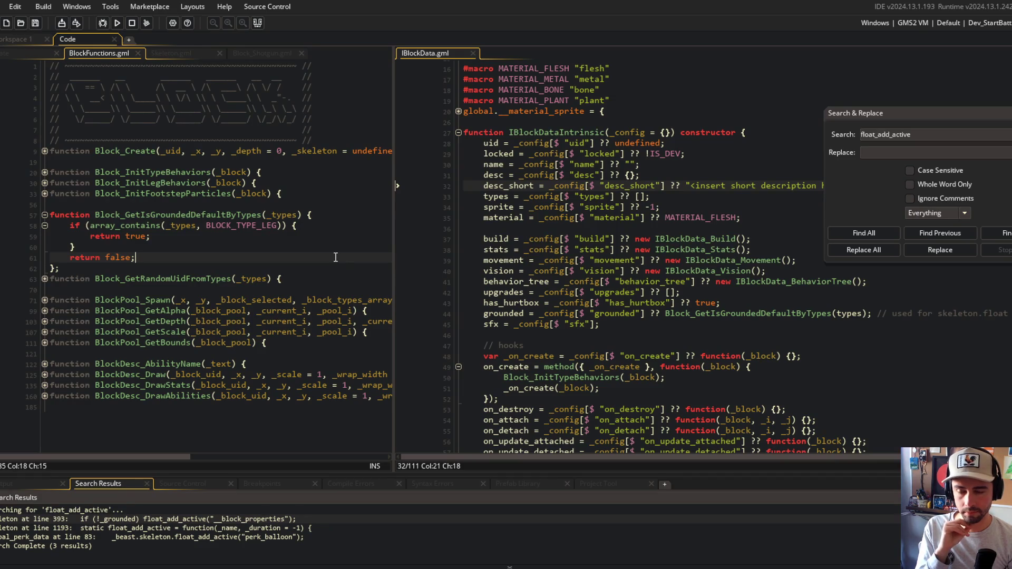
pyautogui.click(274, 225)
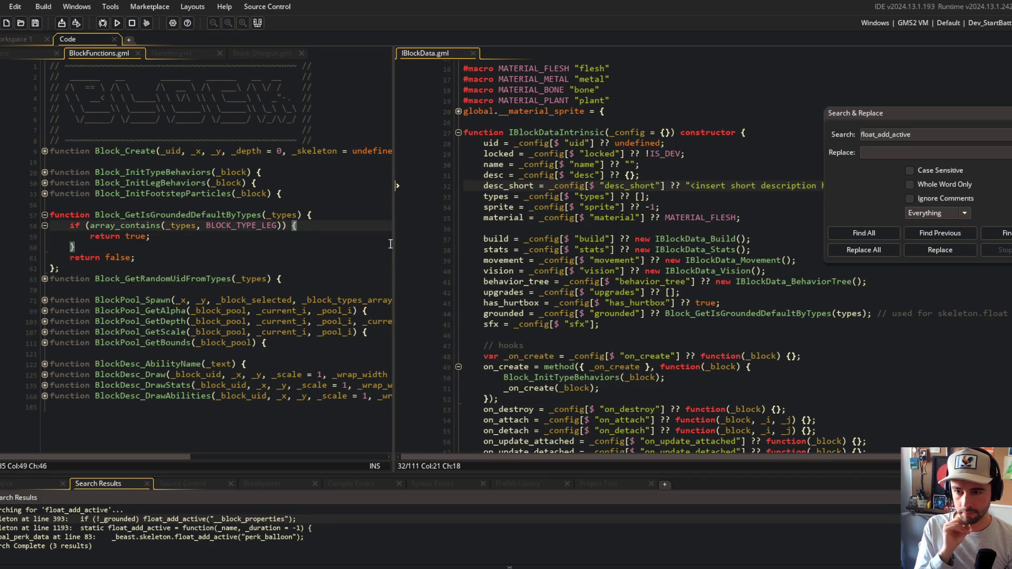
# Look over the return lines and signature of Block_GetIsGroundedDefaultByTypes, then fold it away
pyautogui.moveTo(53, 225)
pyautogui.mouseDown()
pyautogui.moveTo(126, 227)
pyautogui.moveTo(137, 257)
pyautogui.mouseUp()
pyautogui.click(154, 251)
pyautogui.moveTo(59, 227); pyautogui.dragTo(131, 258)
pyautogui.click(136, 237)
pyautogui.doubleClick(136, 237)
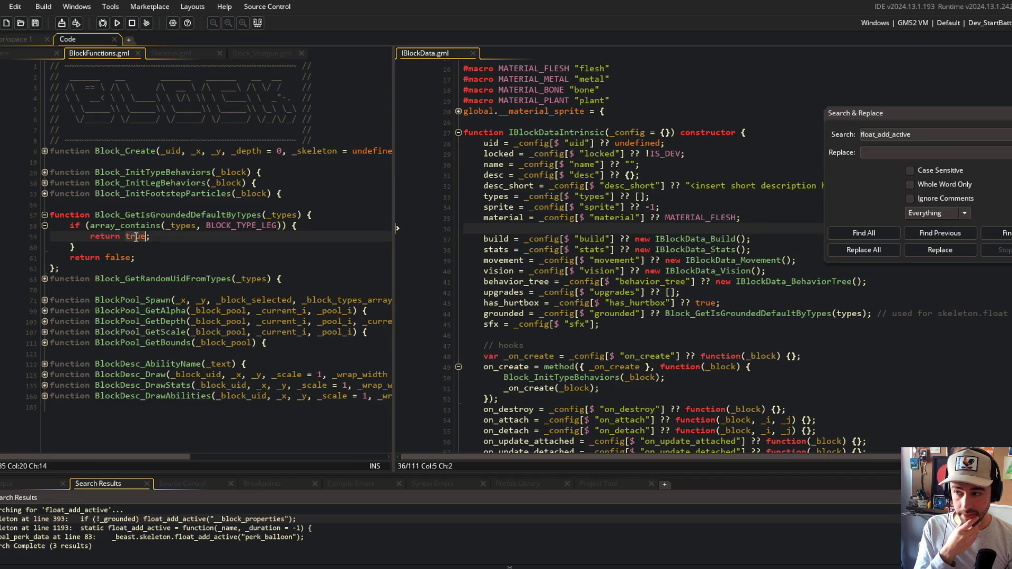
pyautogui.click(150, 215)
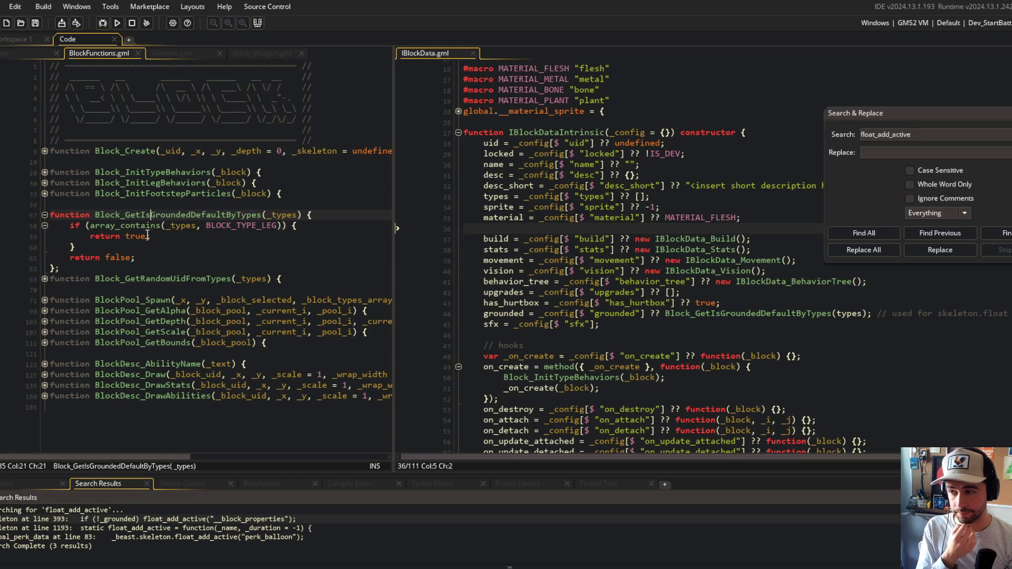
pyautogui.click(128, 236)
pyautogui.click(122, 258)
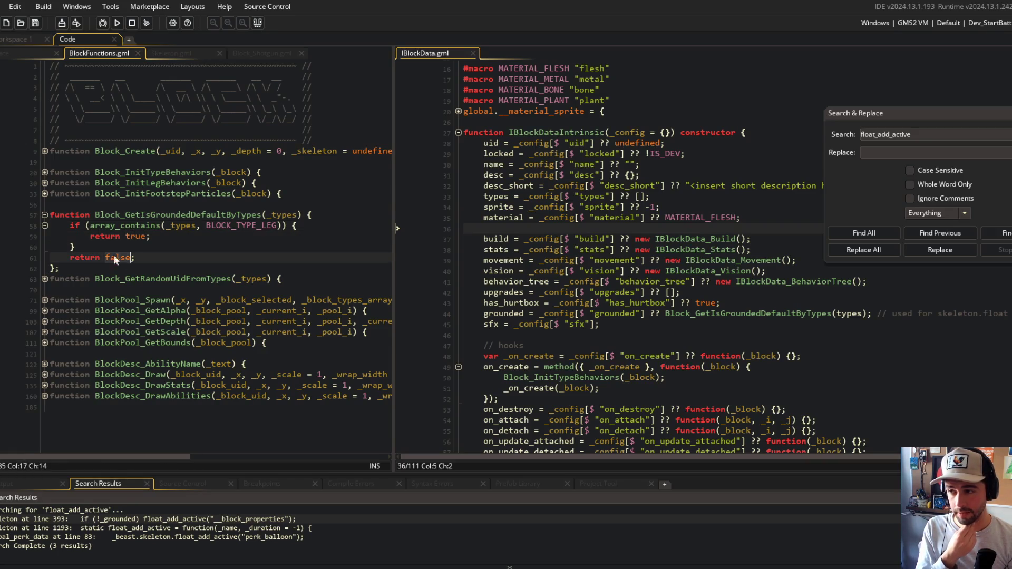
pyautogui.click(45, 219)
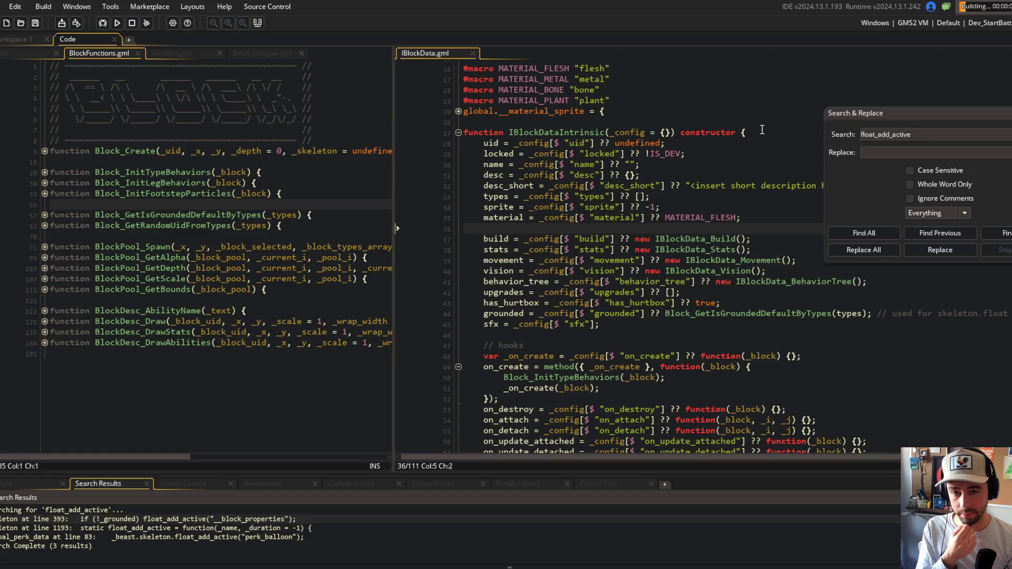
pyautogui.click(660, 132)
pyautogui.scroll(-2, 661, 232)
pyautogui.scroll(4, 661, 231)
pyautogui.click(777, 316)
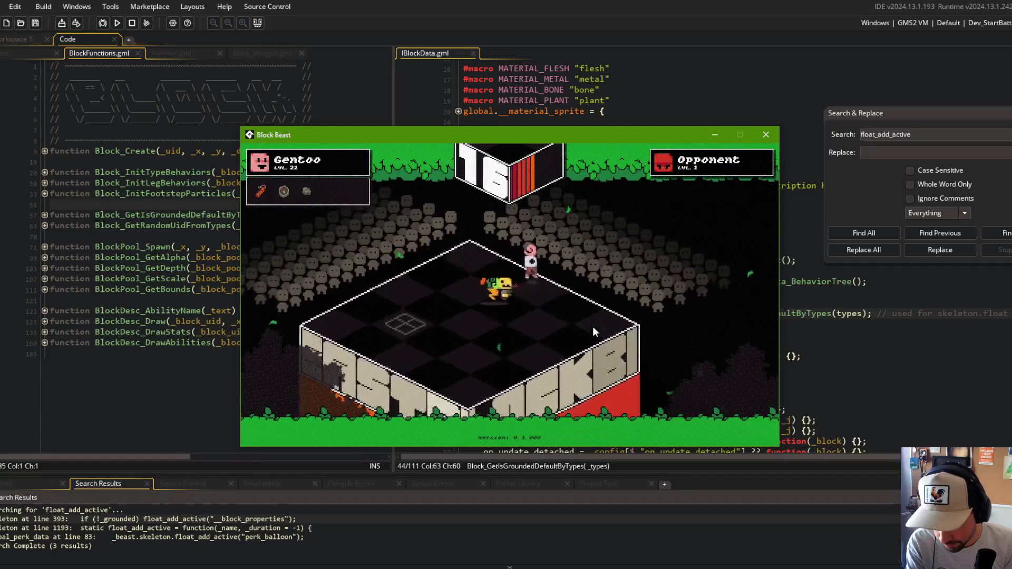
pyautogui.press('Escape')
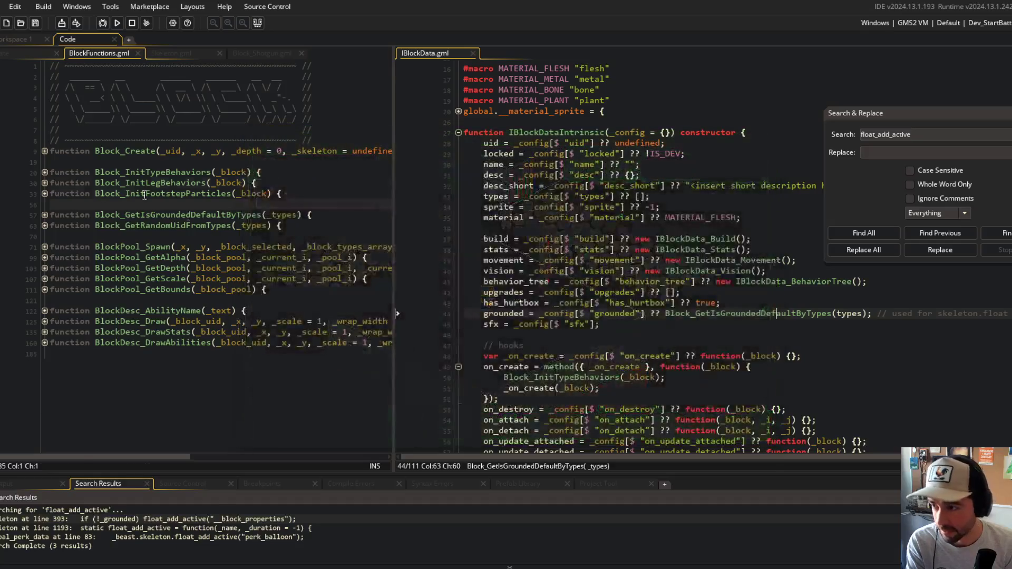
# In Command Prompt, stage all project changes with git add
pyautogui.doubleClick(242, 216)
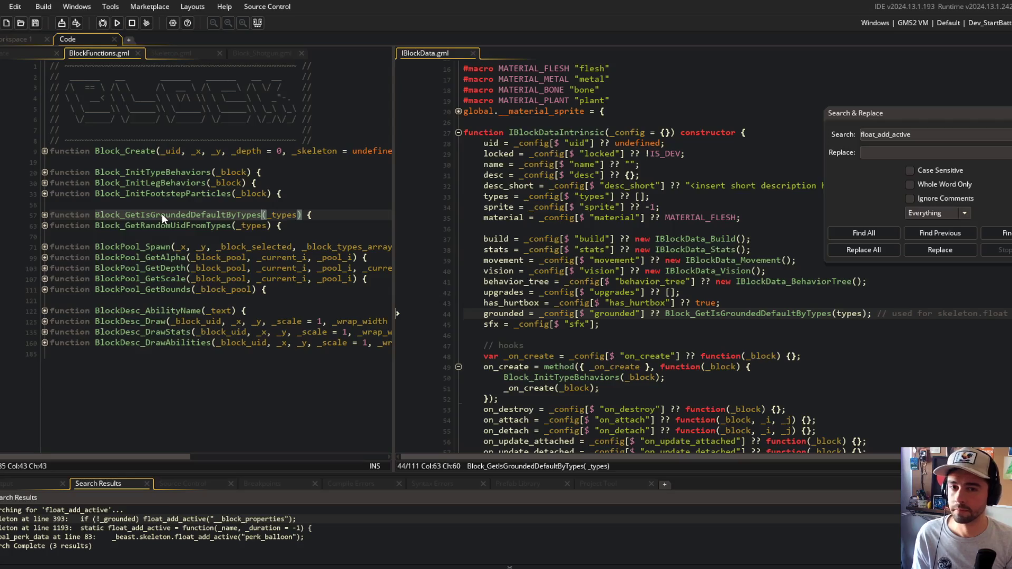
pyautogui.hotkey('alt', 'Tab')
pyautogui.click(455, 350)
pyautogui.click(503, 301)
pyautogui.write('git add .')
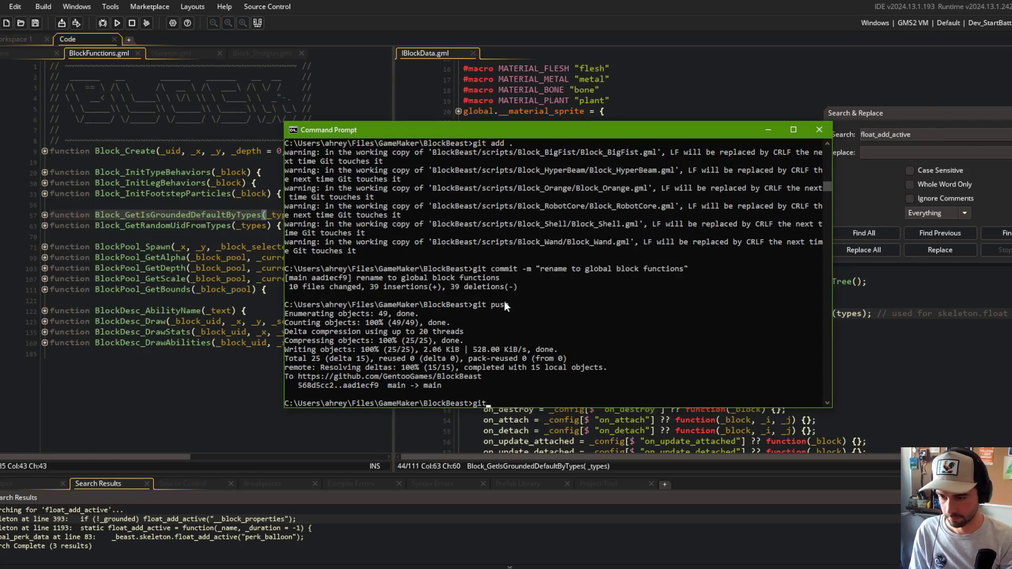
pyautogui.press('Return')
# Commit as "reimplementing beast's footstep particles + Block_GetIsGroundedDefaultByTypes" and git push
pyautogui.write('git commit -m "')
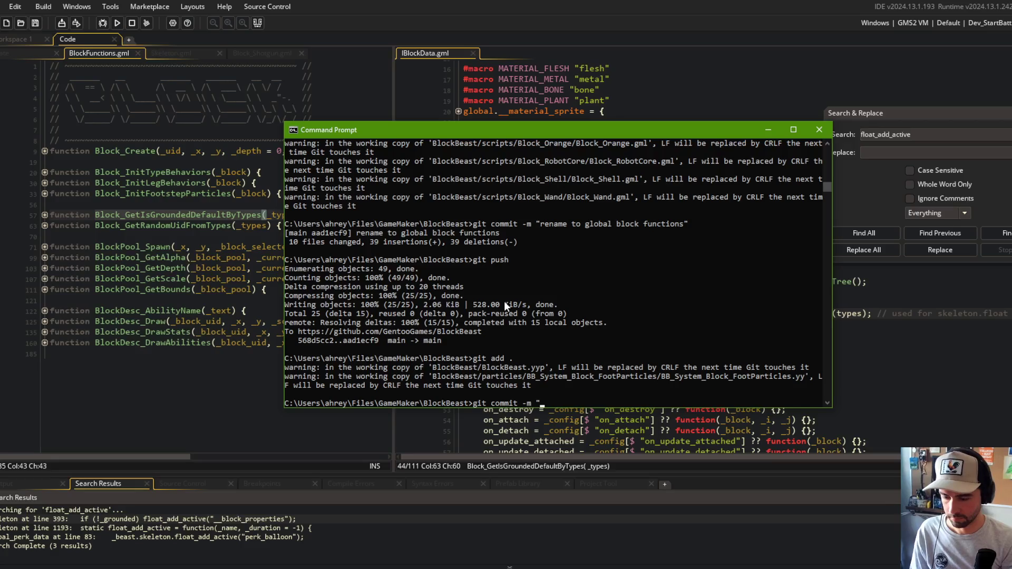
pyautogui.write('reimplementing beas')
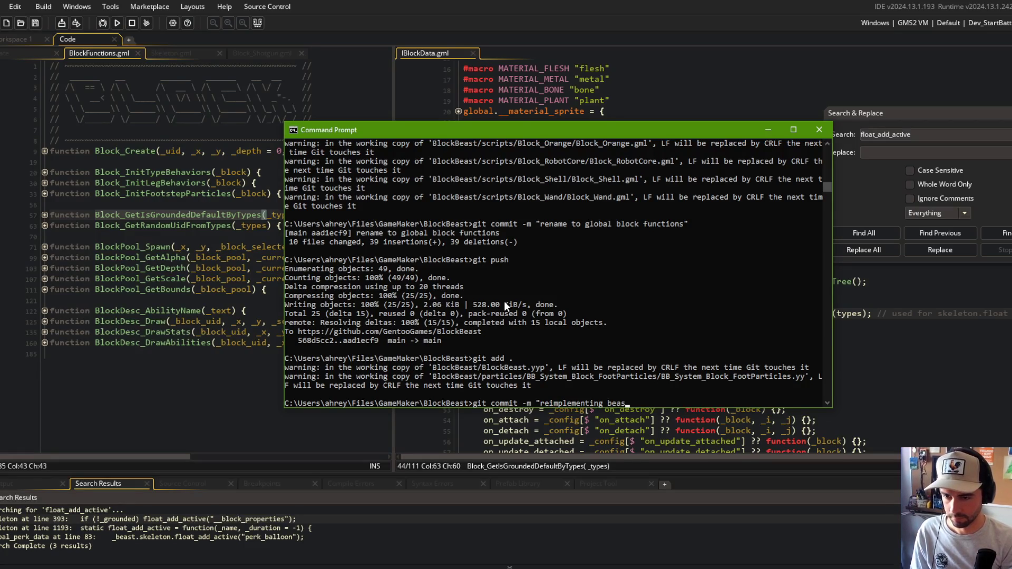
pyautogui.write("t's footstep par")
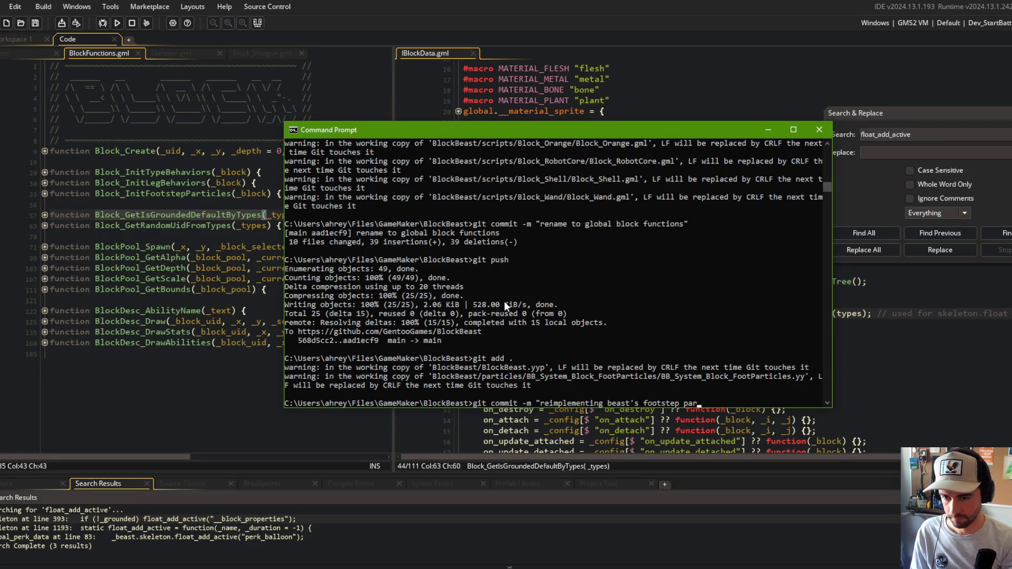
pyautogui.write('ticles + Block_GetIsGroundedDefaultByTypes"')
pyautogui.press('Return')
pyautogui.write('git push')
pyautogui.press('Return')
pyautogui.click(193, 195)
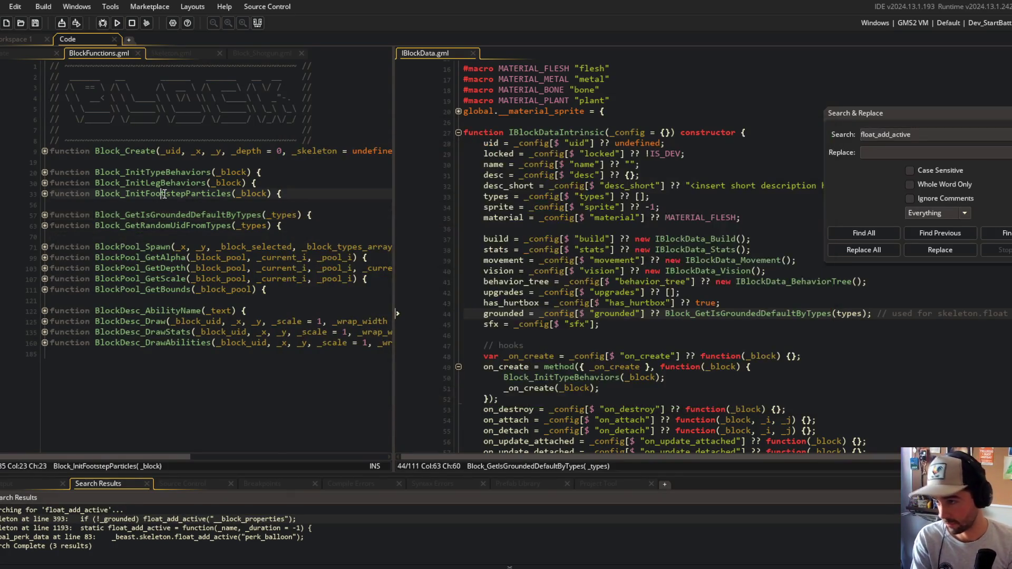
# Delete the stray empty lines 19 and 56 in BlockFunctions.gml
pyautogui.click(165, 204)
pyautogui.click(167, 161)
pyautogui.press('Delete')
pyautogui.click(166, 194)
pyautogui.press('Delete')
pyautogui.click(208, 172)
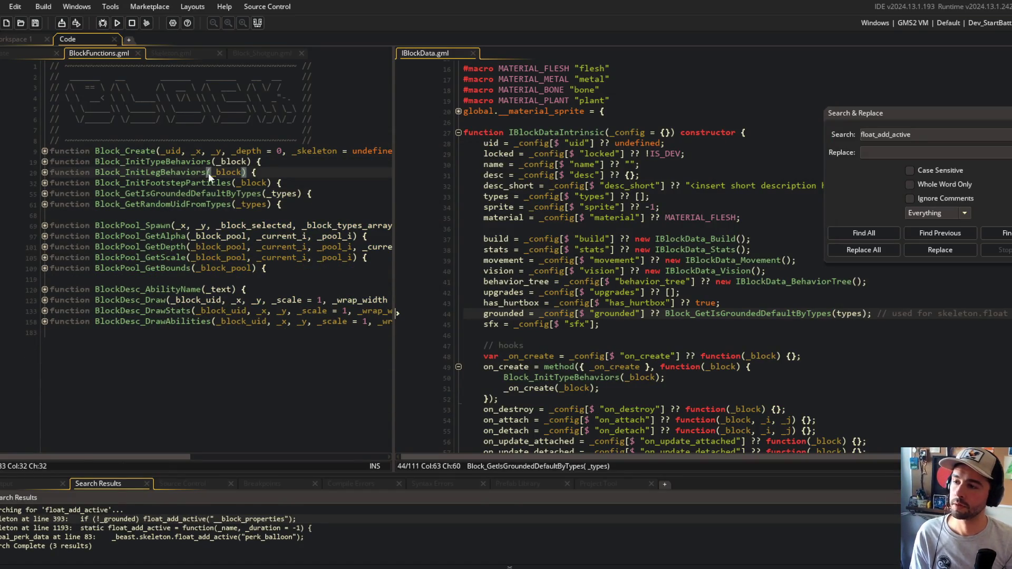
pyautogui.click(155, 395)
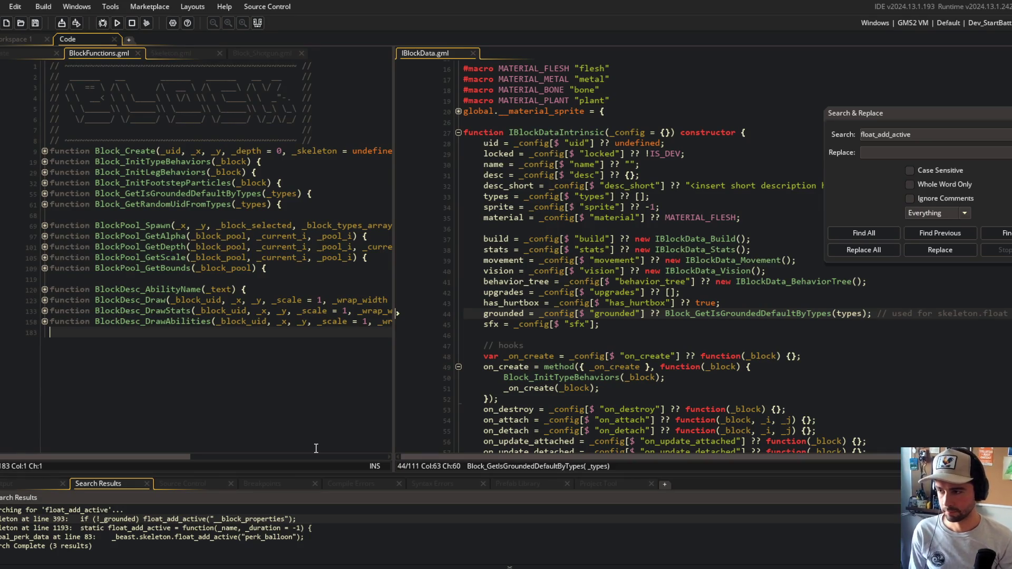
# Expand BlockPool_Spawn and its for-loop on line 87 to inspect them, then fold it back
pyautogui.click(45, 225)
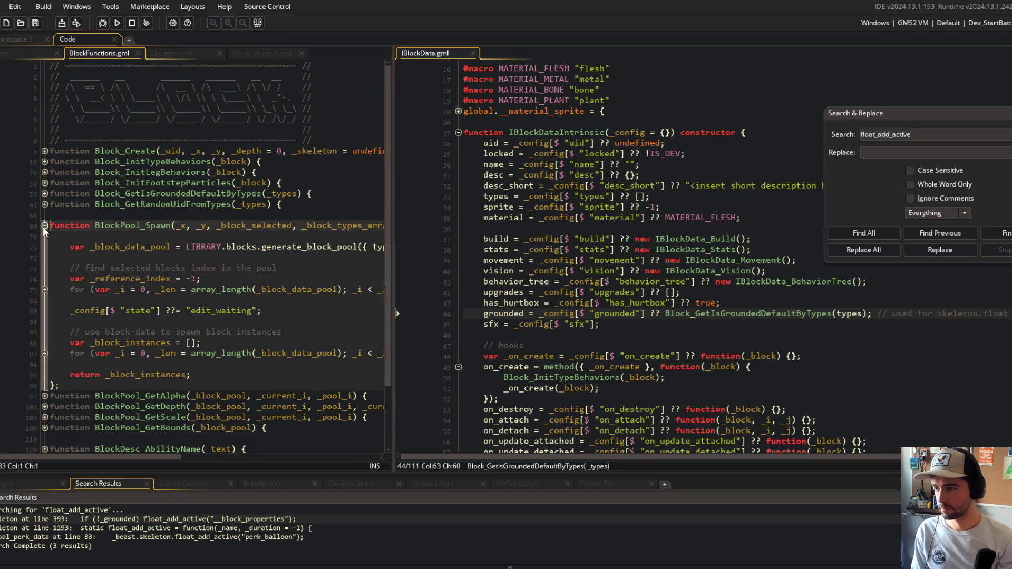
pyautogui.click(43, 226)
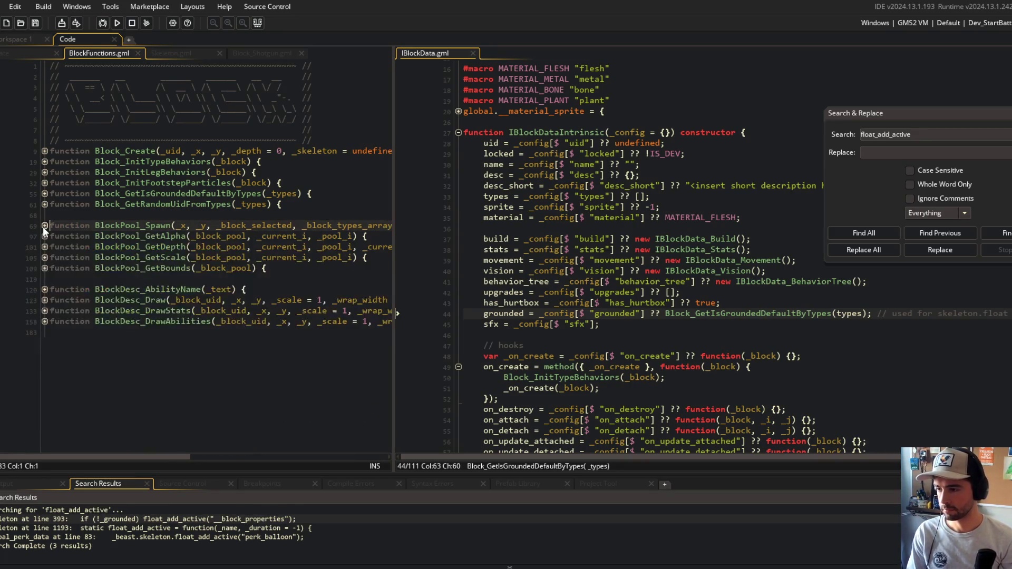
pyautogui.click(43, 226)
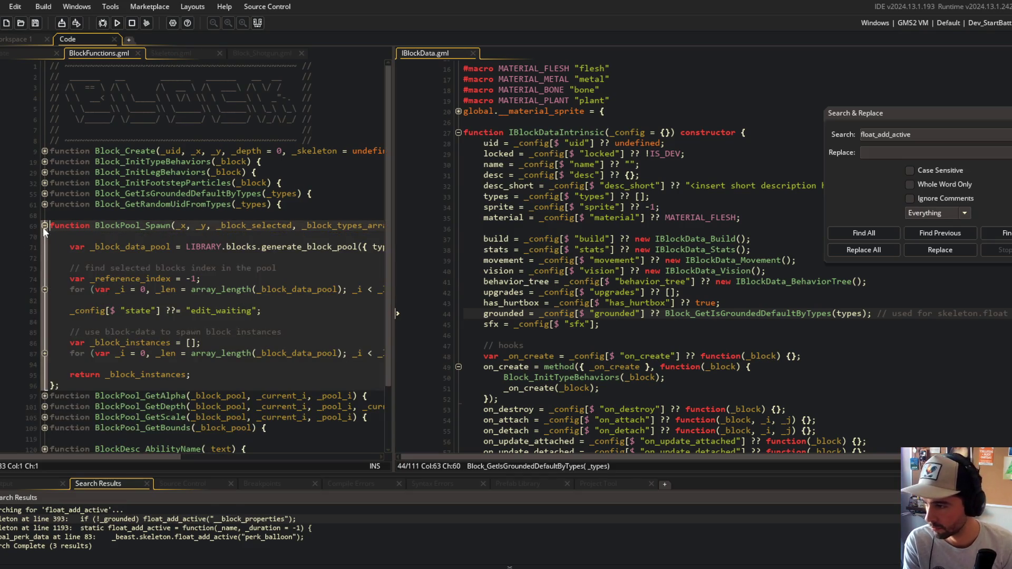
pyautogui.click(44, 355)
pyautogui.click(44, 352)
pyautogui.click(44, 225)
# Find all uses of BlockPool_GetAlpha, check the ui_cursor Create call on line 618, return to BlockFunctions.gml
pyautogui.doubleClick(180, 236)
pyautogui.hotkey('ctrl', 'shift', 'f')
pyautogui.press('Return')
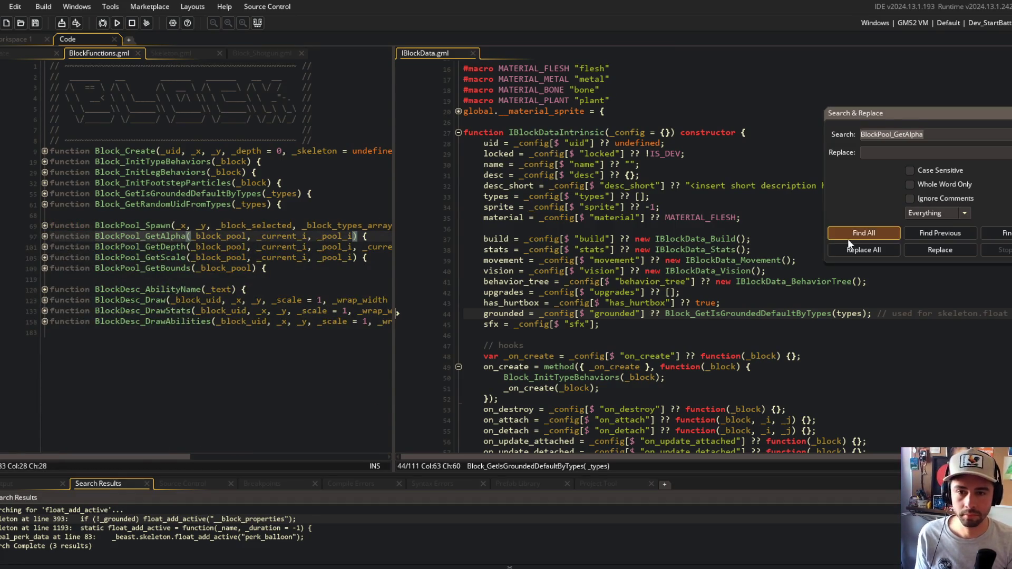
pyautogui.doubleClick(255, 528)
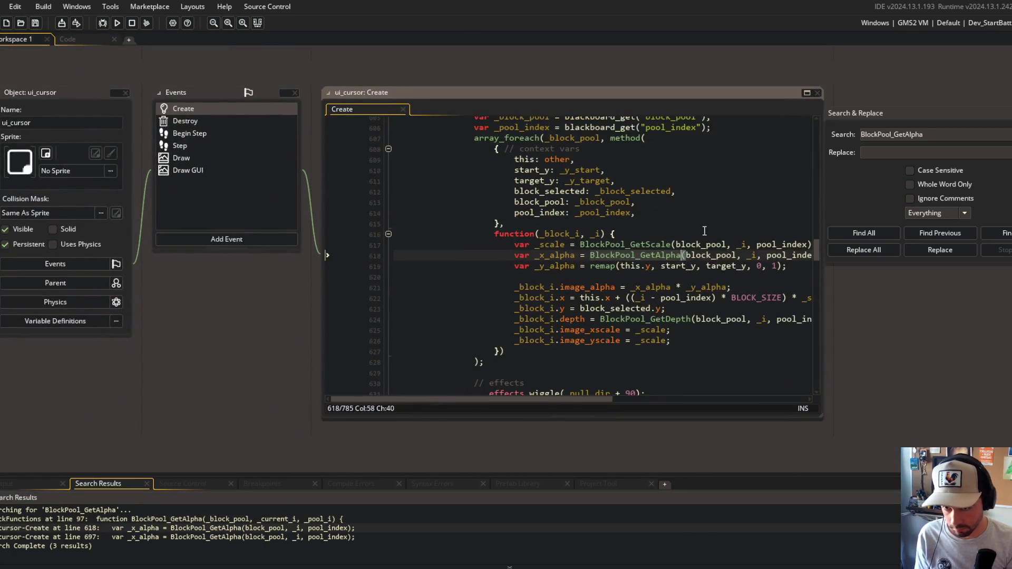
pyautogui.click(702, 254)
pyautogui.scroll(2, 593, 252)
pyautogui.scroll(3, 593, 252)
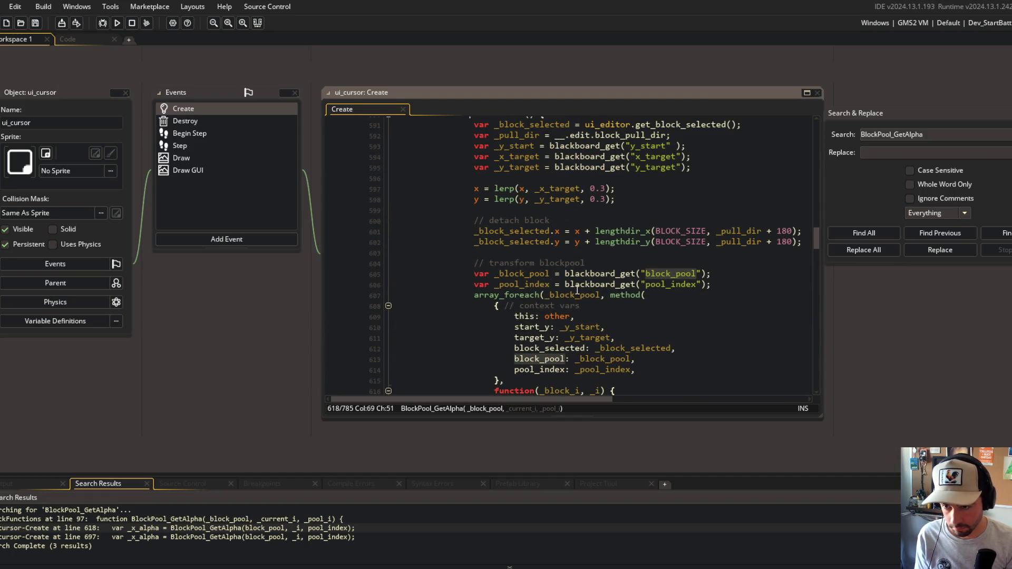
pyautogui.scroll(3, 565, 287)
pyautogui.scroll(10, 566, 290)
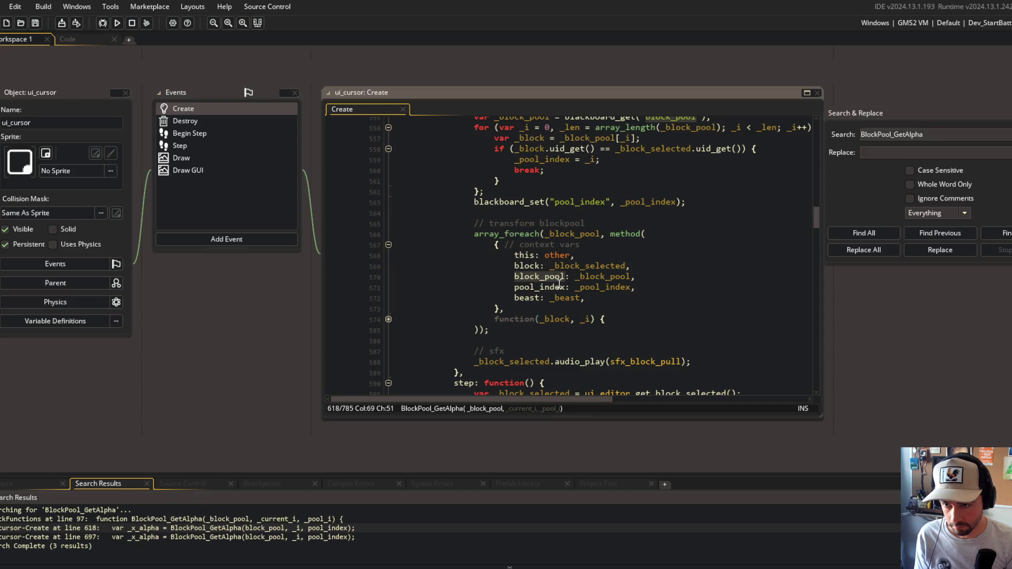
pyautogui.scroll(5, 559, 290)
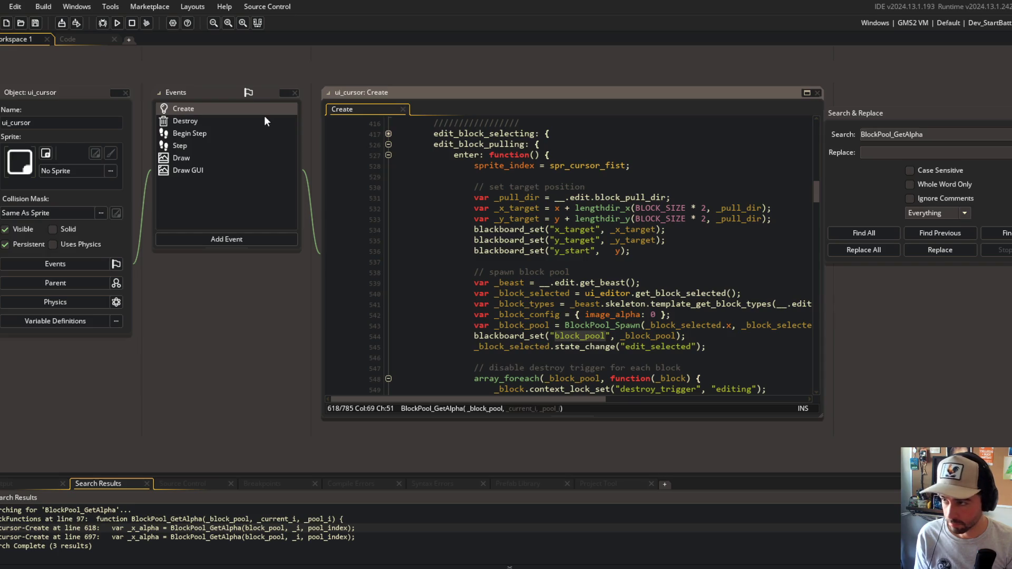
pyautogui.click(71, 40)
pyautogui.click(195, 212)
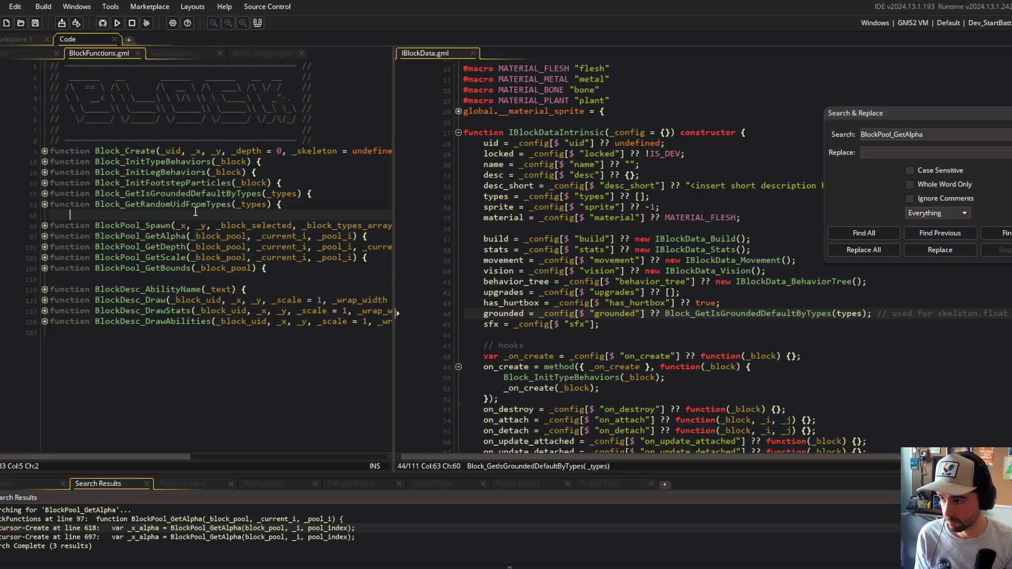
# Rename the _block_instances declaration on line 86 of BlockPool_Spawn to _block_pool and save
pyautogui.click(45, 225)
pyautogui.click(187, 375)
pyautogui.click(44, 353)
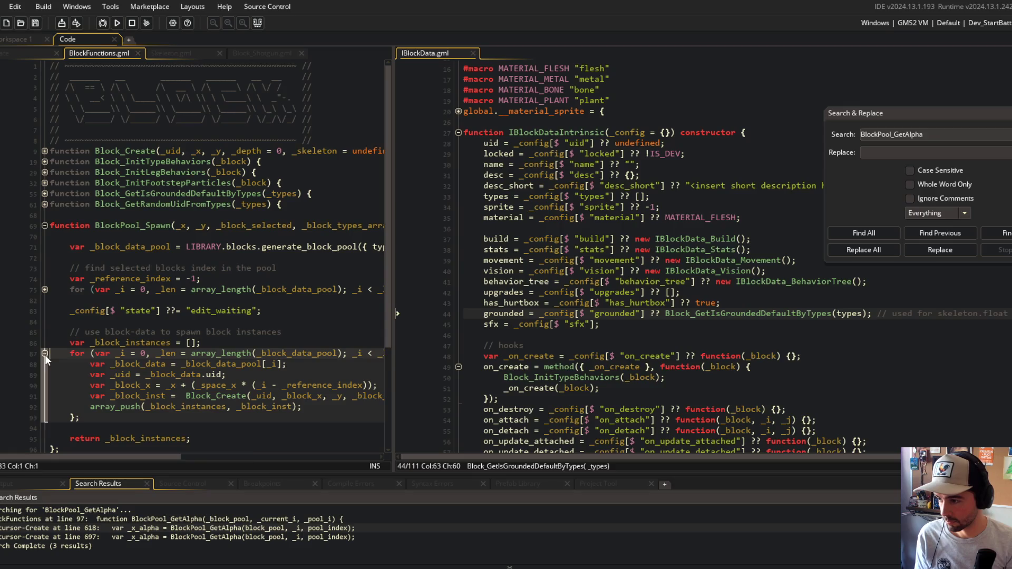
pyautogui.click(157, 342)
pyautogui.scroll(-3, 161, 346)
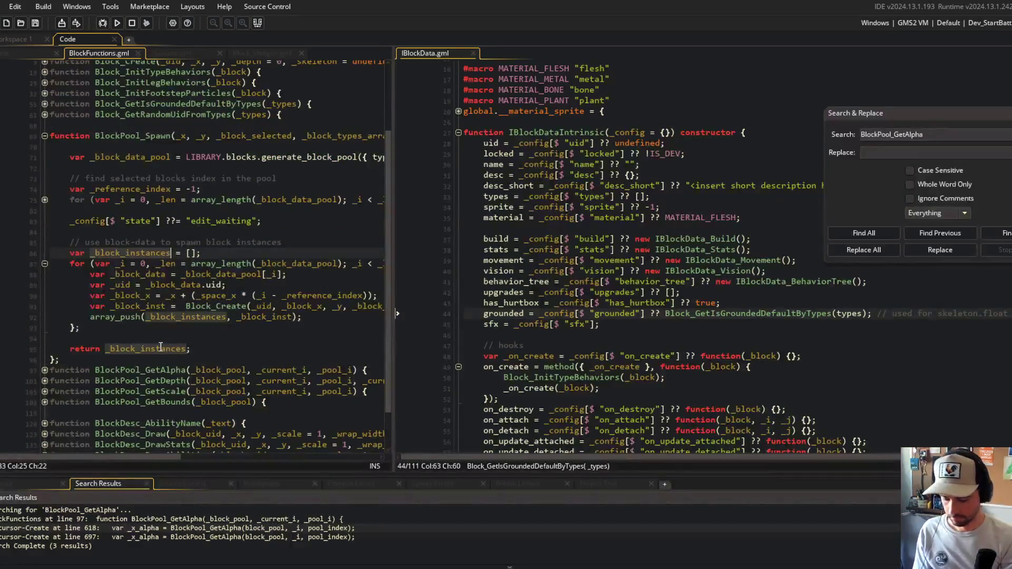
pyautogui.press('BackSpace')
pyautogui.press('BackSpace')
pyautogui.press('BackSpace')
pyautogui.write('pool')
pyautogui.hotkey('ctrl', 's')
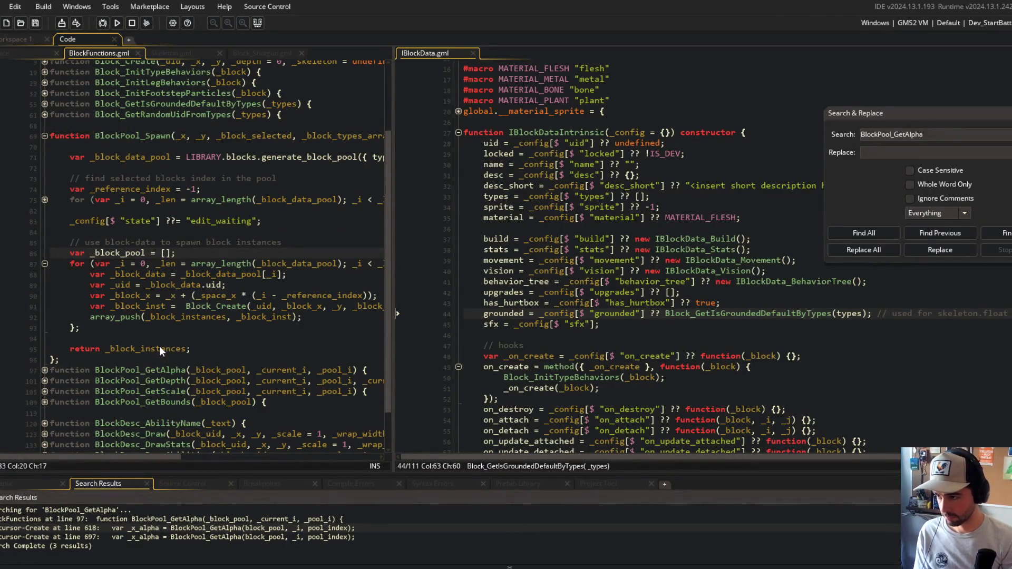
# Use _block_pool in the array_push call and return statement, save, and fold the function
pyautogui.click(150, 348)
pyautogui.doubleClick(185, 317)
pyautogui.write('_block_pool')
pyautogui.click(150, 359)
pyautogui.doubleClick(153, 348)
pyautogui.write('_block_pool')
pyautogui.hotkey('ctrl', 's')
pyautogui.click(232, 242)
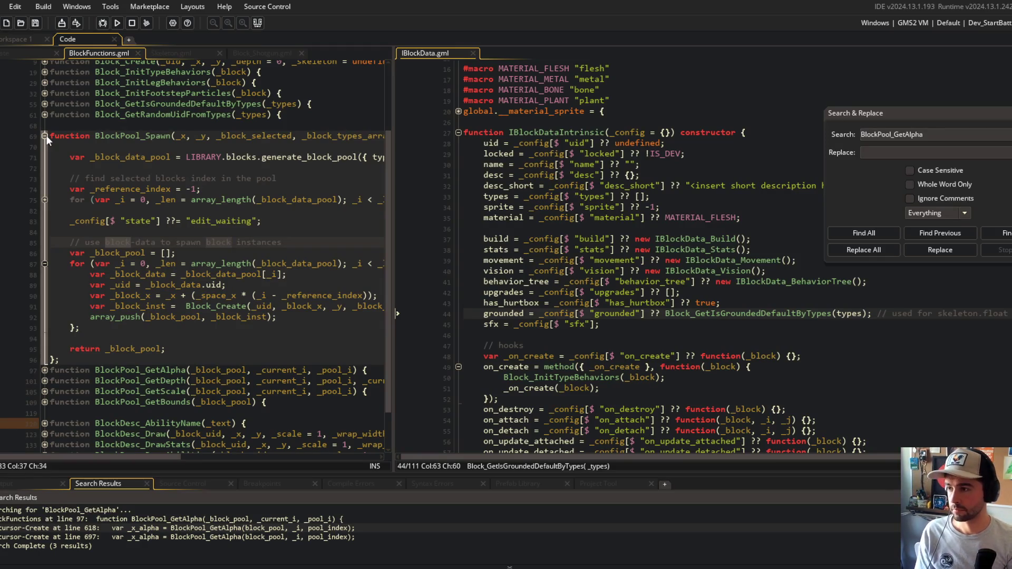
pyautogui.click(45, 136)
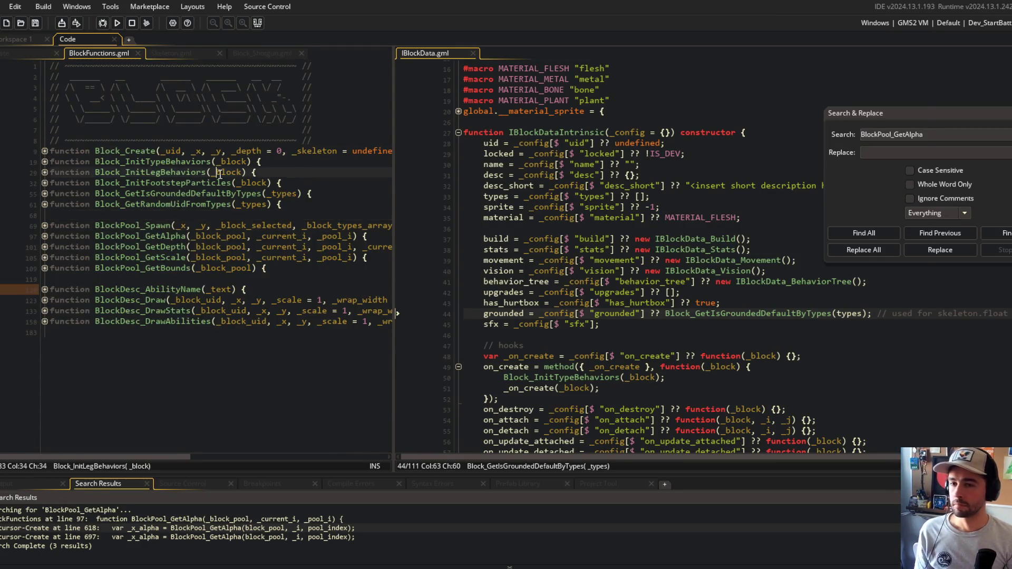
# Run git add ., commit with message "minor cleanup", and git push
pyautogui.hotkey('alt', 'Tab')
pyautogui.write('g')
pyautogui.write('git add .')
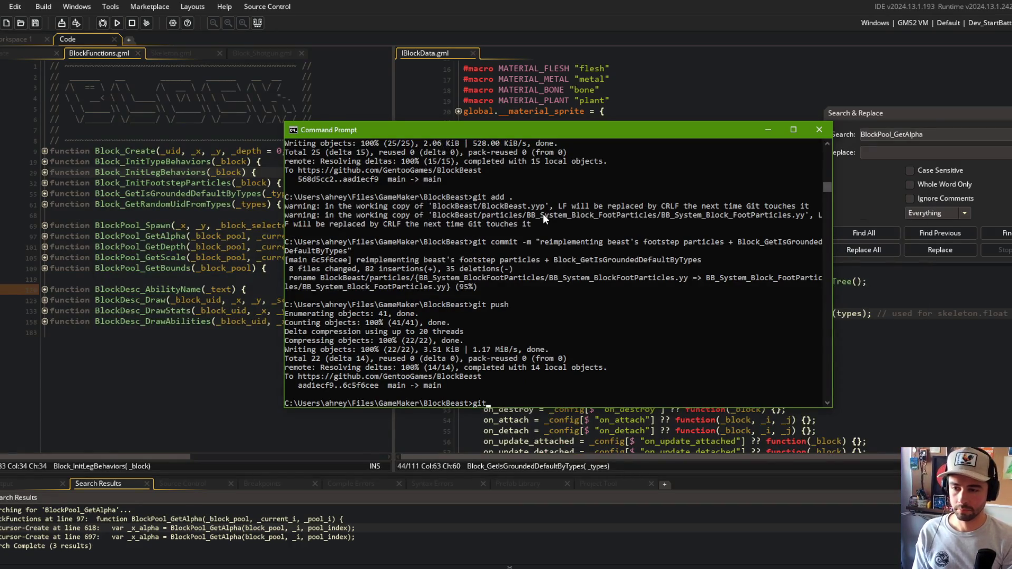
pyautogui.press('Return')
pyautogui.write('git commit -m "minor cleanup"')
pyautogui.press('Return')
pyautogui.write('git ')
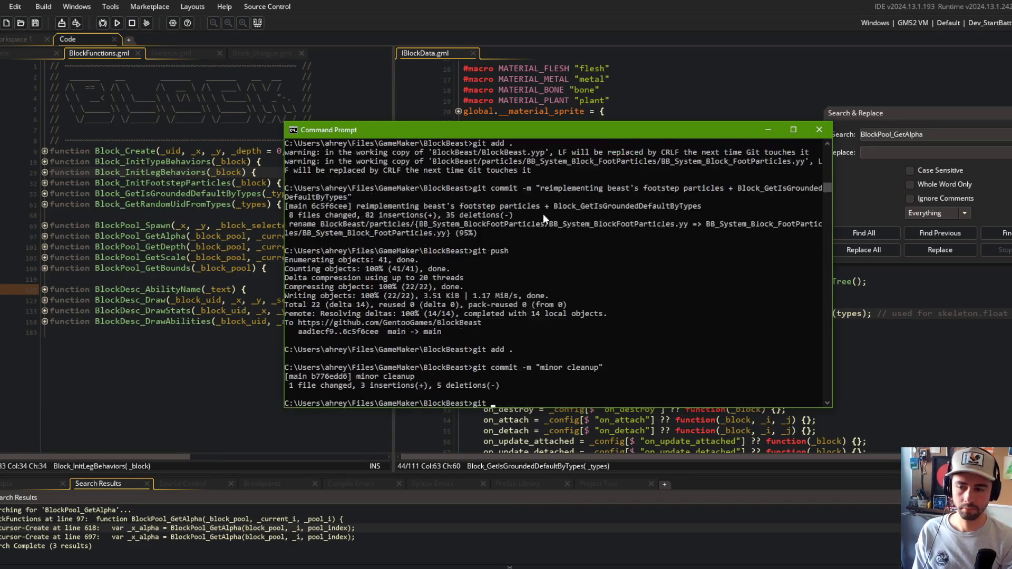
pyautogui.write('push')
pyautogui.press('Return')
pyautogui.click(84, 285)
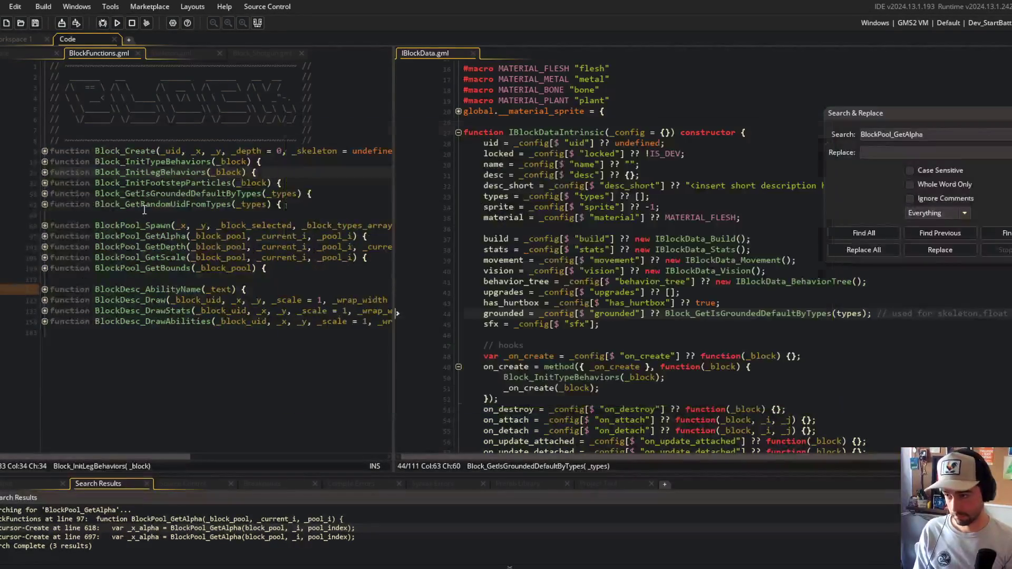
# Flip between Skeleton.gml, Block_Shotgun.gml and BlockFunctions.gml, then close Skeleton.gml
pyautogui.click(169, 52)
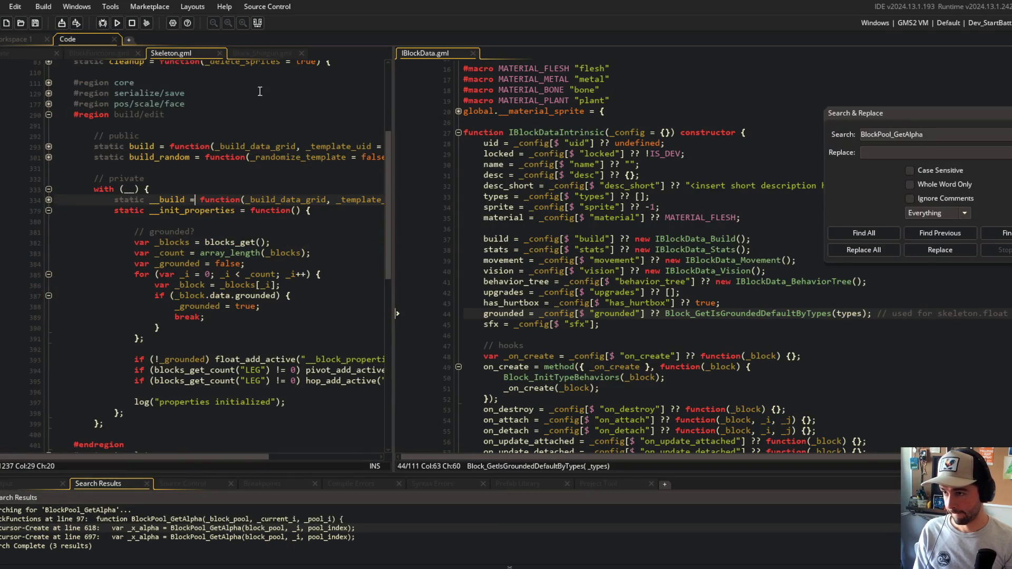
pyautogui.click(263, 53)
pyautogui.click(186, 53)
pyautogui.click(116, 52)
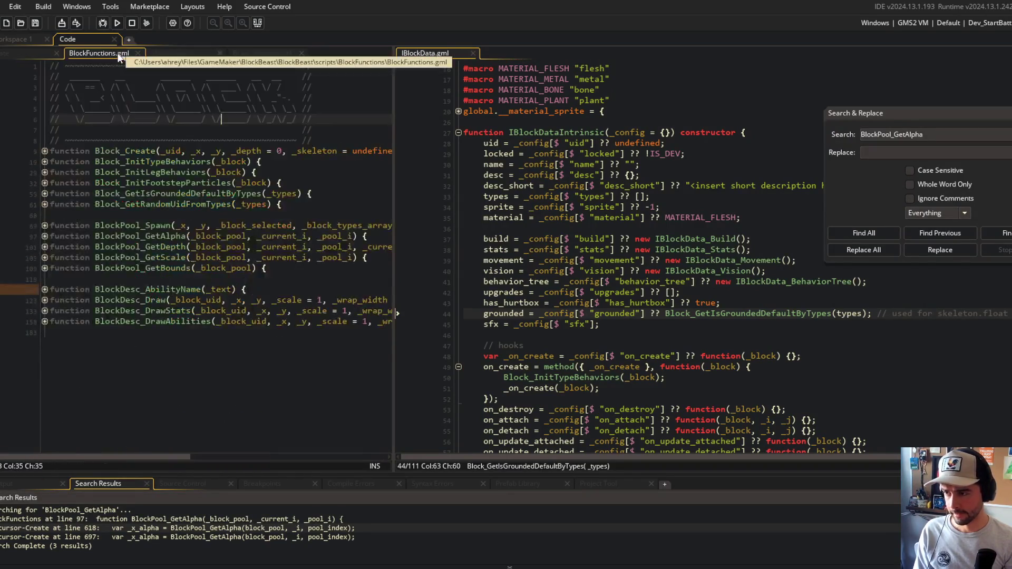
pyautogui.click(160, 54)
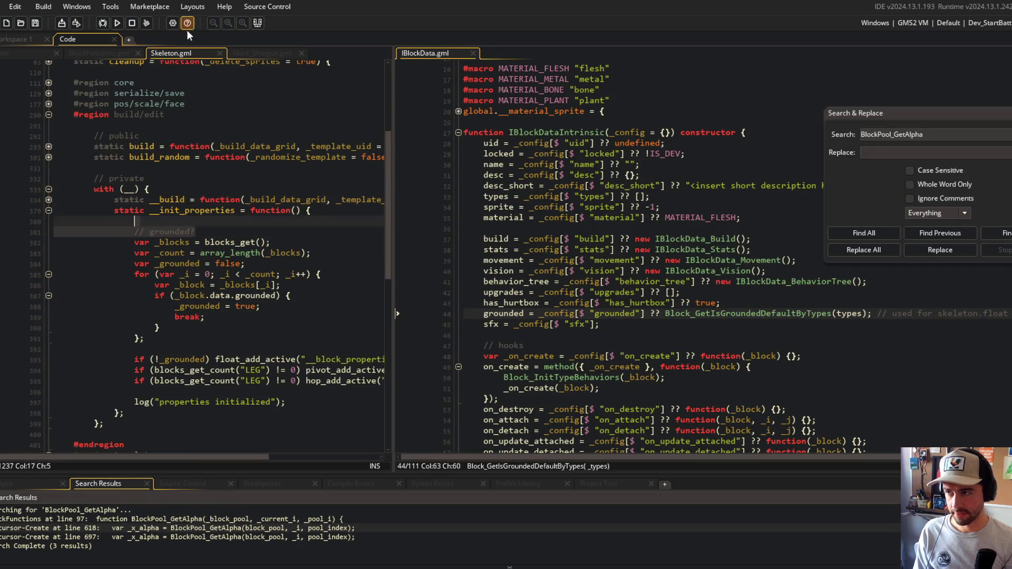
pyautogui.middleClick(176, 51)
pyautogui.click(176, 51)
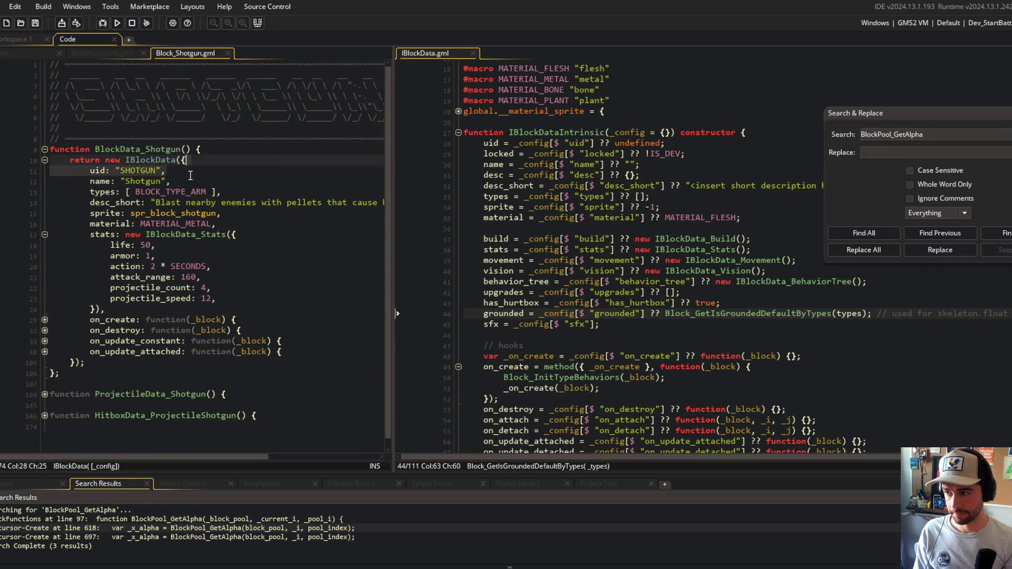
# Review Block_Shotgun.gml's projectile_count and IBlockData.gml, folding the on_create method block
pyautogui.click(327, 289)
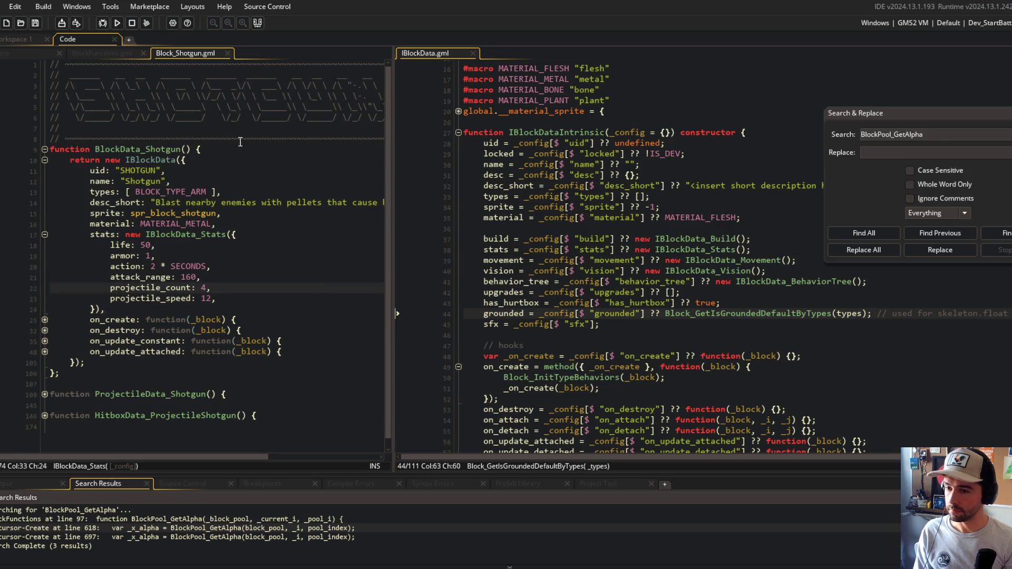
pyautogui.click(582, 164)
pyautogui.scroll(1, 662, 222)
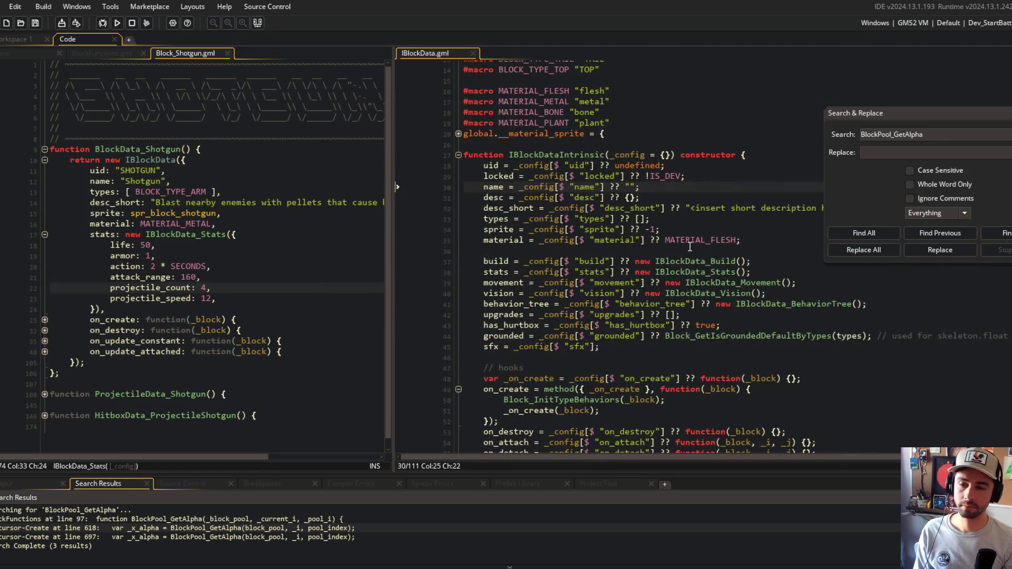
pyautogui.scroll(-6, 736, 285)
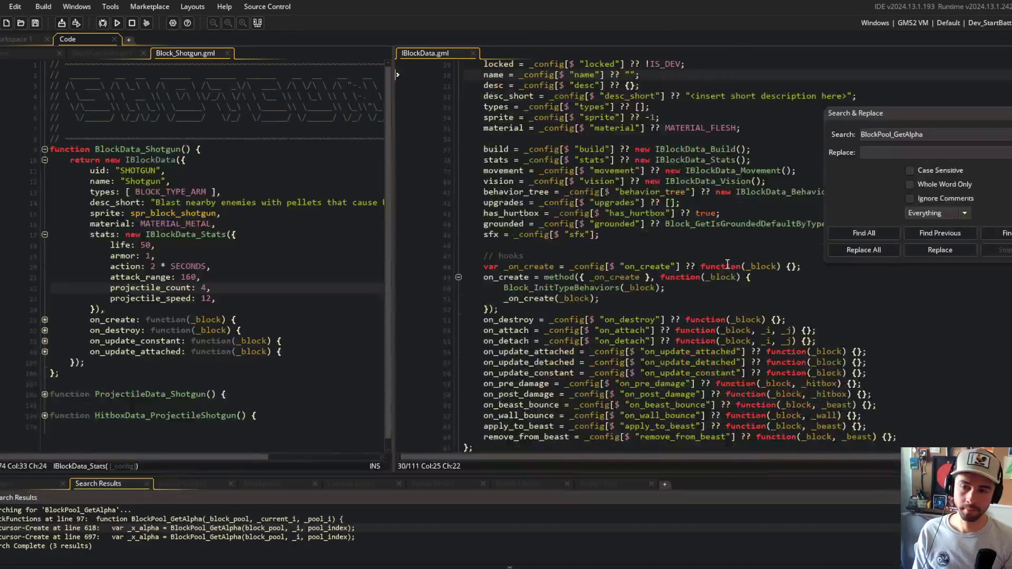
pyautogui.scroll(1, 707, 270)
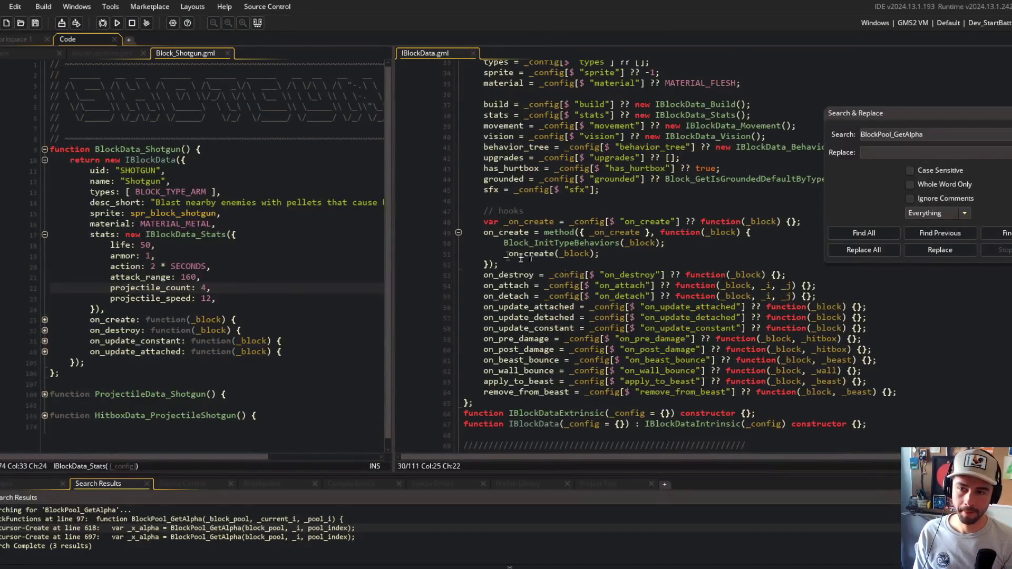
pyautogui.click(458, 232)
pyautogui.click(484, 190)
pyautogui.click(244, 173)
# Glance back and forth between BlockFunctions.gml and the skeleton code
pyautogui.click(74, 53)
pyautogui.click(21, 54)
pyautogui.click(85, 53)
pyautogui.click(37, 52)
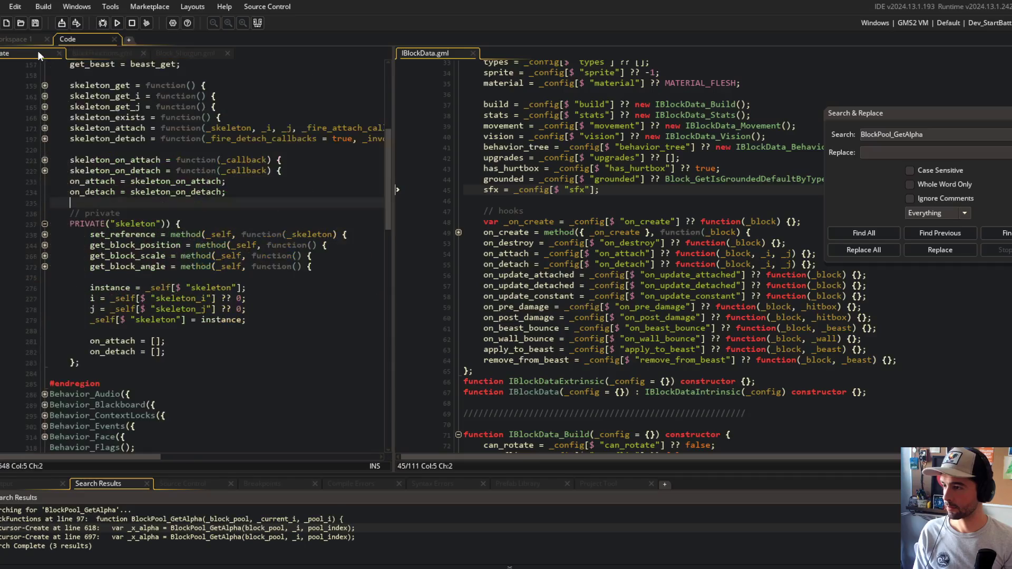
pyautogui.scroll(5, 204, 140)
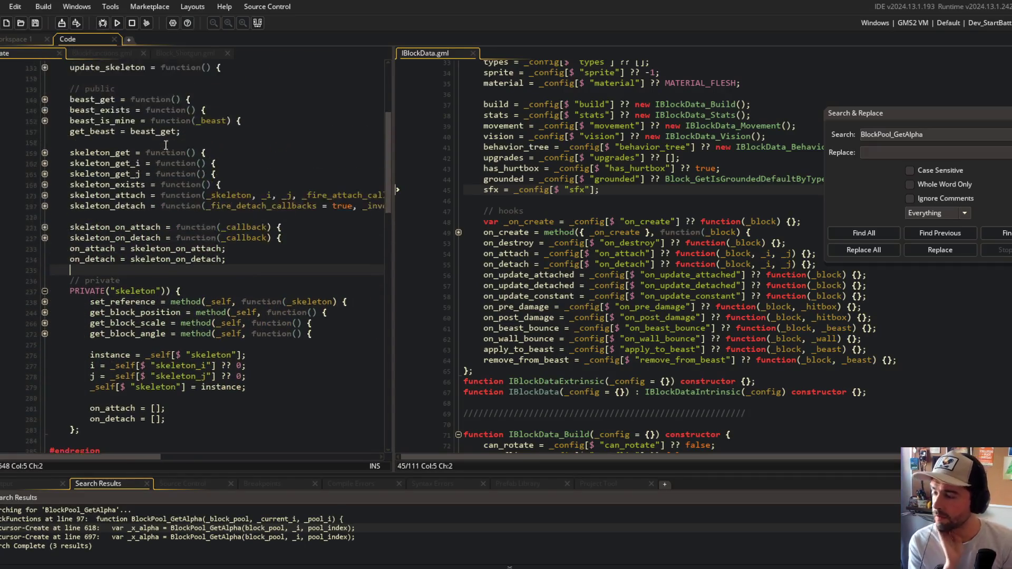
pyautogui.scroll(-3, 204, 140)
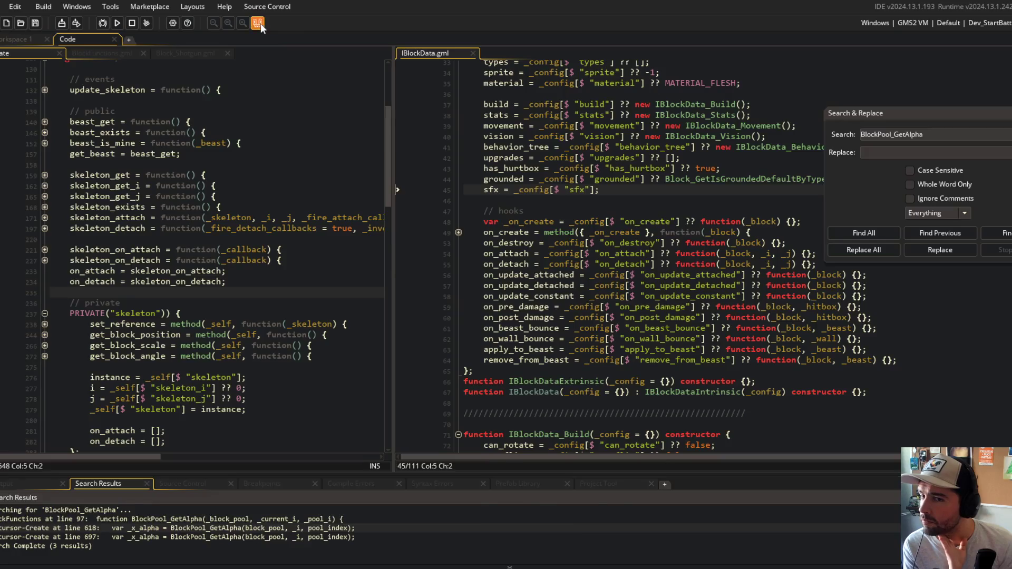
# Close the search results and return to the ui_cursor workspace, bringing up asset quick search
pyautogui.click(257, 23)
pyautogui.click(91, 53)
pyautogui.click(52, 52)
pyautogui.click(37, 39)
pyautogui.hotkey('ctrl', 't')
# Open todo.txt via quick search and close the ui_cursor object editor
pyautogui.write('todo')
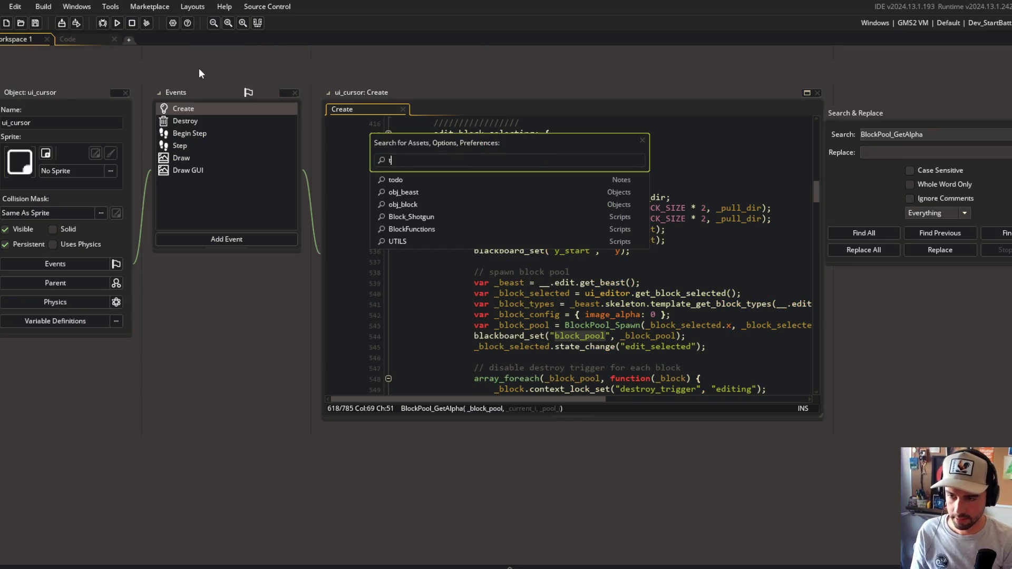
pyautogui.press('Return')
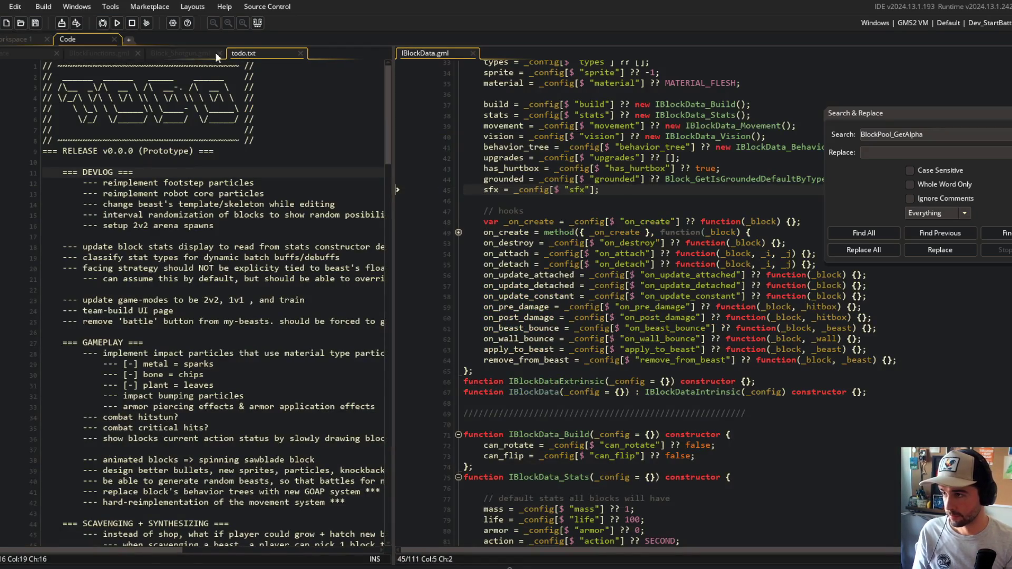
pyautogui.click(21, 39)
pyautogui.rightClick(65, 92)
pyautogui.click(76, 95)
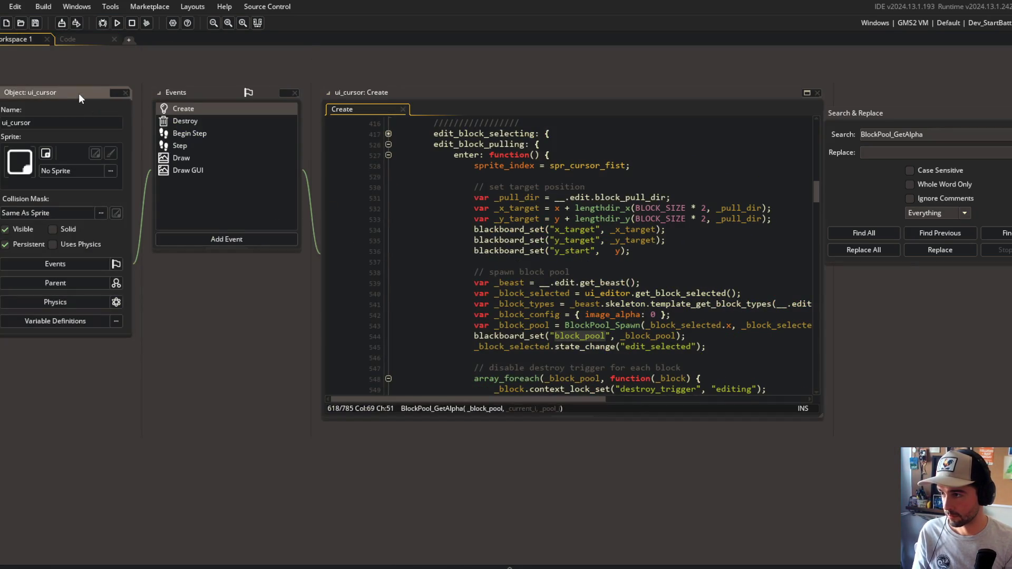
# Delete the 'reimplement footstep particles' line from todo.txt and widen its editor
pyautogui.click(68, 39)
pyautogui.scroll(-2, 280, 195)
pyautogui.click(268, 115)
pyautogui.hotkey('ctrl', 'd')
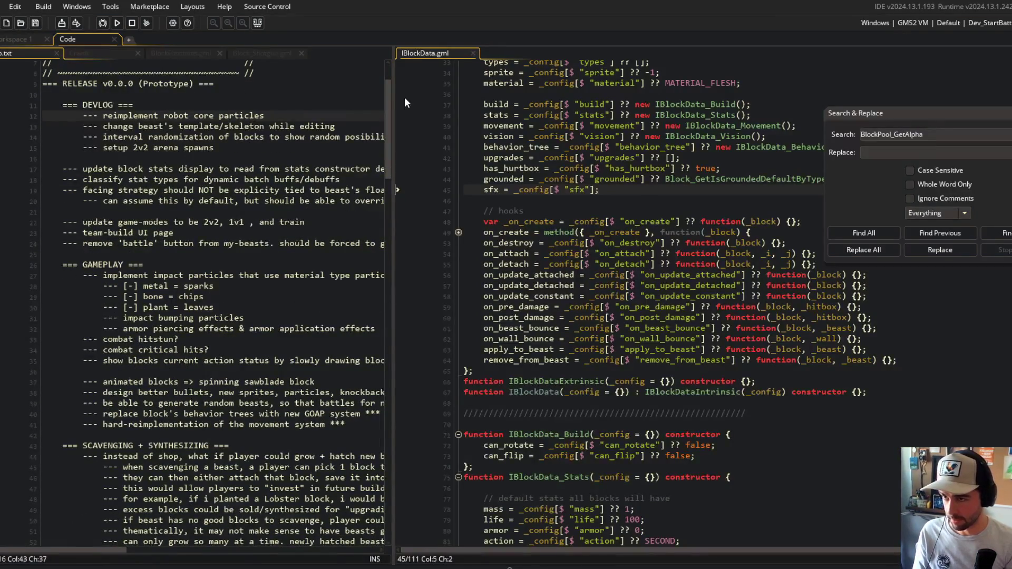
pyautogui.moveTo(392, 98); pyautogui.dragTo(536, 108)
pyautogui.click(400, 137)
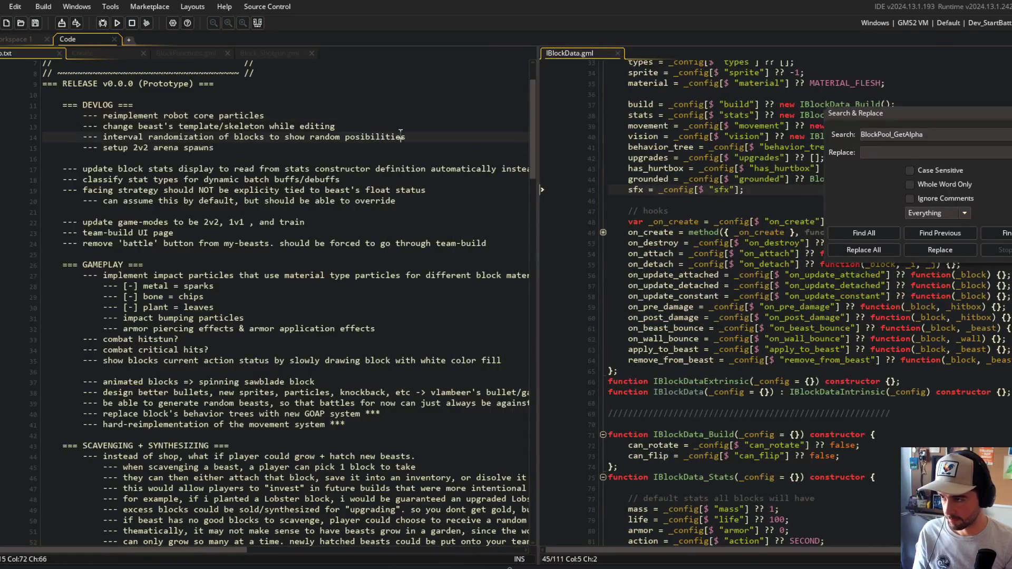
# Stage all changes in Command Prompt with git add
pyautogui.hotkey('alt', 'Tab')
pyautogui.write('git add .')
pyautogui.press('Return')
# Commit as "updated todo", push to main, and return to GameMaker's IBlockData.gml code
pyautogui.write('git commit')
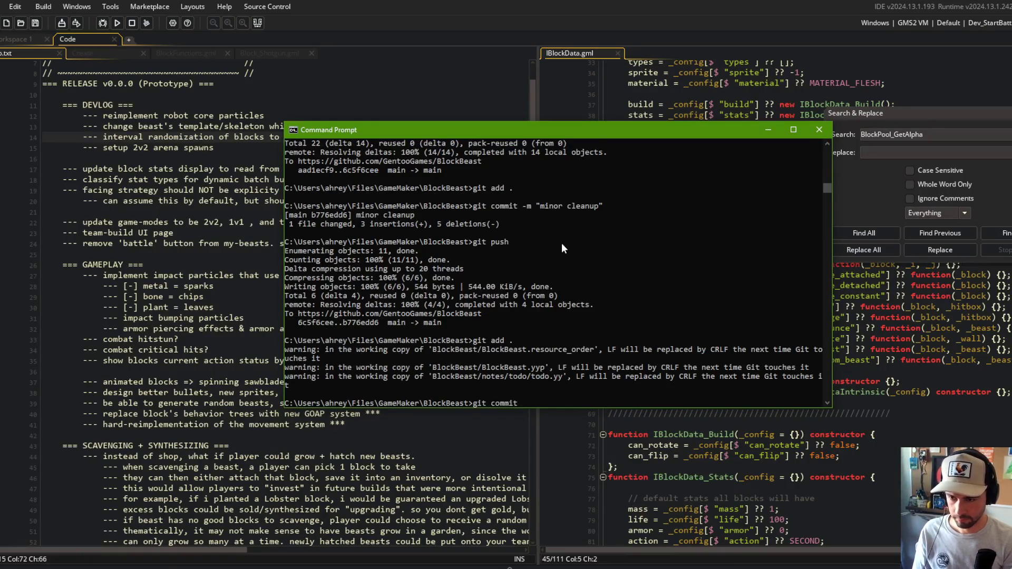
pyautogui.write(' -m "updated todo"')
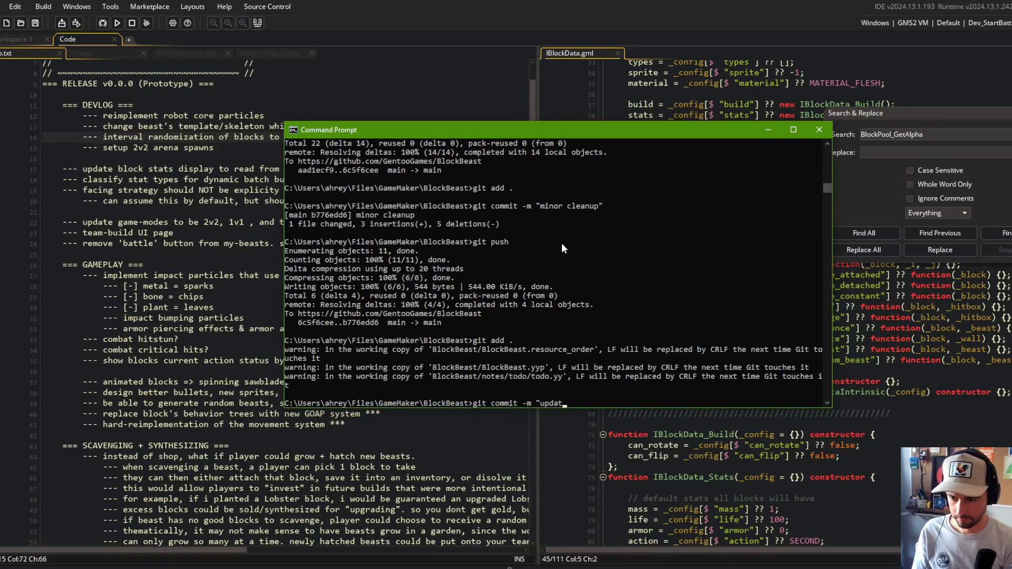
pyautogui.press('Return')
pyautogui.write('git push')
pyautogui.press('Return')
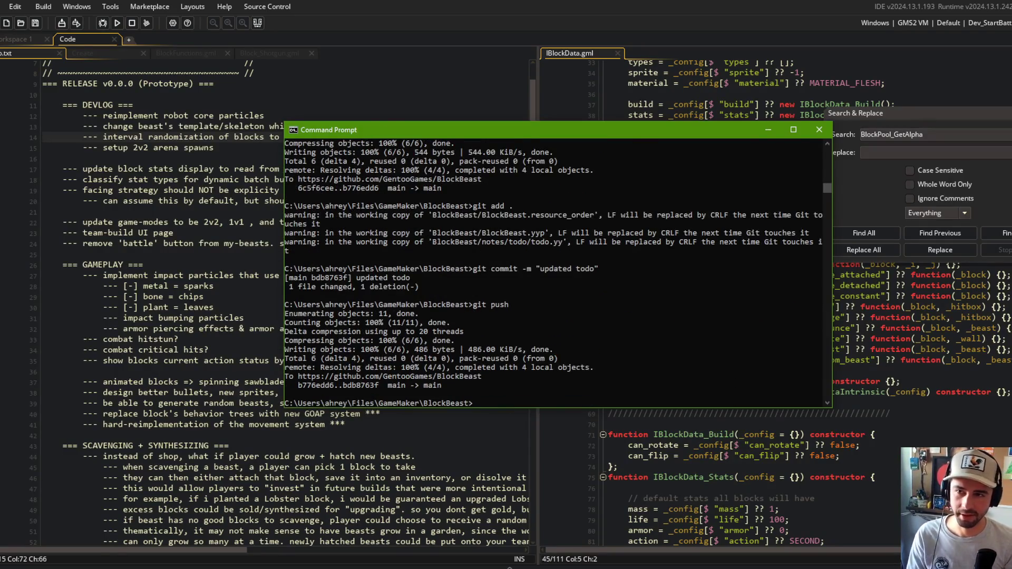
pyautogui.click(511, 85)
pyautogui.moveTo(533, 86); pyautogui.dragTo(527, 87)
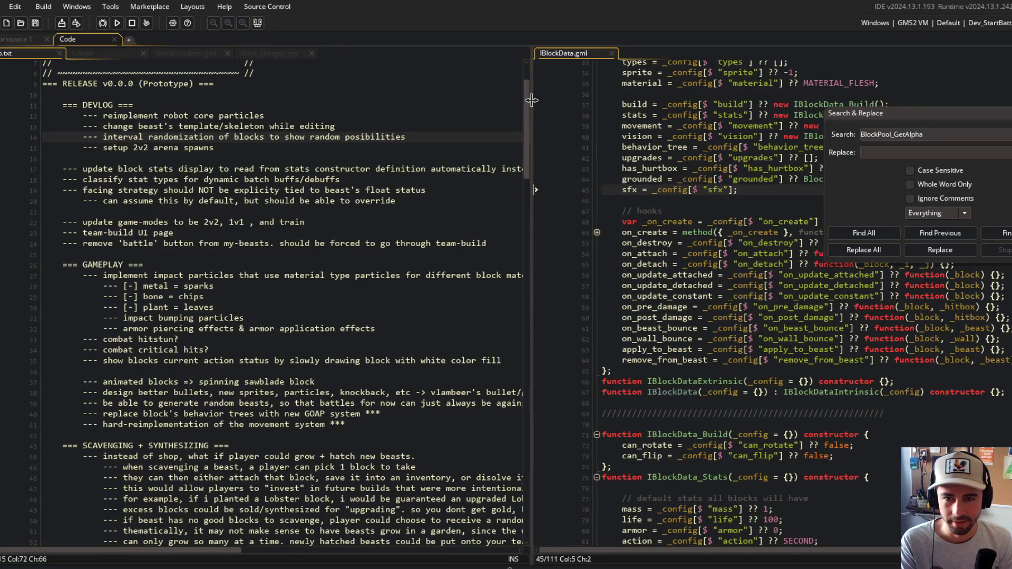
# Read through IBlockData.gml's sfx, on_beast_bounce and sprite lines
pyautogui.click(697, 189)
pyautogui.scroll(-4, 660, 316)
pyautogui.scroll(6, 660, 368)
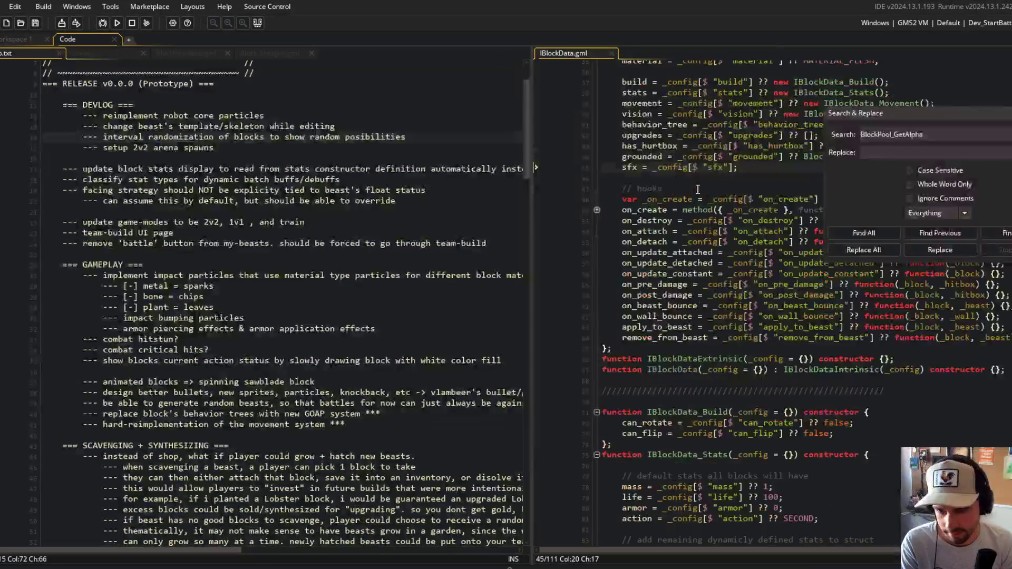
pyautogui.scroll(-3, 659, 403)
pyautogui.click(714, 286)
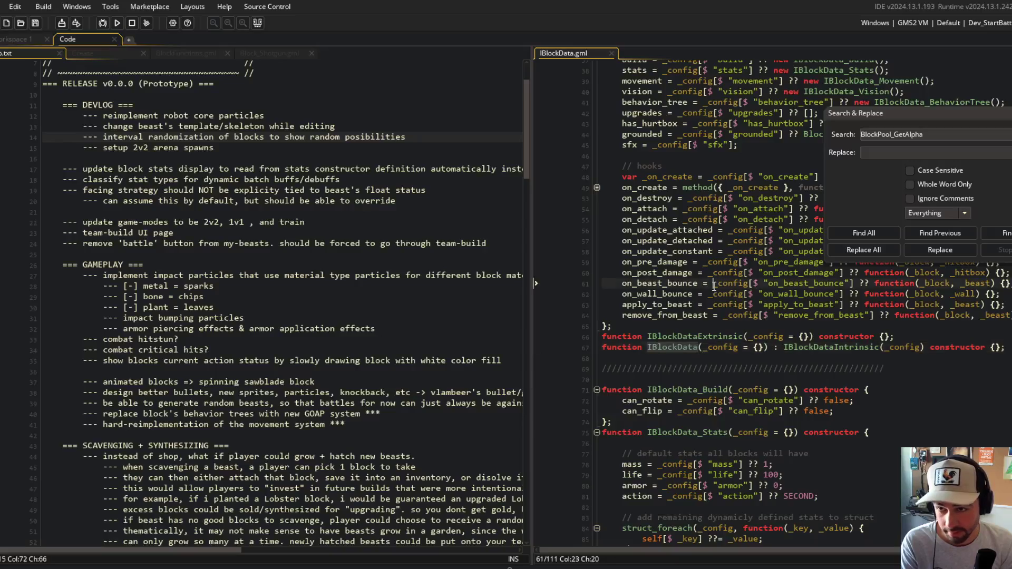
pyautogui.scroll(3, 714, 287)
pyautogui.scroll(-10, 757, 259)
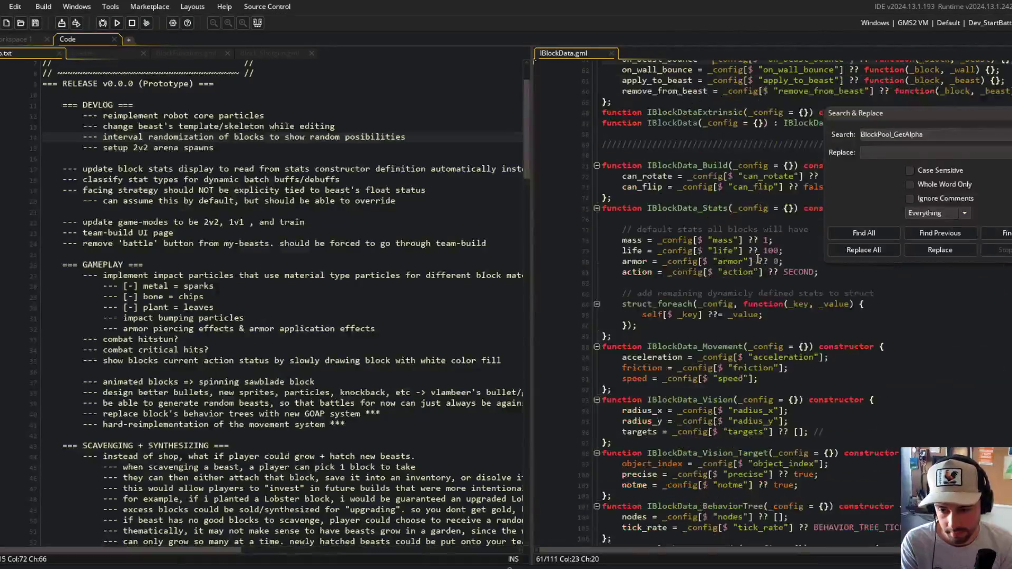
pyautogui.scroll(7, 757, 259)
pyautogui.scroll(9, 757, 259)
pyautogui.click(703, 328)
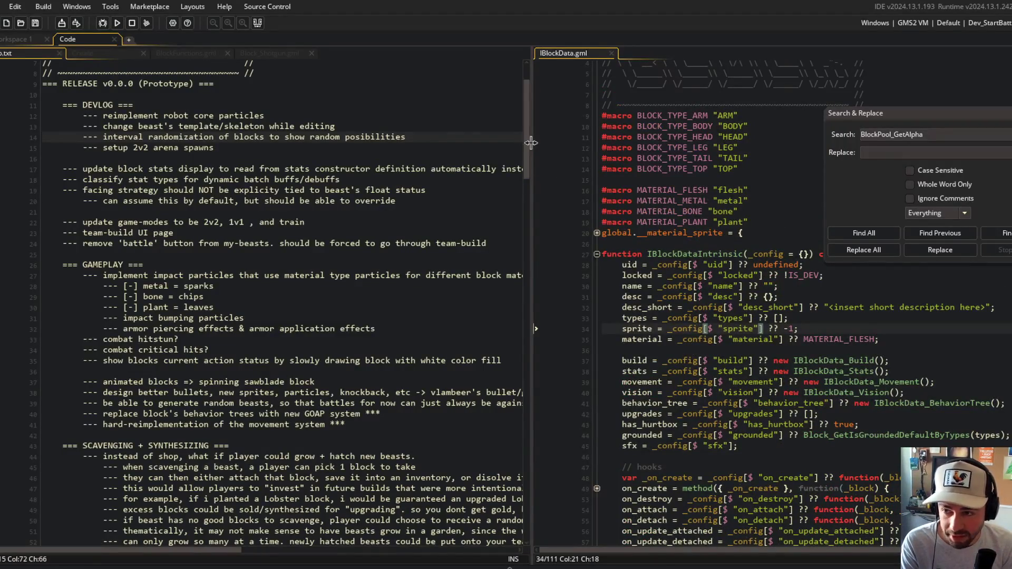
# Widen the IBlockData.gml pane and scroll down to the IBlockDataExtrinsic declaration
pyautogui.moveTo(529, 141); pyautogui.dragTo(267, 141)
pyautogui.scroll(-5, 505, 221)
pyautogui.scroll(-2, 504, 222)
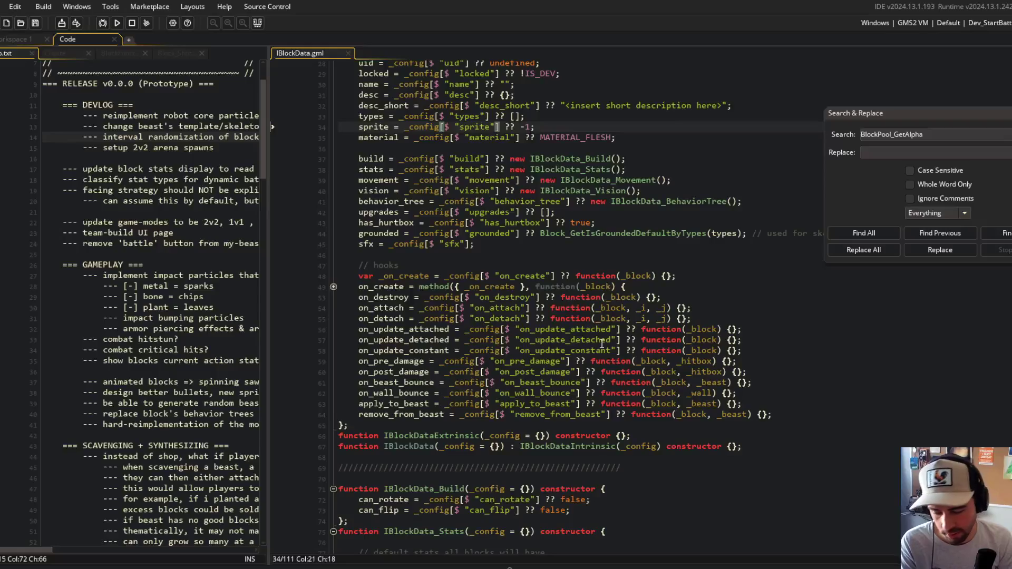
pyautogui.scroll(1, 524, 330)
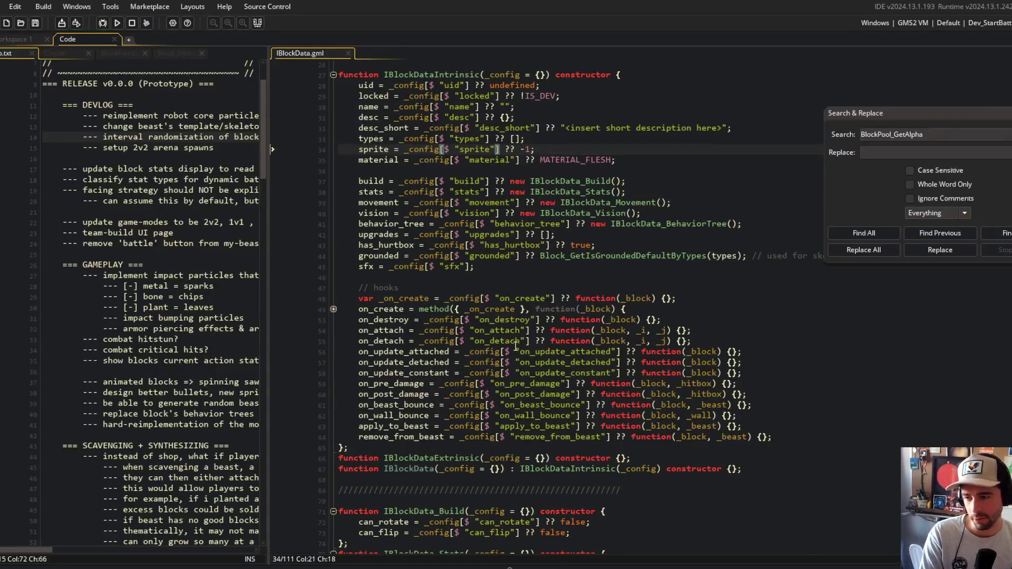
pyautogui.scroll(-3, 470, 433)
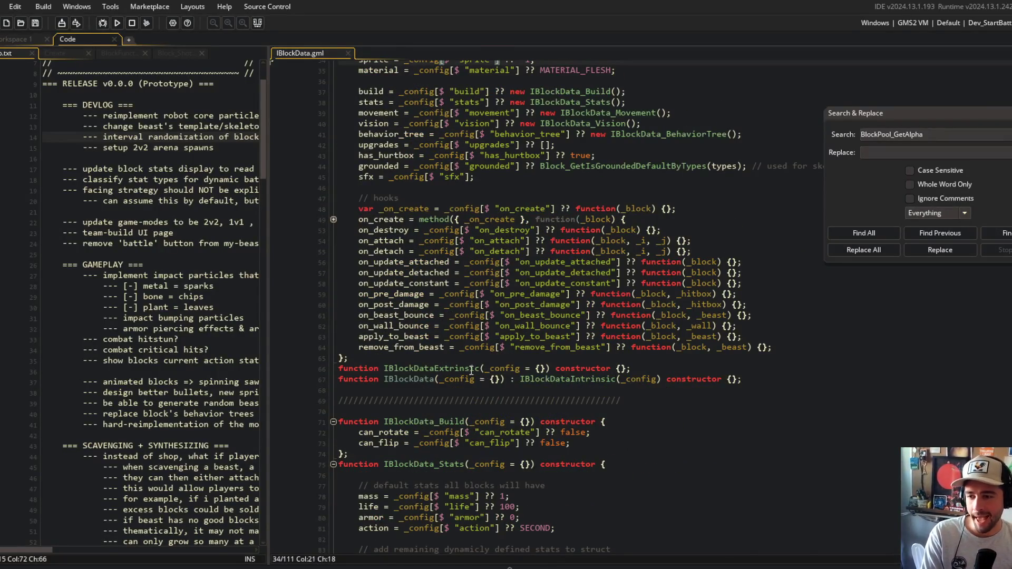
pyautogui.click(440, 368)
pyautogui.scroll(5, 438, 367)
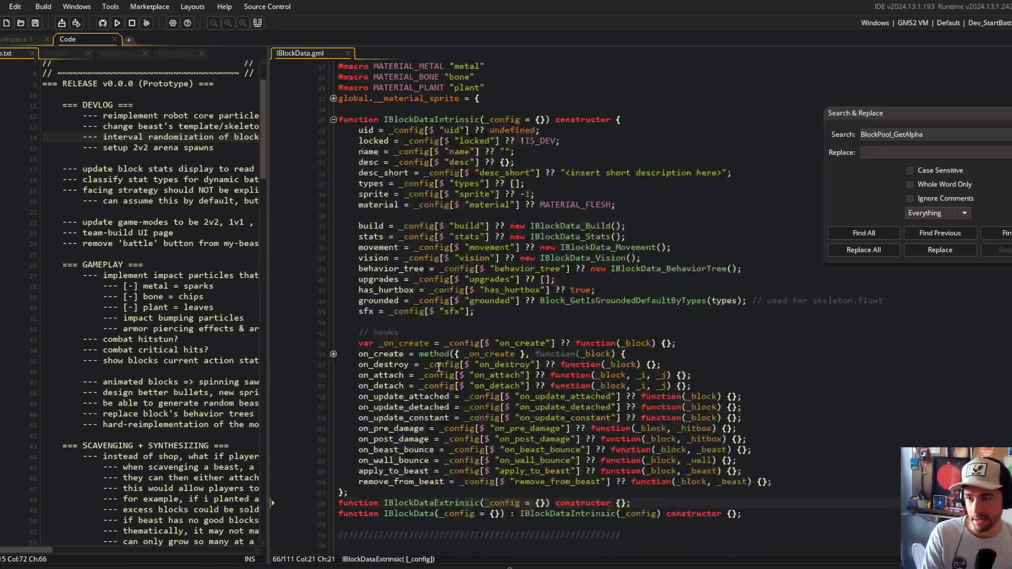
# Select the IBlockDataIntrinsic fields, check IBlockDataExtrinsic's parameters, and highlight every use of stats
pyautogui.moveTo(358, 130)
pyautogui.mouseDown()
pyautogui.moveTo(737, 403)
pyautogui.moveTo(831, 485)
pyautogui.mouseUp()
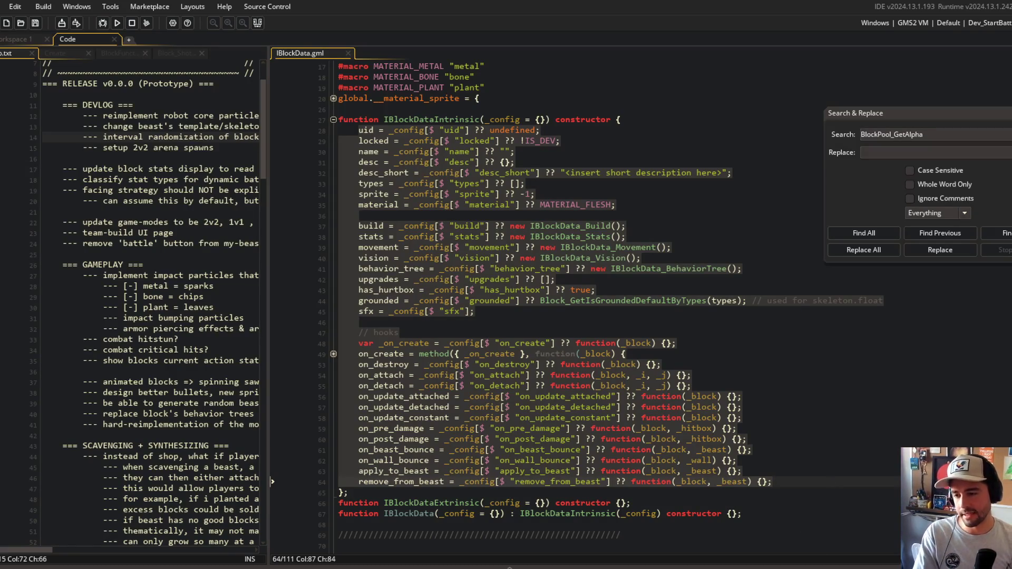
pyautogui.click(562, 438)
pyautogui.scroll(-2, 396, 474)
pyautogui.click(479, 436)
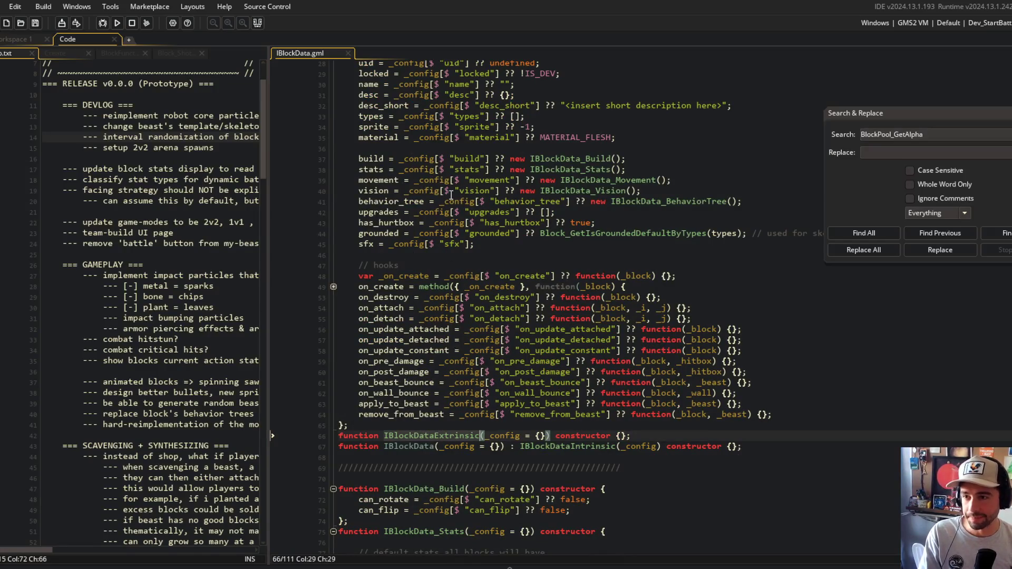
pyautogui.click(383, 169)
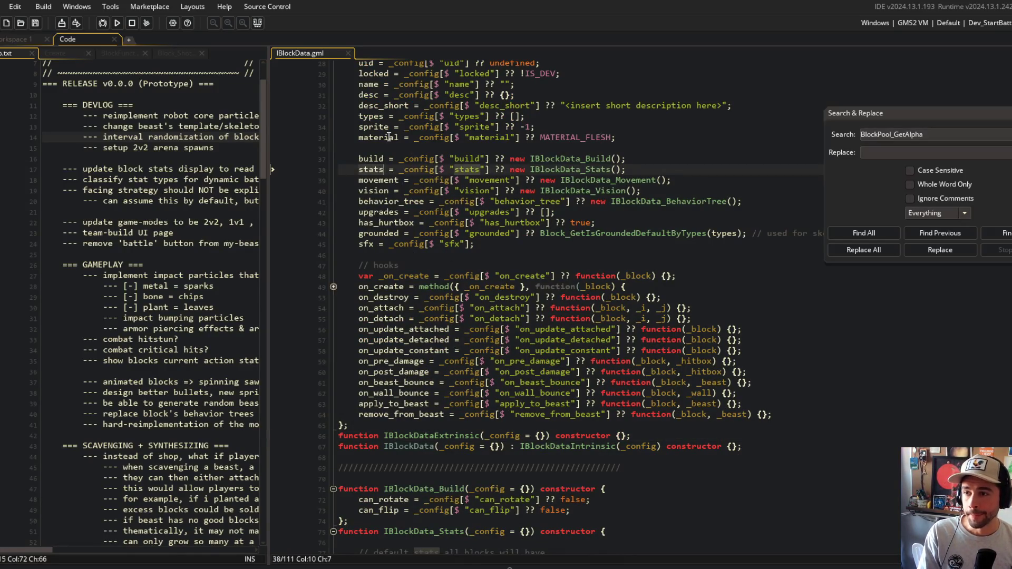
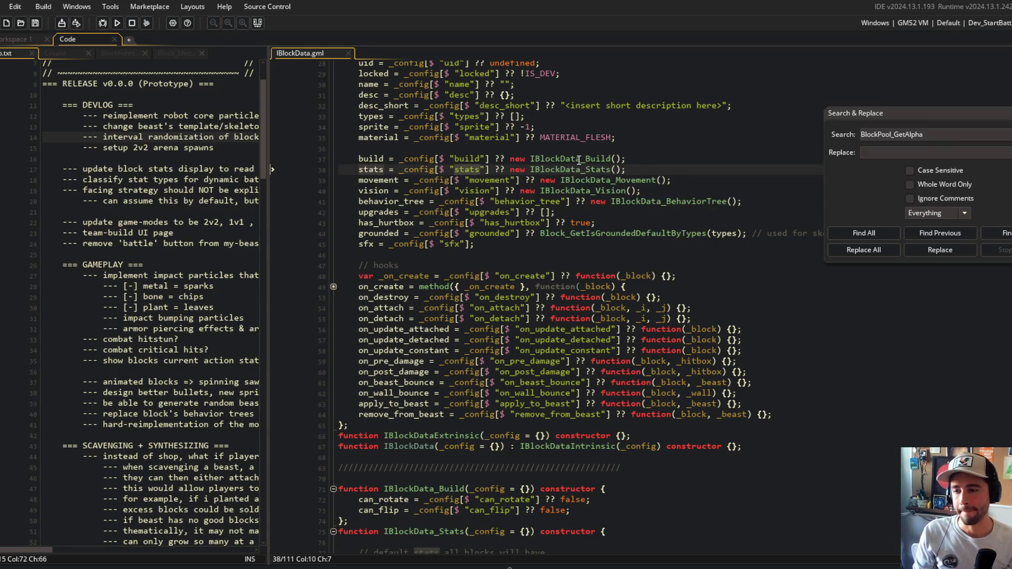
# Add 'extrinsic = new IBlockDataExtrinsic(_config);' at the end of the IBlockData constructor
pyautogui.scroll(-6, 579, 161)
pyautogui.doubleClick(412, 257)
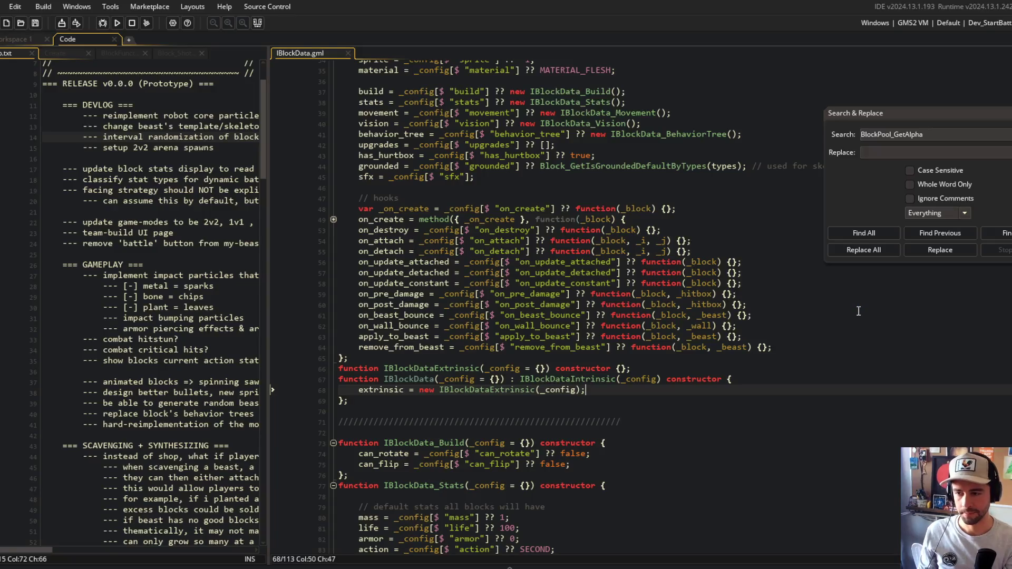
pyautogui.click(685, 361)
pyautogui.scroll(1, 685, 361)
pyautogui.scroll(-3, 685, 361)
pyautogui.click(648, 338)
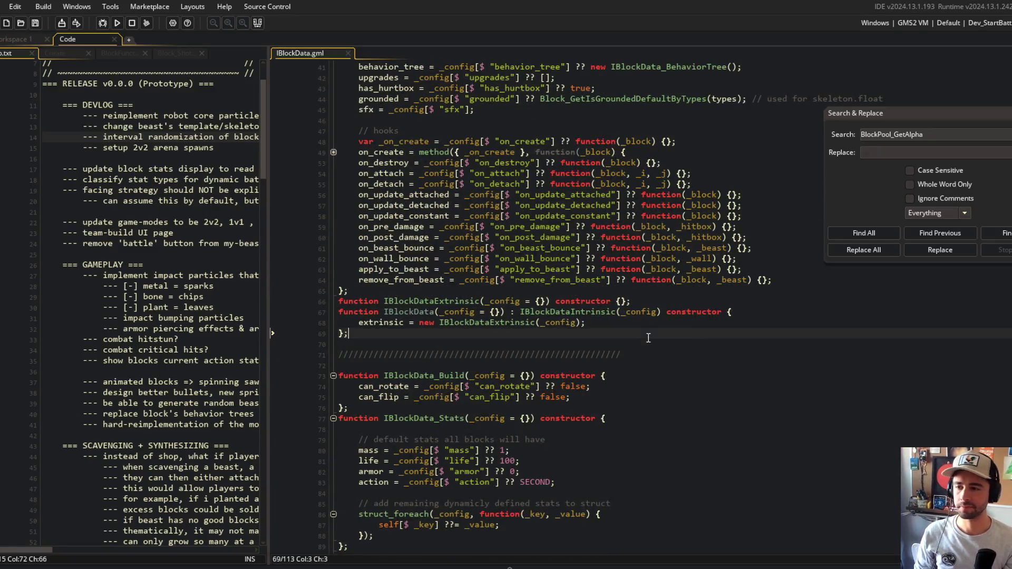
pyautogui.hotkey('ctrl', 'z')
# Test-run the Block Beast game, then close the game window
pyautogui.click(117, 23)
pyautogui.click(368, 290)
pyautogui.click(566, 345)
pyautogui.click(461, 323)
pyautogui.click(543, 333)
pyautogui.click(620, 311)
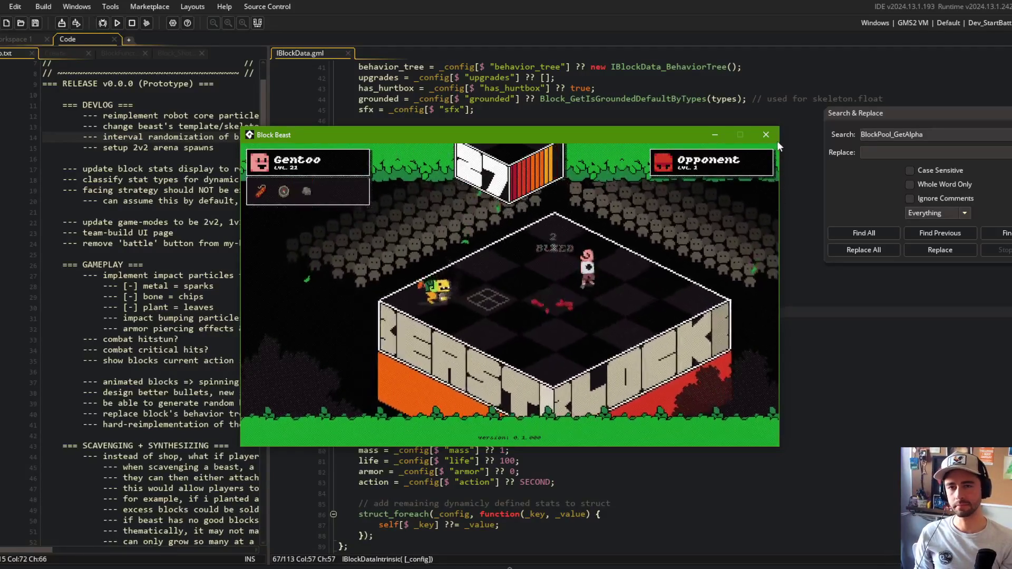
pyautogui.click(765, 134)
pyautogui.click(406, 322)
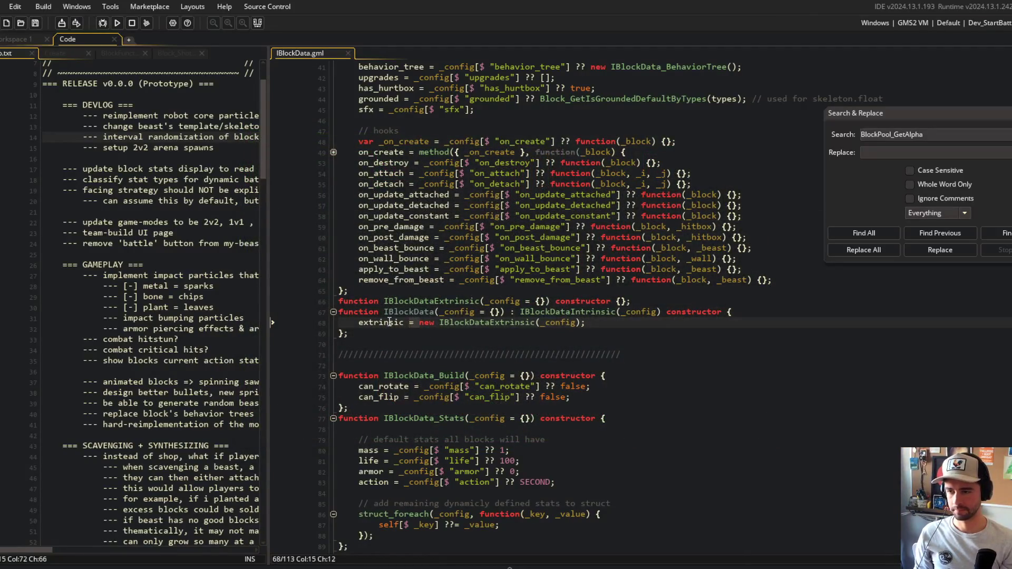
pyautogui.click(536, 322)
pyautogui.hotkey('alt', 'Tab')
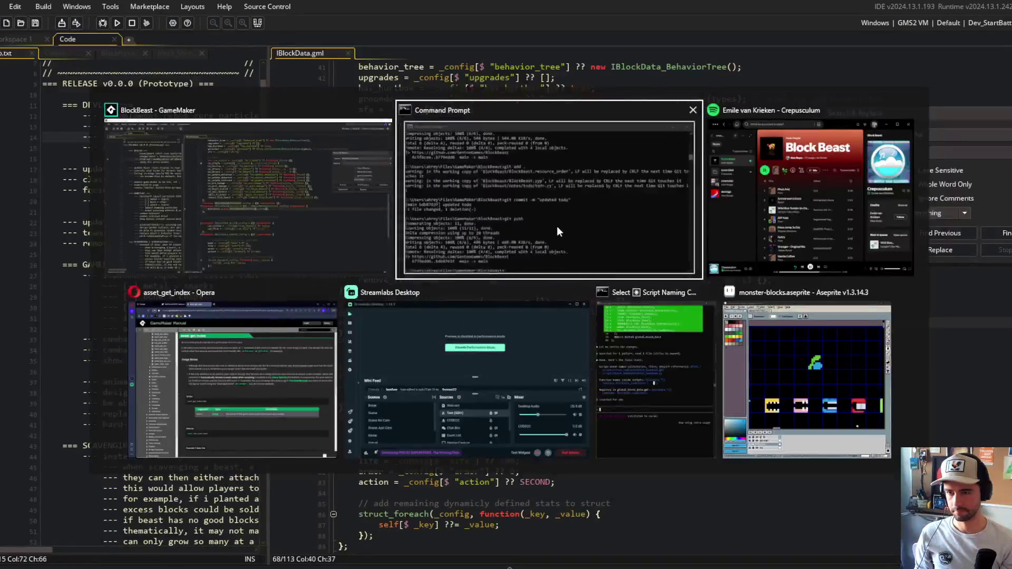
# Stage all changes and commit them as "plugged IBlockDataExtrinsic back into IBlockData"
pyautogui.write('git add .')
pyautogui.press('Return')
pyautogui.write('it commit -m "pluug')
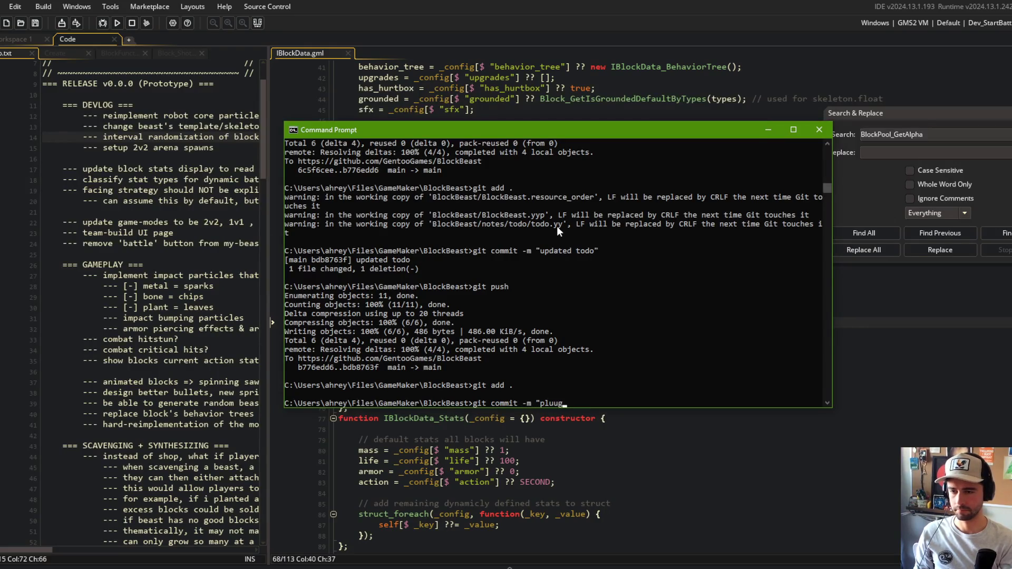
pyautogui.press('BackSpace')
pyautogui.press('BackSpace')
pyautogui.write('gged IBlockDataExtrinsic')
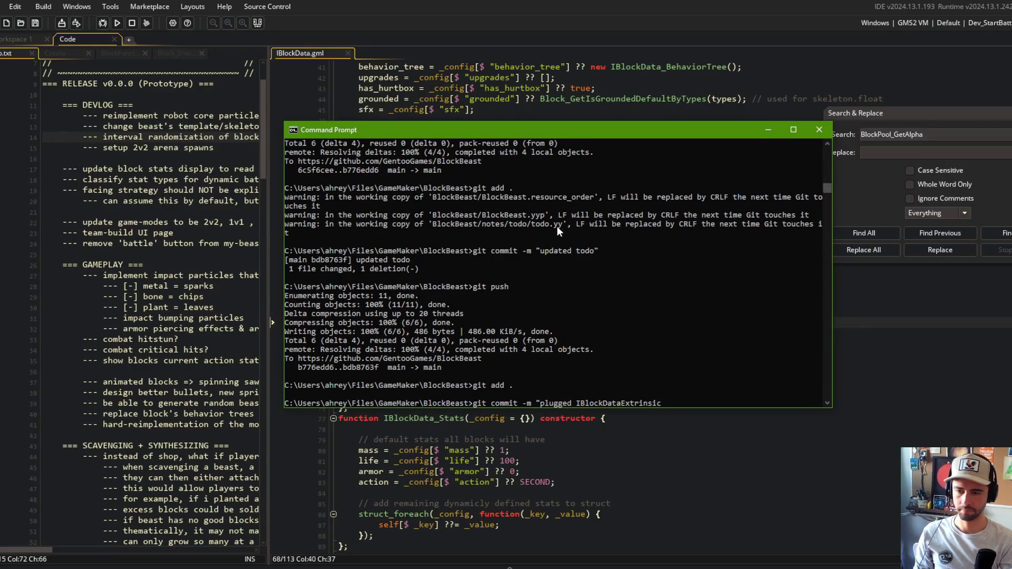
pyautogui.write(' back into IBlockDataExtrin')
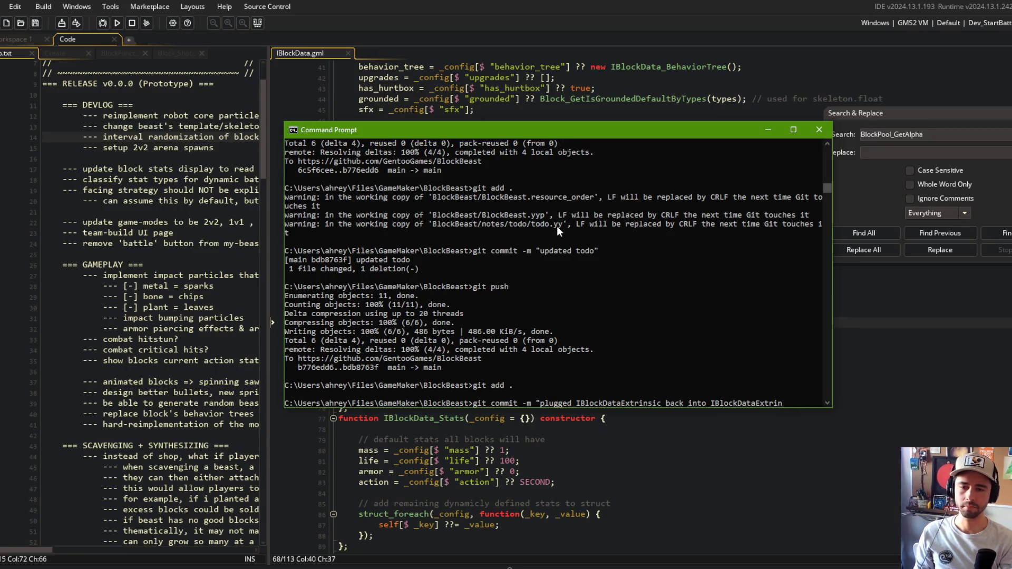
pyautogui.write('sic"')
pyautogui.press('Return')
# Push the commit to GitHub with git push and return to GameMaker
pyautogui.write('git ush')
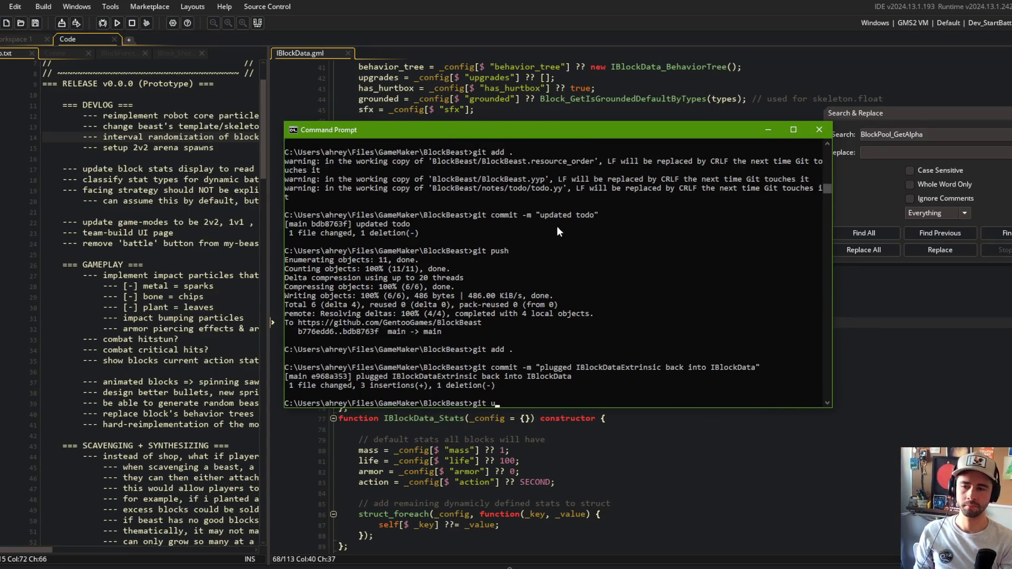
pyautogui.press('Return')
pyautogui.write('git push')
pyautogui.press('Return')
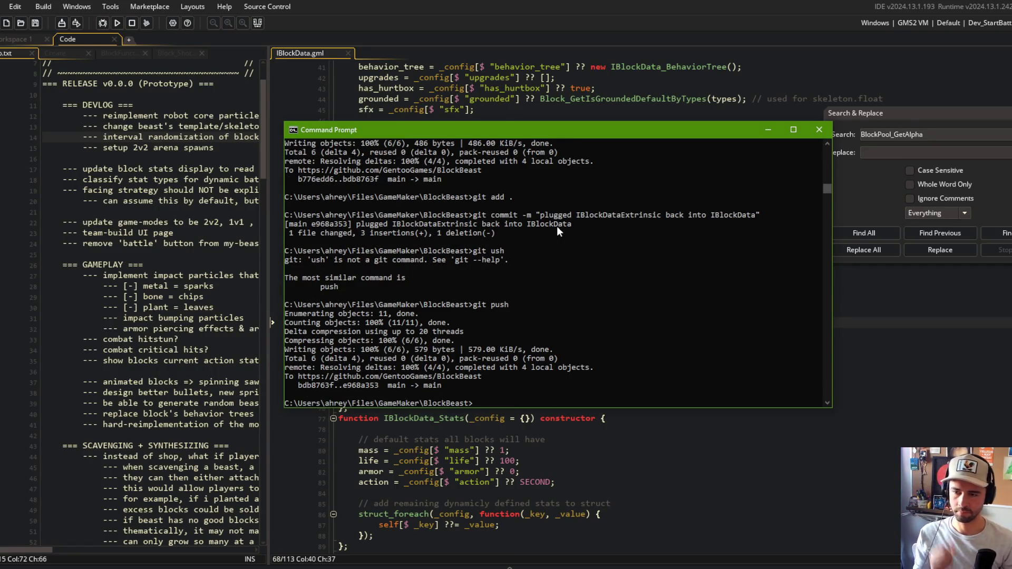
pyautogui.click(580, 451)
pyautogui.click(578, 301)
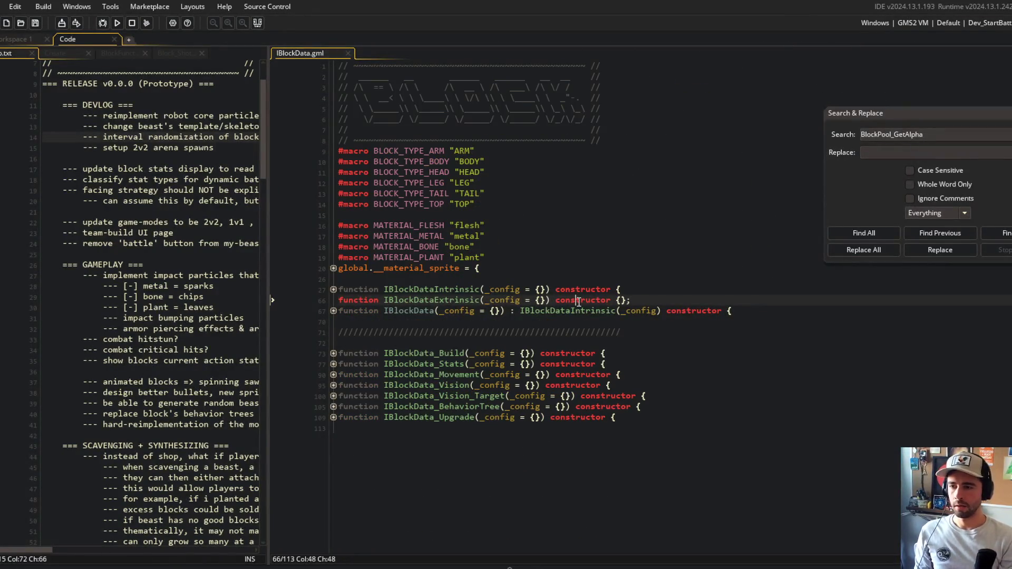
# Expand the IBlockData constructor, then fold it back up with Ctrl+M
pyautogui.press('Down')
pyautogui.press('End')
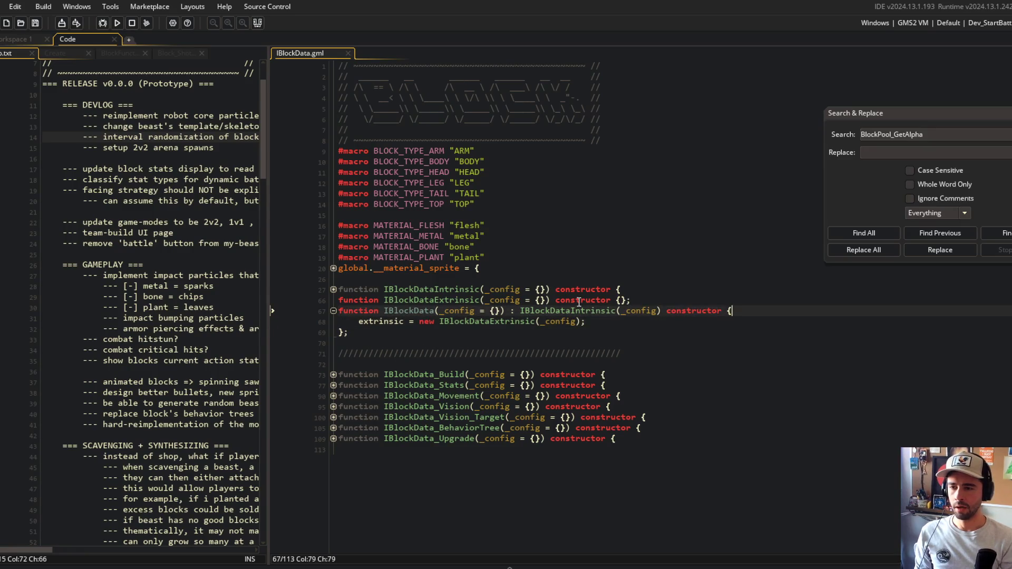
pyautogui.hotkey('ctrl', 'm')
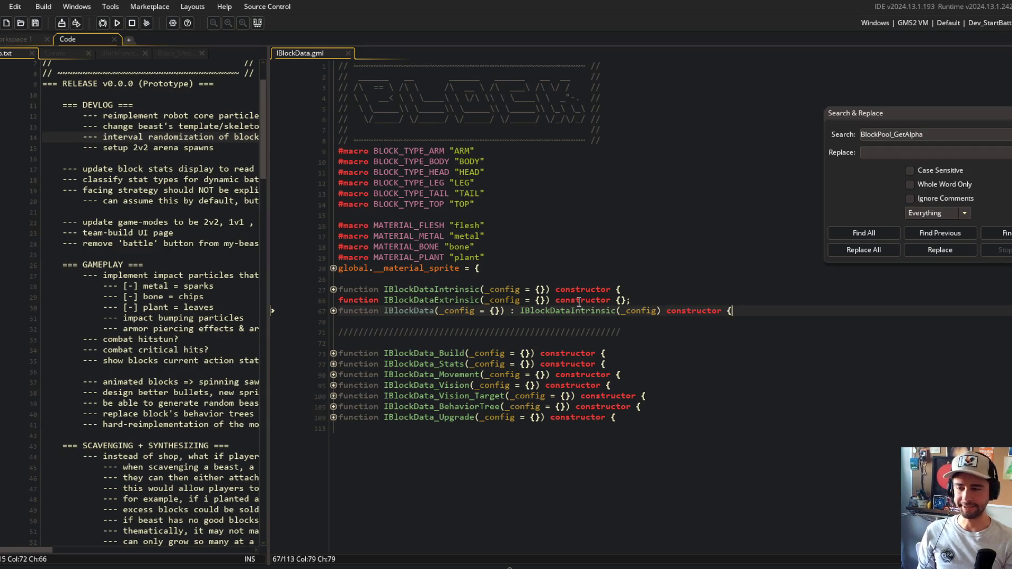
pyautogui.click(368, 428)
pyautogui.click(342, 322)
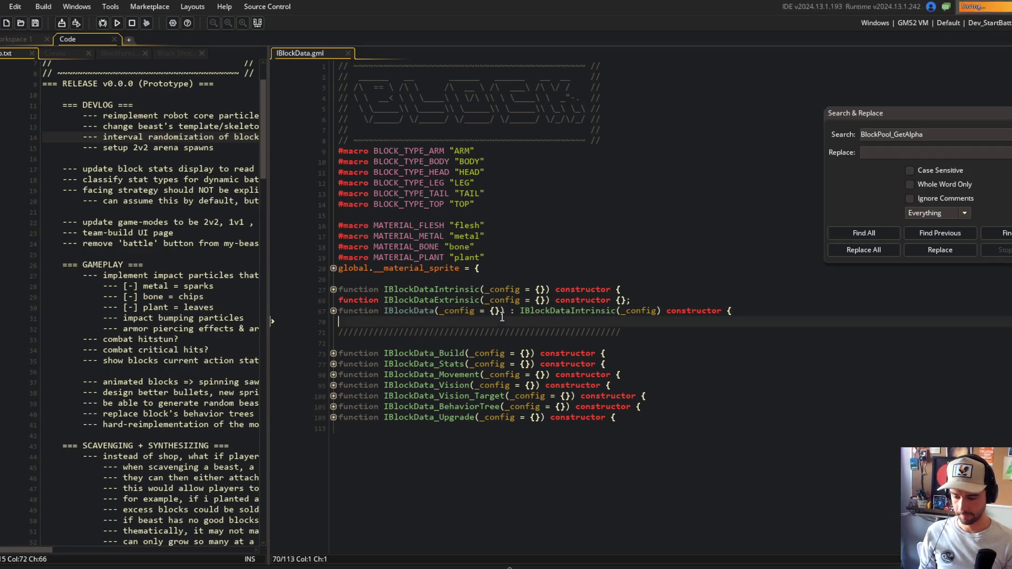
# Widen the devlog notes pane and switch the left editor to the BlockFunctions script
pyautogui.moveTo(266, 179); pyautogui.dragTo(354, 179)
pyautogui.click(221, 147)
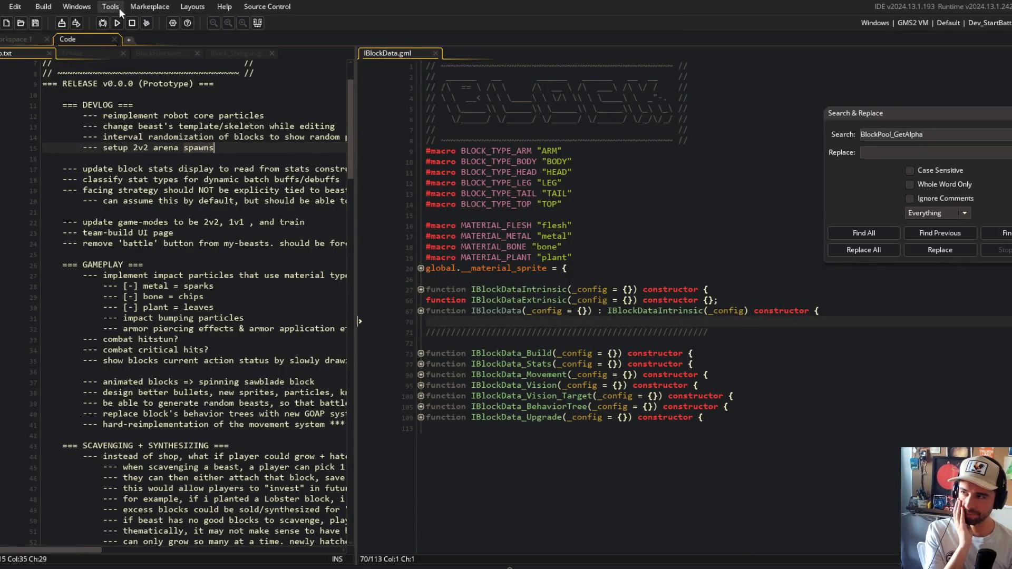
pyautogui.click(77, 55)
pyautogui.click(29, 53)
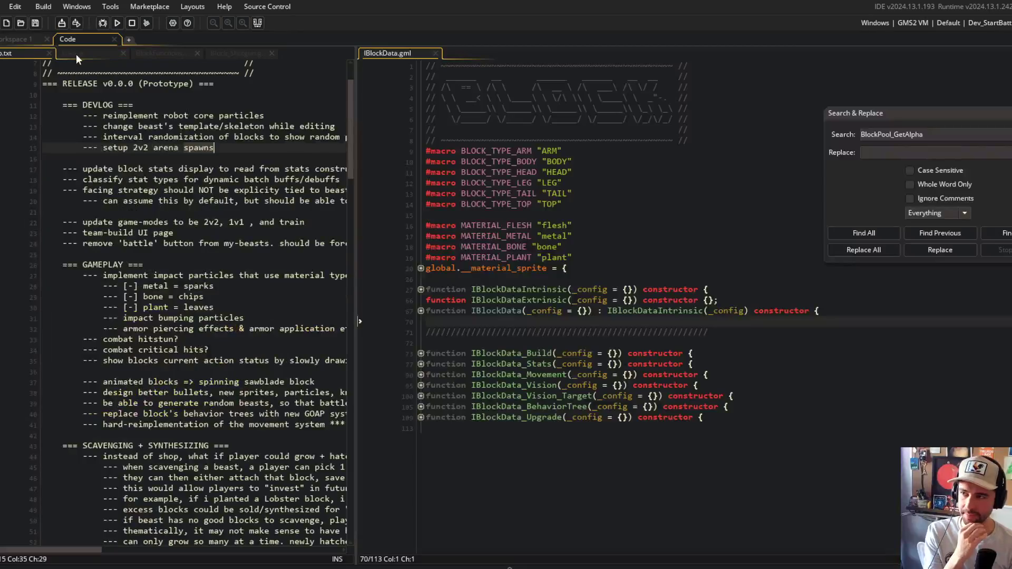
pyautogui.click(160, 147)
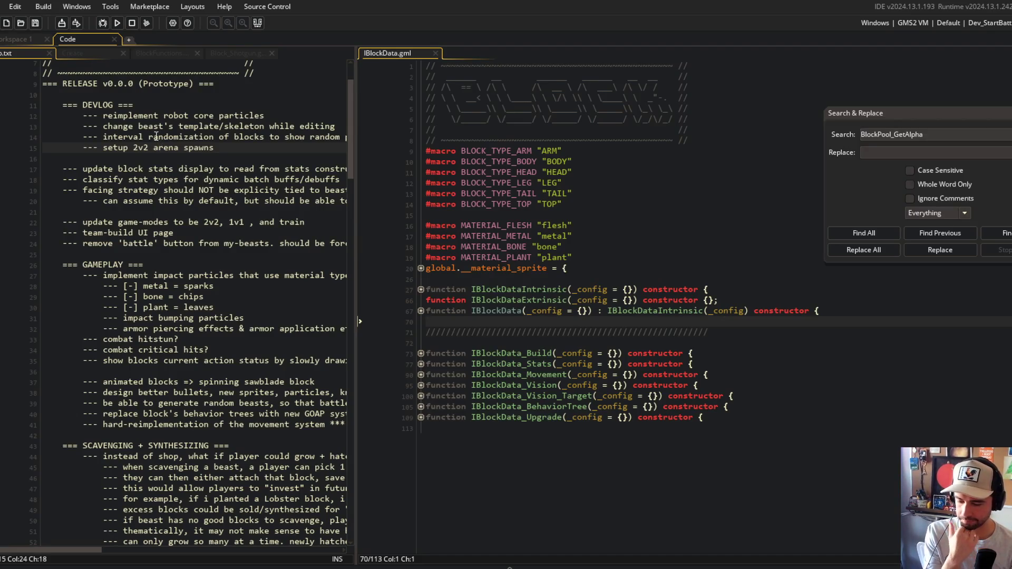
pyautogui.press('Down')
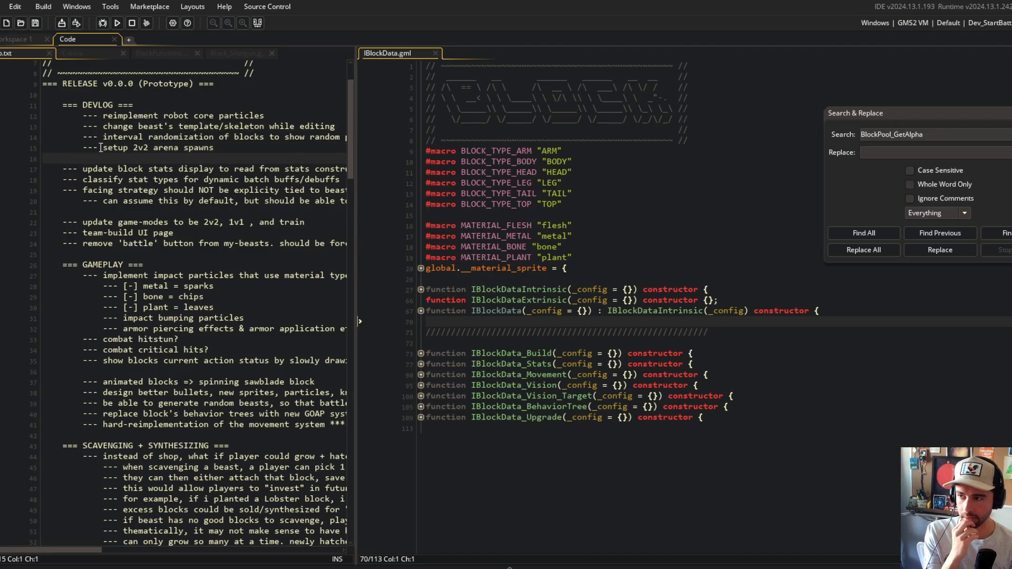
pyautogui.click(251, 55)
pyautogui.click(161, 53)
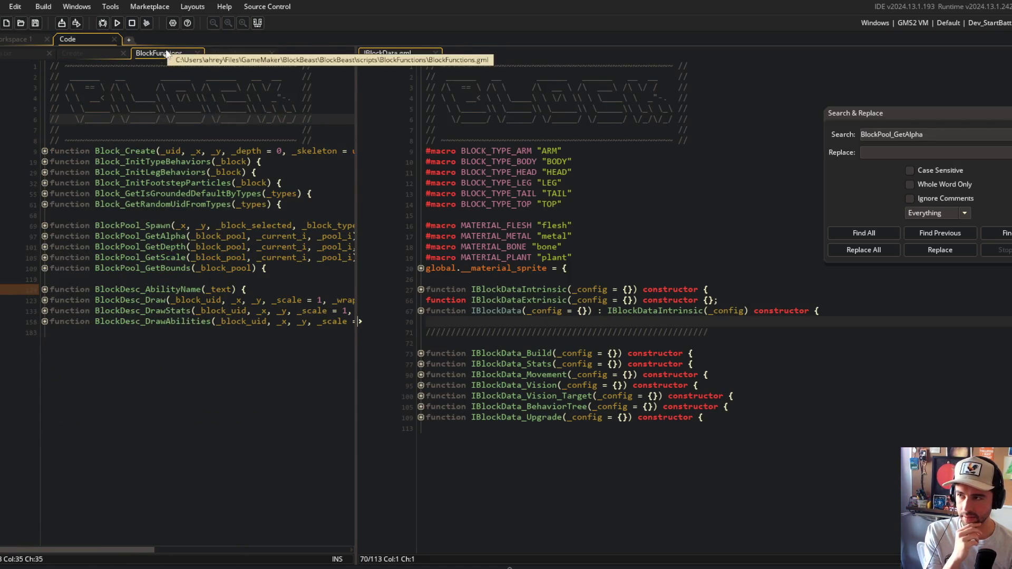
# Move Block_Shotgun into the right pane and inspect its stats definition
pyautogui.click(196, 53)
pyautogui.moveTo(179, 53); pyautogui.dragTo(477, 53)
pyautogui.click(550, 221)
pyautogui.click(549, 225)
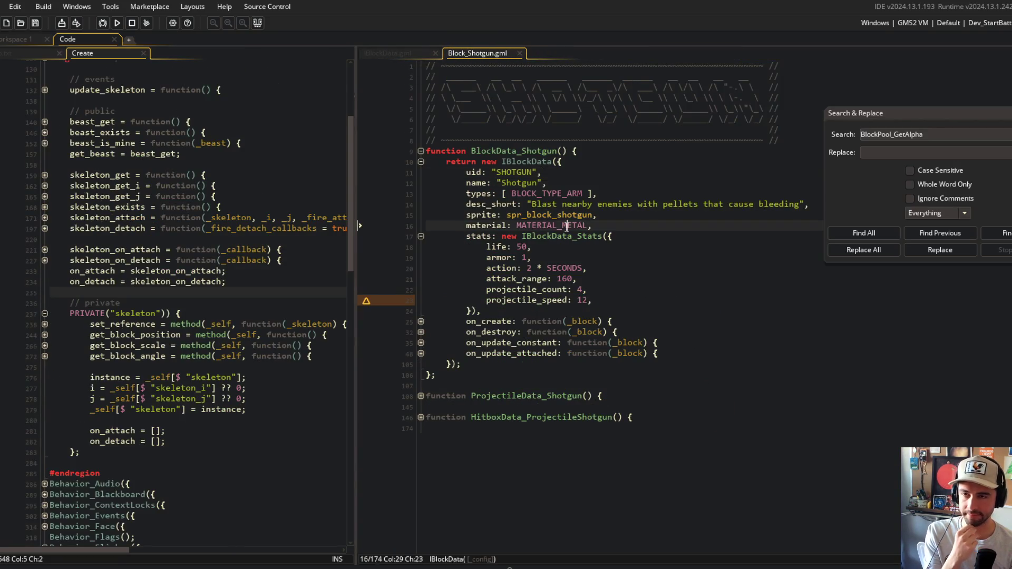
pyautogui.press('Down')
pyautogui.press('Down')
pyautogui.press('Down')
pyautogui.moveTo(465, 236); pyautogui.dragTo(481, 311)
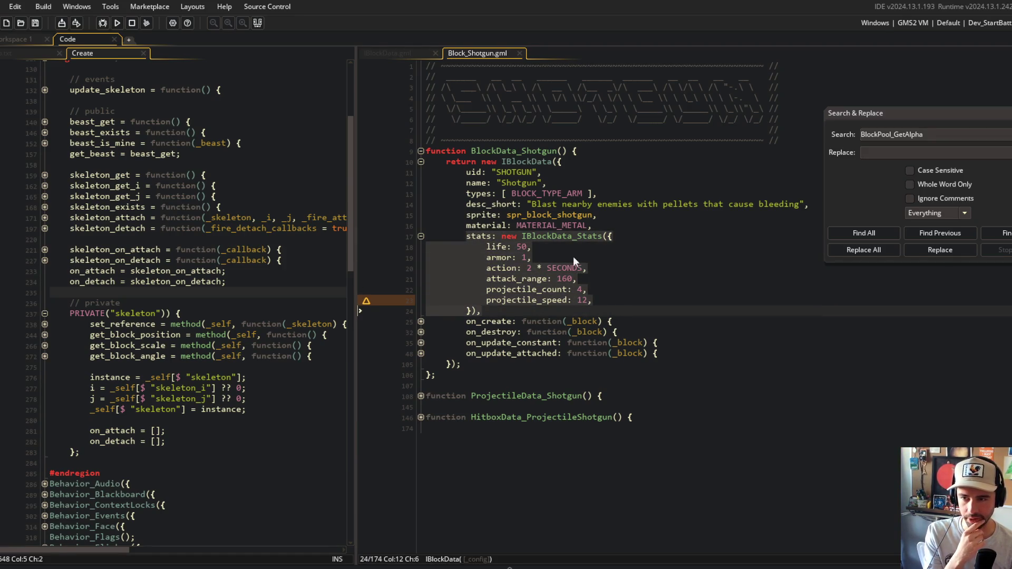
pyautogui.moveTo(484, 247); pyautogui.dragTo(601, 315)
pyautogui.click(592, 283)
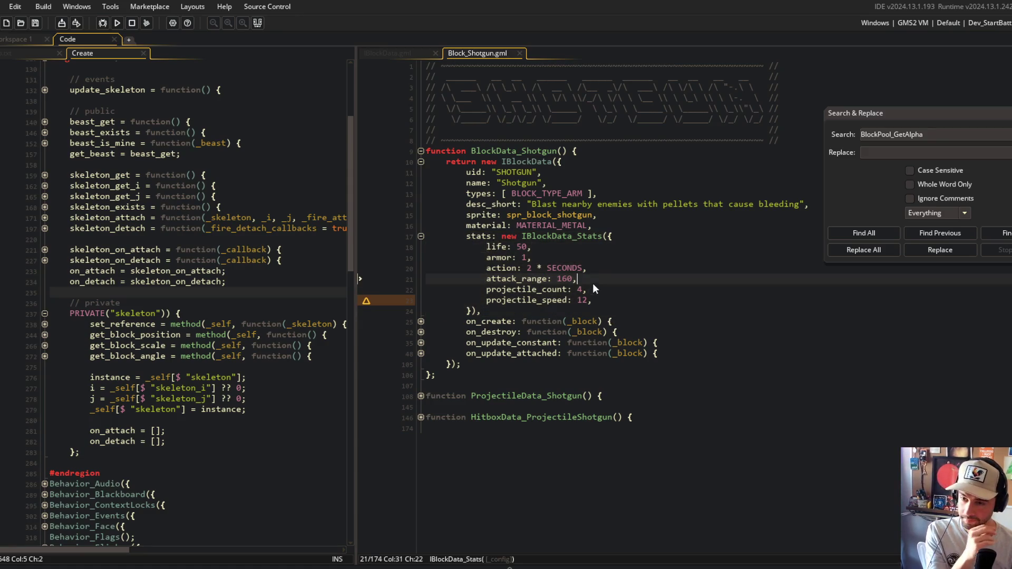
pyautogui.moveTo(474, 240)
pyautogui.mouseDown()
pyautogui.moveTo(570, 298)
pyautogui.moveTo(576, 316)
pyautogui.mouseUp()
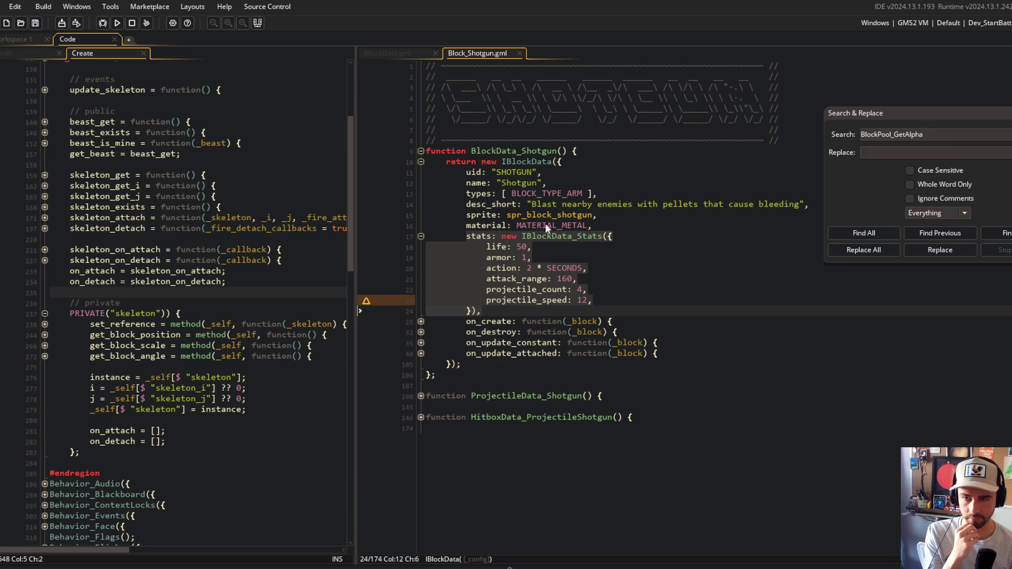
pyautogui.click(535, 310)
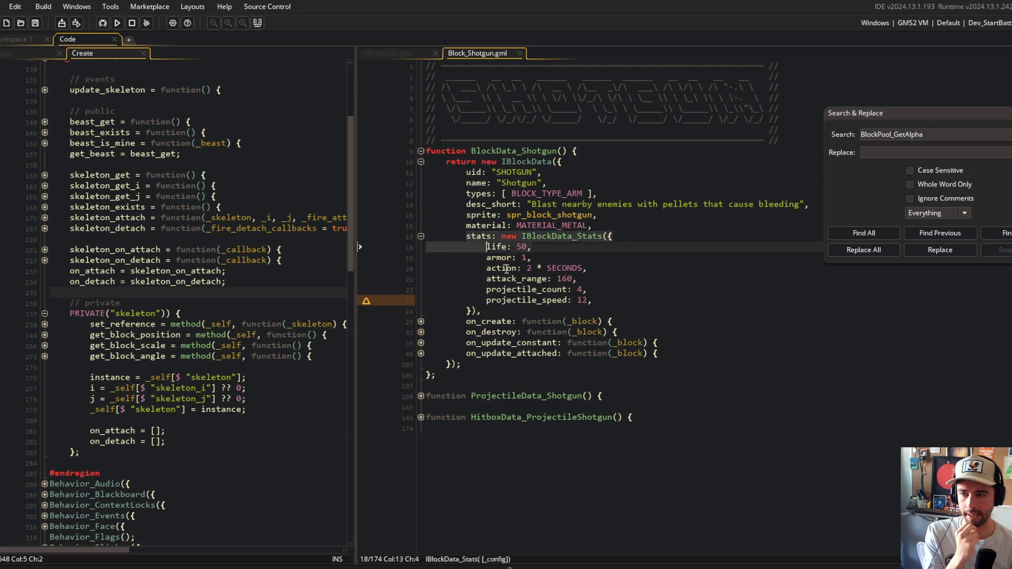
pyautogui.click(563, 289)
# Move the IBlockData script over to the left editor pane
pyautogui.click(30, 54)
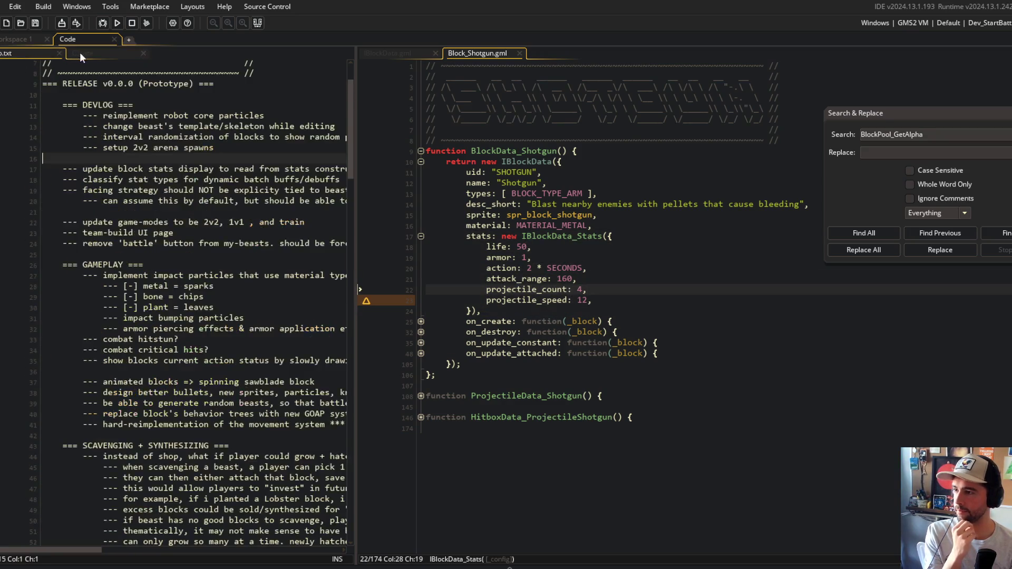
pyautogui.click(32, 51)
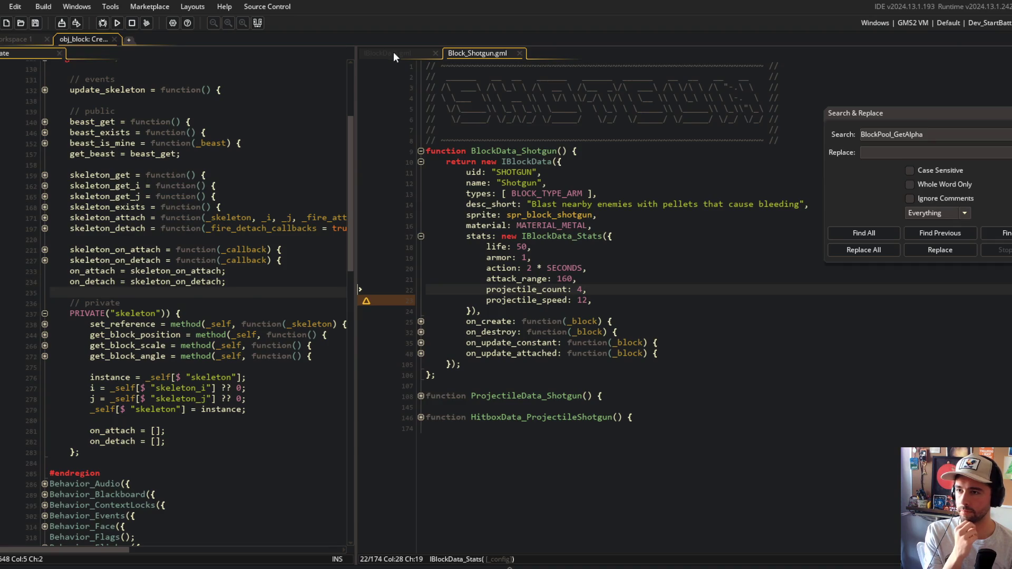
pyautogui.moveTo(393, 51); pyautogui.dragTo(94, 52)
pyautogui.click(121, 362)
pyautogui.click(137, 263)
pyautogui.click(138, 88)
# Open BlockFunctions and expand BlockDesc_DrawStats with its stats check and drawing loop
pyautogui.hotkey('ctrl', 't')
pyautogui.write('BlockFunc')
pyautogui.press('Return')
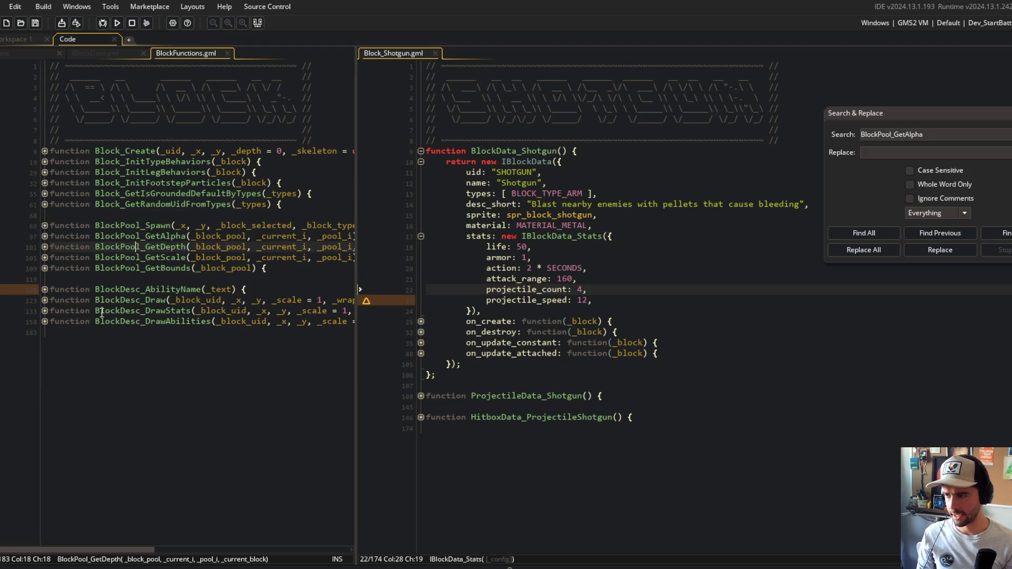
pyautogui.click(45, 311)
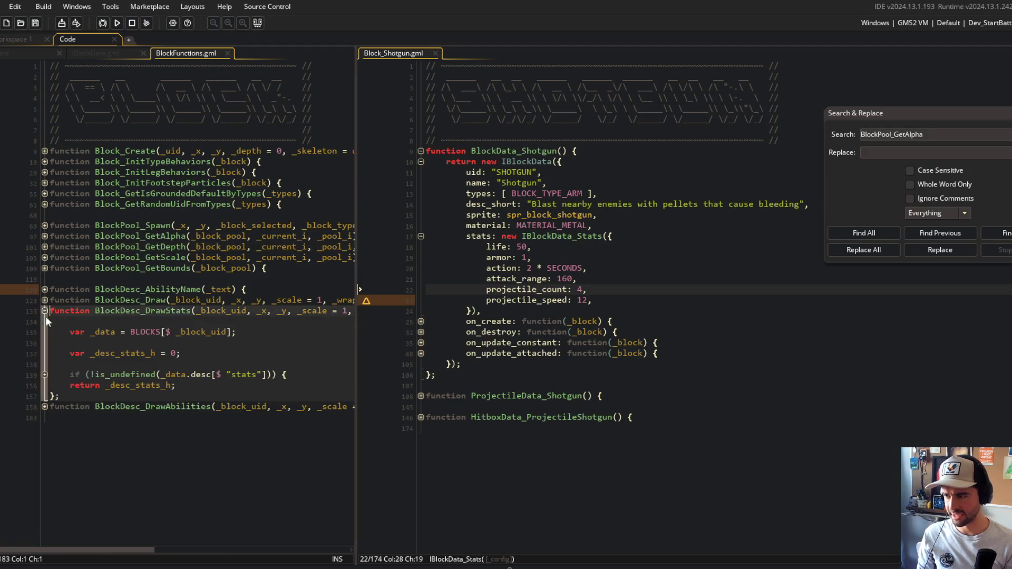
pyautogui.click(45, 374)
pyautogui.click(45, 428)
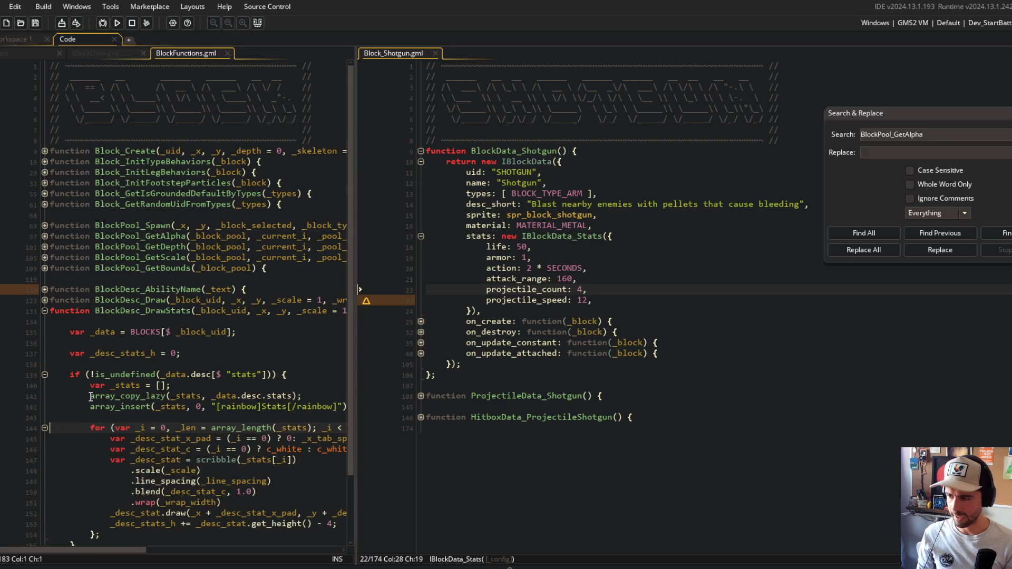
pyautogui.scroll(-2, 211, 316)
pyautogui.moveTo(354, 170); pyautogui.dragTo(448, 170)
pyautogui.click(582, 236)
pyautogui.click(629, 161)
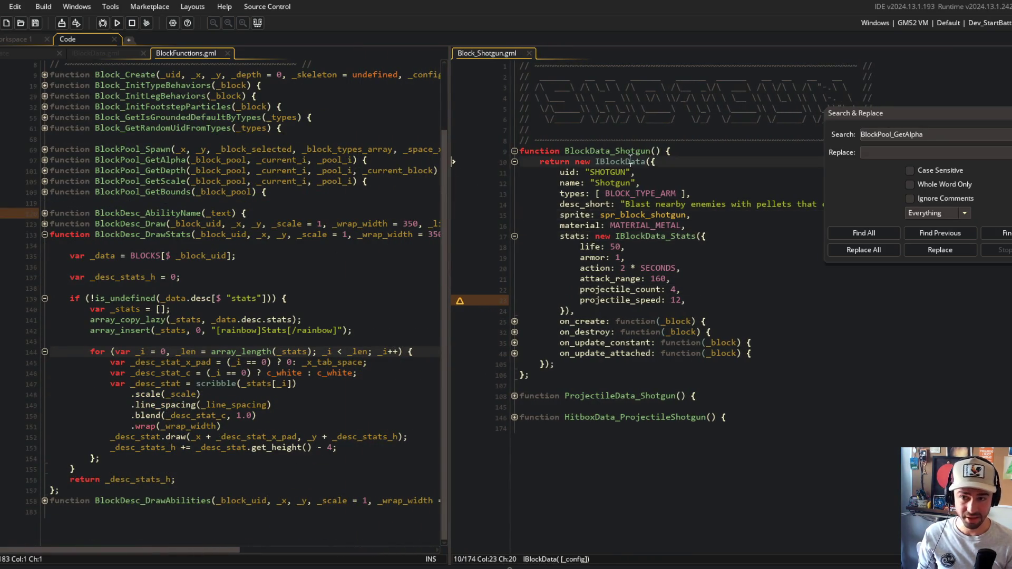
# Open the Block_RobotCore script, close Block_Shotgun, and widen the Robot Core code view
pyautogui.hotkey('ctrl', 't')
pyautogui.write('robot')
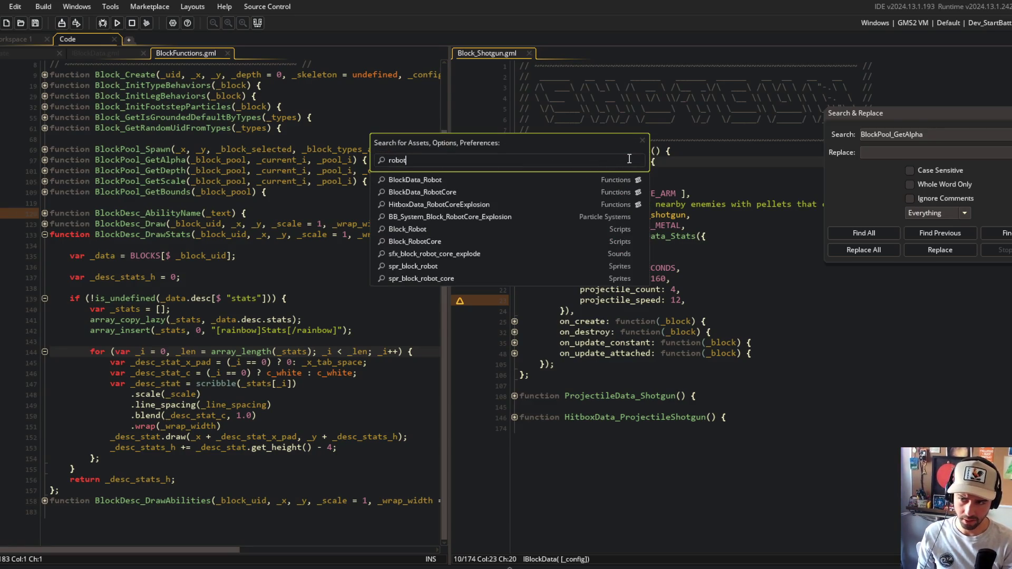
pyautogui.write('codee')
pyautogui.press('Return')
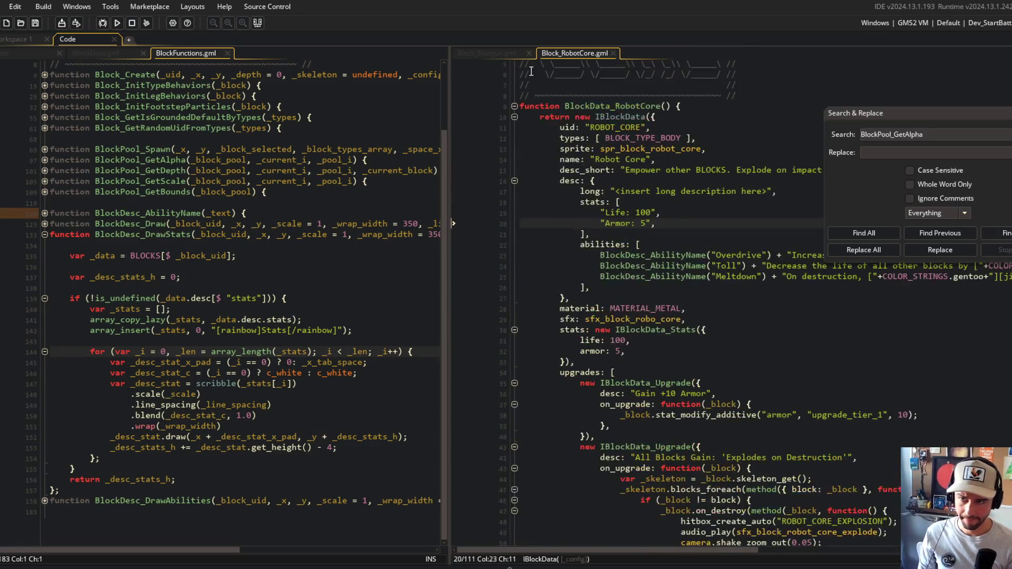
pyautogui.middleClick(493, 52)
pyautogui.click(632, 213)
pyautogui.scroll(-2, 632, 207)
pyautogui.moveTo(560, 147); pyautogui.dragTo(644, 200)
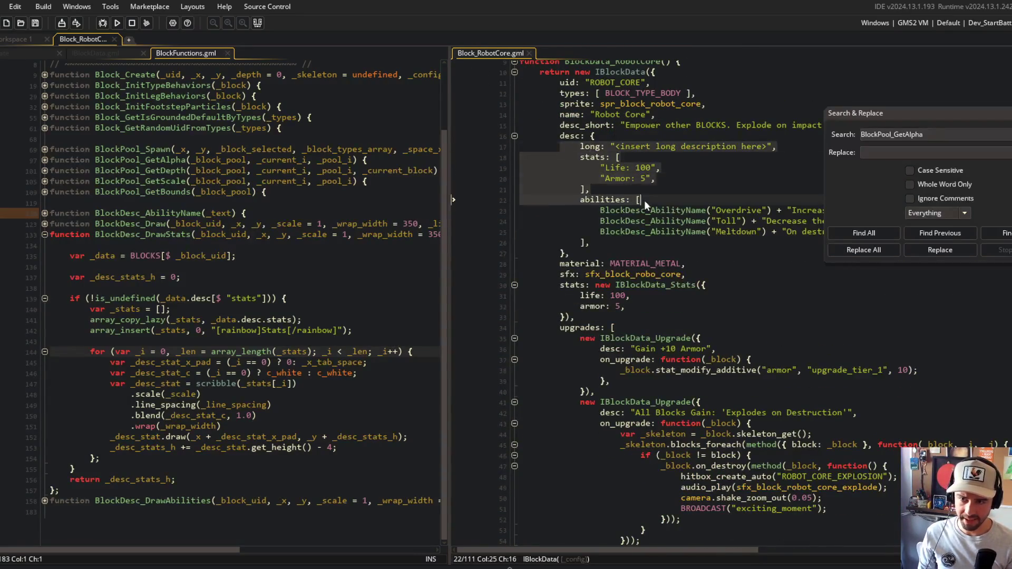
pyautogui.moveTo(885, 125)
pyautogui.mouseDown()
pyautogui.moveTo(957, 146)
pyautogui.moveTo(946, 91)
pyautogui.mouseUp()
pyautogui.click(741, 146)
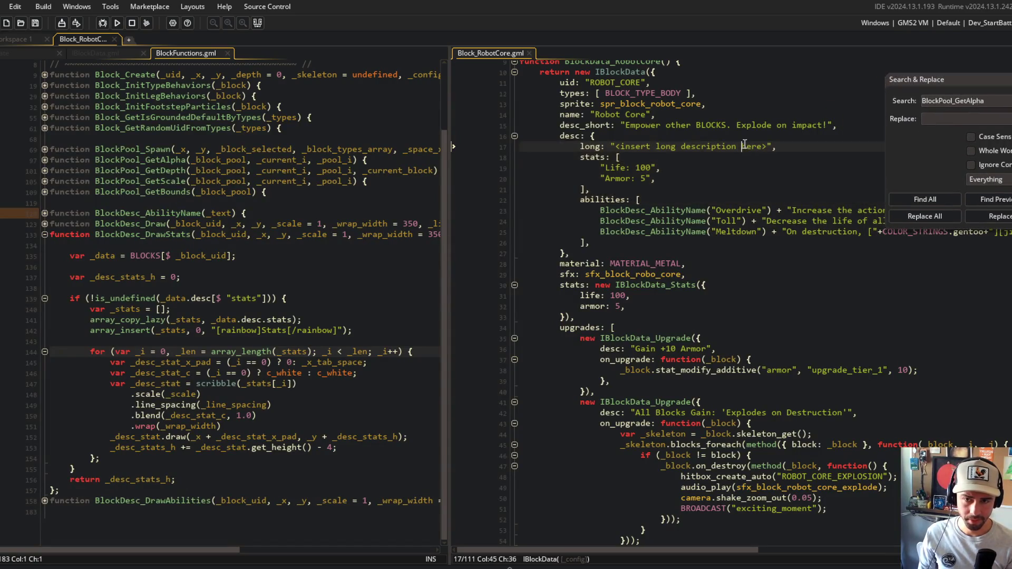
pyautogui.moveTo(451, 87); pyautogui.dragTo(362, 95)
# Inspect the Robot Core description's stats list and its IBlockData_Stats block
pyautogui.click(618, 200)
pyautogui.moveTo(523, 199)
pyautogui.mouseDown()
pyautogui.moveTo(527, 232)
pyautogui.moveTo(542, 243)
pyautogui.moveTo(730, 239)
pyautogui.mouseUp()
pyautogui.hscroll(-5, 730, 240)
pyautogui.moveTo(473, 157); pyautogui.dragTo(569, 193)
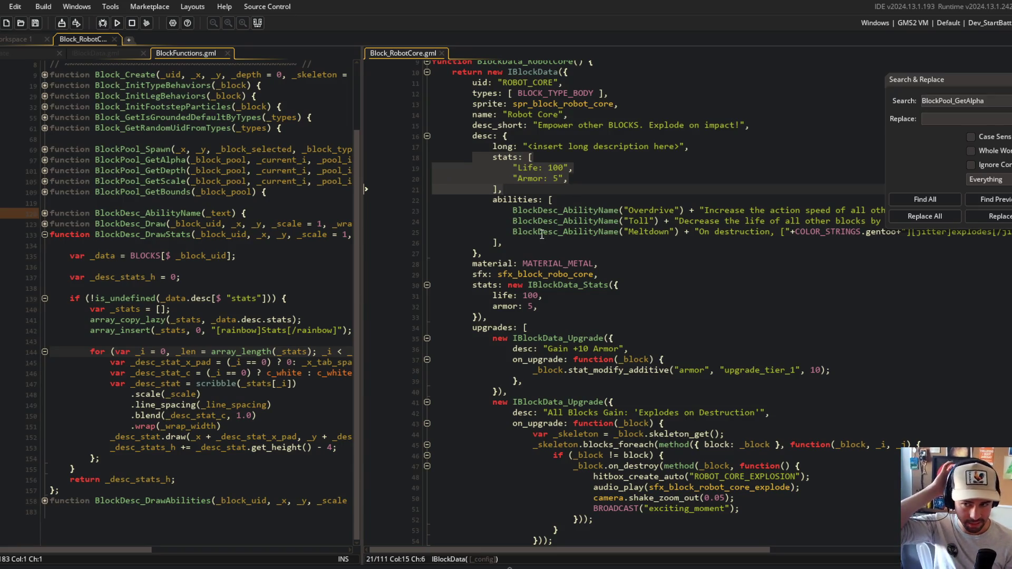
pyautogui.click(577, 168)
pyautogui.moveTo(581, 173)
pyautogui.mouseDown()
pyautogui.moveTo(564, 170)
pyautogui.moveTo(548, 194)
pyautogui.mouseUp()
pyautogui.click(508, 296)
pyautogui.keyDown('shift'); pyautogui.click(566, 314); pyautogui.keyUp('shift')
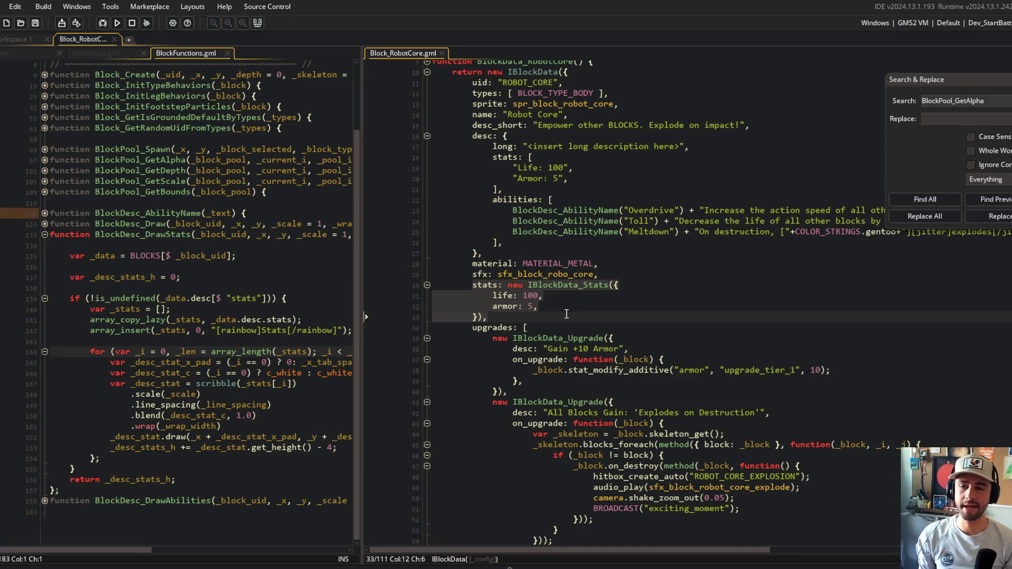
pyautogui.click(641, 171)
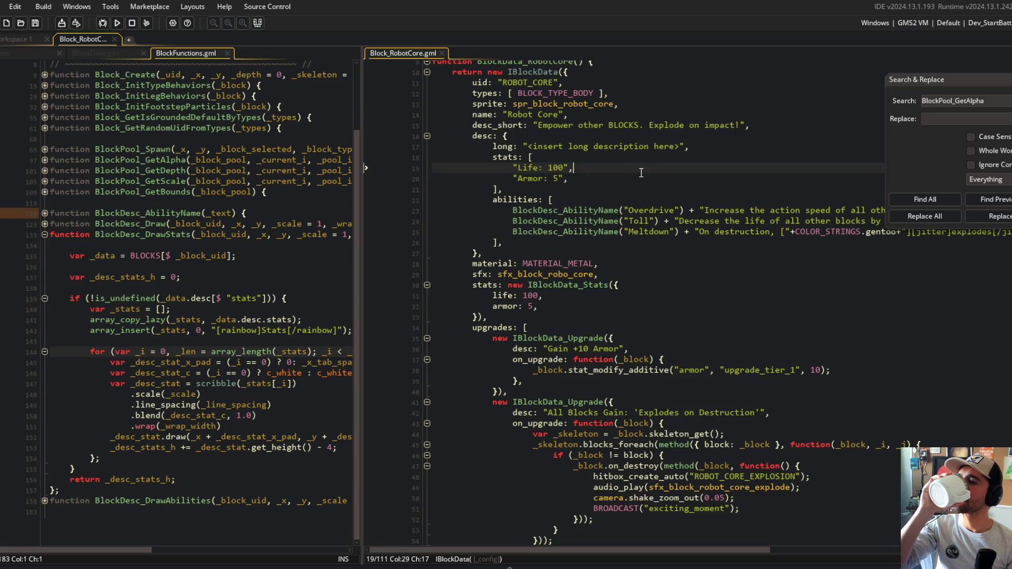
# Review the life and armor values, then jump to the IBlockData_Stats definition
pyautogui.click(593, 263)
pyautogui.click(580, 285)
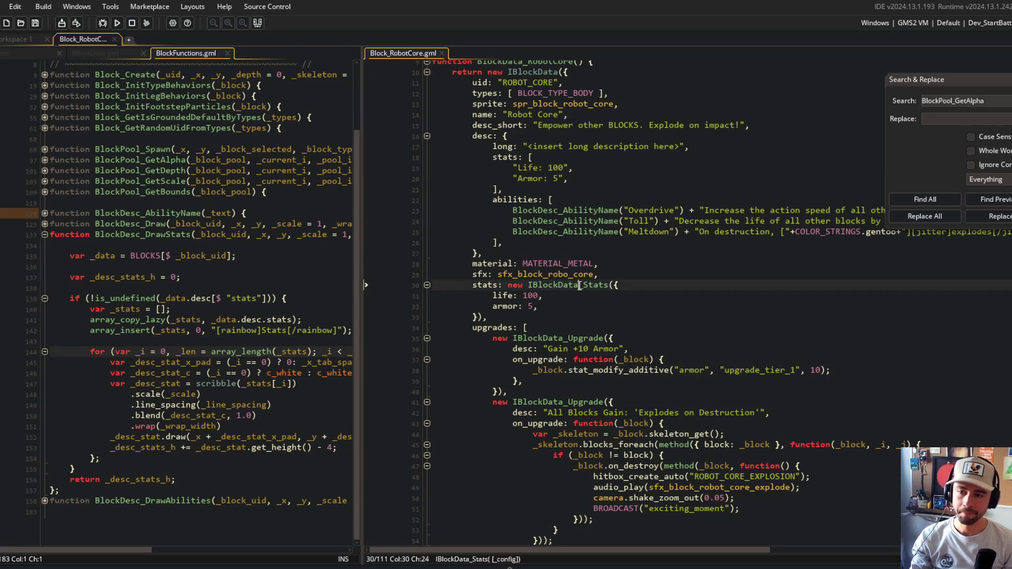
pyautogui.moveTo(492, 296); pyautogui.dragTo(558, 308)
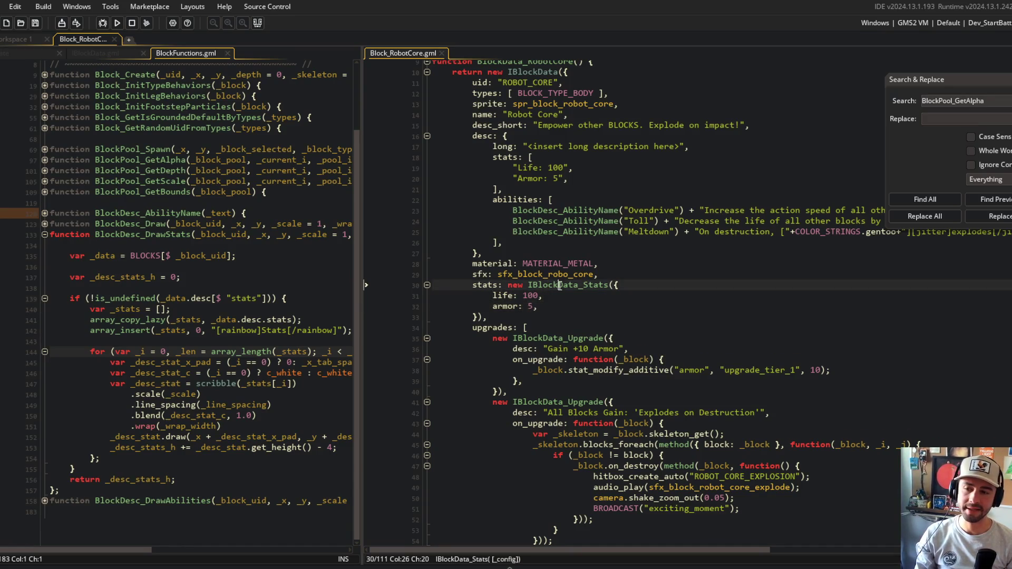
pyautogui.moveTo(472, 285)
pyautogui.mouseDown()
pyautogui.moveTo(537, 302)
pyautogui.moveTo(549, 316)
pyautogui.mouseUp()
pyautogui.click(549, 307)
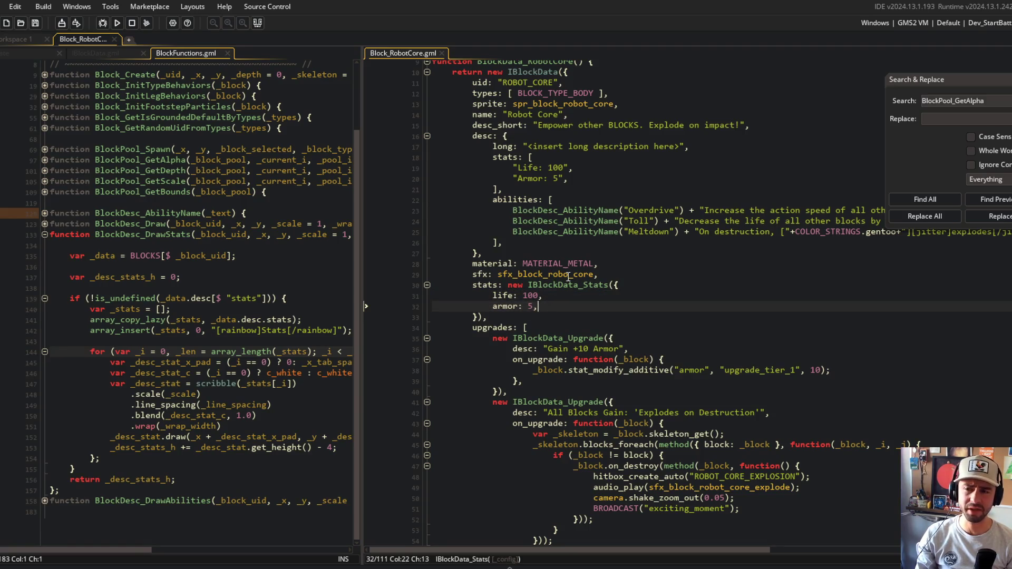
pyautogui.moveTo(485, 289); pyautogui.dragTo(558, 308)
pyautogui.click(559, 309)
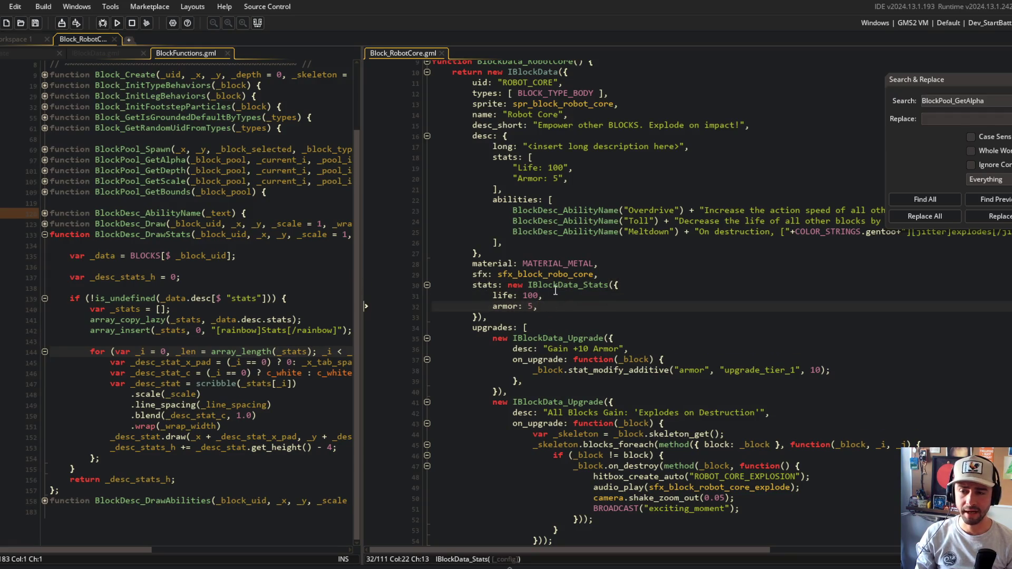
pyautogui.click(515, 296)
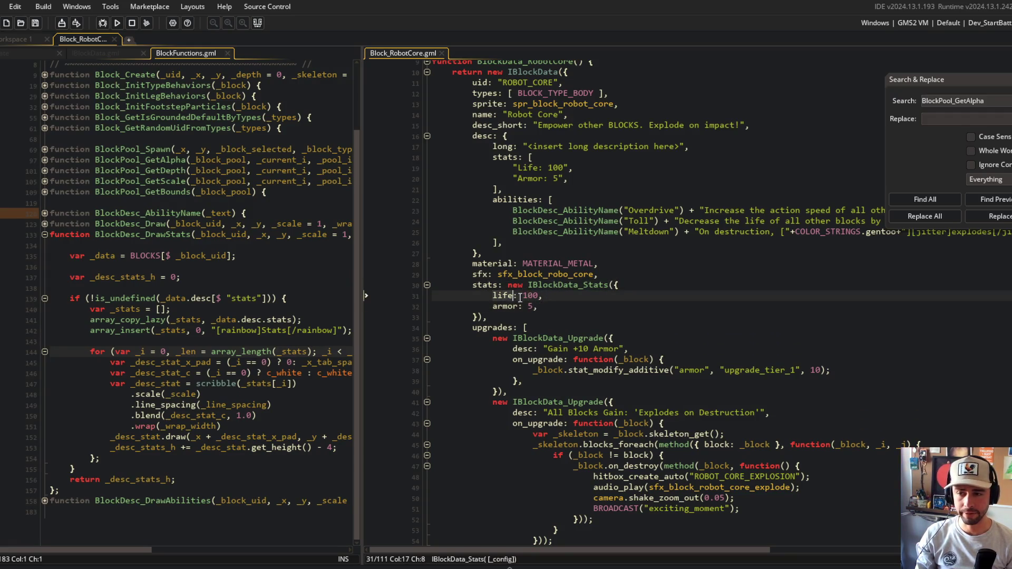
pyautogui.middleClick(569, 285)
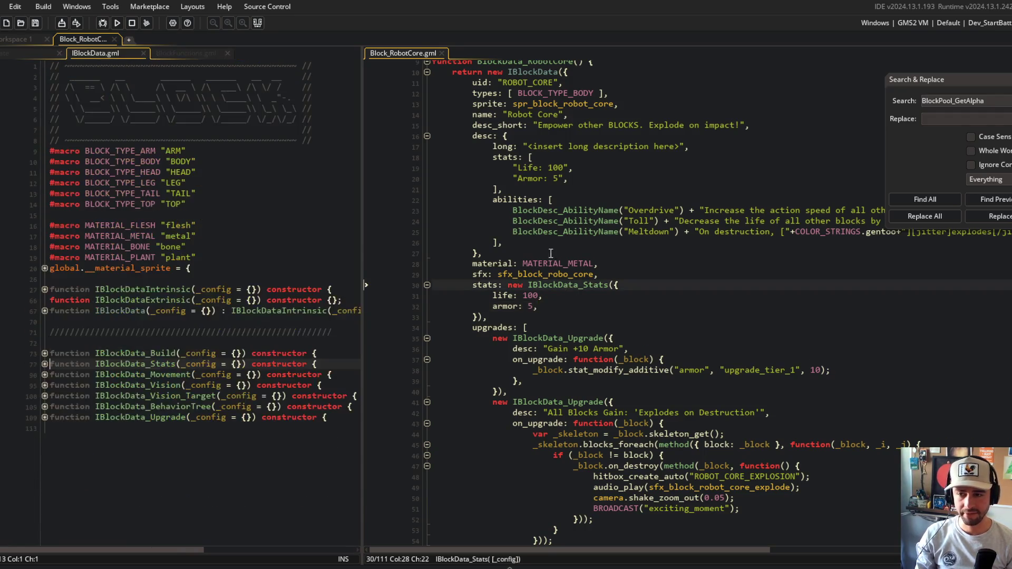
# Unfold IBlockData_Stats and its struct_foreach loop to show the default mass, life, armor and action stats
pyautogui.click(190, 353)
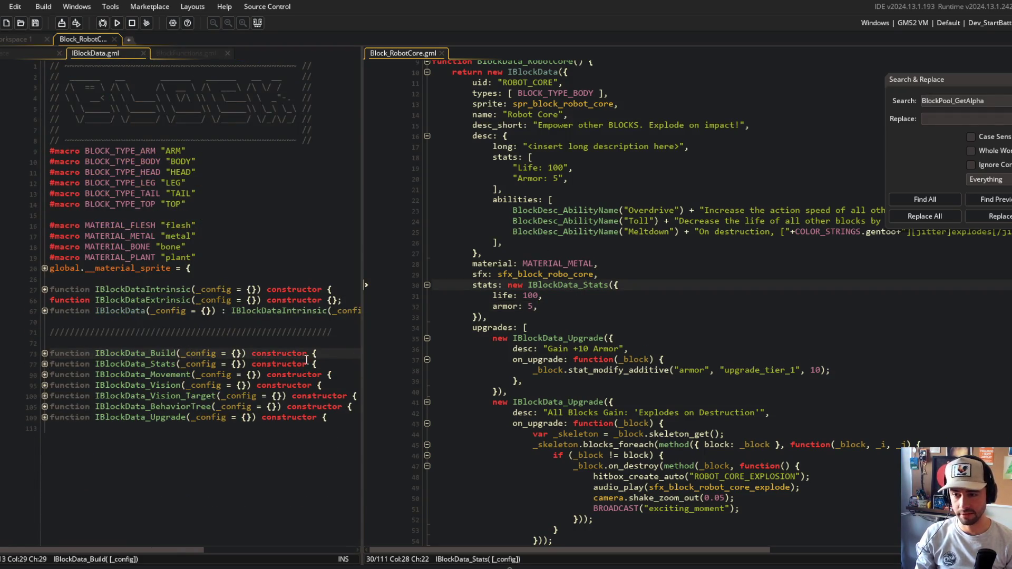
pyautogui.click(45, 364)
pyautogui.click(115, 417)
pyautogui.click(49, 460)
pyautogui.click(45, 459)
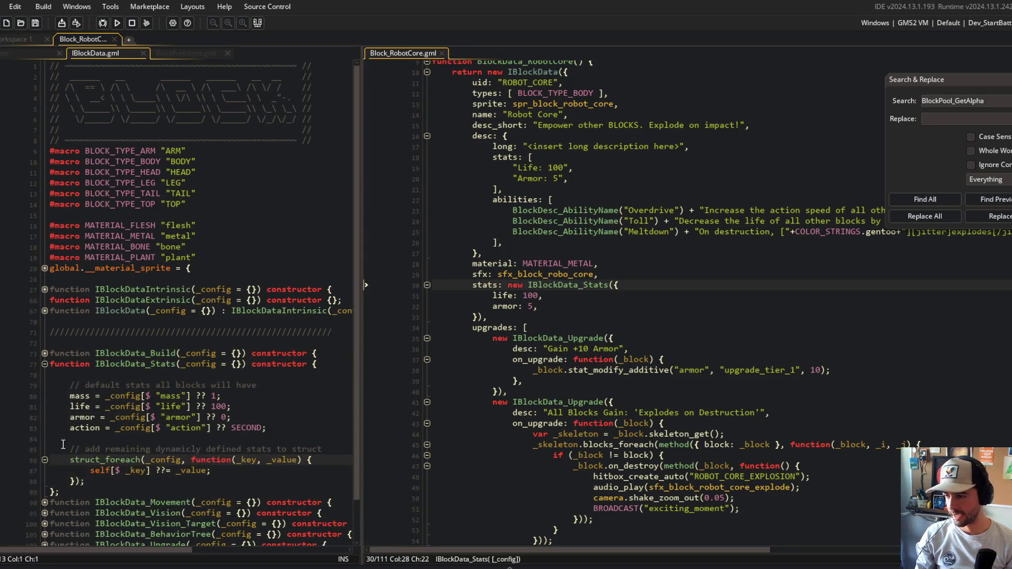
pyautogui.click(83, 481)
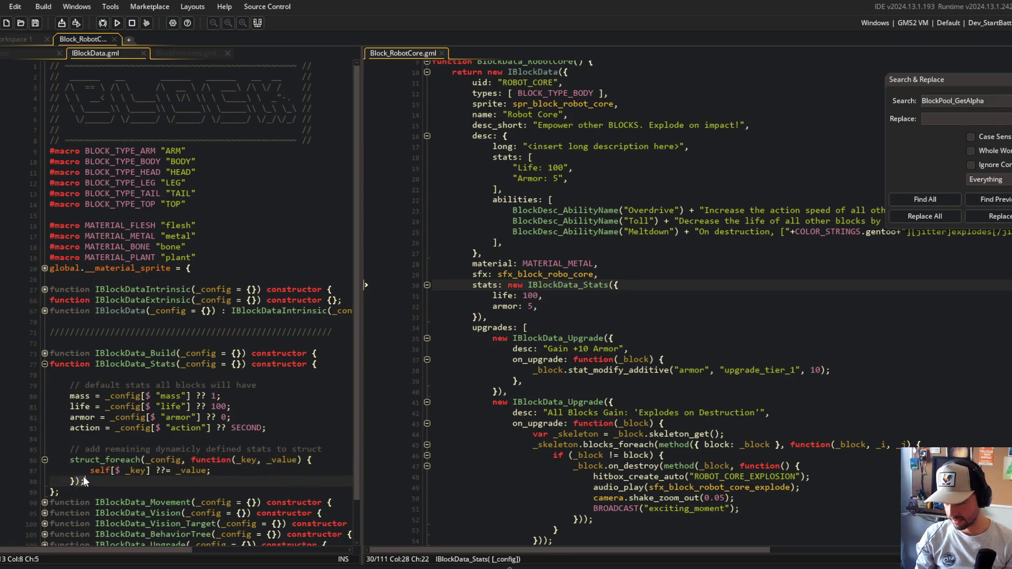
pyautogui.scroll(-2, 84, 481)
pyautogui.click(271, 391)
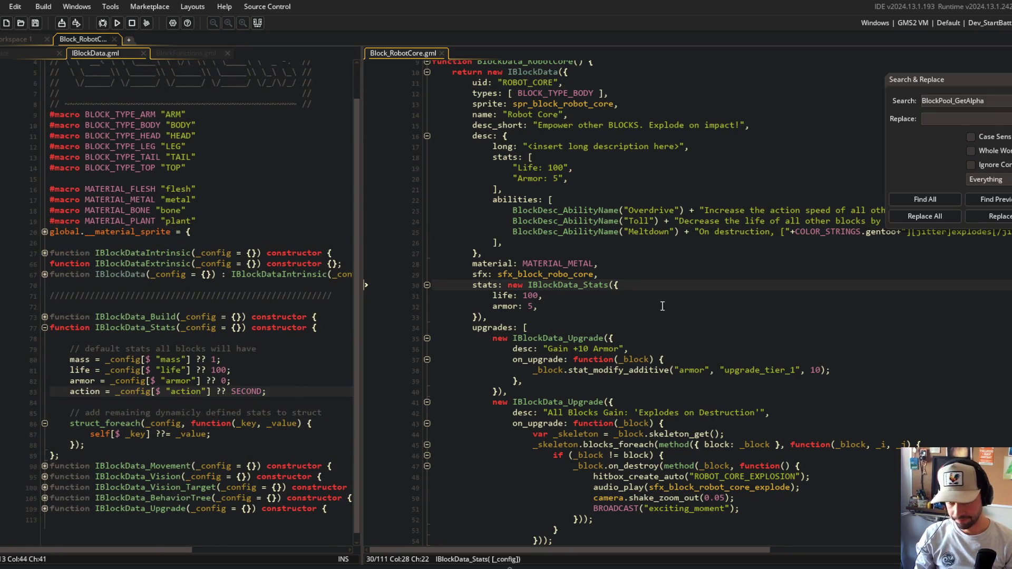
# Add an order: ["life", "armor"] list after armor: 5, one item per line, and save
pyautogui.click(568, 307)
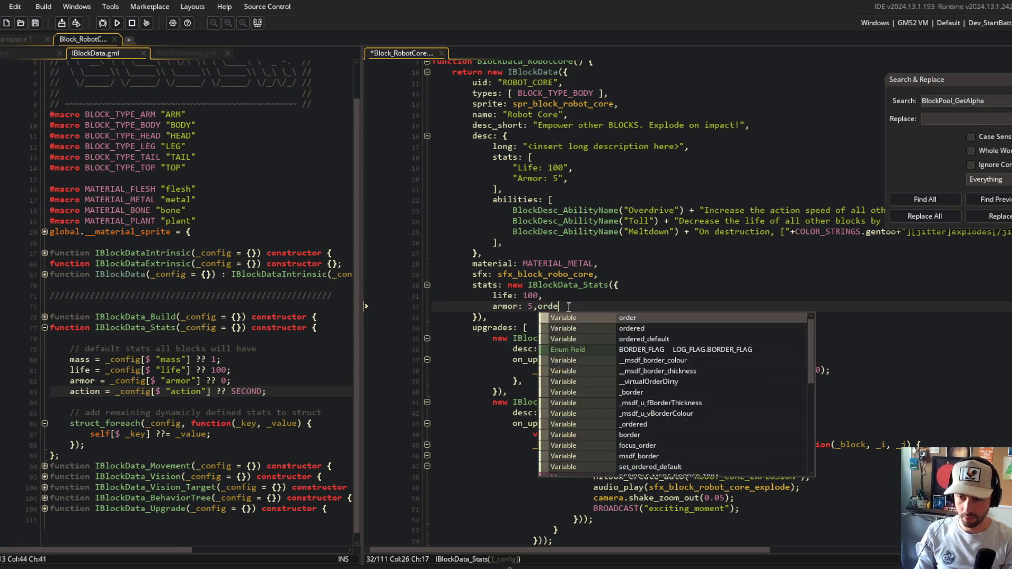
pyautogui.press('Return')
pyautogui.write('order: [],')
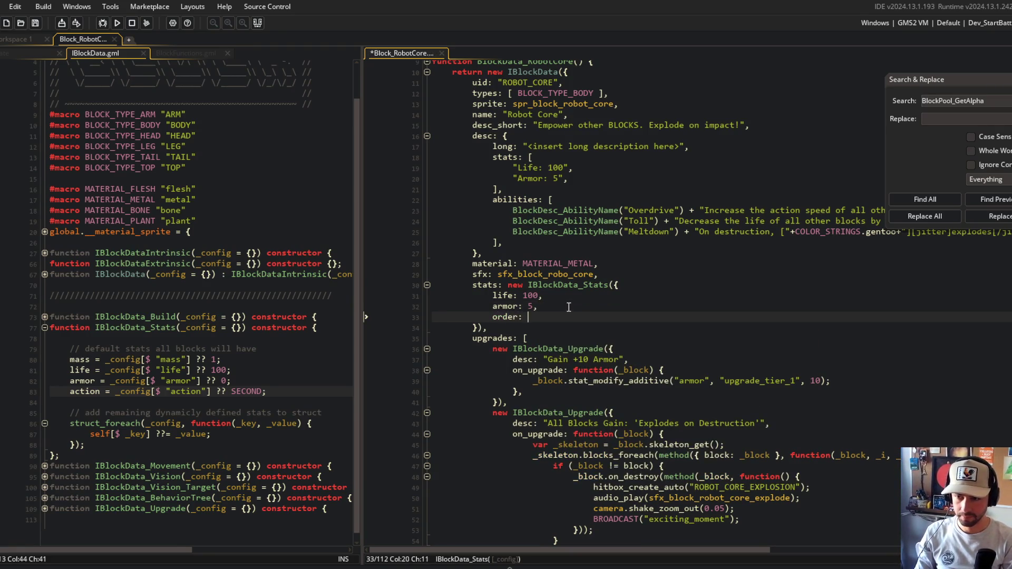
pyautogui.hotkey('ctrl', 's')
pyautogui.press('Left')
pyautogui.press('Left')
pyautogui.write('"life"')
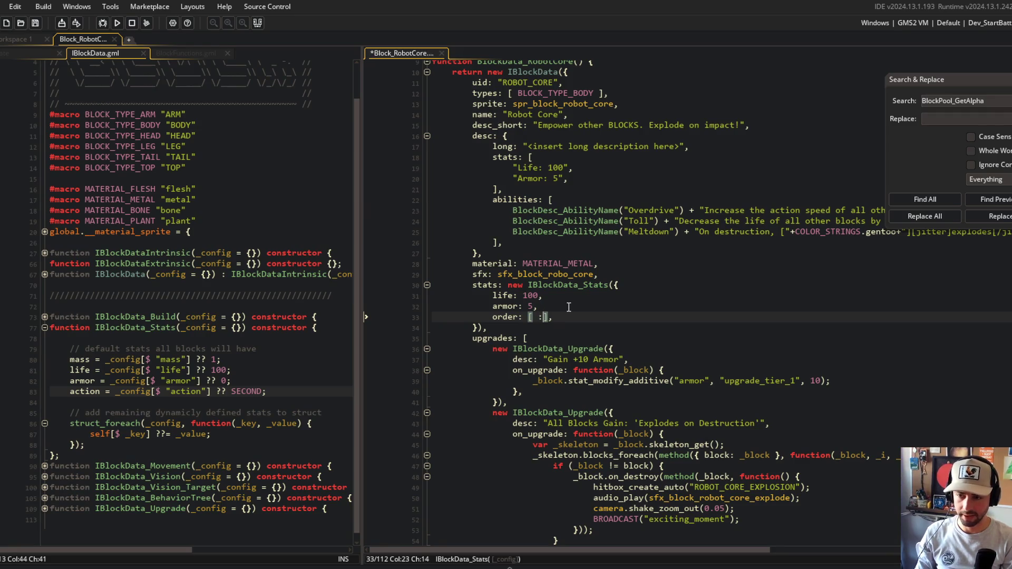
pyautogui.write(', "armor"')
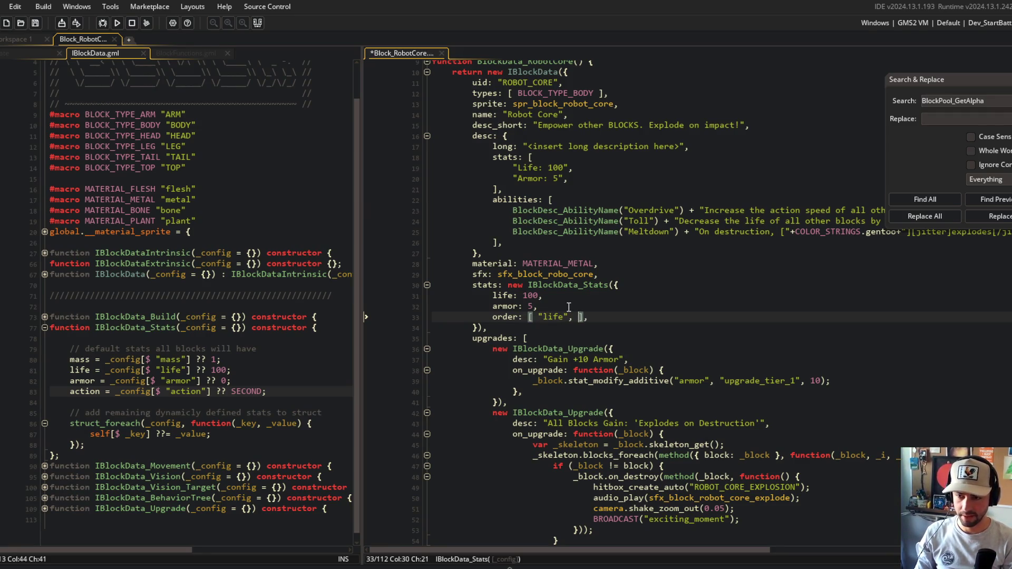
pyautogui.hotkey('ctrl', 'Left')
pyautogui.hotkey('ctrl', 'Left')
pyautogui.hotkey('ctrl', 'Left')
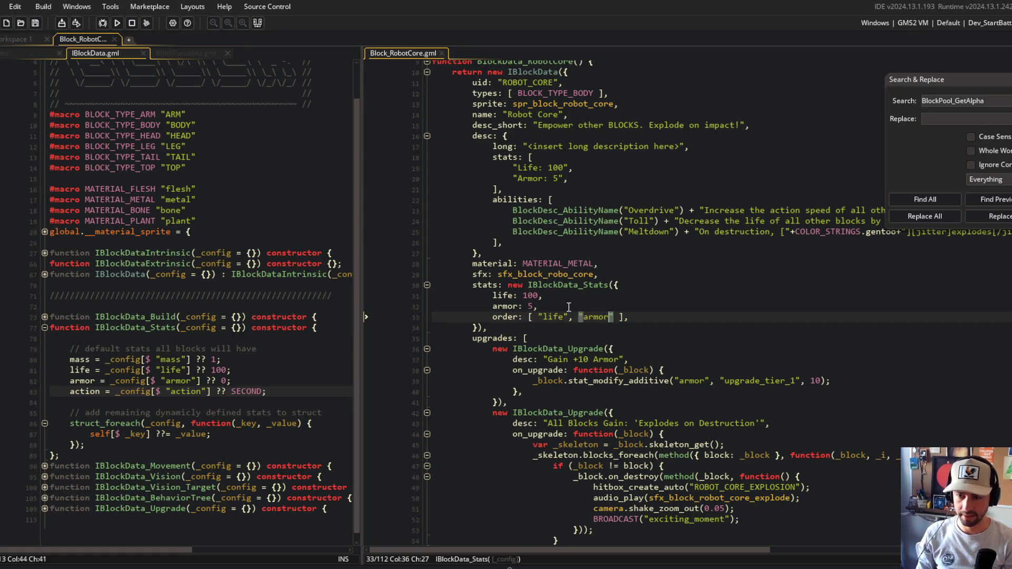
pyautogui.press('Return')
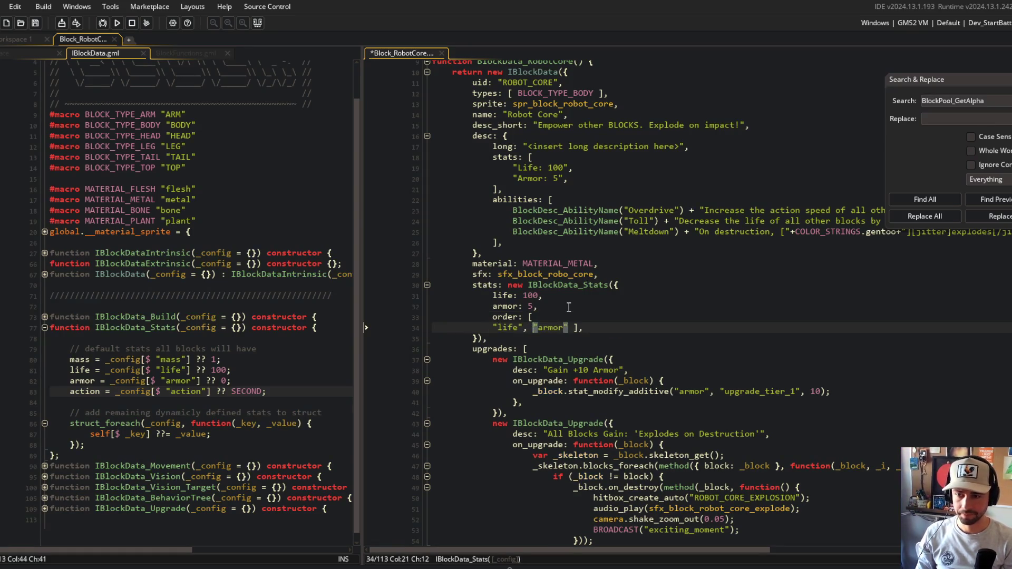
pyautogui.hotkey('ctrl', 'Right')
pyautogui.hotkey('ctrl', 'Right')
pyautogui.press('Return')
pyautogui.hotkey('ctrl', 'Right')
pyautogui.hotkey('ctrl', 'Right')
pyautogui.press('Return')
pyautogui.hotkey('ctrl', 's')
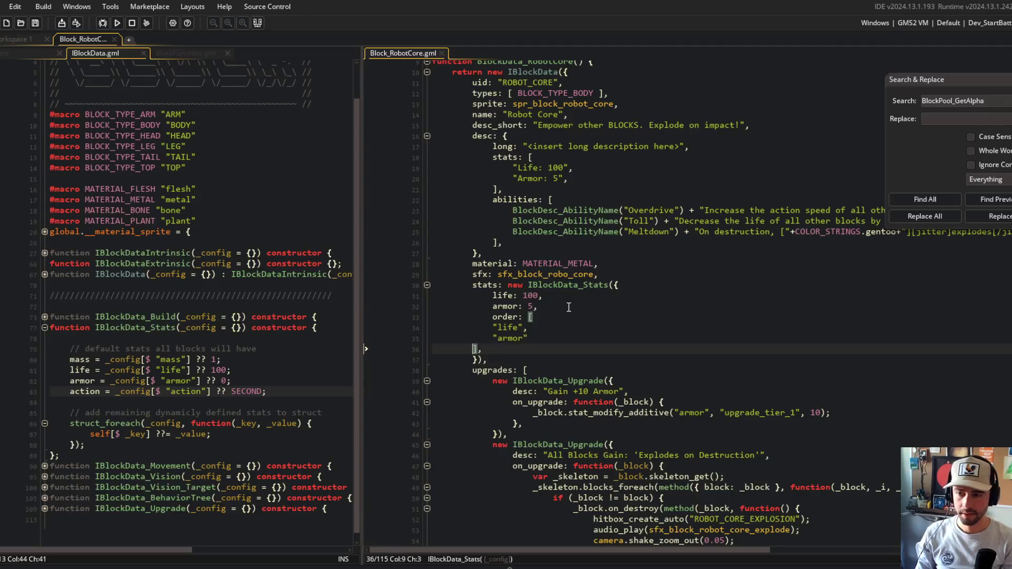
# Indent the life and armor entries, add a trailing comma after armor, and save
pyautogui.press('Up')
pyautogui.press('Up')
pyautogui.press('Tab')
pyautogui.press('Down')
pyautogui.press('Tab')
pyautogui.press('End')
pyautogui.write(',')
pyautogui.hotkey('ctrl', 's')
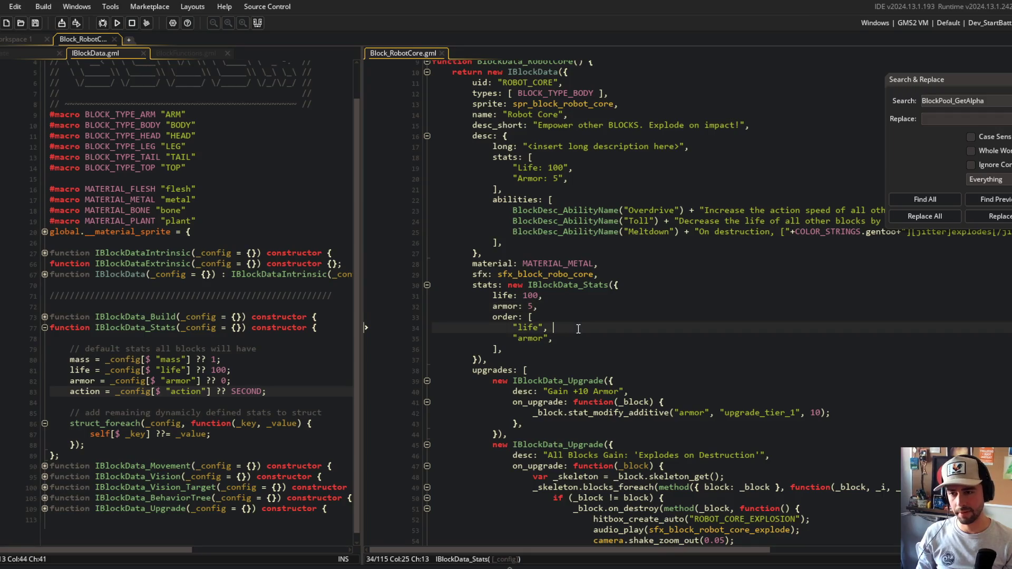
# Rename the order key to display_order and save the script
pyautogui.click(502, 287)
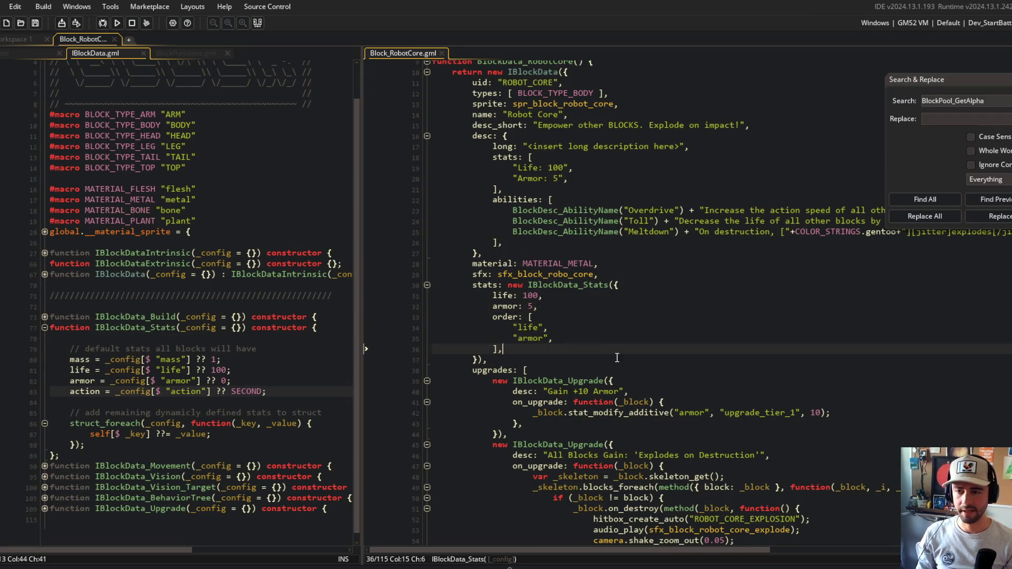
pyautogui.scroll(3, 506, 287)
pyautogui.scroll(-4, 508, 282)
pyautogui.click(513, 273)
pyautogui.press('Home')
pyautogui.write('display_')
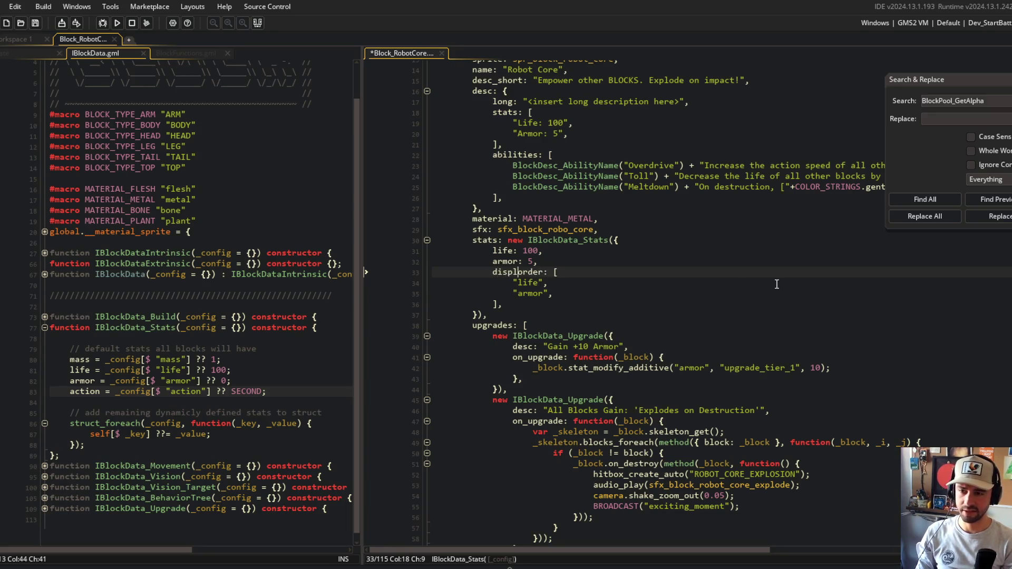
pyautogui.hotkey('ctrl', 's')
# Review the Robot Core's life stat and display_order entries up to the IBlockData_Build line
pyautogui.click(652, 210)
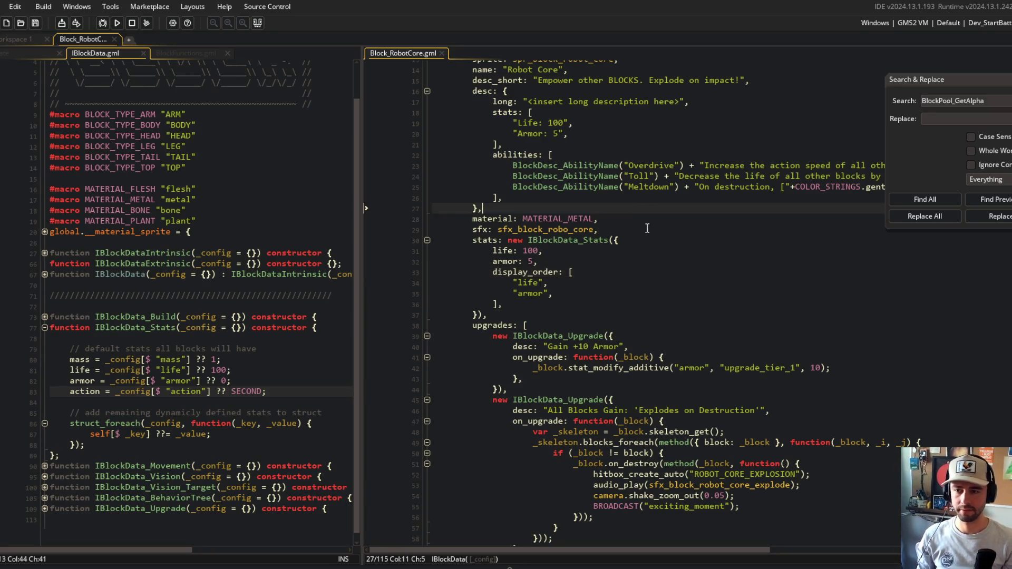
pyautogui.scroll(2, 621, 242)
pyautogui.click(589, 275)
pyautogui.scroll(2, 582, 277)
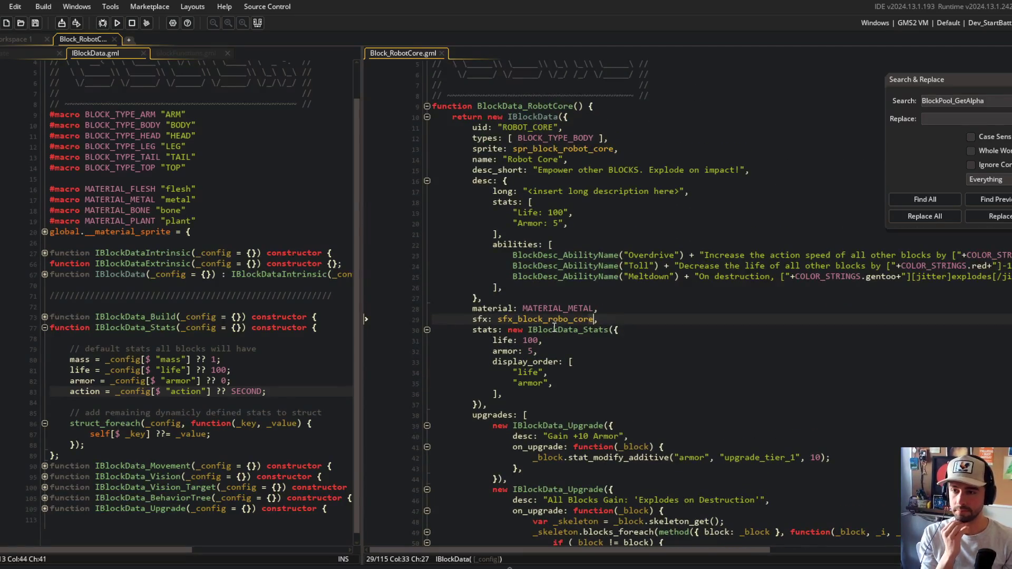
pyautogui.click(598, 340)
pyautogui.click(527, 372)
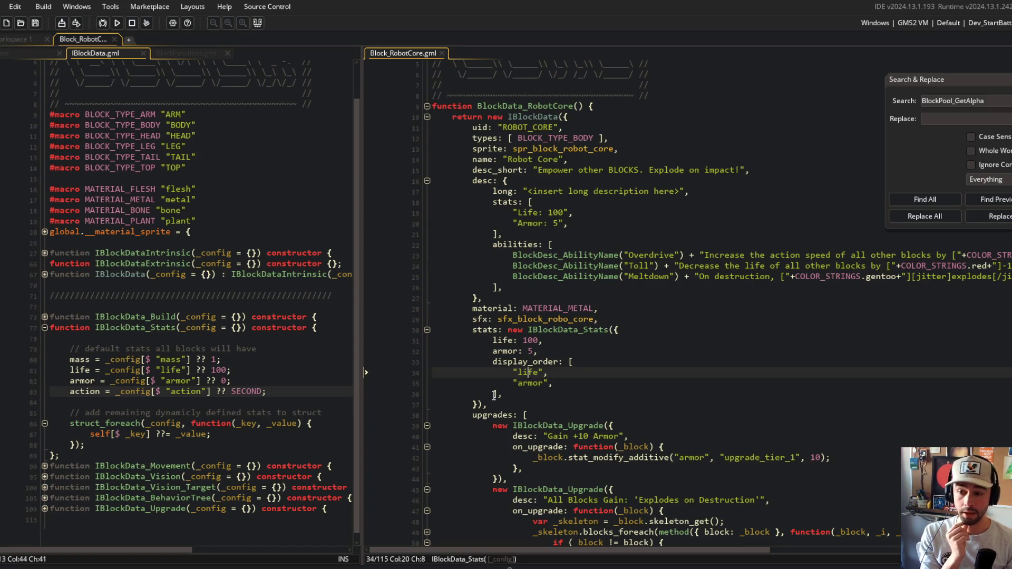
pyautogui.click(222, 317)
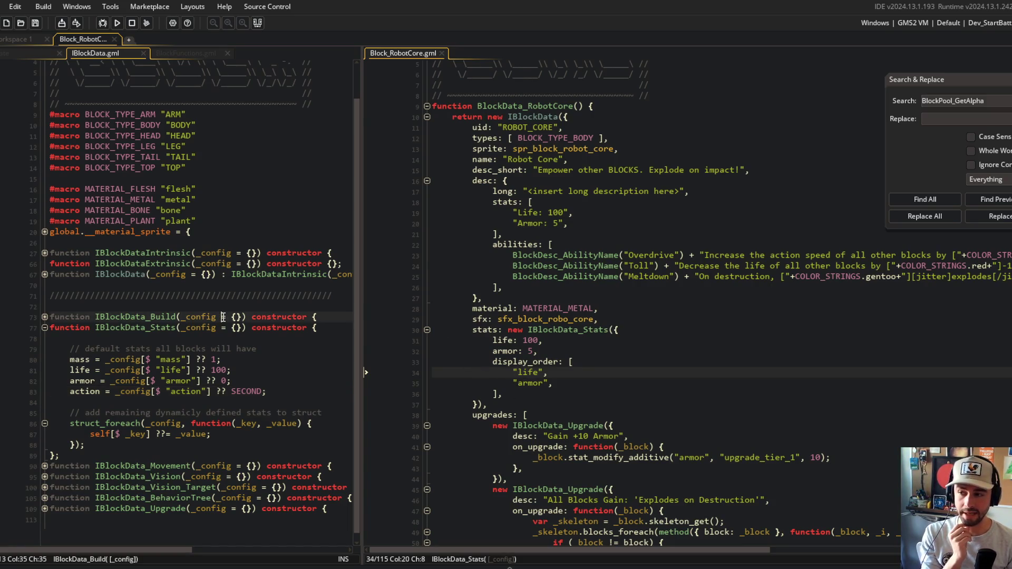
# Move the default life stat above mass in IBlockData_Stats and save IBlockData.gml
pyautogui.moveTo(70, 348); pyautogui.dragTo(284, 397)
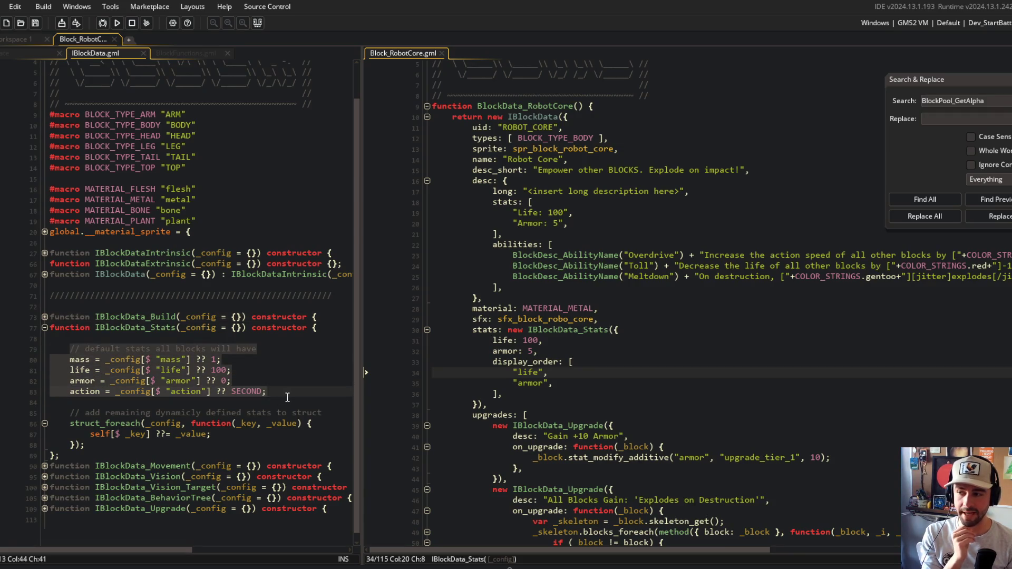
pyautogui.click(287, 397)
pyautogui.click(58, 359)
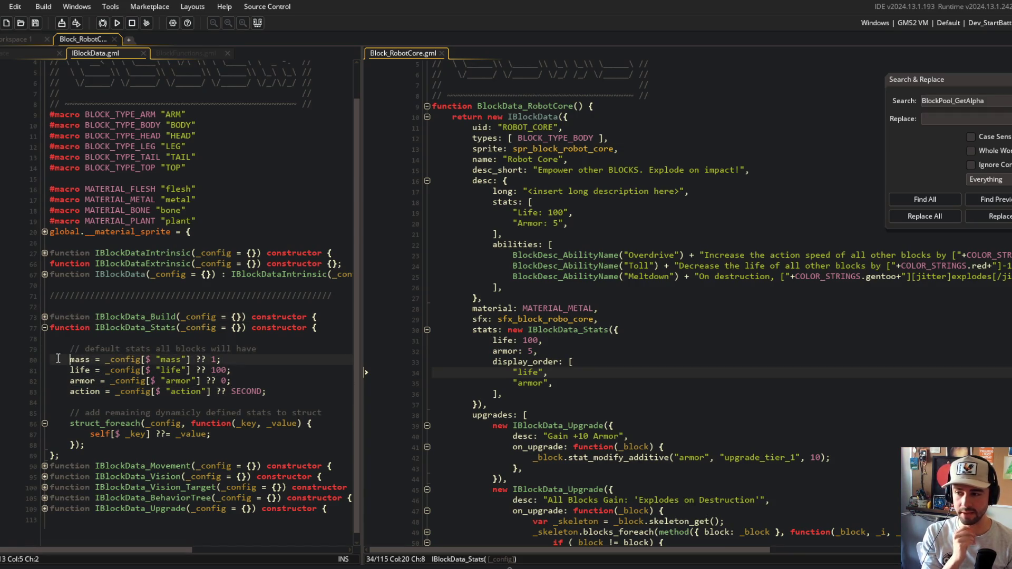
pyautogui.press('End')
pyautogui.hotkey('ctrl', 'x')
pyautogui.press('Down')
pyautogui.hotkey('ctrl', 'v')
pyautogui.press('Up')
pyautogui.press('Up')
pyautogui.hotkey('ctrl', 's')
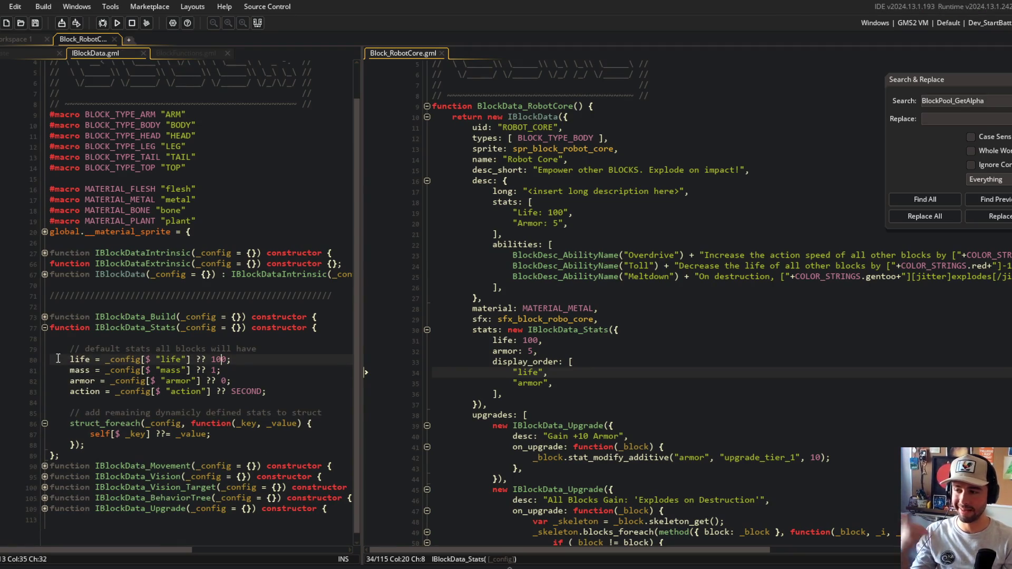
# Bring up the project-wide asset search from the Block_RobotCore script
pyautogui.click(590, 298)
pyautogui.scroll(2, 586, 288)
pyautogui.scroll(-4, 586, 288)
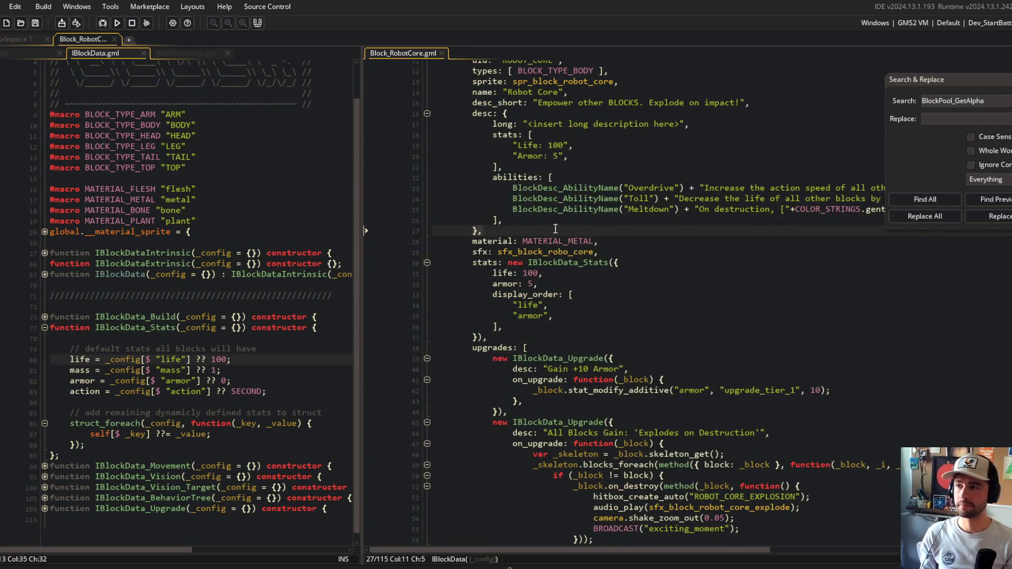
pyautogui.hotkey('ctrl', 't')
# Open Block_Shotgun via the 'shotgun' search and review its MATERIAL_METAL, life and armor stats
pyautogui.write('shotgun')
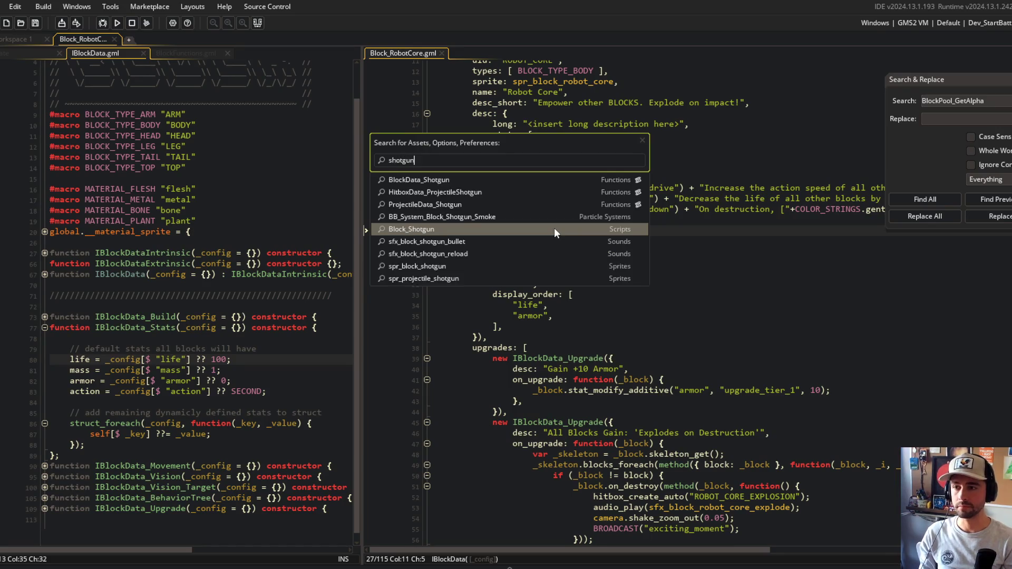
pyautogui.press('Return')
pyautogui.doubleClick(554, 226)
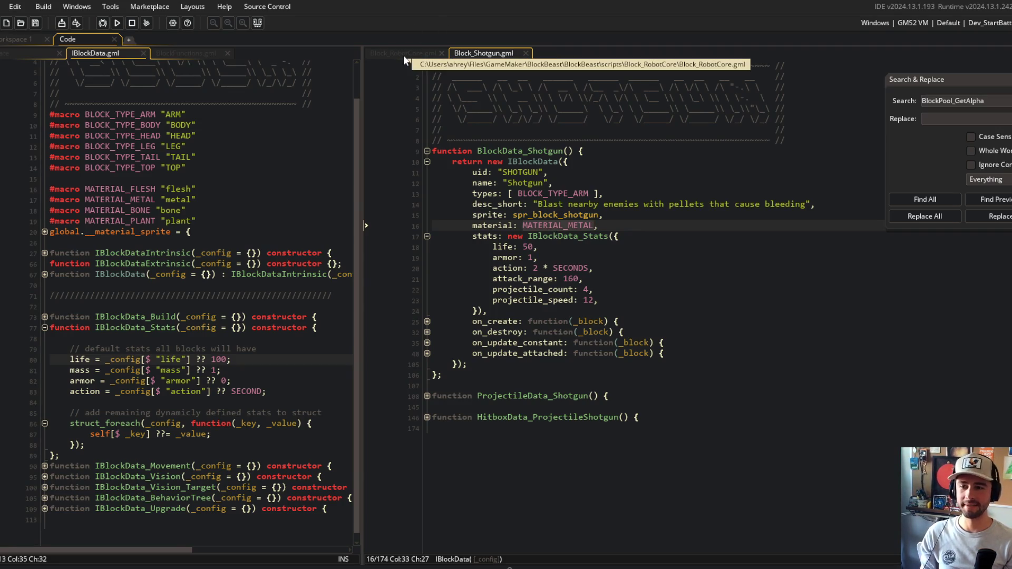
pyautogui.click(573, 261)
pyautogui.click(504, 248)
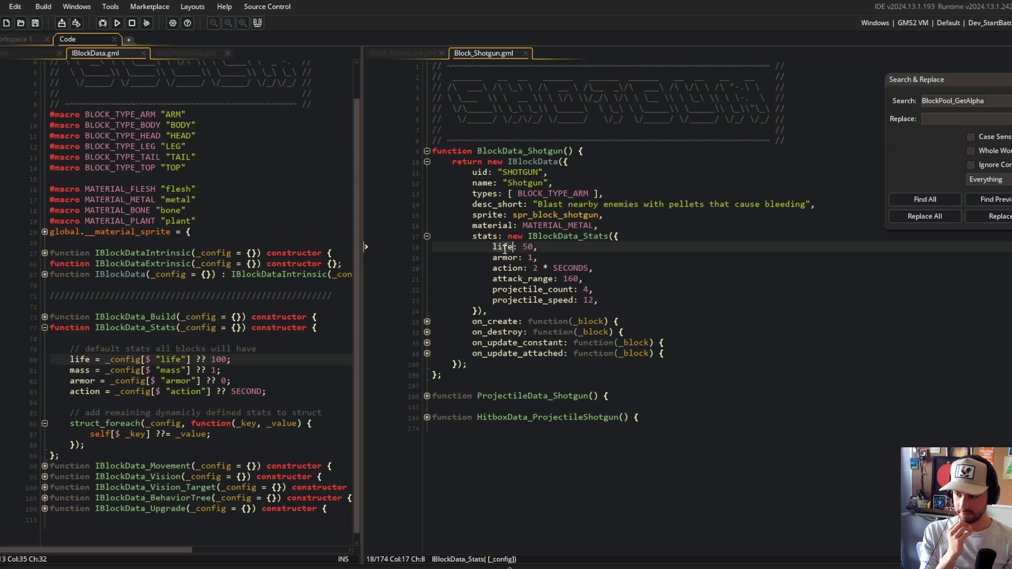
pyautogui.click(504, 248)
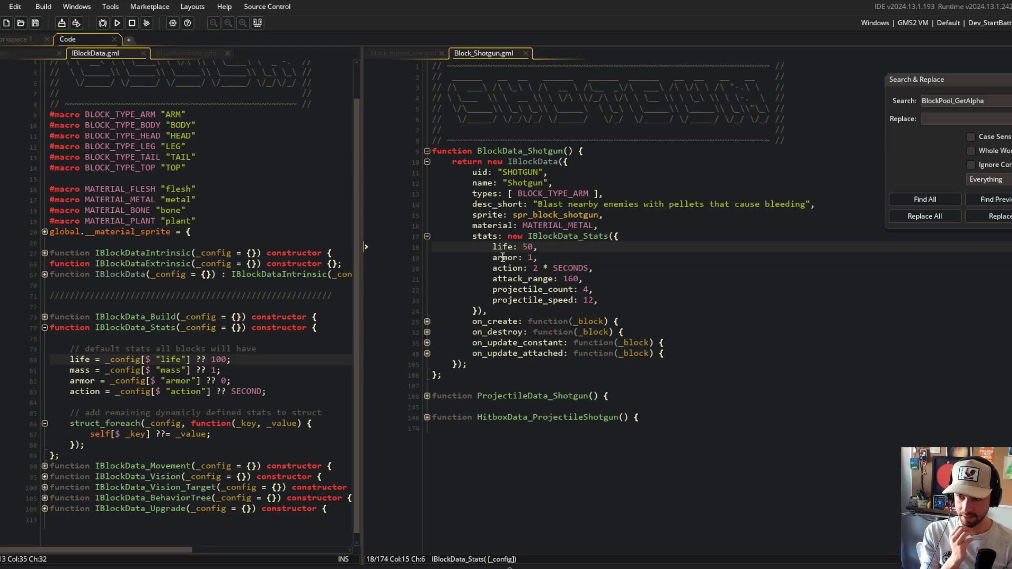
pyautogui.click(178, 371)
# Check the mass default, then the shotgun's action and attack_range through projectile_speed stats
pyautogui.moveTo(187, 375); pyautogui.dragTo(232, 370)
pyautogui.click(501, 258)
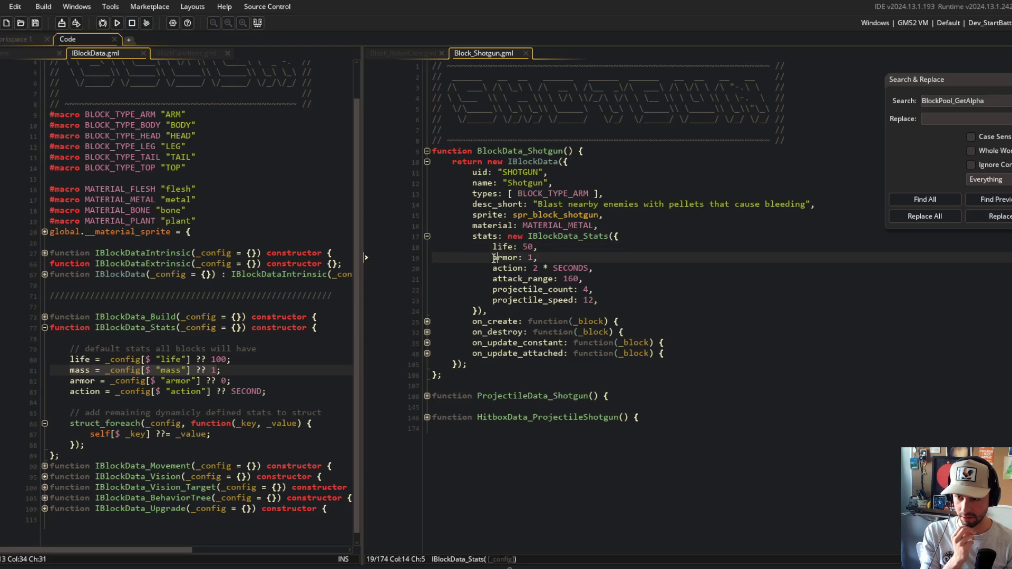
pyautogui.click(626, 269)
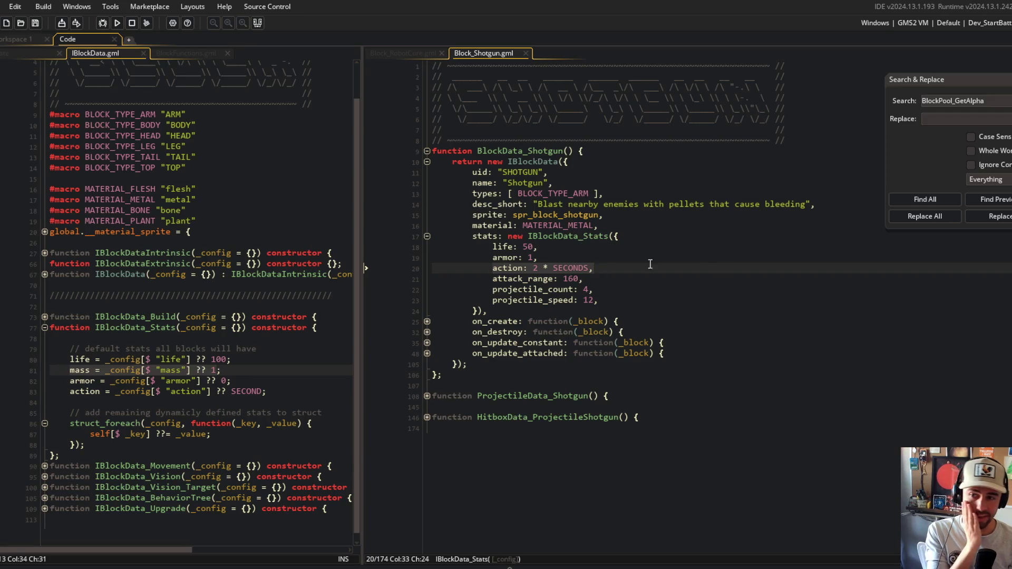
pyautogui.moveTo(492, 279)
pyautogui.mouseDown()
pyautogui.moveTo(585, 280)
pyautogui.moveTo(627, 309)
pyautogui.mouseUp()
pyautogui.click(627, 309)
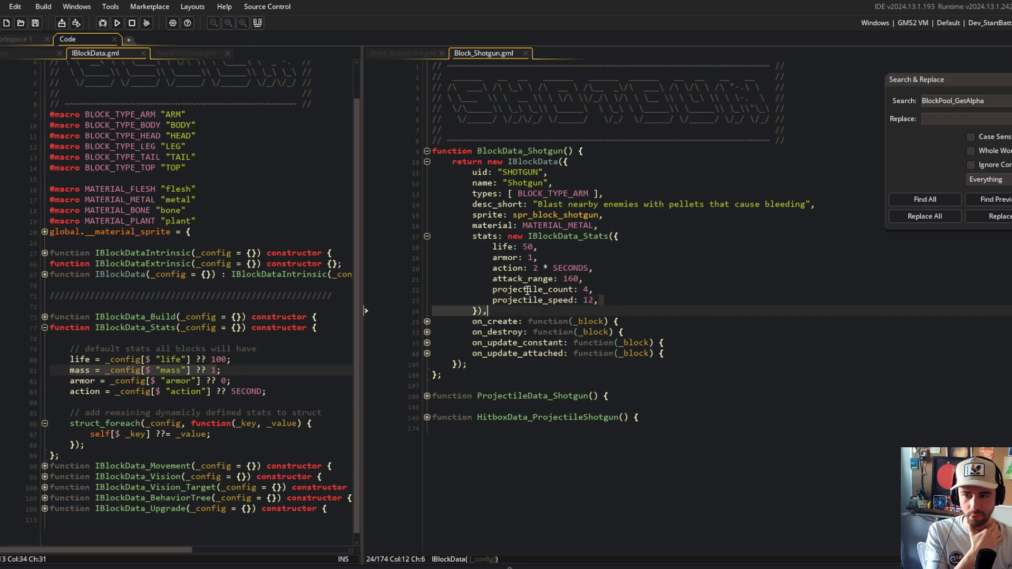
pyautogui.click(529, 291)
pyautogui.click(532, 279)
pyautogui.click(533, 300)
pyautogui.click(532, 280)
pyautogui.moveTo(490, 278); pyautogui.dragTo(640, 282)
# Return to Block_RobotCore and undo the display_order list in its stats
pyautogui.click(404, 53)
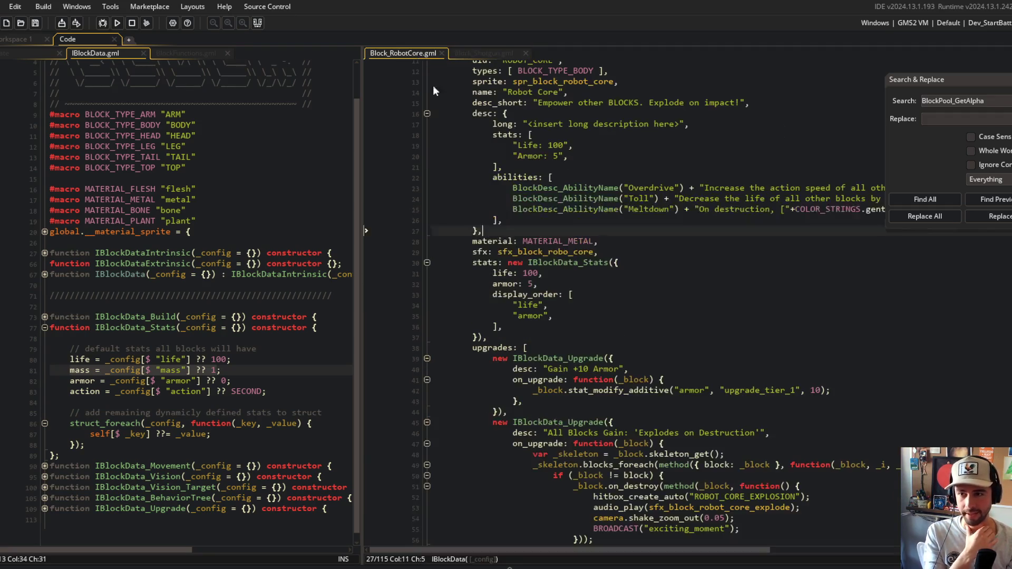
pyautogui.click(527, 294)
pyautogui.hotkey('ctrl', 'z')
pyautogui.hotkey('ctrl', 'z')
pyautogui.hotkey('ctrl', 'z')
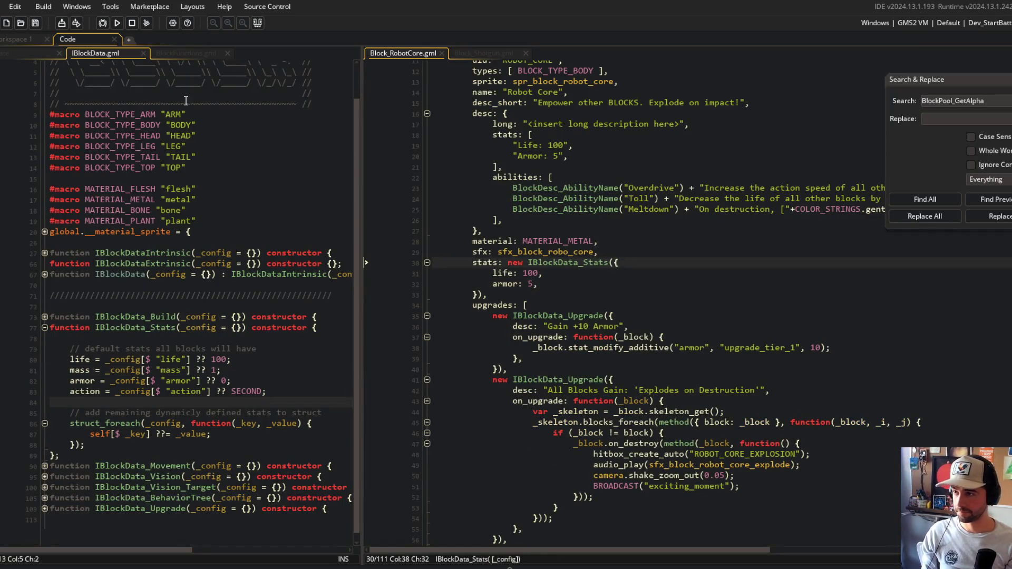
# Add an empty static get_display_order = function() {}; below the struct_foreach block
pyautogui.click(468, 52)
pyautogui.click(403, 52)
pyautogui.click(263, 336)
pyautogui.click(128, 442)
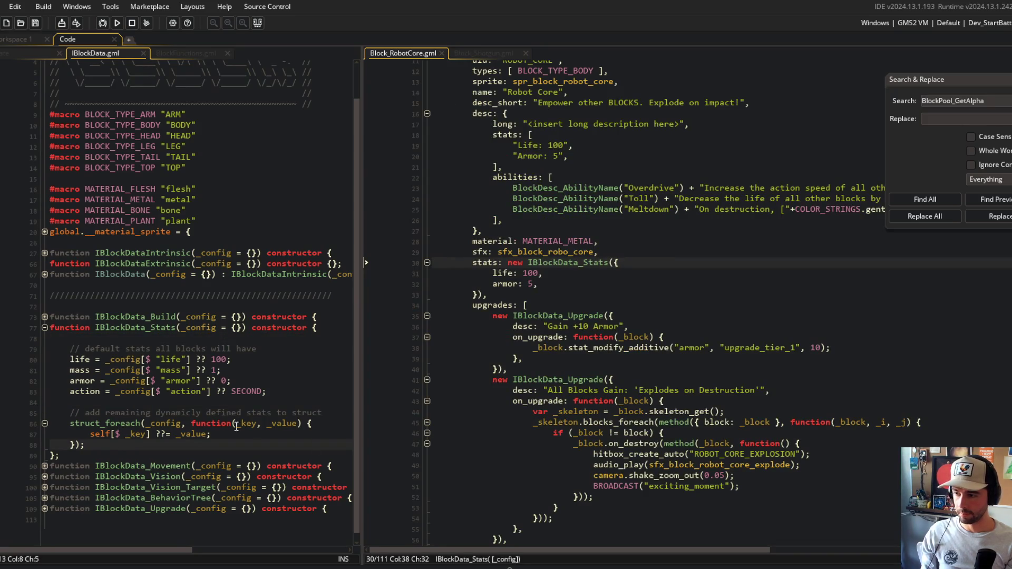
pyautogui.scroll(-1, 215, 322)
pyautogui.press('Return')
pyautogui.press('Return')
pyautogui.write('st')
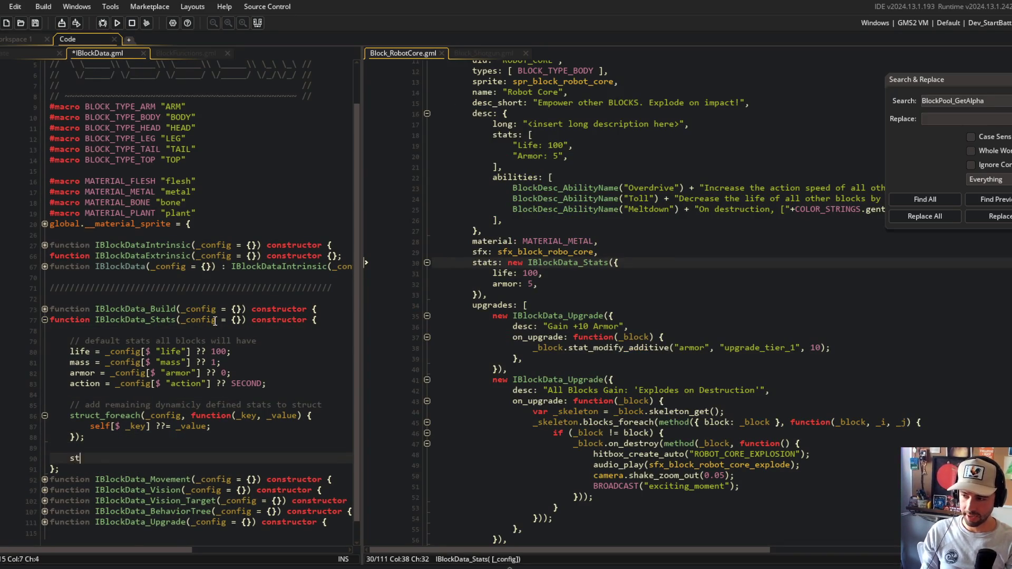
pyautogui.write('atic get_display_ord')
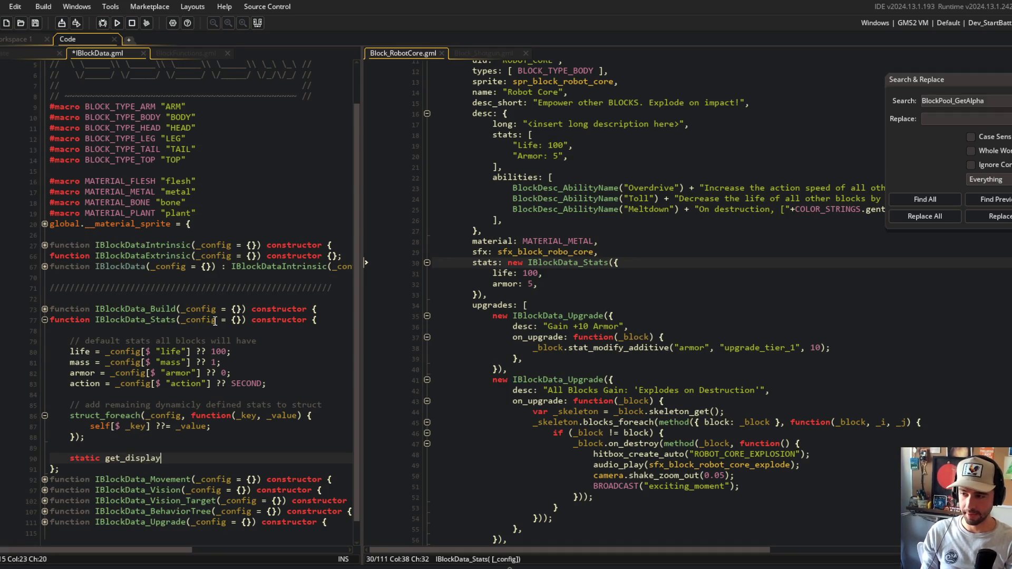
pyautogui.press('BackSpace')
pyautogui.press('BackSpace')
pyautogui.press('BackSpace')
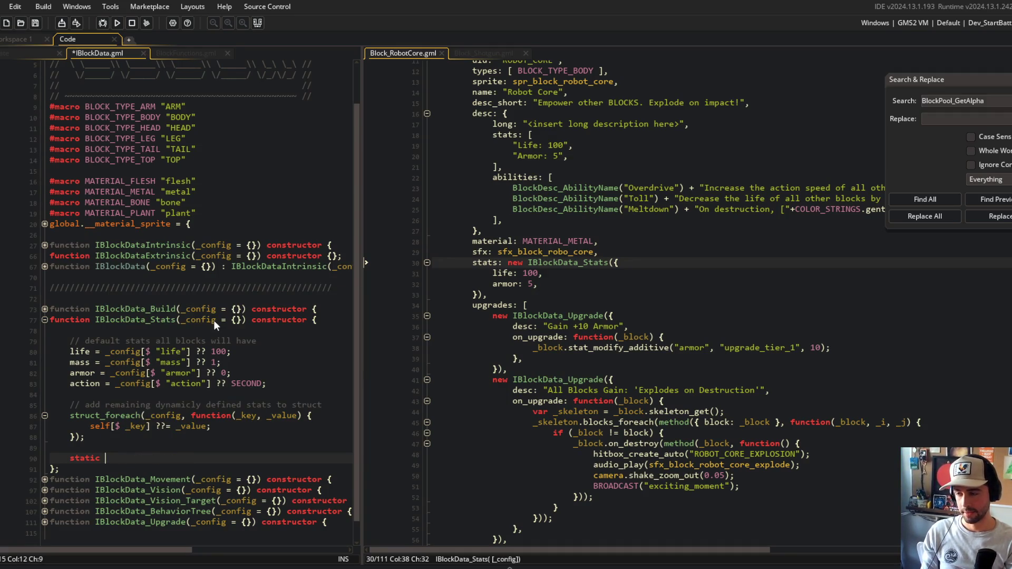
pyautogui.write('get_names_in_or')
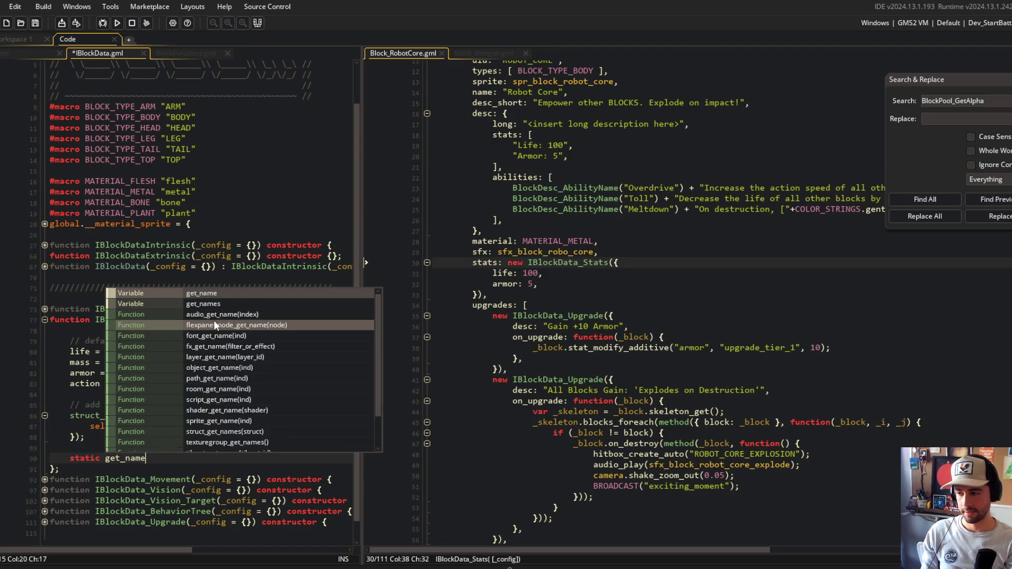
pyautogui.write('der')
pyautogui.hotkey('ctrl', 'BackSpace')
pyautogui.write('get_display_order = ')
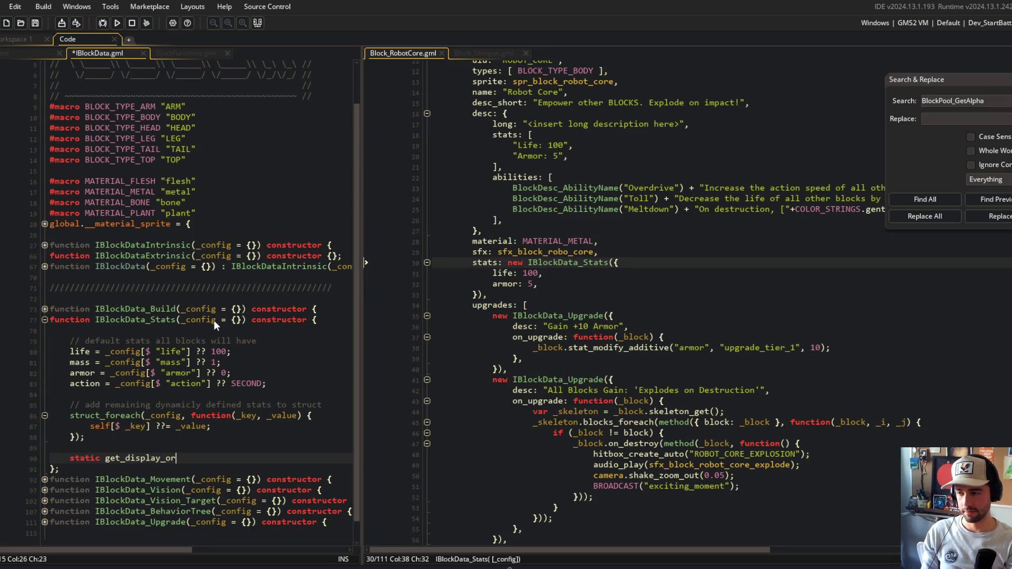
pyautogui.write('function() {')
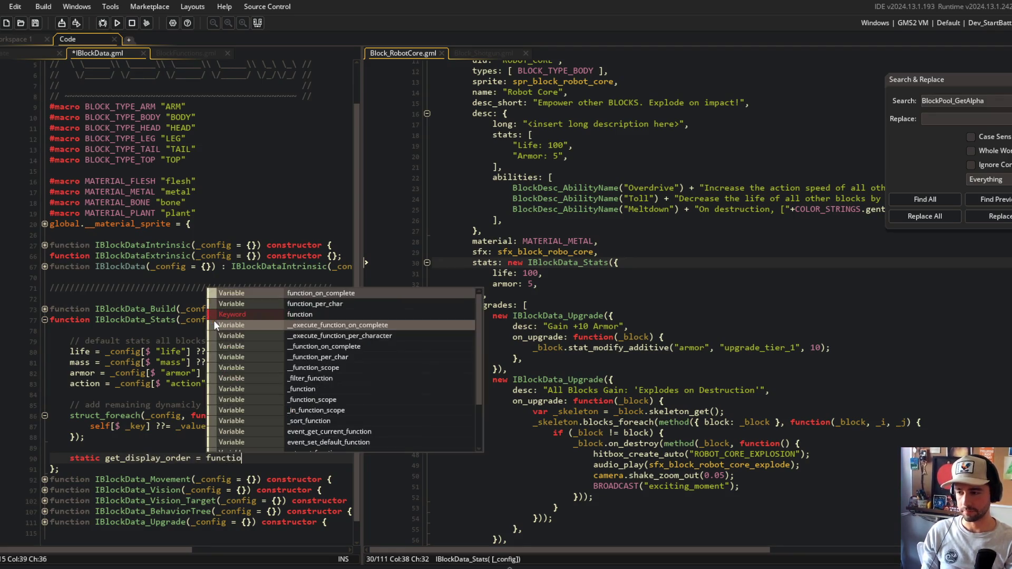
pyautogui.press('Return')
pyautogui.press('Return')
pyautogui.write('};')
# Start a var _order array inside get_display_order with "life" as its first entry
pyautogui.scroll(-1, 213, 325)
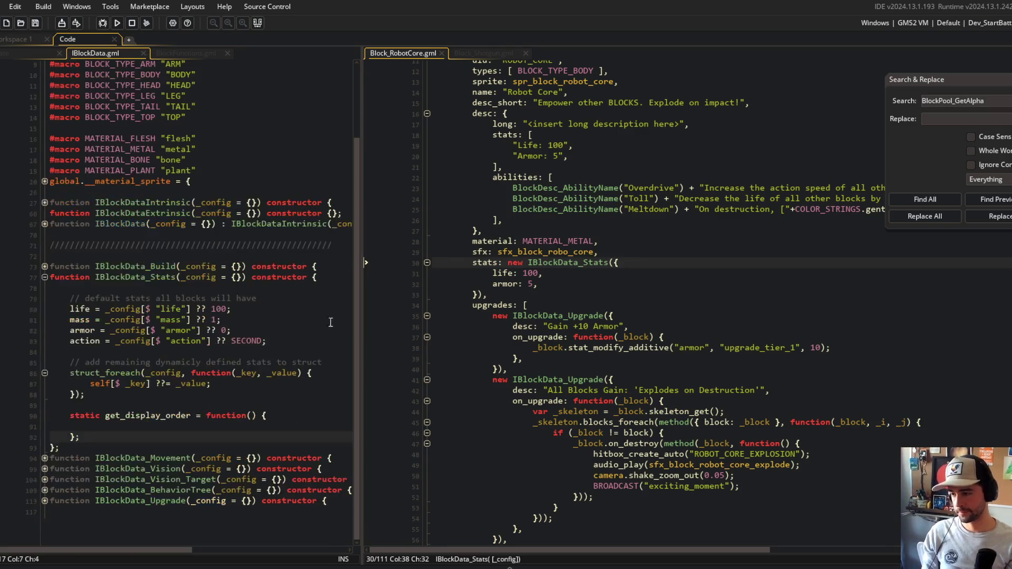
pyautogui.press('Up')
pyautogui.hotkey('ctrl', 's')
pyautogui.write('var ')
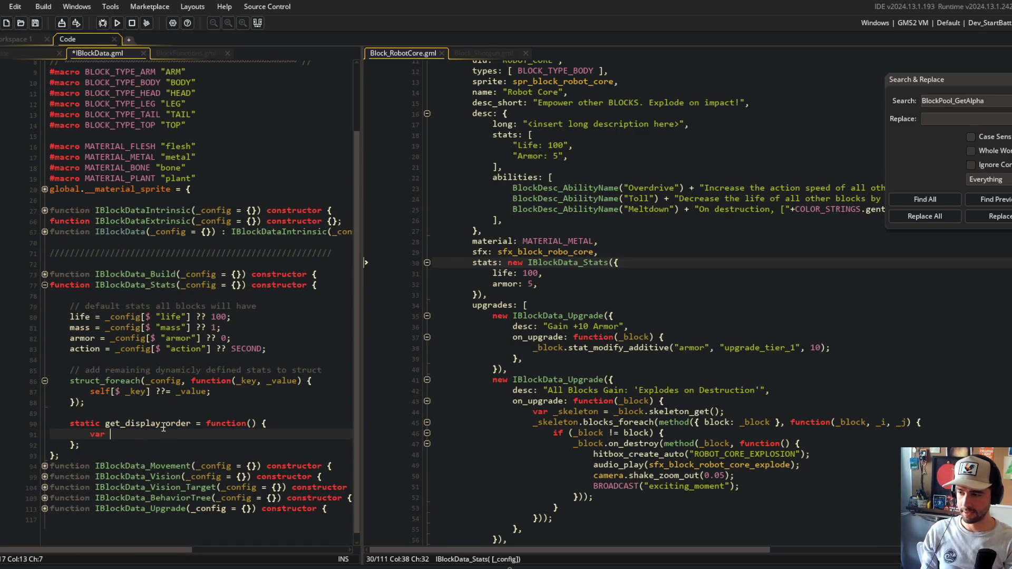
pyautogui.write('_order = [')
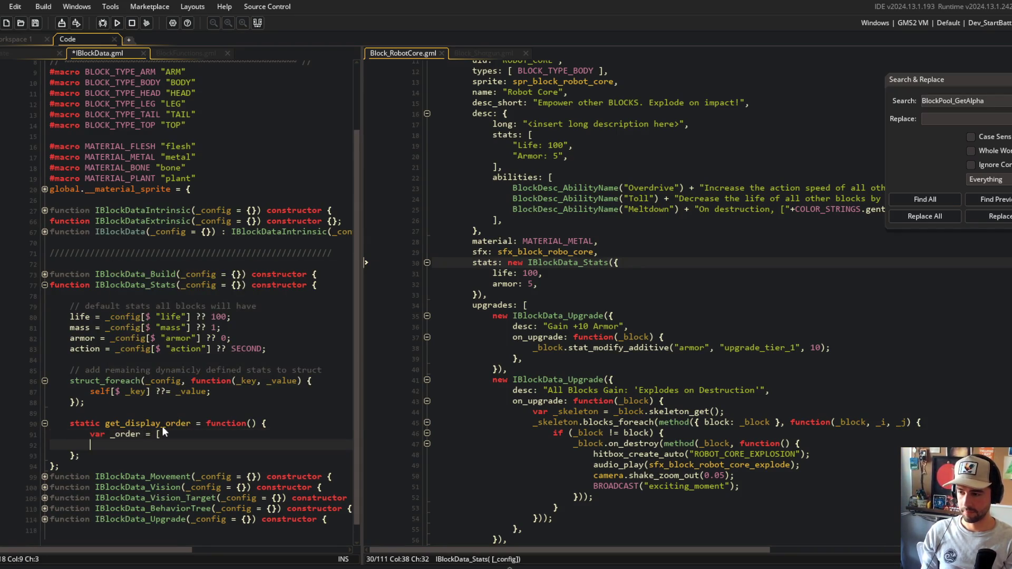
pyautogui.press('Return')
pyautogui.write('"life')
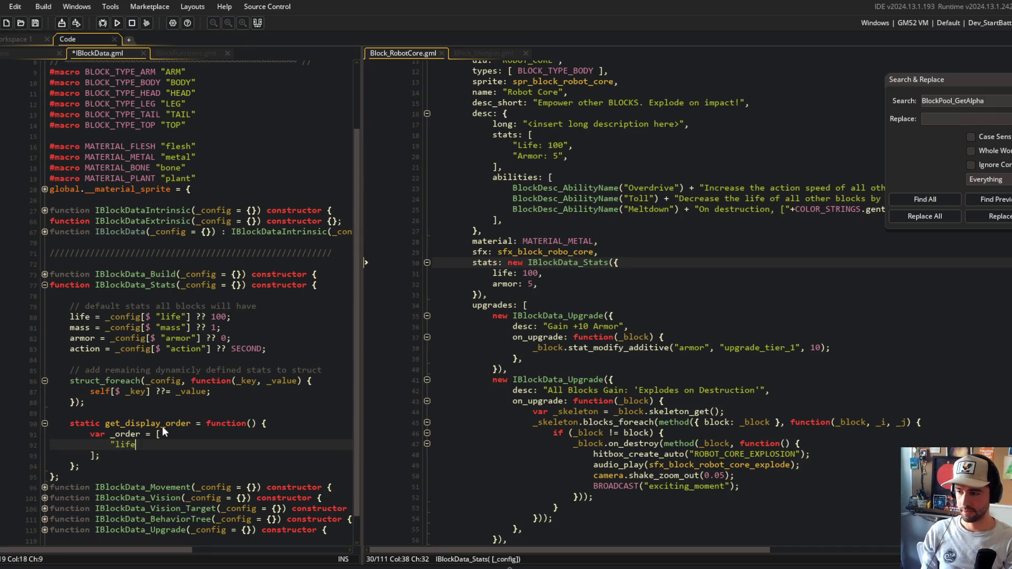
pyautogui.press('Return')
# Add "mass", "armor" and "action" entries to the _order array and save
pyautogui.write('"mass')
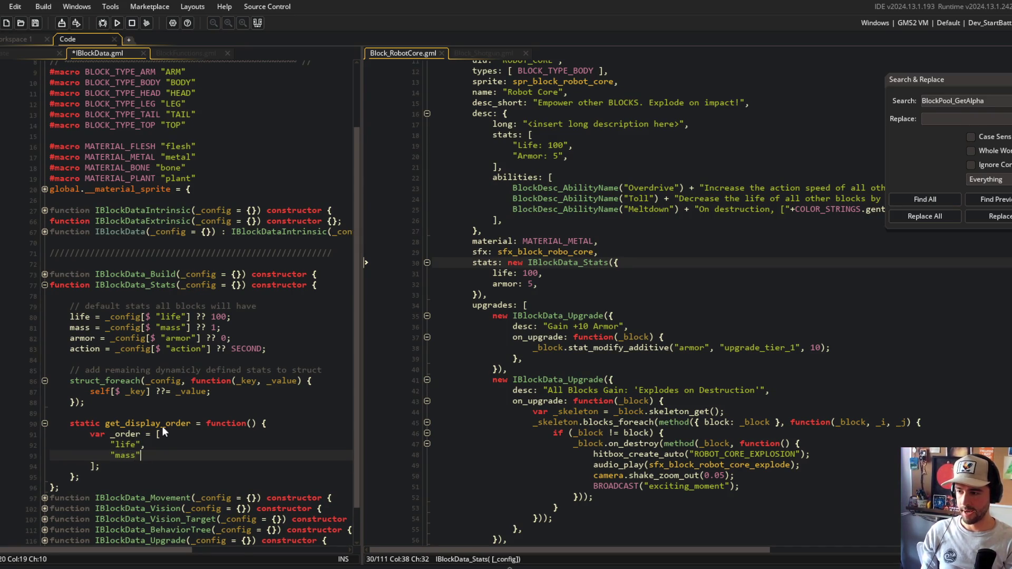
pyautogui.press('Return')
pyautogui.hotkey('ctrl', 'z')
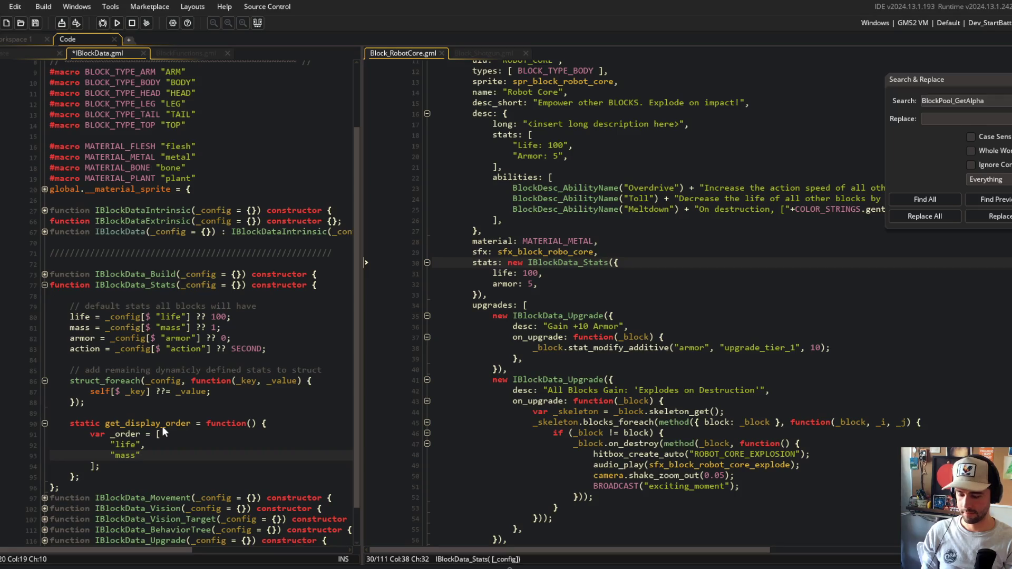
pyautogui.write(',')
pyautogui.press('Return')
pyautogui.write('"armor",')
pyautogui.press('Return')
pyautogui.write('"action",')
pyautogui.hotkey('ctrl', 's')
# Collapse the _order array onto a single line and save IBlockData.gml
pyautogui.press('Up')
pyautogui.press('Up')
pyautogui.press('Up')
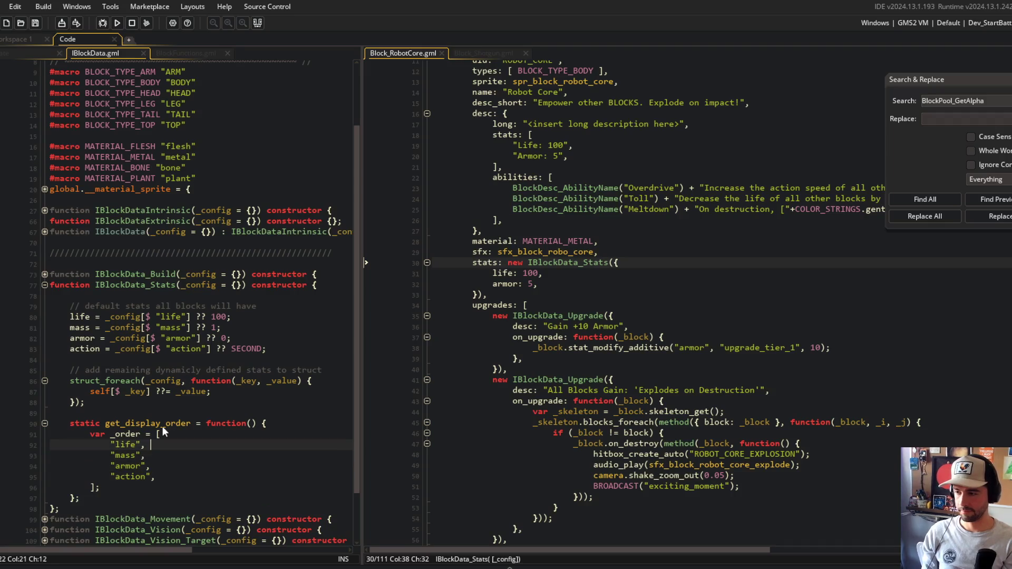
pyautogui.press('Home')
pyautogui.press('BackSpace')
pyautogui.press('BackSpace')
pyautogui.press('BackSpace')
pyautogui.press('Down')
pyautogui.press('Home')
pyautogui.press('BackSpace')
pyautogui.press('BackSpace')
pyautogui.press('BackSpace')
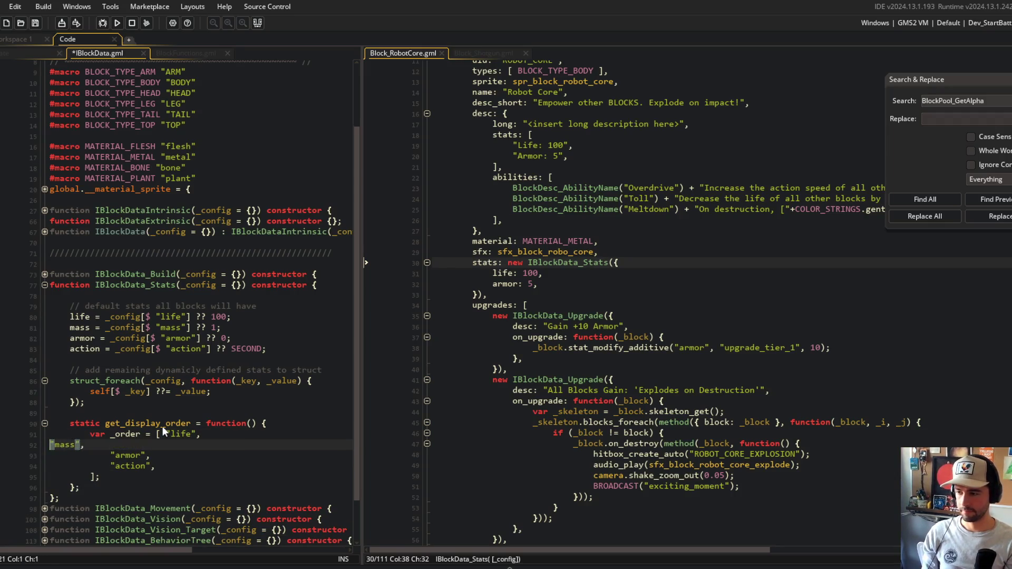
pyautogui.press('Down')
pyautogui.press('Home')
pyautogui.press('Home')
pyautogui.press('BackSpace')
pyautogui.press('BackSpace')
pyautogui.press('BackSpace')
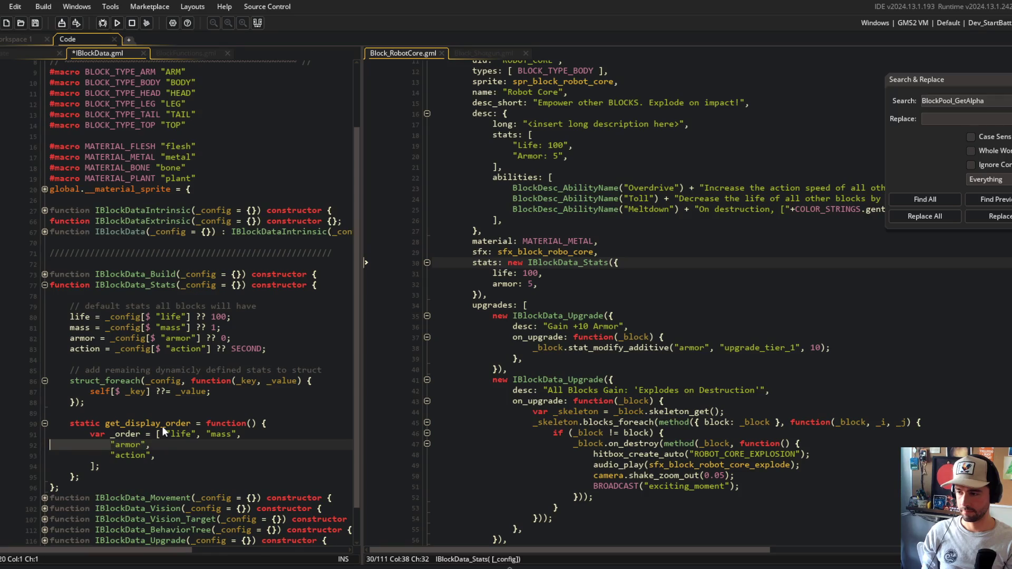
pyautogui.press('Down')
pyautogui.press('Home')
pyautogui.hotkey('ctrl', 's')
pyautogui.press('BackSpace')
pyautogui.press('BackSpace')
pyautogui.press('BackSpace')
pyautogui.press('Down')
pyautogui.press('Home')
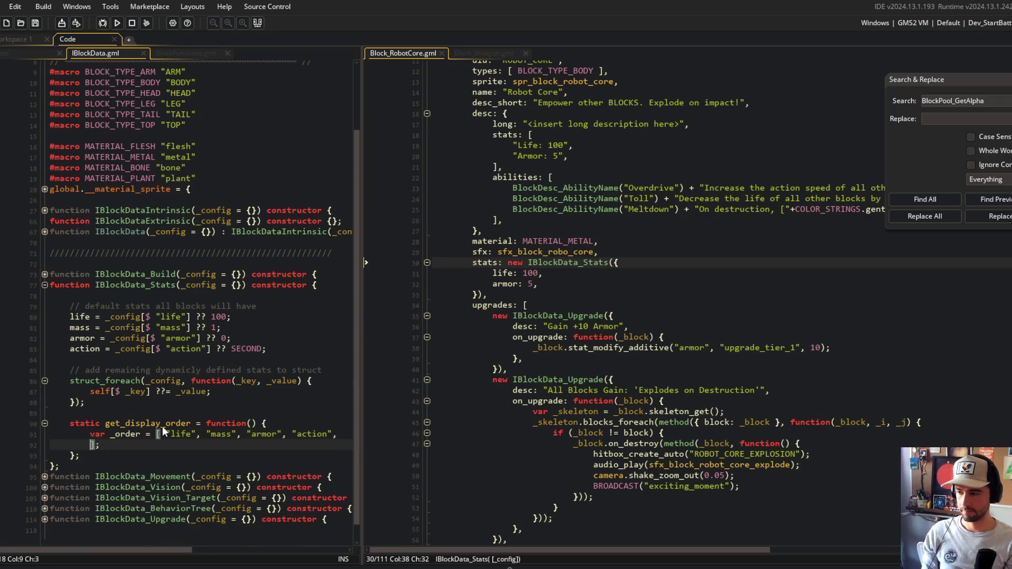
pyautogui.press('BackSpace')
pyautogui.press('BackSpace')
pyautogui.press('BackSpace')
pyautogui.hotkey('ctrl', 's')
# Add an empty struct_foreach(self, function(_key, _value) {}) loop below the _order array
pyautogui.press('End')
pyautogui.press('Return')
pyautogui.write('struct_fore')
pyautogui.press('Return')
pyautogui.write('(')
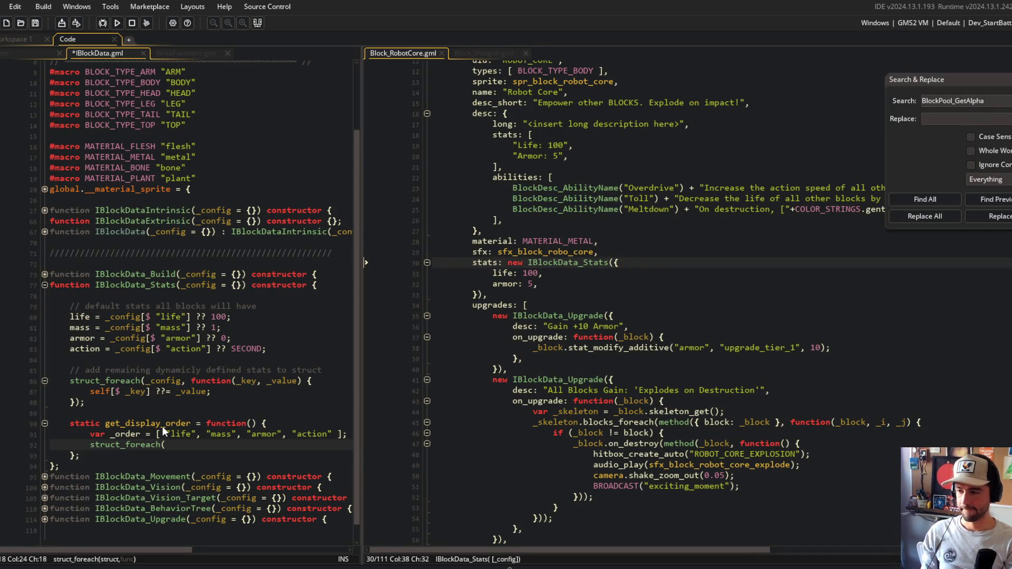
pyautogui.press('Escape')
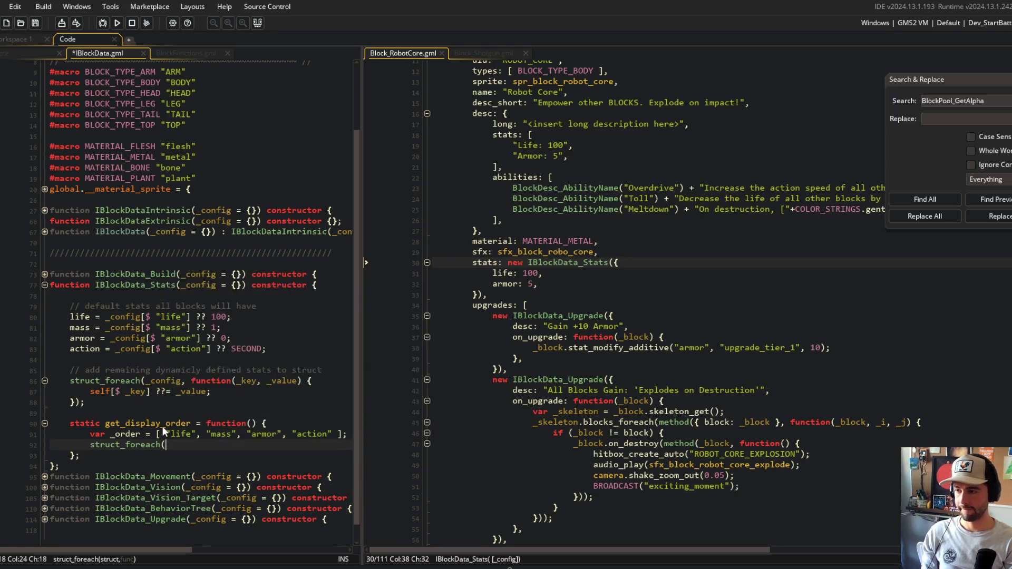
pyautogui.write('self, f')
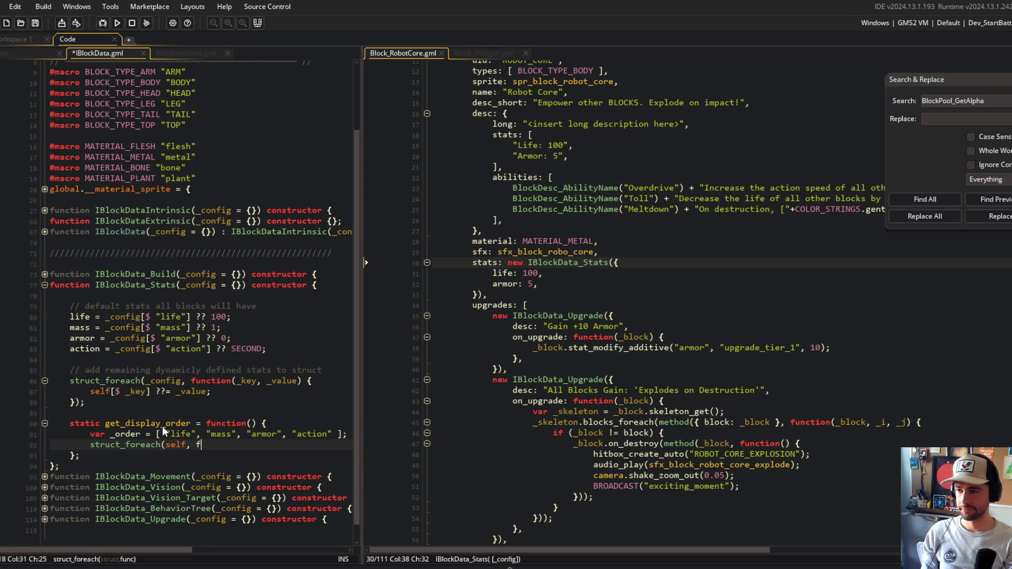
pyautogui.write('unction(_key,')
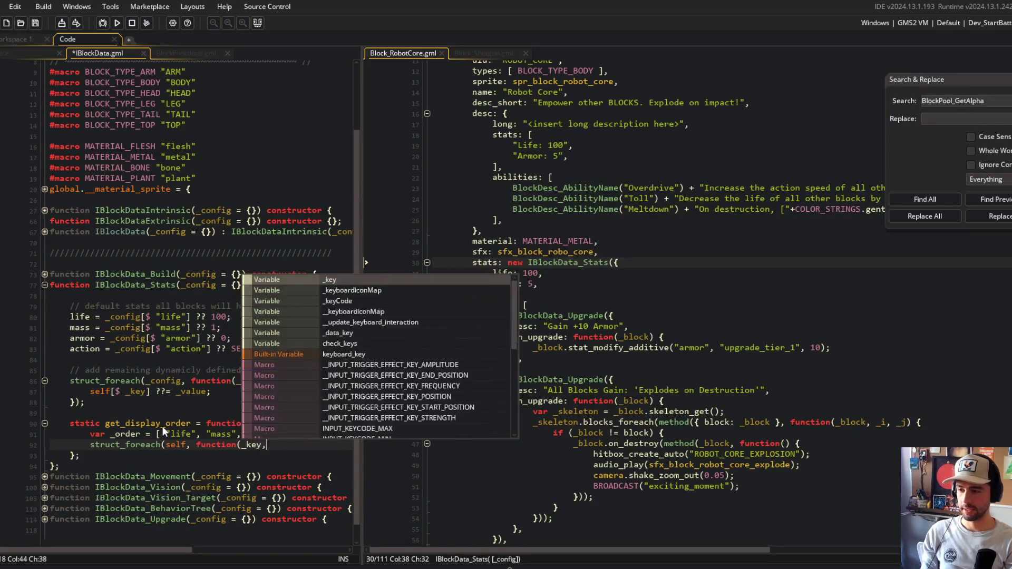
pyautogui.write(' _value) {')
pyautogui.press('Return')
pyautogui.write(');')
pyautogui.press('Up')
pyautogui.press('End')
pyautogui.press('Return')
pyautogui.write('if (')
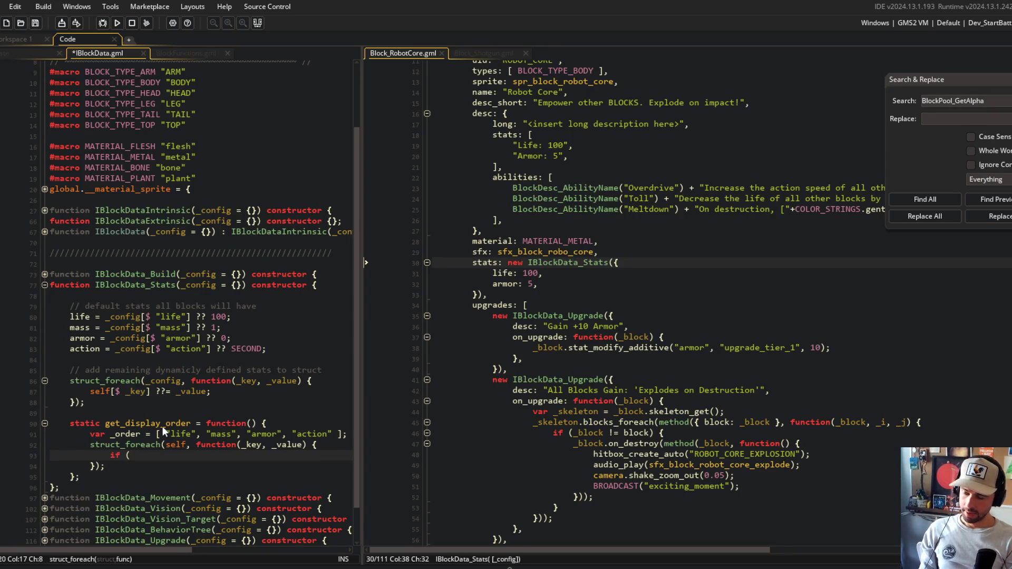
pyautogui.hotkey('ctrl', 'z')
pyautogui.hotkey('ctrl', 'z')
pyautogui.hotkey('ctrl', 'z')
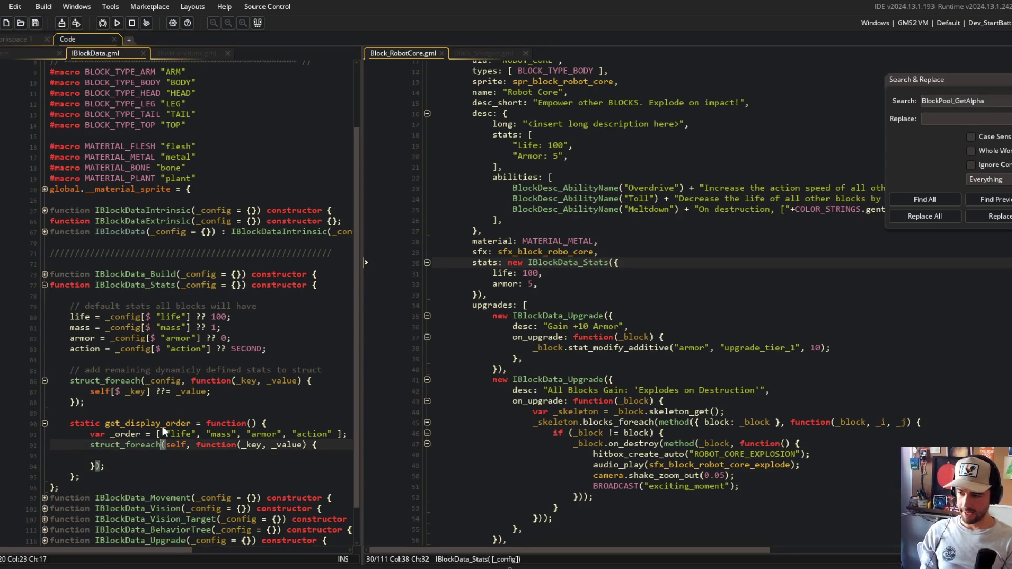
# Wrap the callback in method({ this: other, _order }, ...), save, and widen the code pane
pyautogui.write('method(')
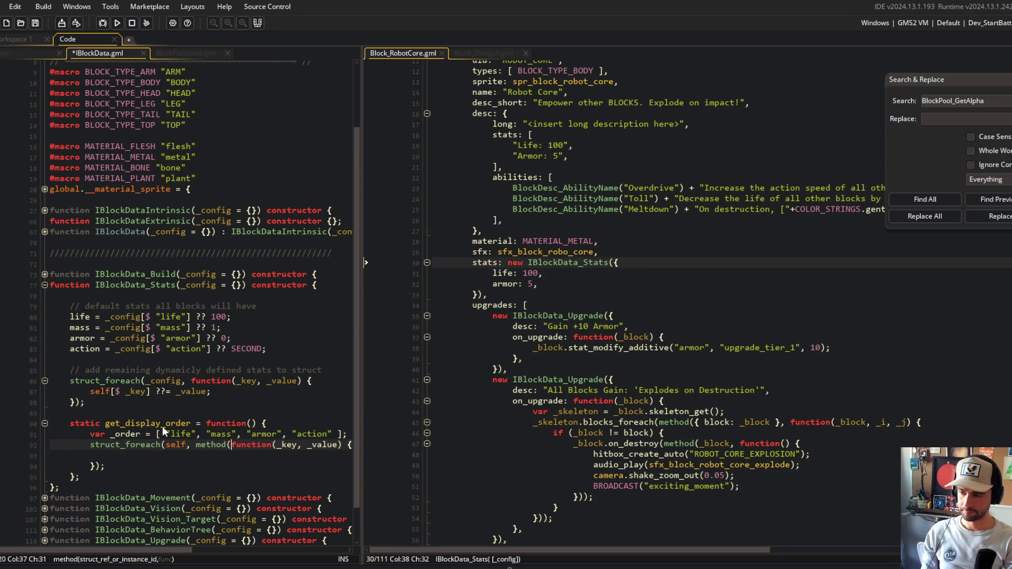
pyautogui.write('{ ')
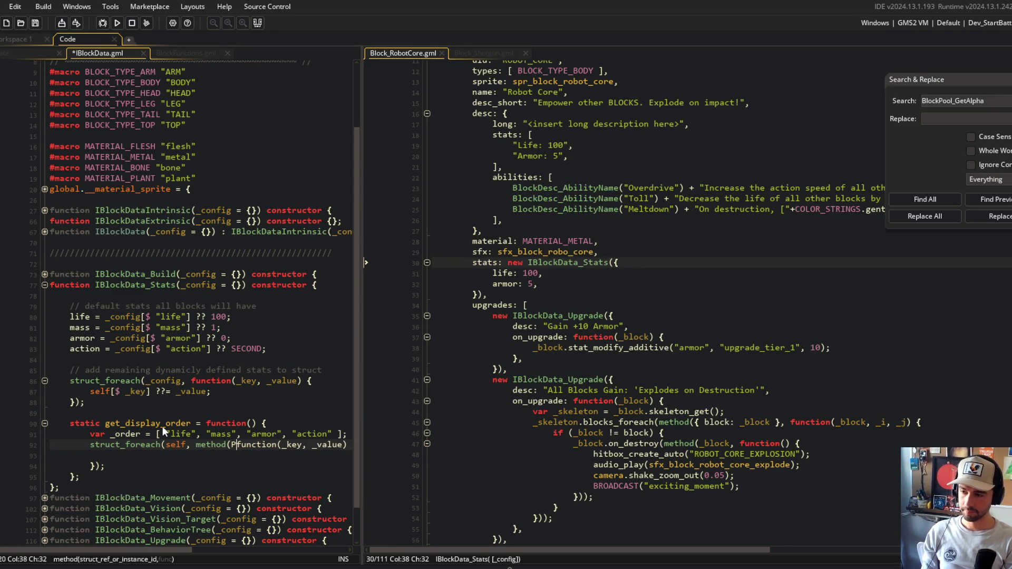
pyautogui.write('this: oth')
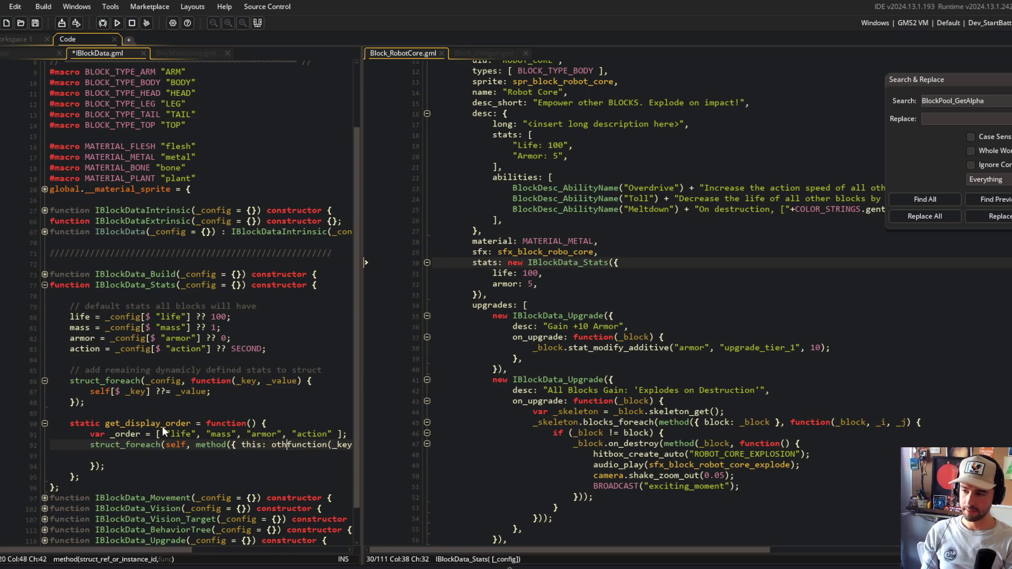
pyautogui.write('er, _order ')
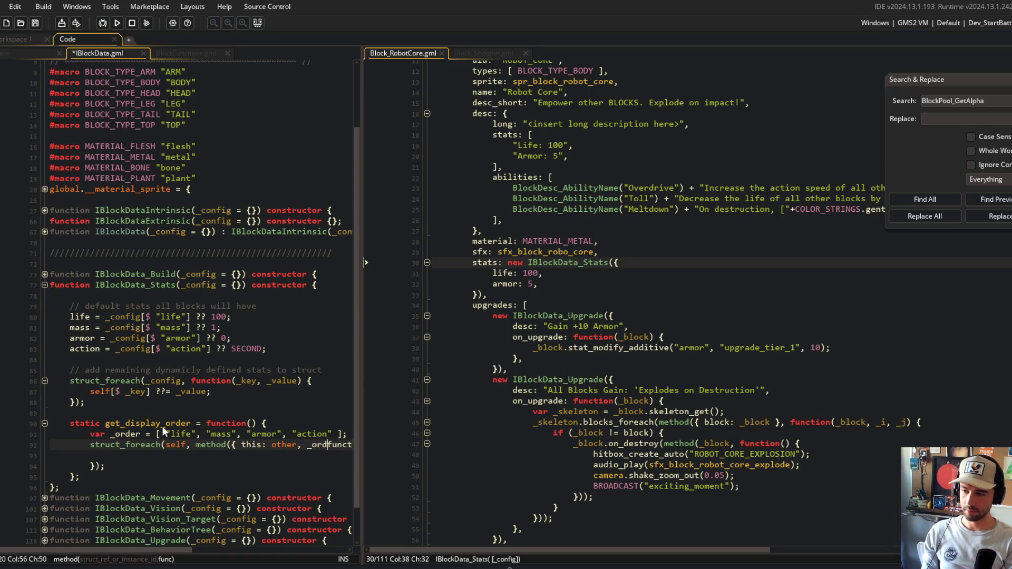
pyautogui.write('},')
pyautogui.press('Down')
pyautogui.press('Down')
pyautogui.press('End')
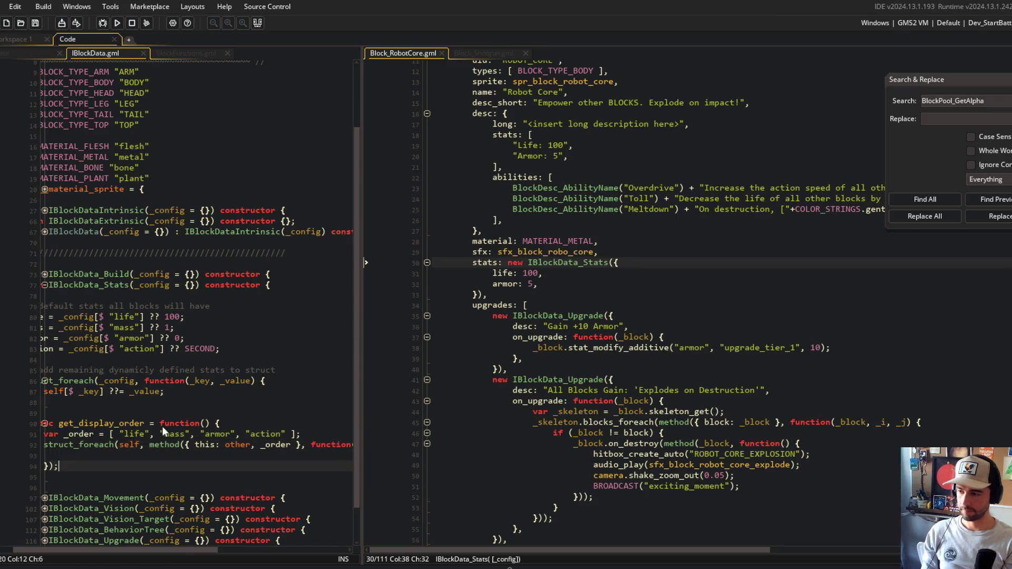
pyautogui.write(');')
pyautogui.hotkey('ctrl', 's')
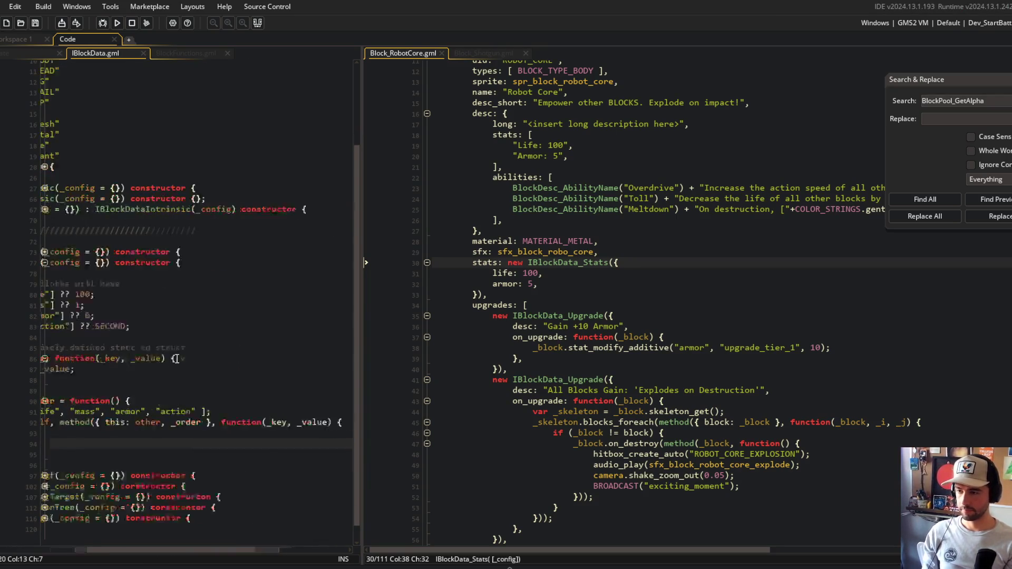
pyautogui.moveTo(359, 121); pyautogui.dragTo(716, 120)
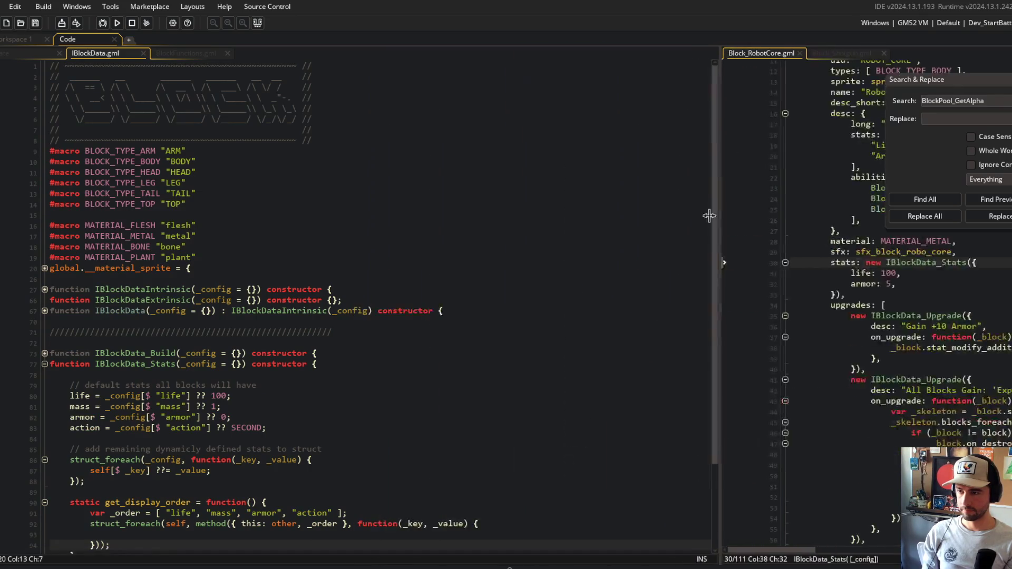
# Delete the this: other binding from the method's bound struct and save
pyautogui.scroll(-3, 316, 438)
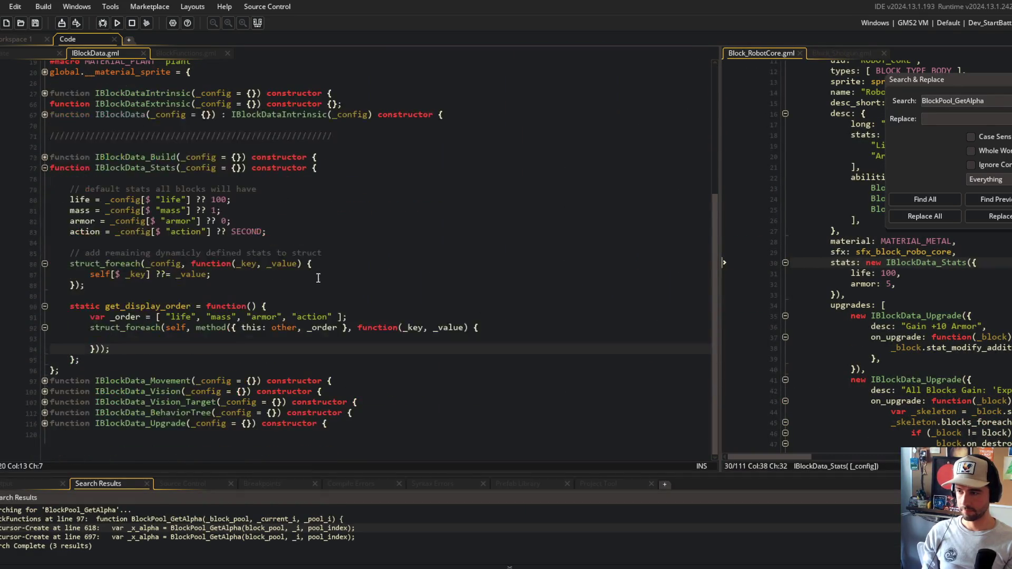
pyautogui.click(208, 342)
pyautogui.write('if (')
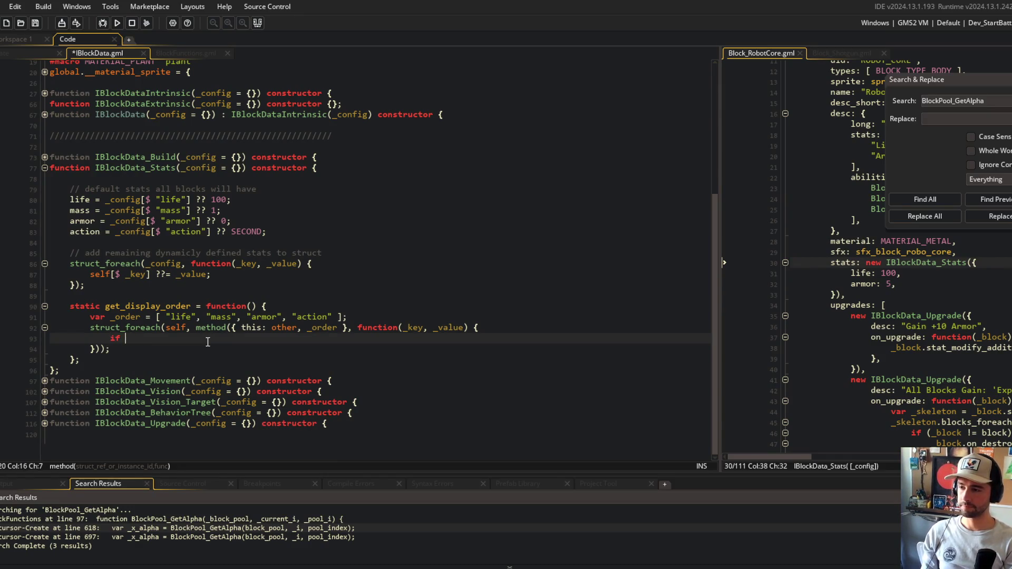
pyautogui.press('Up')
pyautogui.hotkey('ctrl', 'Right')
pyautogui.hotkey('ctrl', 'Right')
pyautogui.hotkey('ctrl', 'Right')
pyautogui.press('Down')
pyautogui.press('Up')
pyautogui.hotkey('ctrl', 'Right')
pyautogui.hotkey('ctrl', 'Right')
pyautogui.hotkey('ctrl', 'Right')
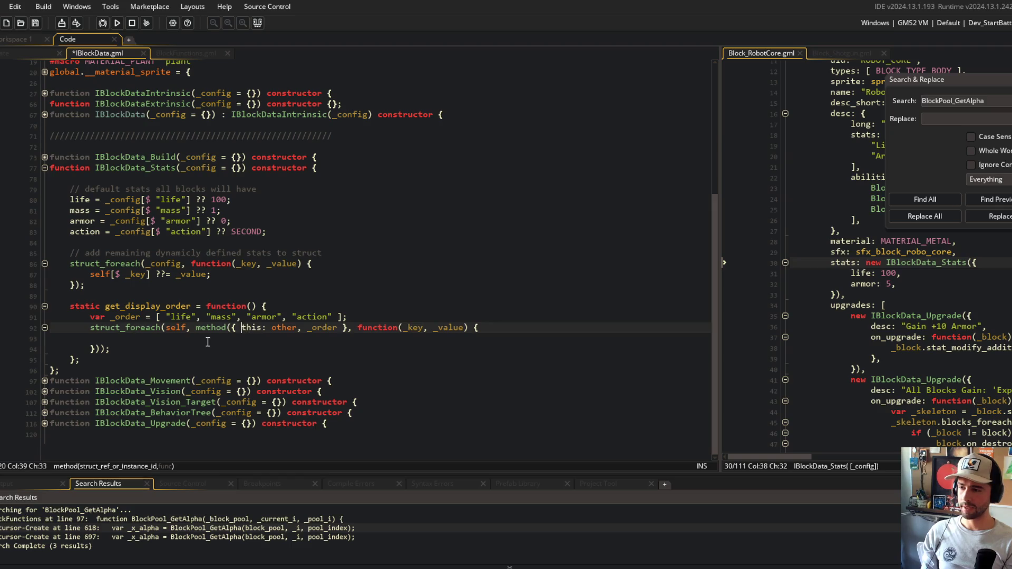
pyautogui.hotkey('ctrl', 'shift', 'Right')
pyautogui.hotkey('ctrl', 'shift', 'Right')
pyautogui.hotkey('ctrl', 'shift', 'Right')
pyautogui.press('Delete')
pyautogui.press('Down')
pyautogui.hotkey('ctrl', 's')
pyautogui.write('if (!ar')
pyautogui.press('BackSpace')
pyautogui.press('BackSpace')
pyautogui.press('BackSpace')
pyautogui.hotkey('ctrl', 's')
# Declare var _dynamic = []; below the _order line and save
pyautogui.press('Up')
pyautogui.press('Up')
pyautogui.press('End')
pyautogui.press('Return')
pyautogui.write('var _')
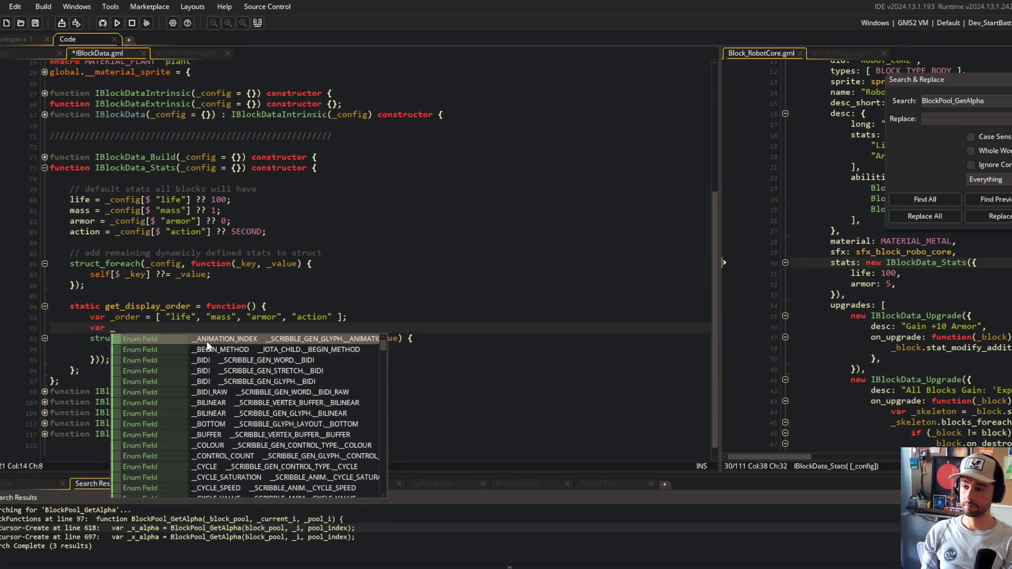
pyautogui.write('dynamic = [];')
pyautogui.hotkey('ctrl', 's')
# Rename the _order variable to _statics and save IBlockData.gml
pyautogui.press('Up')
pyautogui.press('Home')
pyautogui.hotkey('ctrl', 'Right')
pyautogui.hotkey('ctrl', 'Right')
pyautogui.hotkey('ctrl', 'BackSpace')
pyautogui.write('_statics')
pyautogui.hotkey('ctrl', 's')
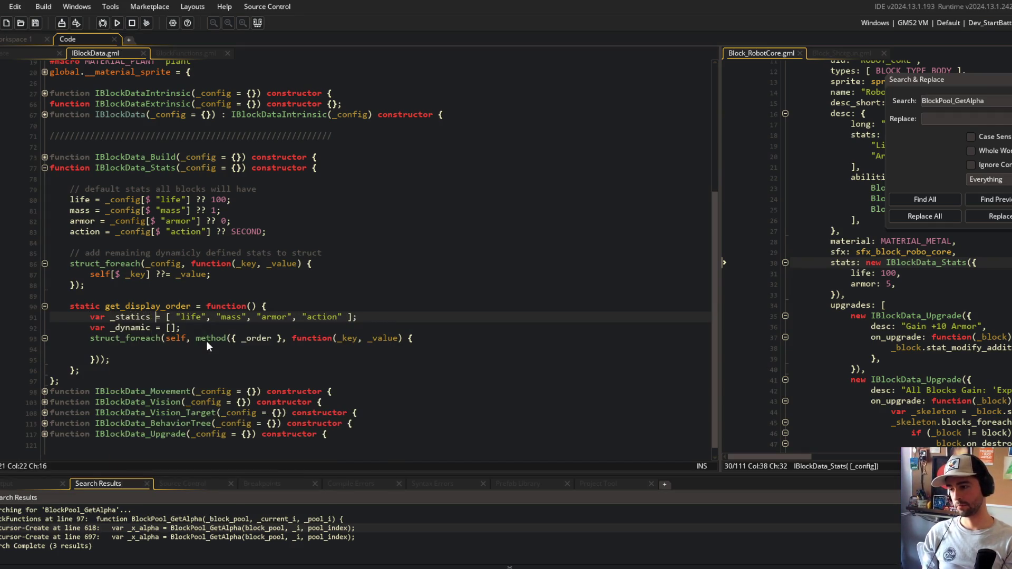
# Change the struct_foreach binding from _order to pass _statics and _dynamic
pyautogui.click(206, 340)
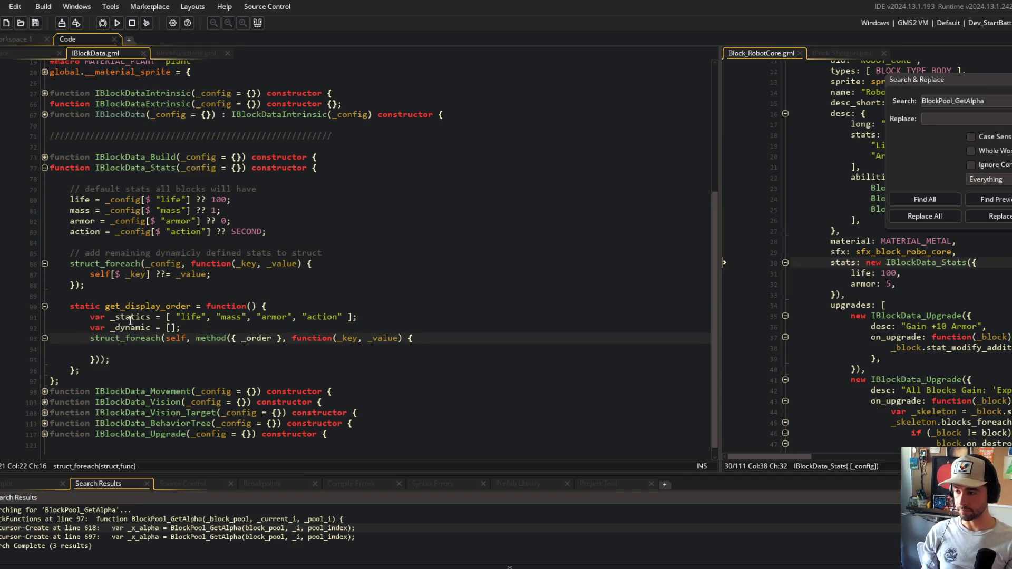
pyautogui.click(268, 338)
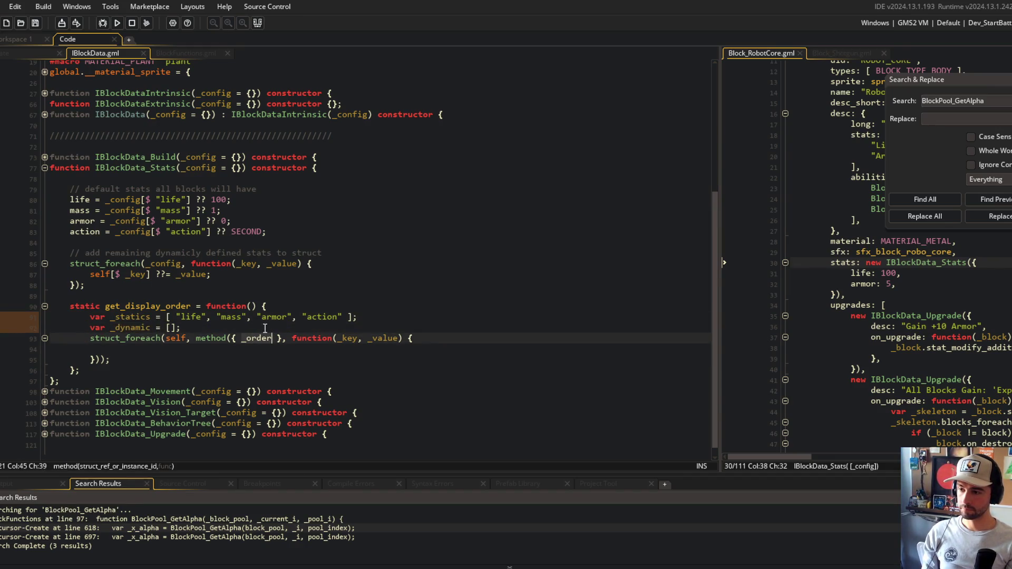
pyautogui.press('BackSpace')
pyautogui.press('BackSpace')
pyautogui.press('BackSpace')
pyautogui.write('_dynamic')
pyautogui.click(251, 351)
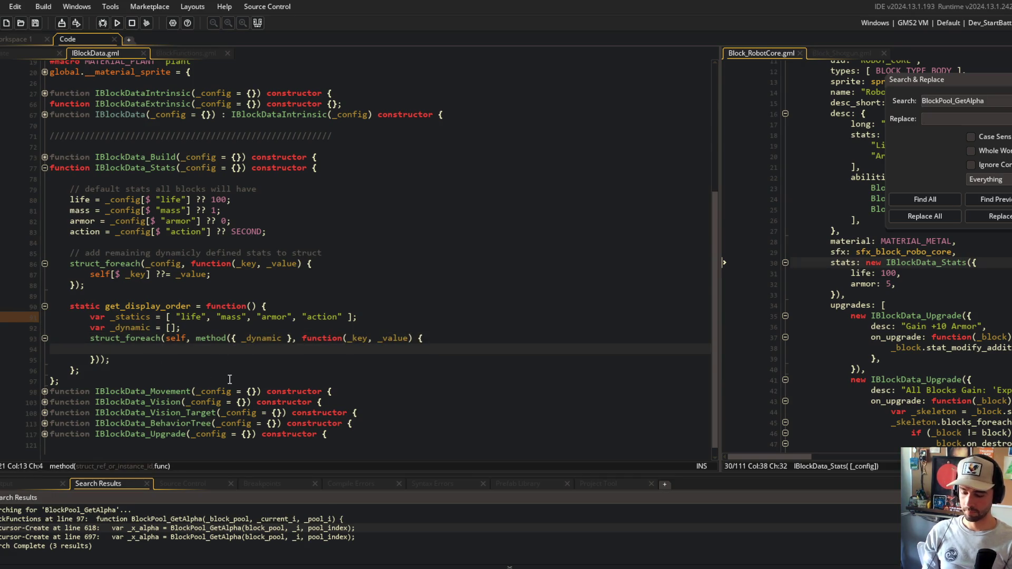
pyautogui.write('if (')
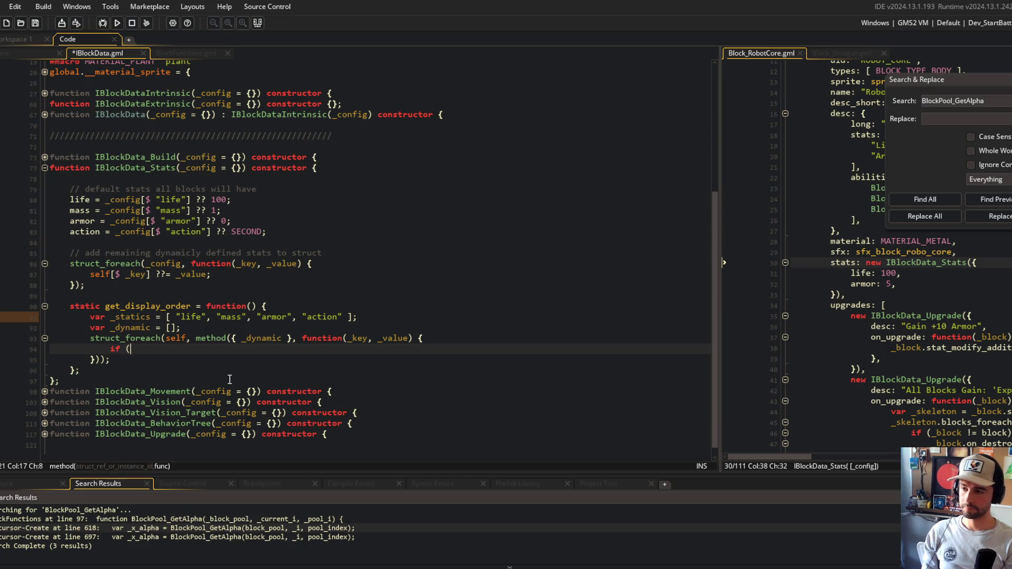
pyautogui.press('BackSpace')
pyautogui.press('BackSpace')
pyautogui.press('BackSpace')
pyautogui.press('Up')
pyautogui.press('Up')
pyautogui.press('Up')
pyautogui.hotkey('ctrl', 'Right')
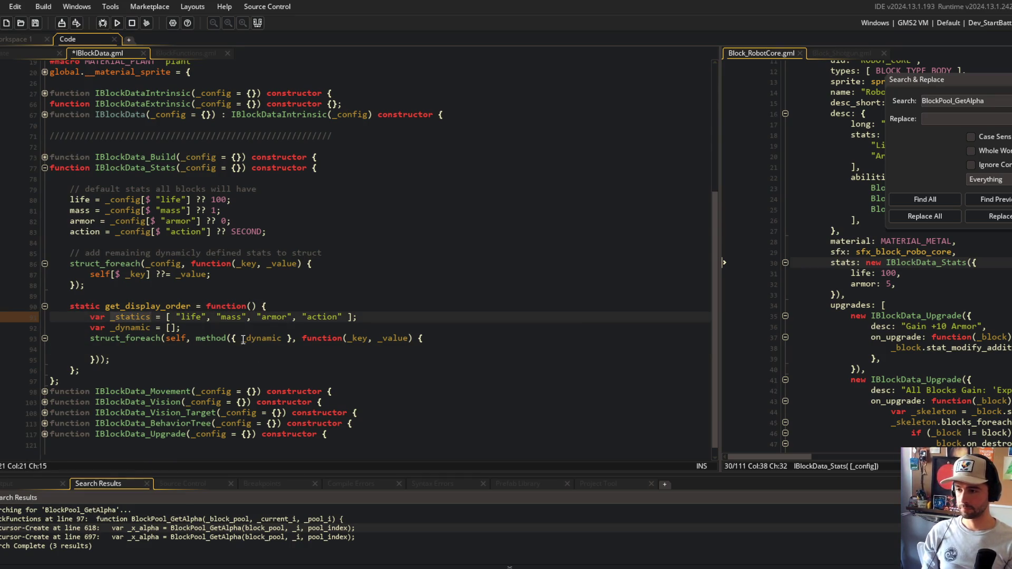
pyautogui.click(243, 338)
pyautogui.write('_statics')
pyautogui.write(',')
# In the loop, push _key to _dynamics when it is in neither _statics nor _dynamics, then save
pyautogui.press('Down')
pyautogui.write('if (')
pyautogui.write('array_co')
pyautogui.press('BackSpace')
pyautogui.press('BackSpace')
pyautogui.press('BackSpace')
pyautogui.write('array_contains')
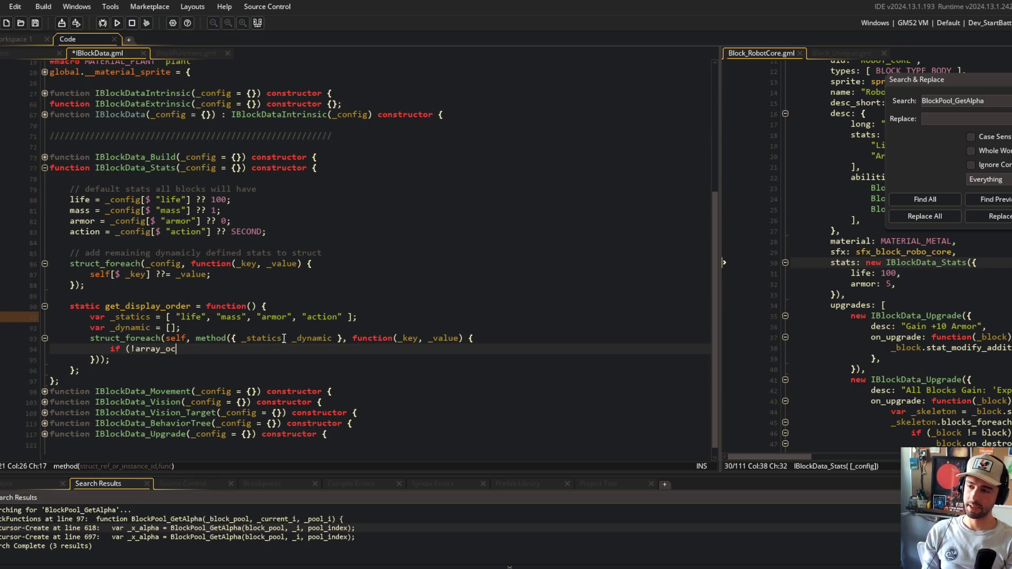
pyautogui.write('(_stati')
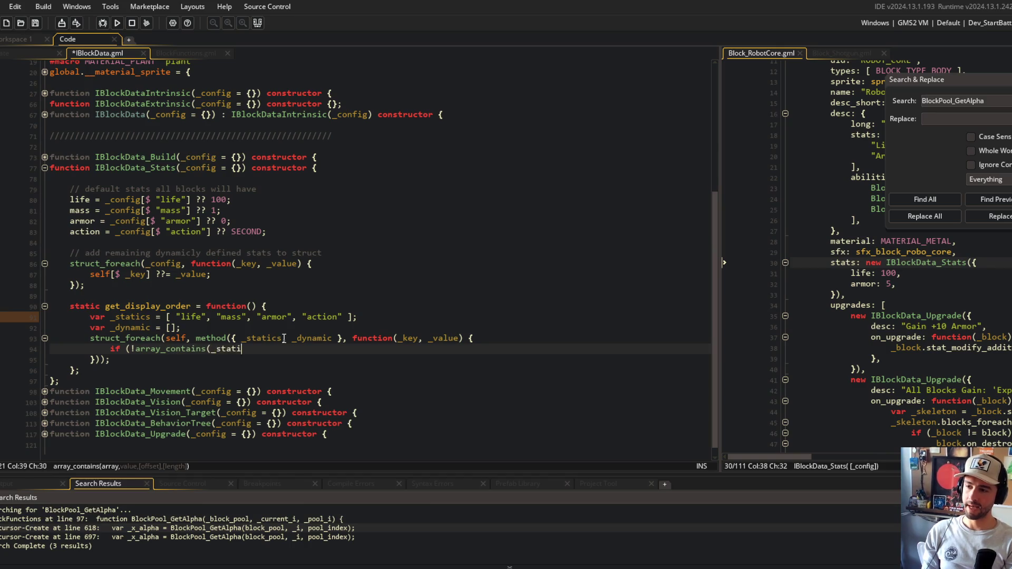
pyautogui.write('cs, _key)')
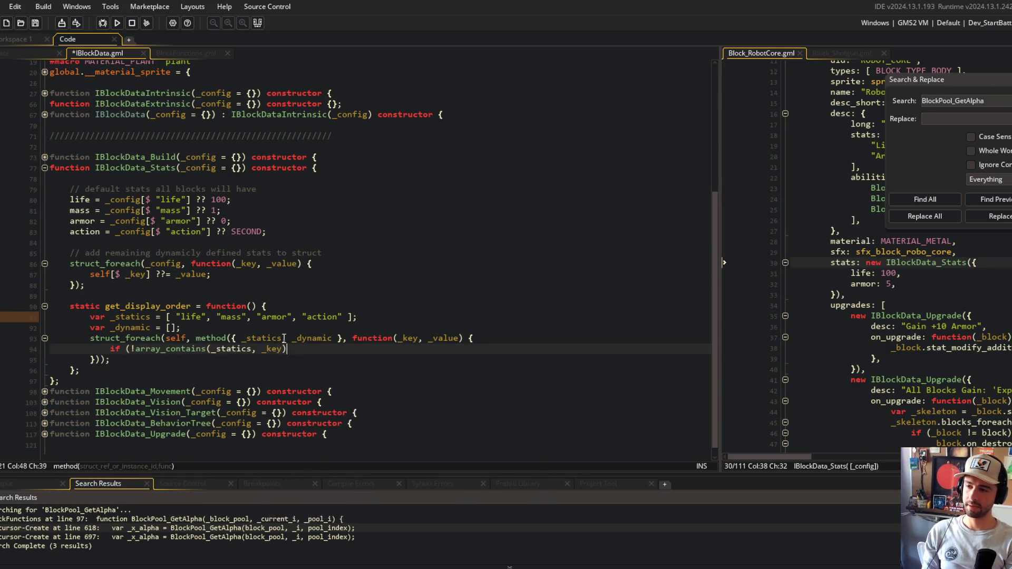
pyautogui.press('Return')
pyautogui.write('&  !array_contains*(')
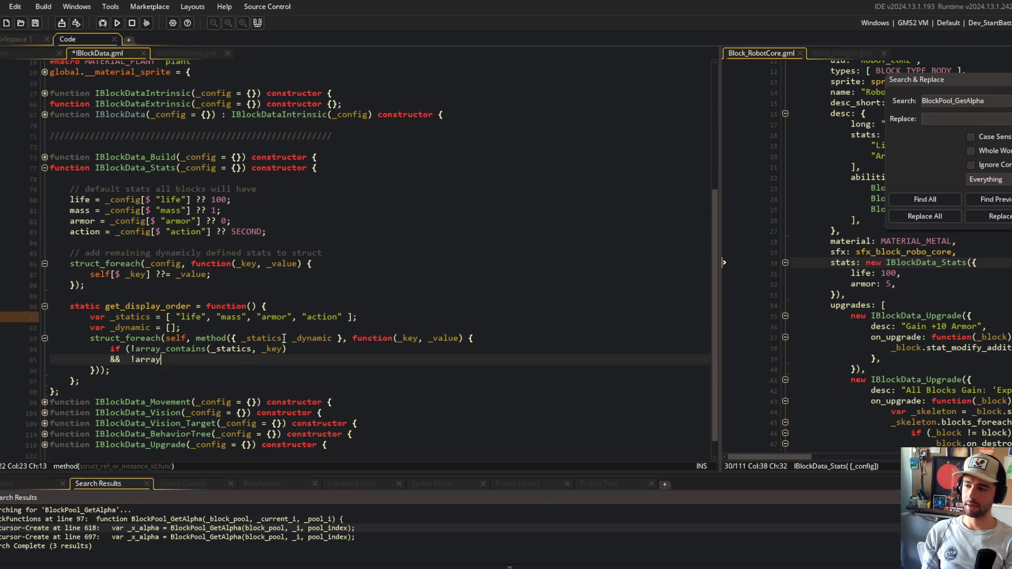
pyautogui.press('BackSpace')
pyautogui.press('BackSpace')
pyautogui.press('BackSpace')
pyautogui.write('(_dytn')
pyautogui.write('namics, _key)')
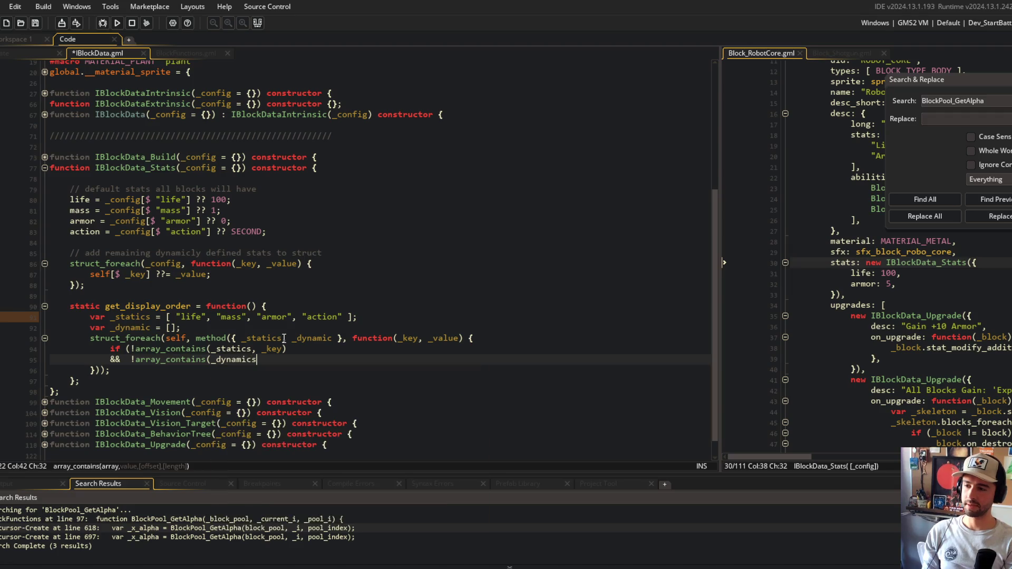
pyautogui.press('Return')
pyautogui.write(') {')
pyautogui.press('Return')
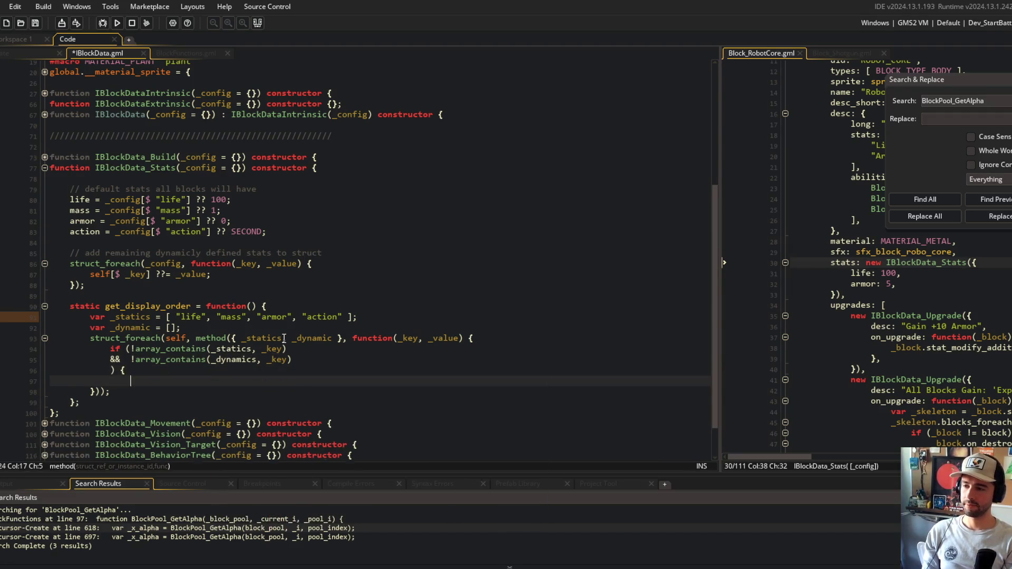
pyautogui.write('array_push(_dynamics')
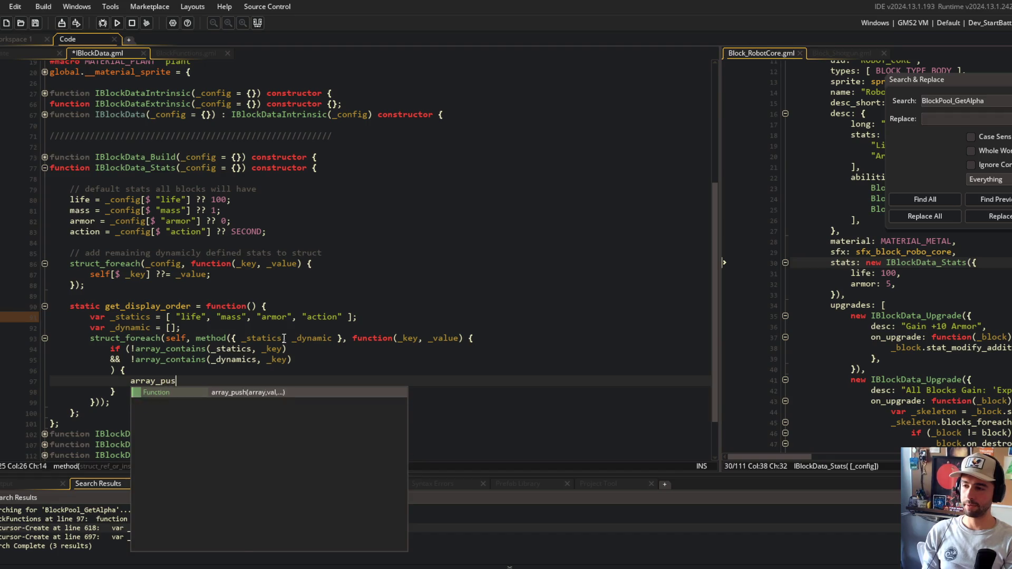
pyautogui.write(', _key);')
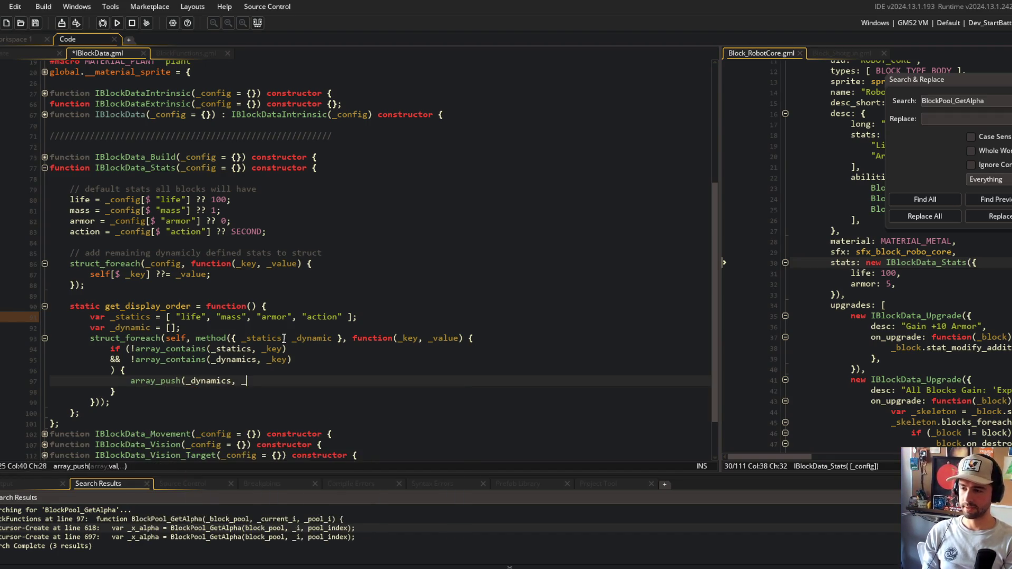
pyautogui.hotkey('ctrl', 's')
# Add a '// sort dynamics alphabet' comment and return array_concat(_statics, _dynamic); after the loop, then save
pyautogui.scroll(-2, 263, 347)
pyautogui.click(158, 340)
pyautogui.press('Down')
pyautogui.press('End')
pyautogui.press('Return')
pyautogui.press('Return')
pyautogui.write('// ')
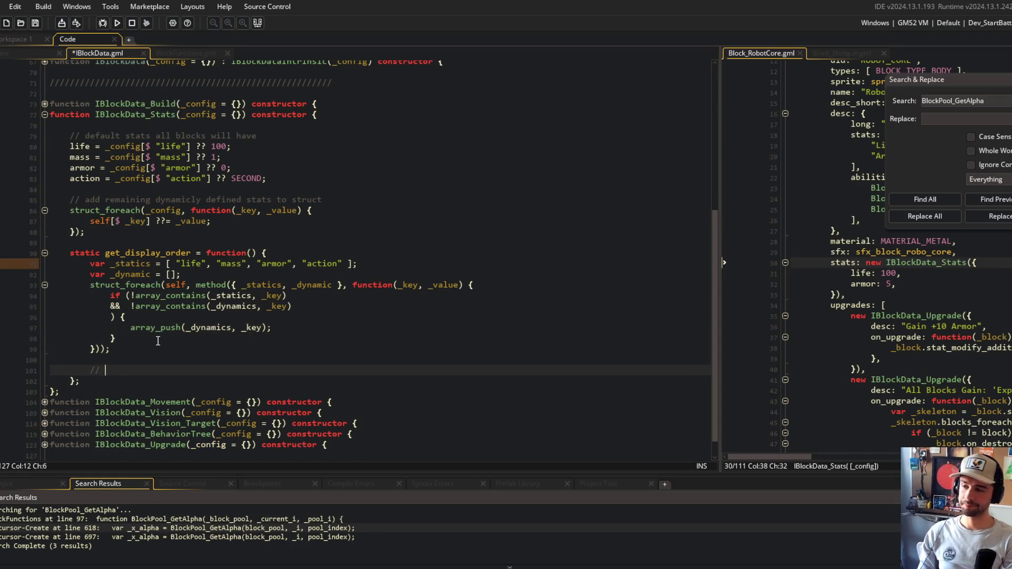
pyautogui.write('sort dyn')
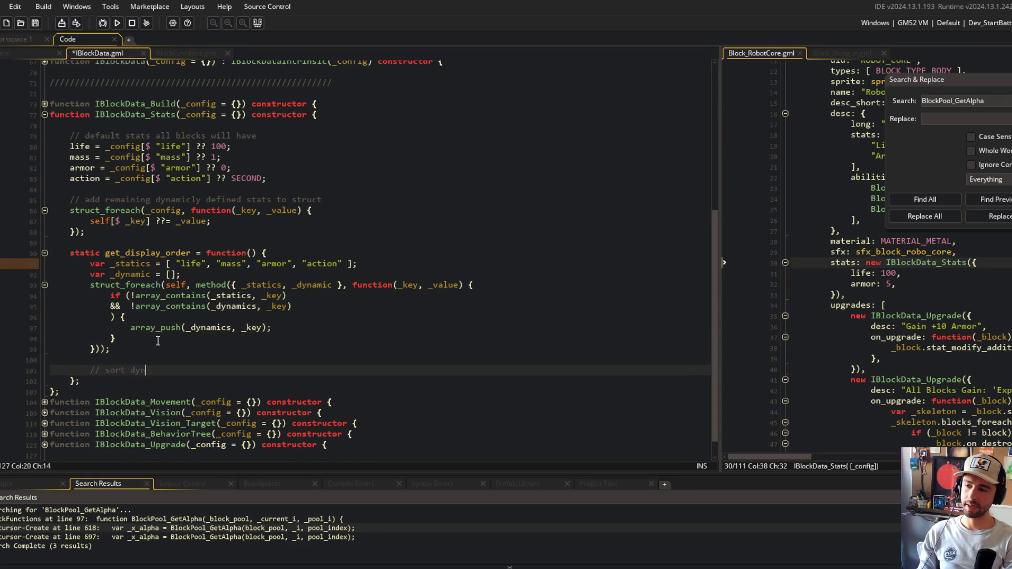
pyautogui.write('amics alphabet')
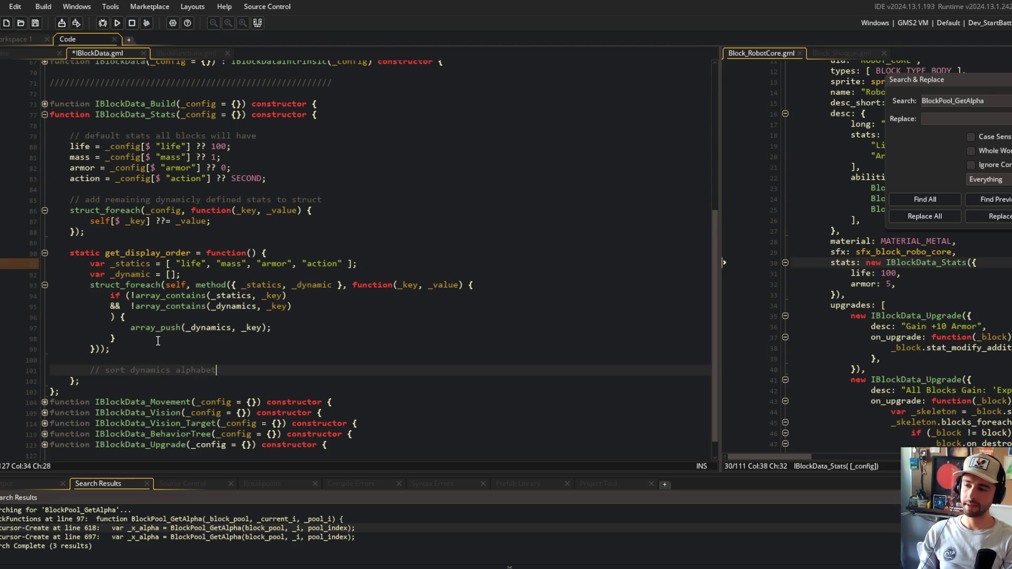
pyautogui.press('Return')
pyautogui.write('// ...')
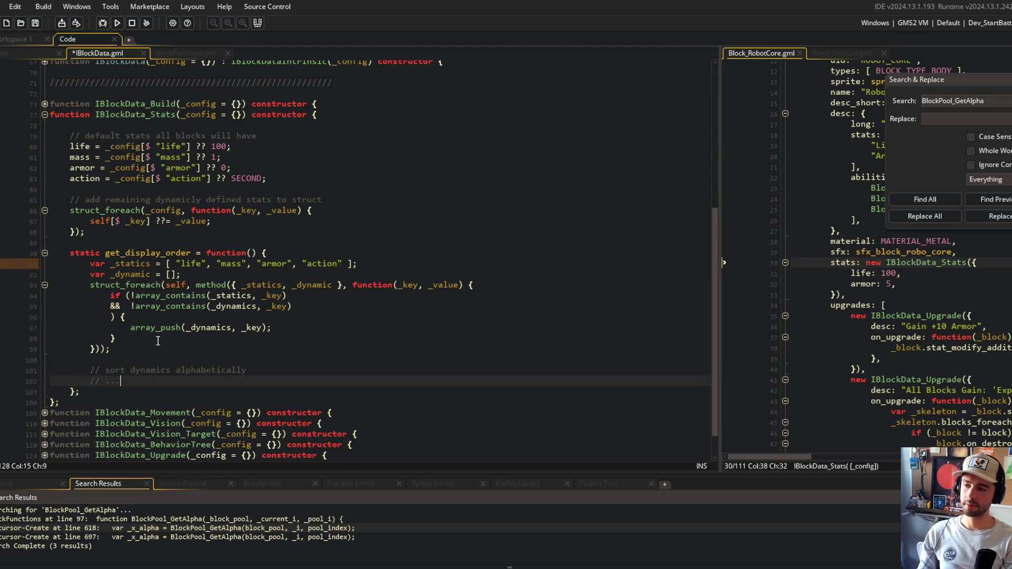
pyautogui.press('Return')
pyautogui.press('Return')
pyautogui.write('return array_co')
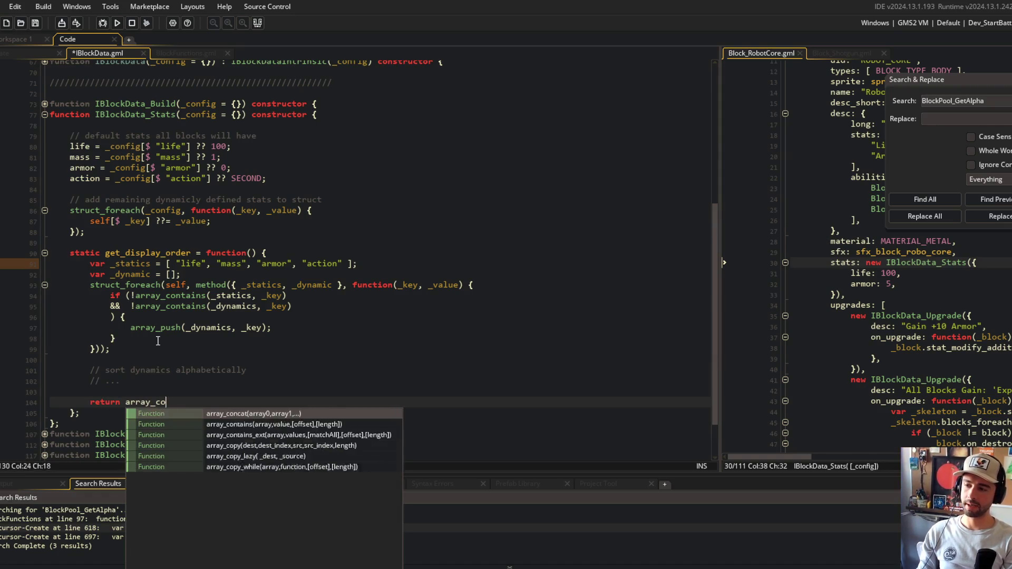
pyautogui.write('ntain')
pyautogui.press('BackSpace')
pyautogui.write('cat')
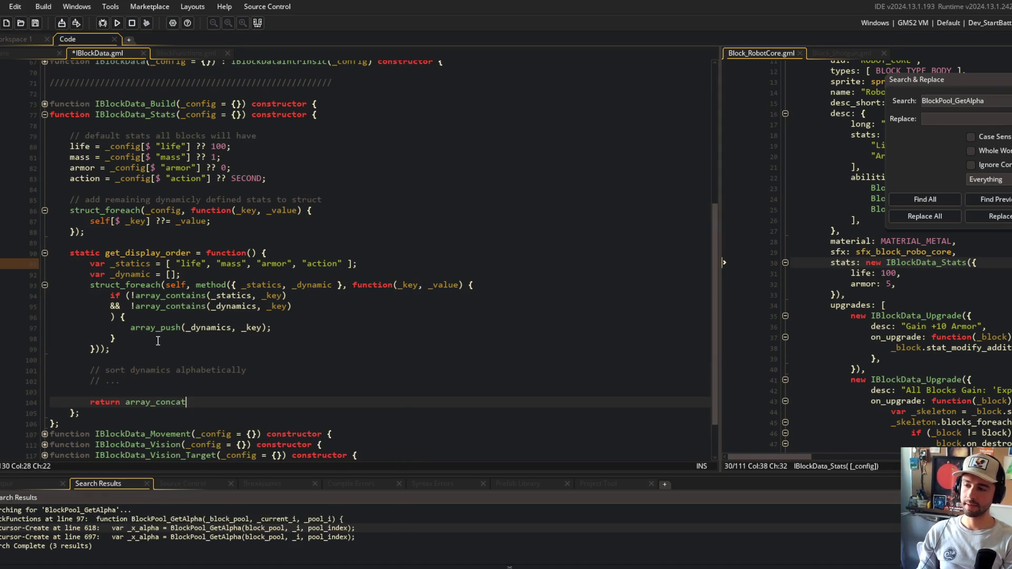
pyautogui.write('(_stati')
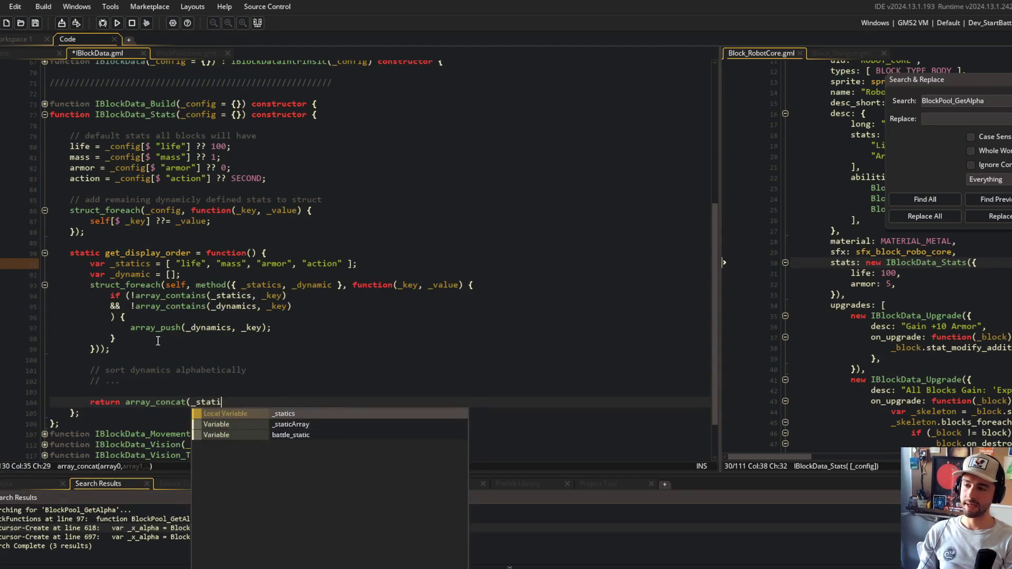
pyautogui.write('cs, _dynamic);')
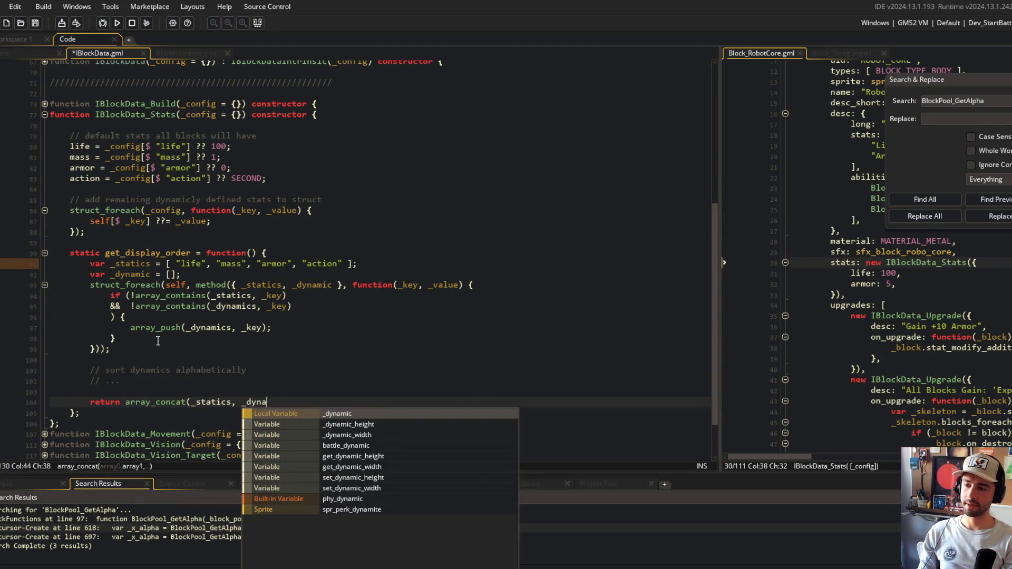
pyautogui.hotkey('ctrl', 's')
# Insert a blank line before the _statics list in get_display_order
pyautogui.click(400, 255)
pyautogui.click(279, 272)
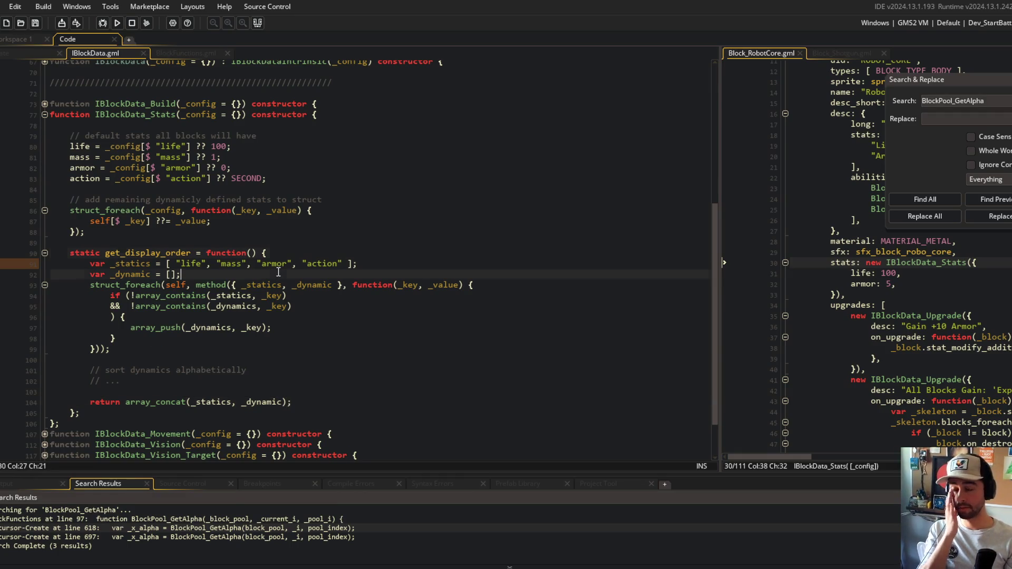
pyautogui.press('Up')
pyautogui.press('Home')
pyautogui.press('Return')
pyautogui.press('Down')
pyautogui.press('End')
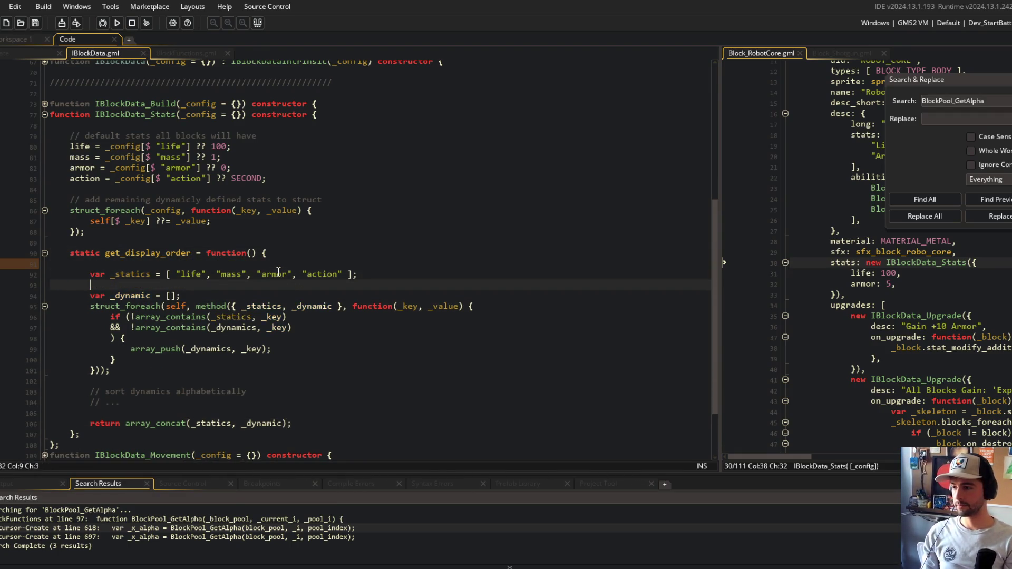
# Add a blank line after the _dynamic declaration, save, and compare where _dynamic and _dynamics are used
pyautogui.press('Return')
pyautogui.scroll(-2, 263, 274)
pyautogui.hotkey('ctrl', 's')
pyautogui.click(250, 272)
pyautogui.click(299, 239)
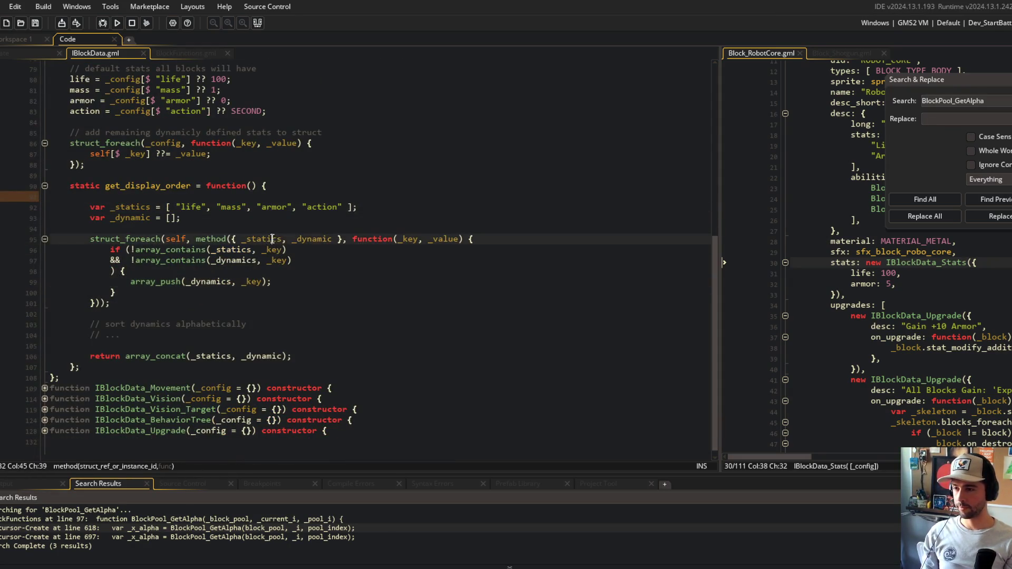
pyautogui.doubleClick(298, 239)
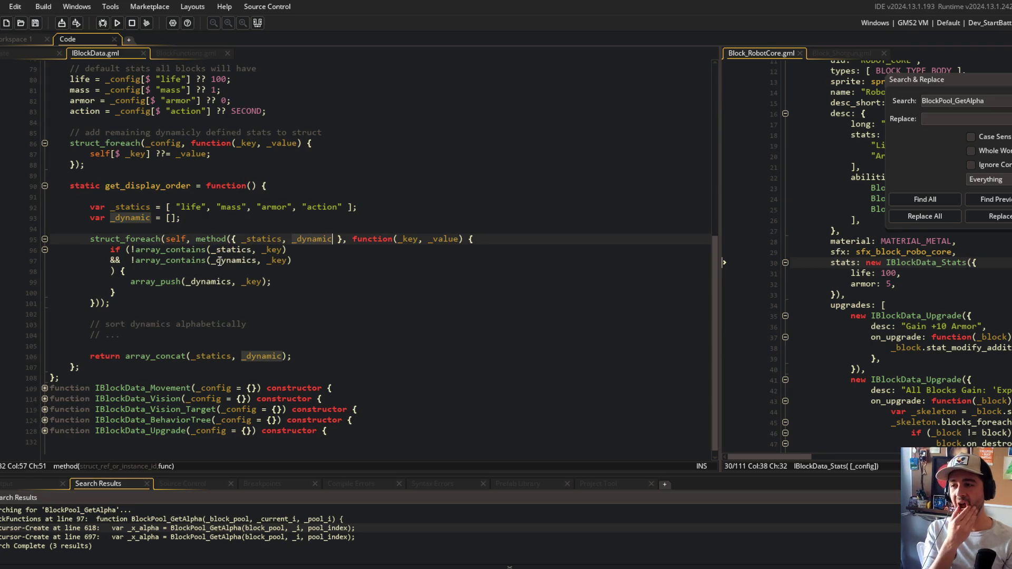
pyautogui.click(225, 250)
pyautogui.click(208, 281)
pyautogui.doubleClick(208, 281)
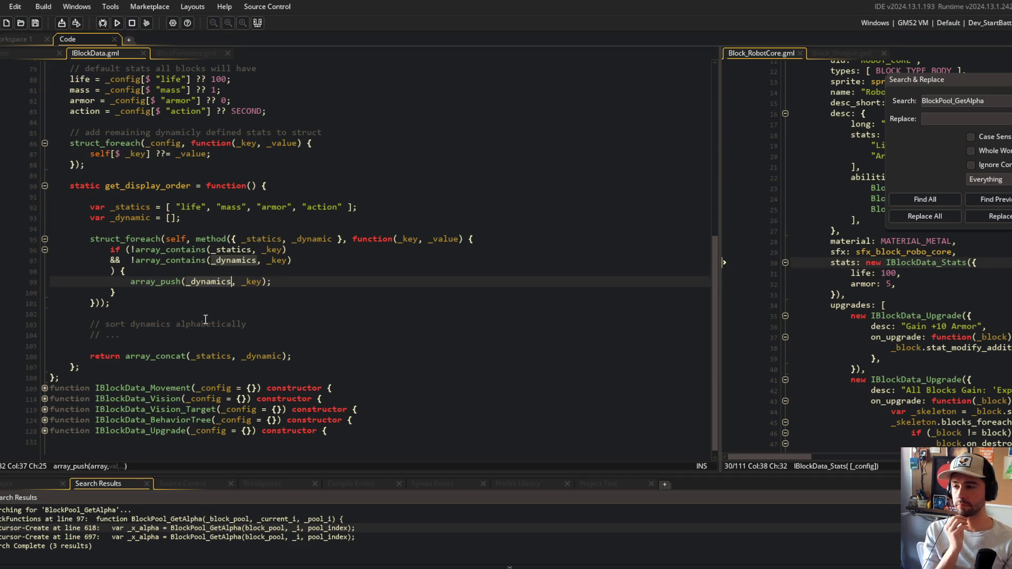
pyautogui.press('Down')
pyautogui.press('Down')
pyautogui.press('Down')
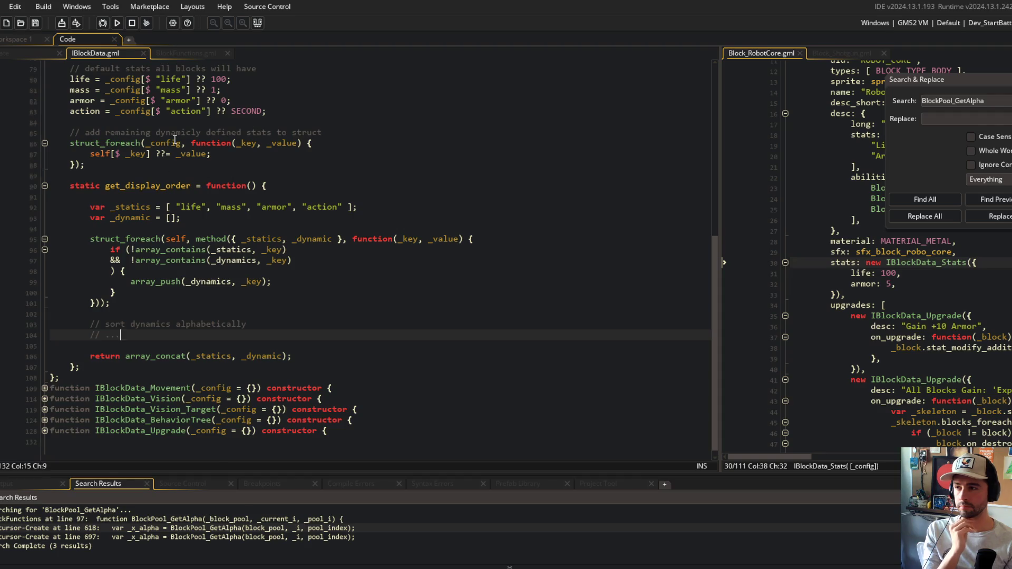
# Add a '// establish display_order' comment below the struct_foreach block and save
pyautogui.scroll(2, 174, 139)
pyautogui.moveTo(67, 111); pyautogui.dragTo(141, 215)
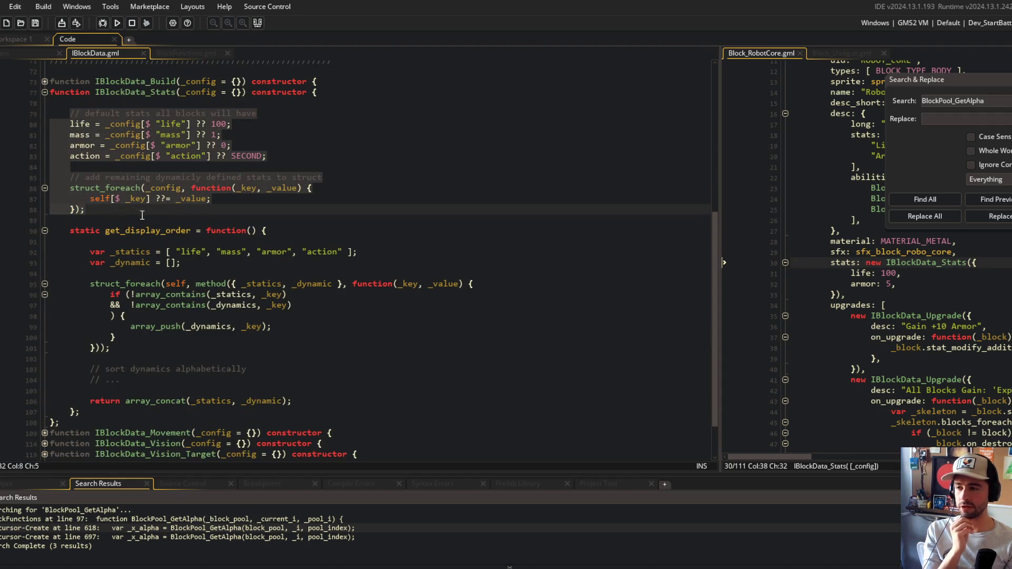
pyautogui.click(141, 215)
pyautogui.moveTo(68, 228); pyautogui.dragTo(273, 416)
pyautogui.click(214, 208)
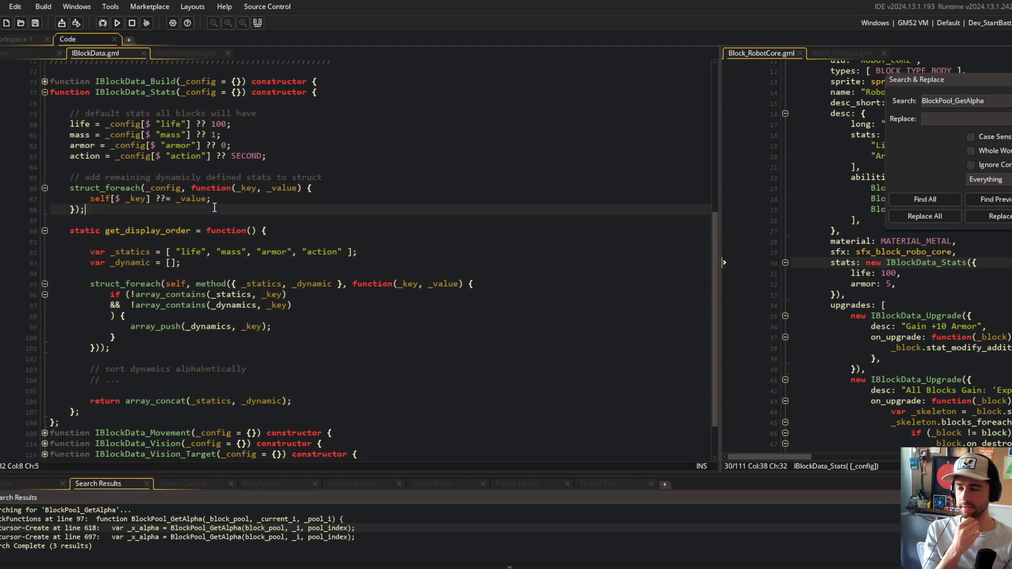
pyautogui.press('Return')
pyautogui.press('Return')
pyautogui.write('// es')
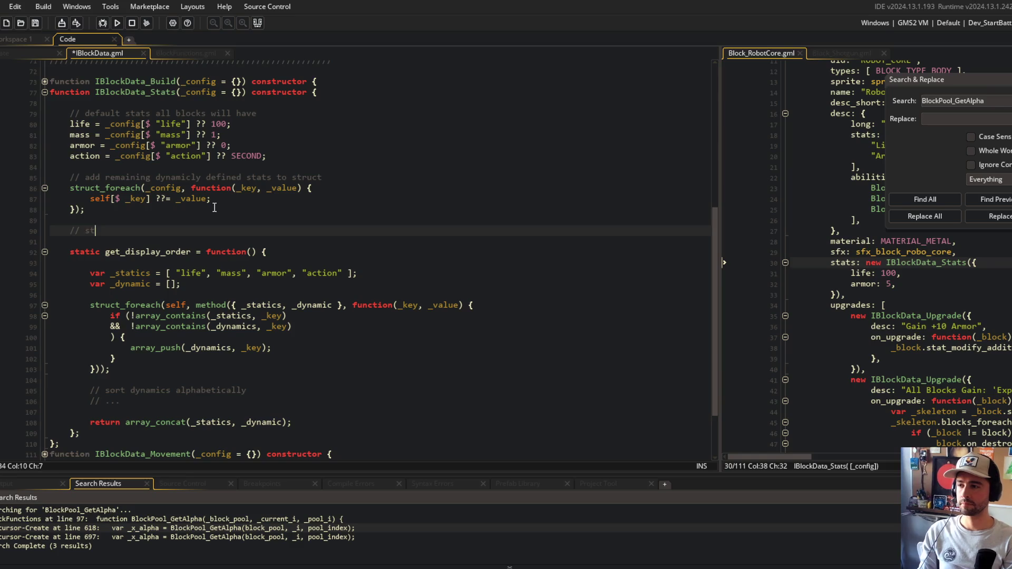
pyautogui.write('tablish display_ord')
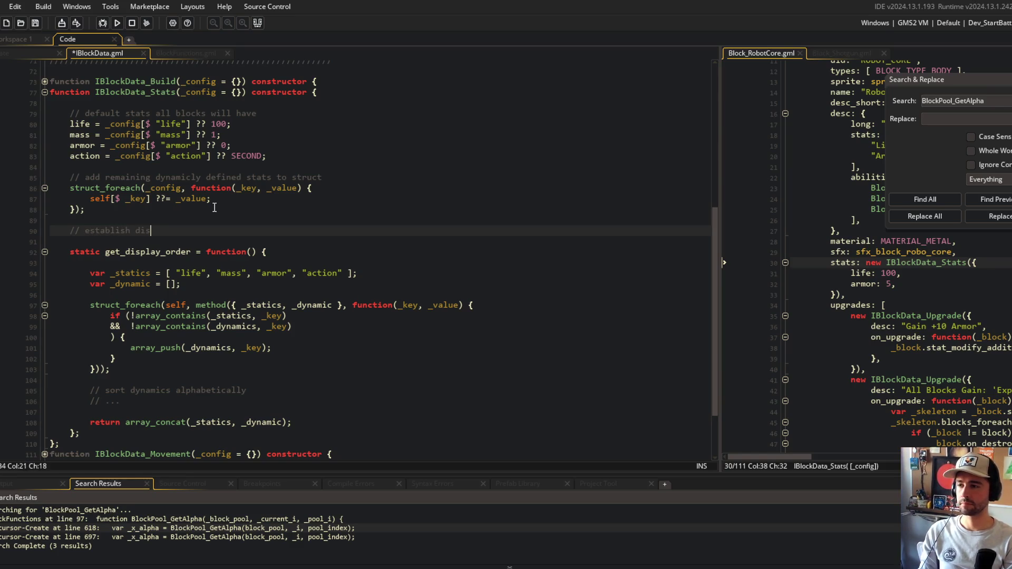
pyautogui.write('er')
pyautogui.hotkey('ctrl', 's')
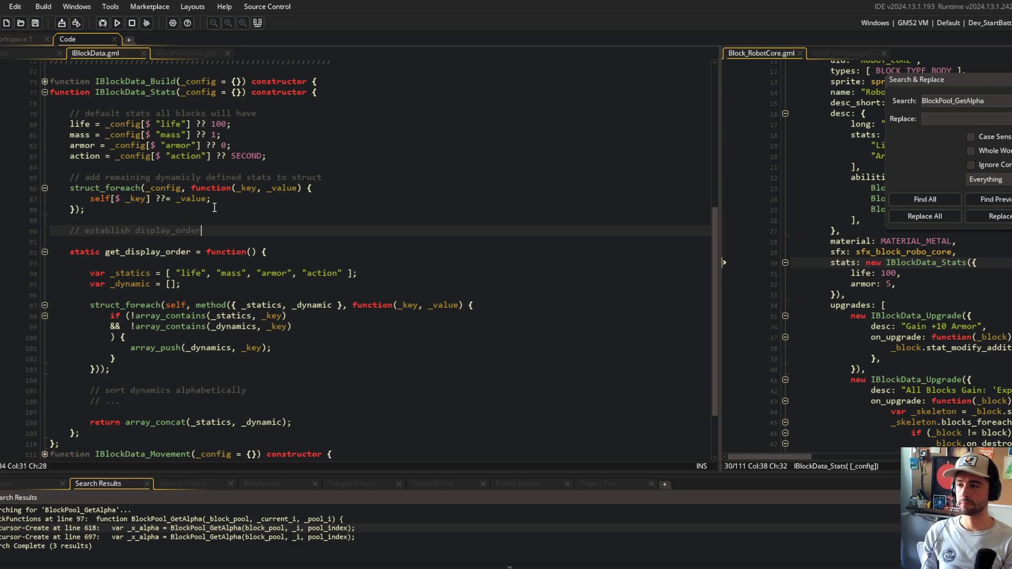
# Declare display_order = []; in the constructor and move the get_display_order body under the establish display_order comment
pyautogui.click(333, 159)
pyautogui.write('dis')
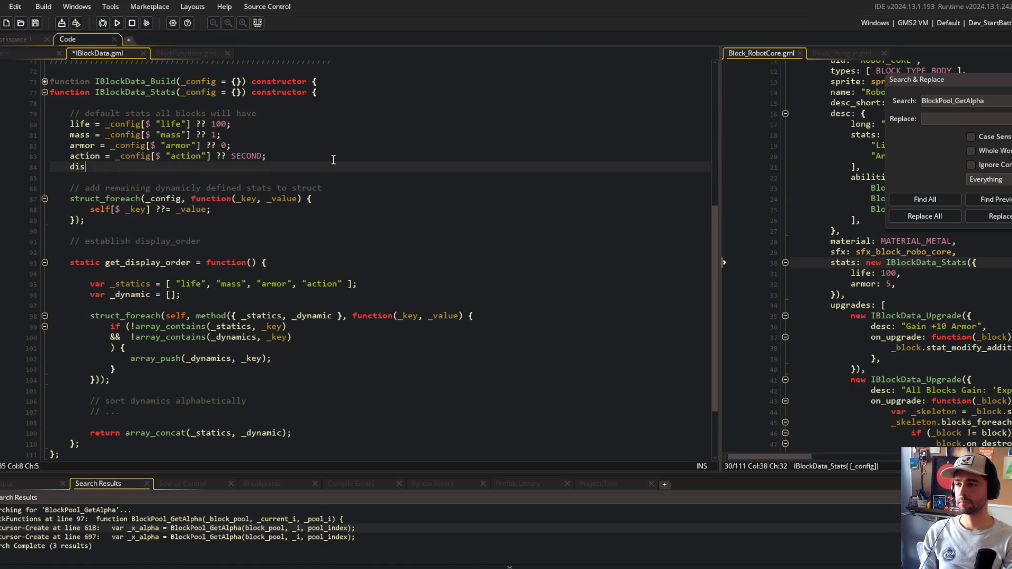
pyautogui.write('play_order = [];')
pyautogui.hotkey('ctrl', 's')
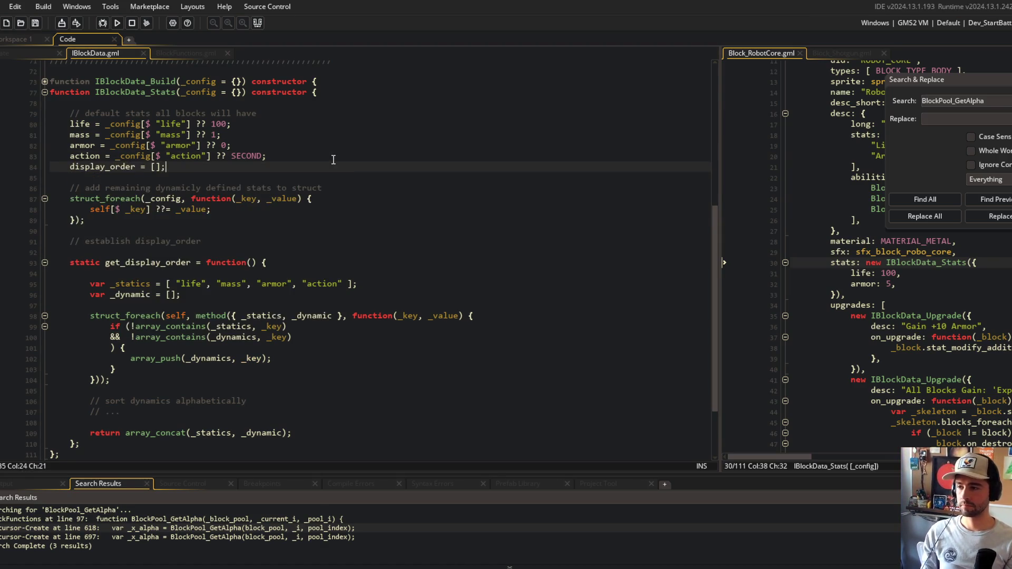
pyautogui.click(92, 283)
pyautogui.keyDown('shift'); pyautogui.click(295, 438); pyautogui.keyUp('shift')
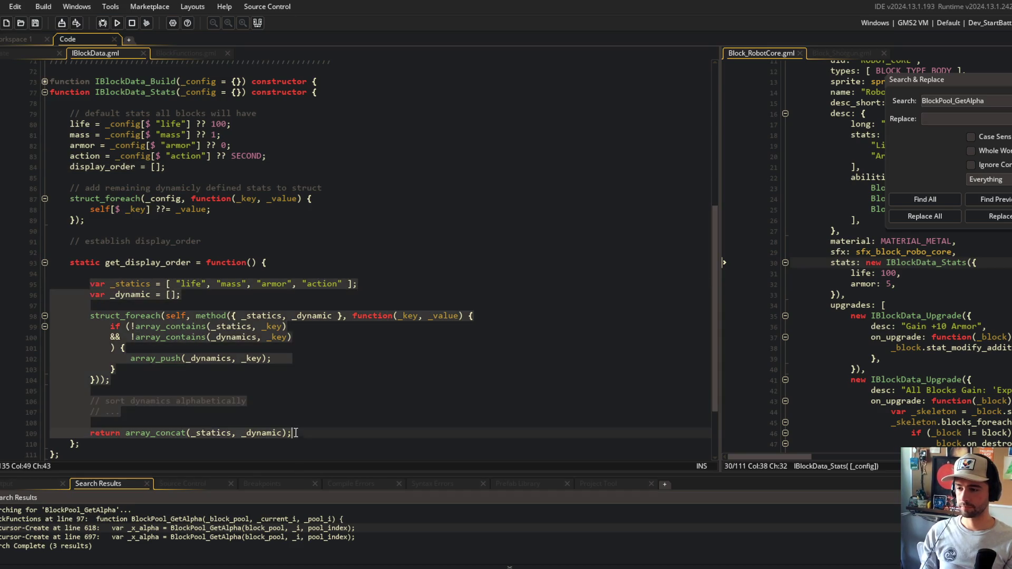
pyautogui.hotkey('ctrl', 'x')
pyautogui.click(235, 299)
pyautogui.press('Return')
pyautogui.hotkey('ctrl', 'v')
pyautogui.hotkey('ctrl', 's')
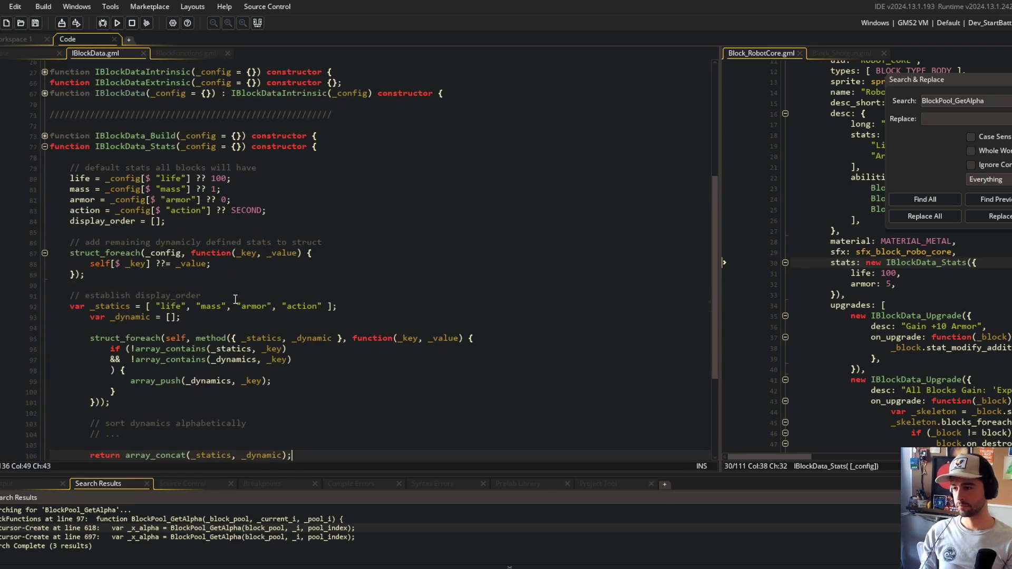
# Tidy the moved code's blank lines and change return to display_order = array_concat(...), then save
pyautogui.click(161, 306)
pyautogui.scroll(-2, 164, 295)
pyautogui.scroll(-2, 164, 293)
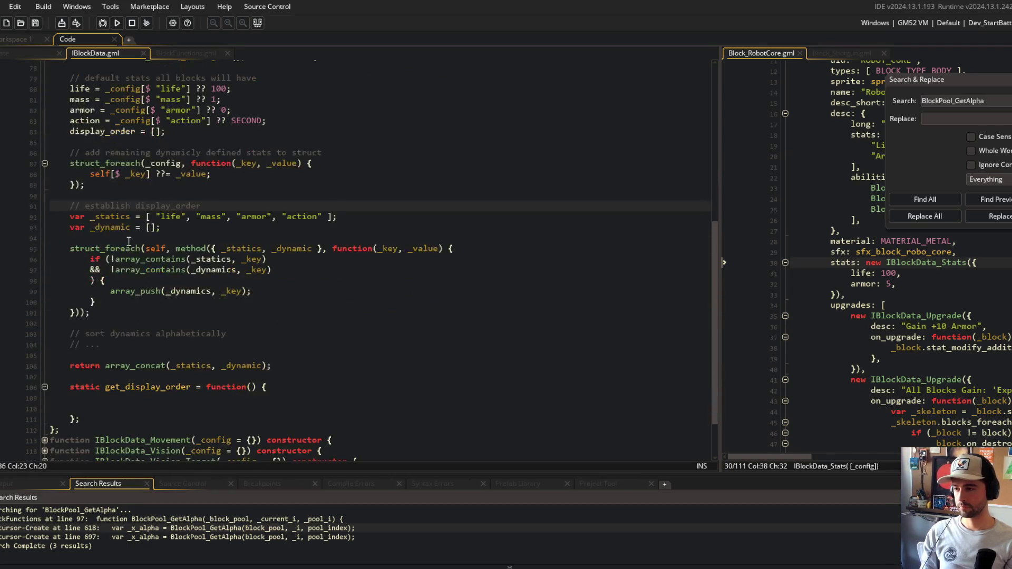
pyautogui.click(159, 238)
pyautogui.press('BackSpace')
pyautogui.click(106, 312)
pyautogui.press('BackSpace')
pyautogui.press('Down')
pyautogui.press('Down')
pyautogui.press('Down')
pyautogui.write('display_order =')
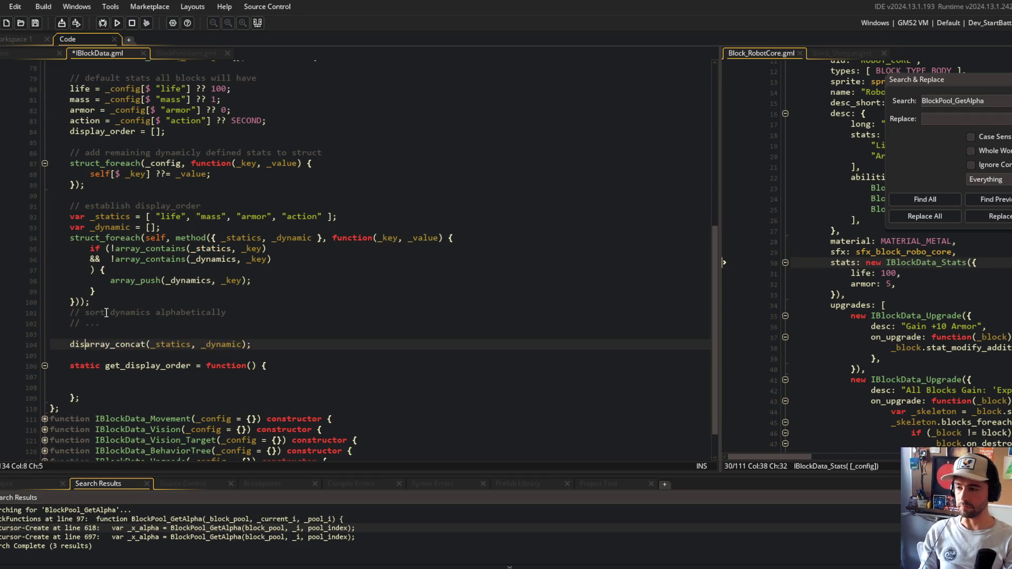
pyautogui.hotkey('ctrl', 's')
# Delete the leftover get_display_order function wrapper lines and save
pyautogui.press('Up')
pyautogui.hotkey('ctrl', 'd')
pyautogui.press('Down')
pyautogui.press('Down')
pyautogui.hotkey('ctrl', 'd')
pyautogui.hotkey('ctrl', 'd')
pyautogui.hotkey('ctrl', 'd')
pyautogui.hotkey('ctrl', 'd')
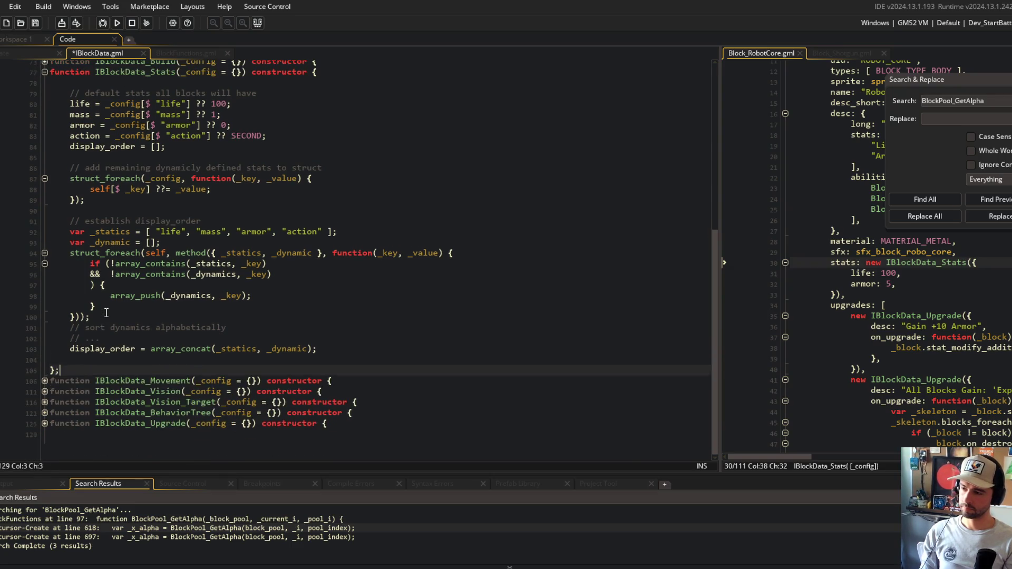
pyautogui.hotkey('ctrl', 's')
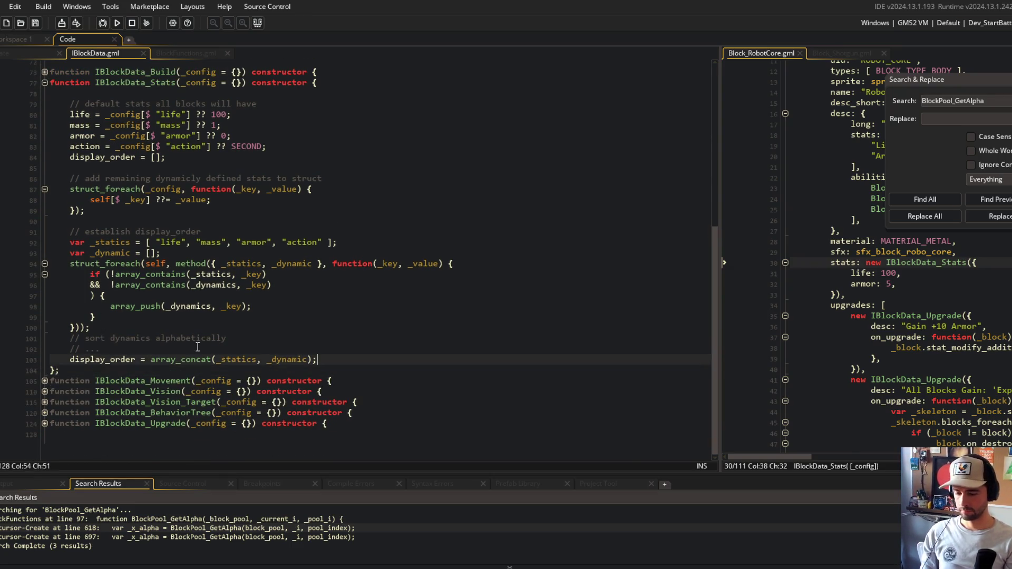
# Review every use of display_order in the constructor
pyautogui.click(259, 327)
pyautogui.scroll(3, 258, 436)
pyautogui.scroll(-3, 258, 436)
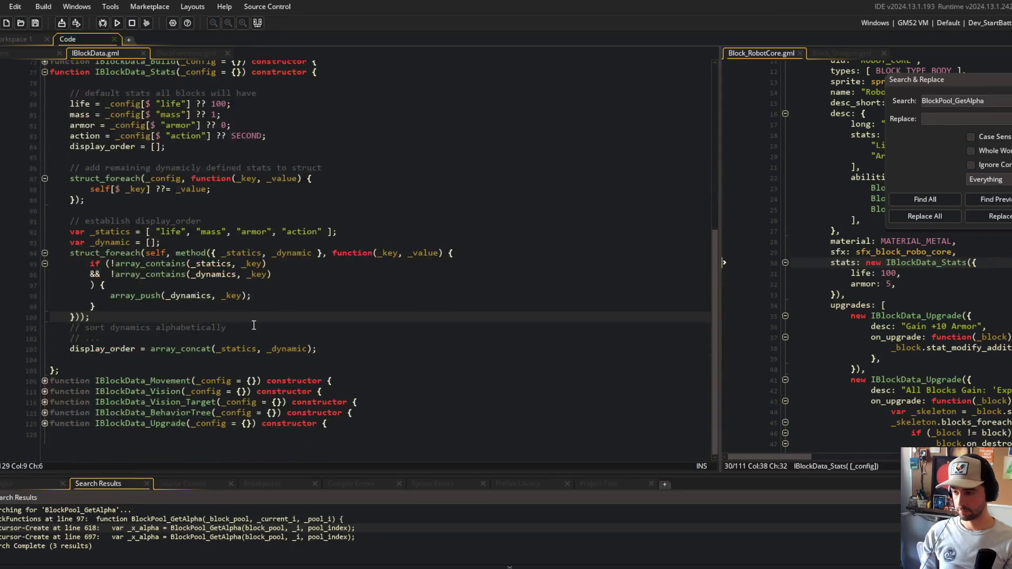
pyautogui.click(158, 221)
pyautogui.click(191, 178)
pyautogui.click(136, 146)
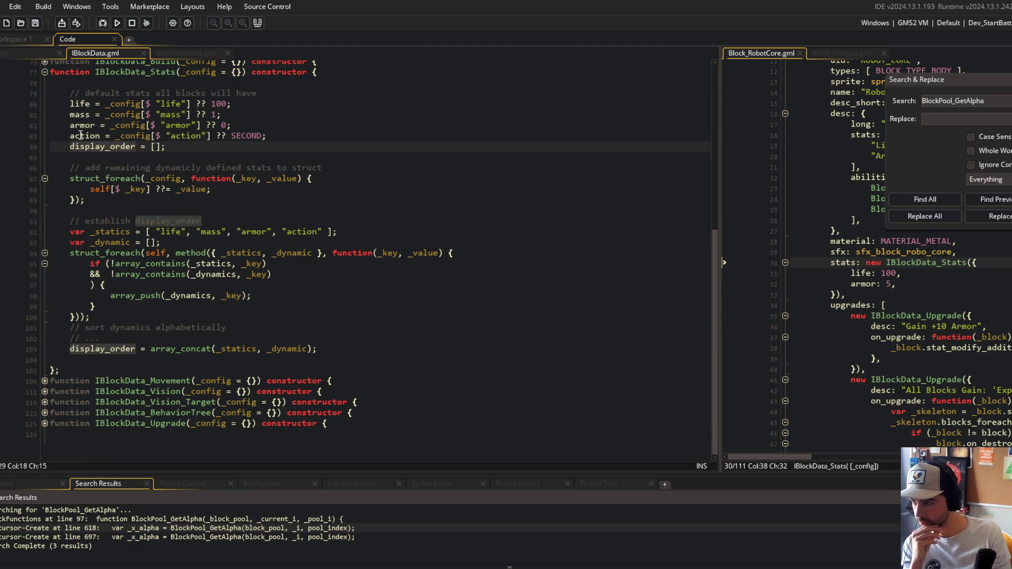
pyautogui.click(80, 136)
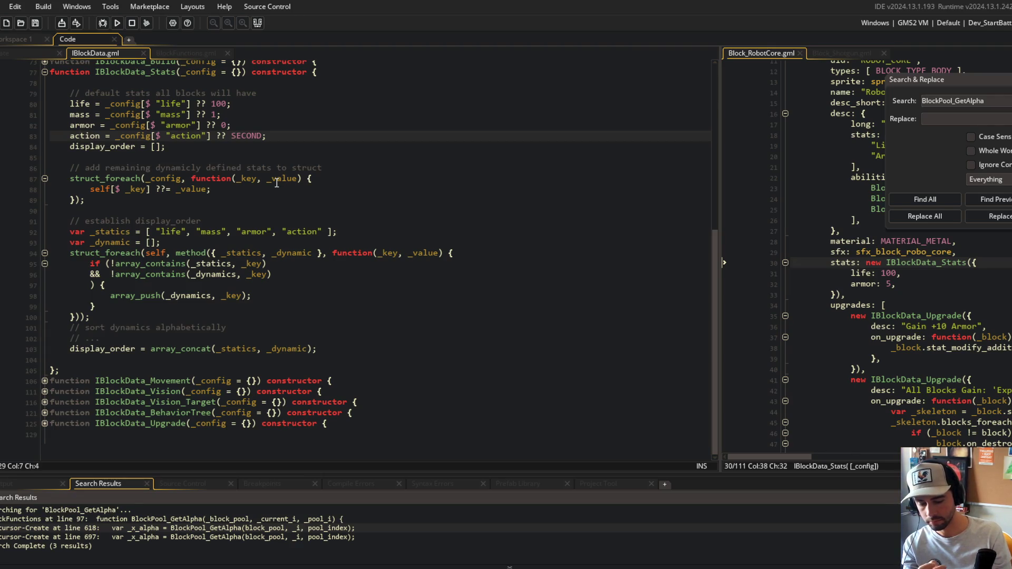
pyautogui.click(212, 295)
pyautogui.click(151, 338)
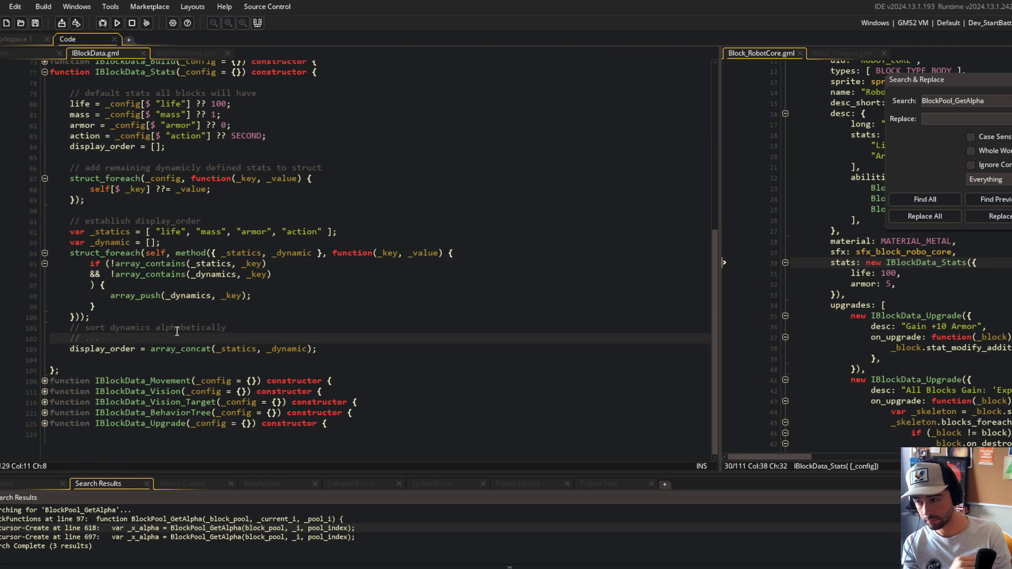
pyautogui.press('Down')
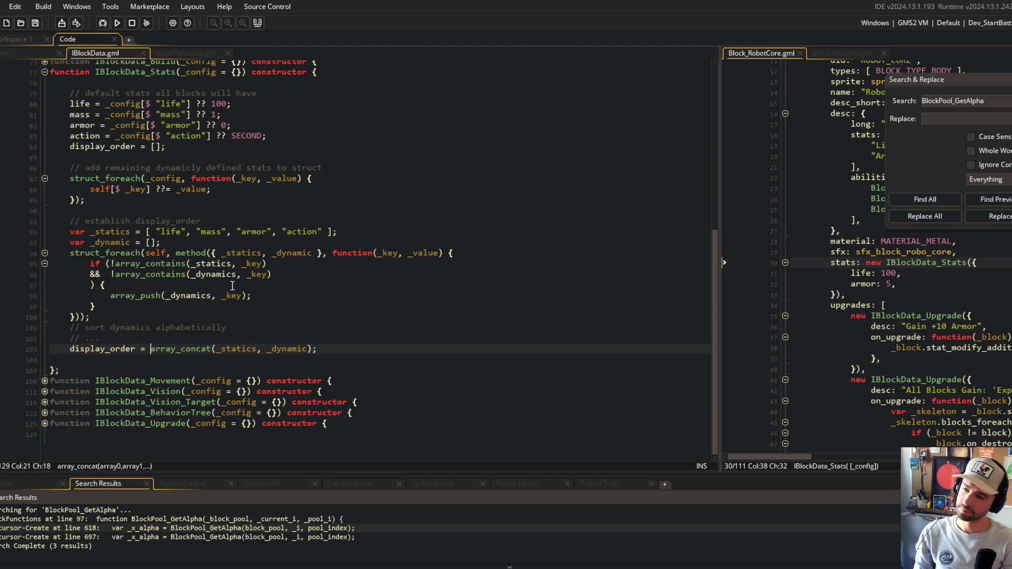
pyautogui.press('F1')
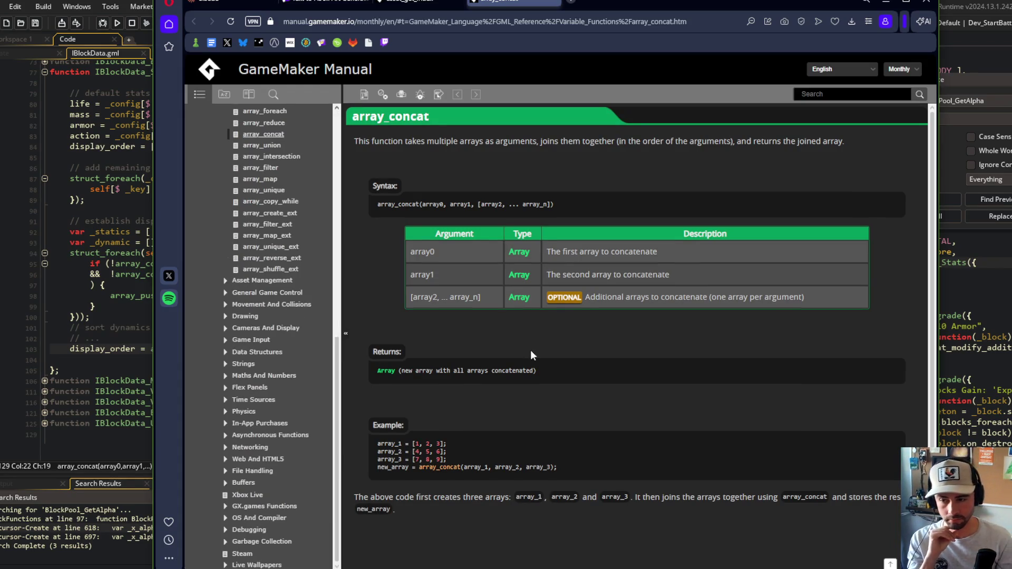
pyautogui.scroll(-2, 531, 353)
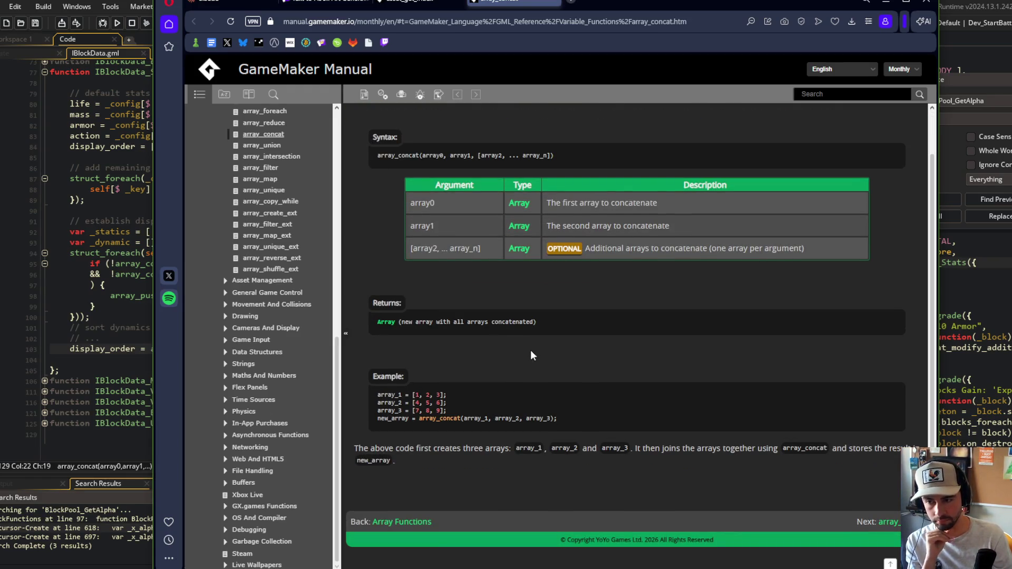
pyautogui.click(125, 189)
pyautogui.click(213, 341)
pyautogui.click(256, 317)
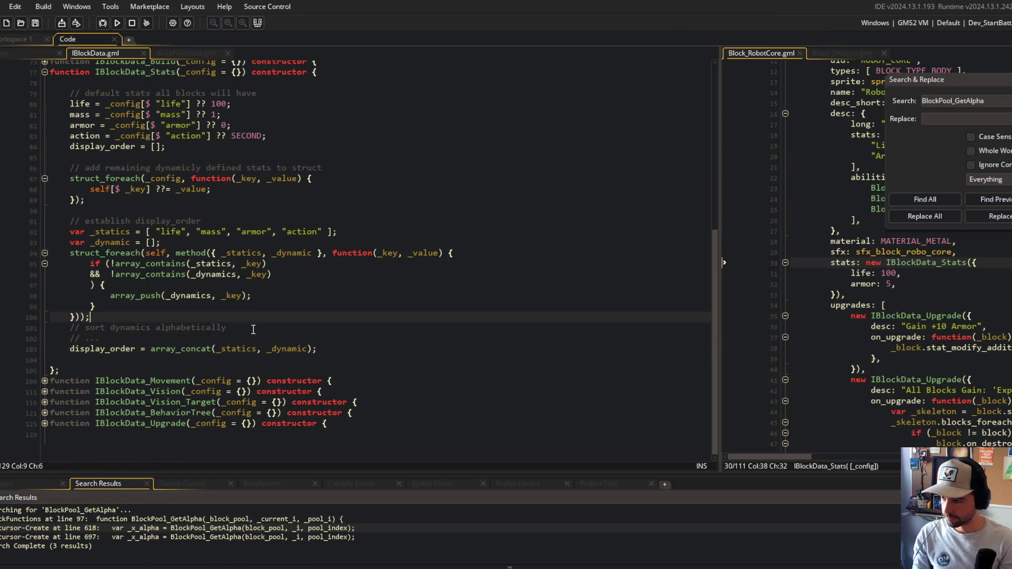
# Replace the sort placeholder with array_sort(_dynamic, true); and save
pyautogui.click(237, 335)
pyautogui.write('array_sort(')
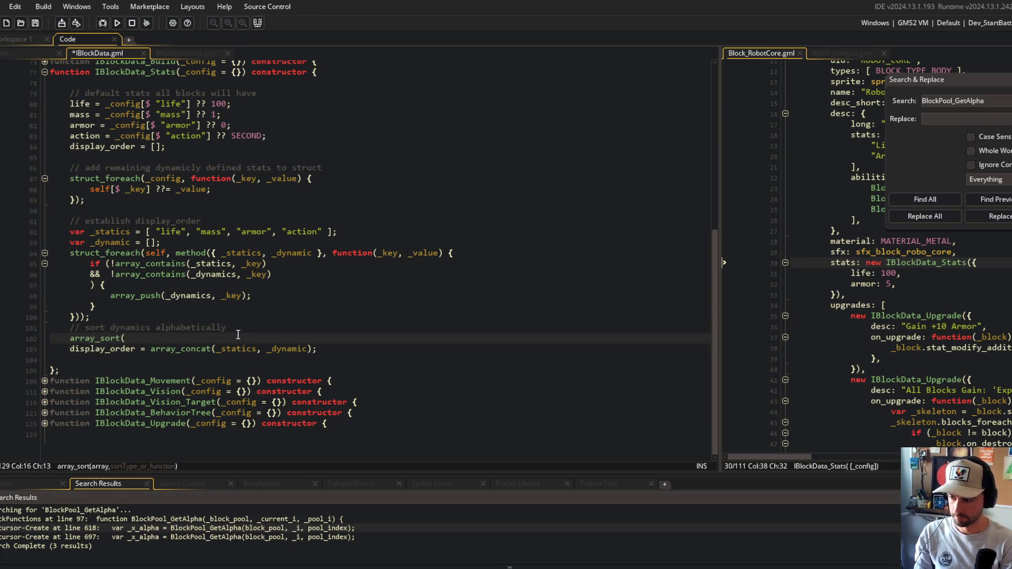
pyautogui.write('_dy')
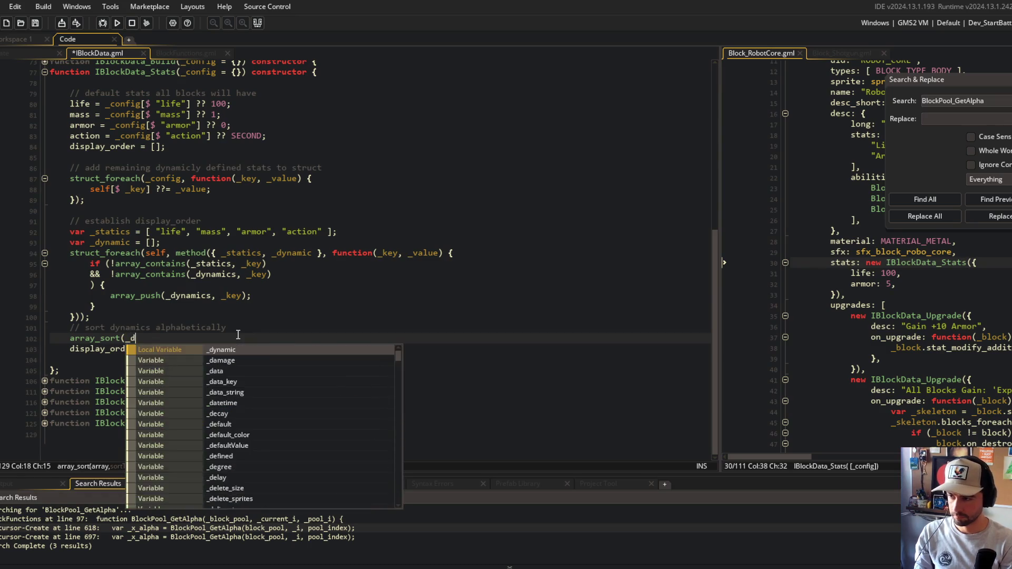
pyautogui.press('Return')
pyautogui.write(', ')
pyautogui.write('unction')
pyautogui.hotkey('ctrl', 'BackSpace')
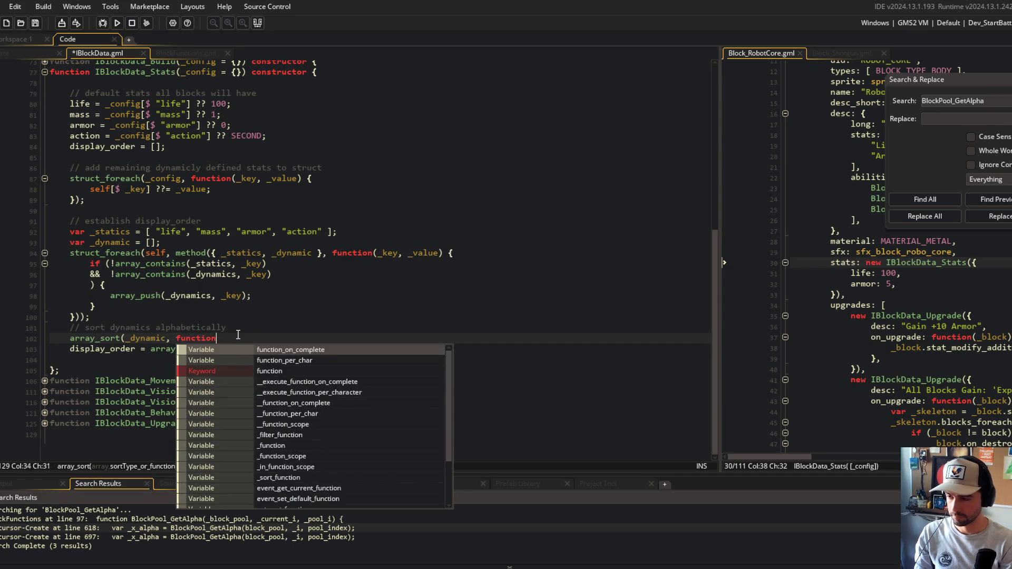
pyautogui.press('Escape')
pyautogui.write('rue);')
pyautogui.hotkey('ctrl', 's')
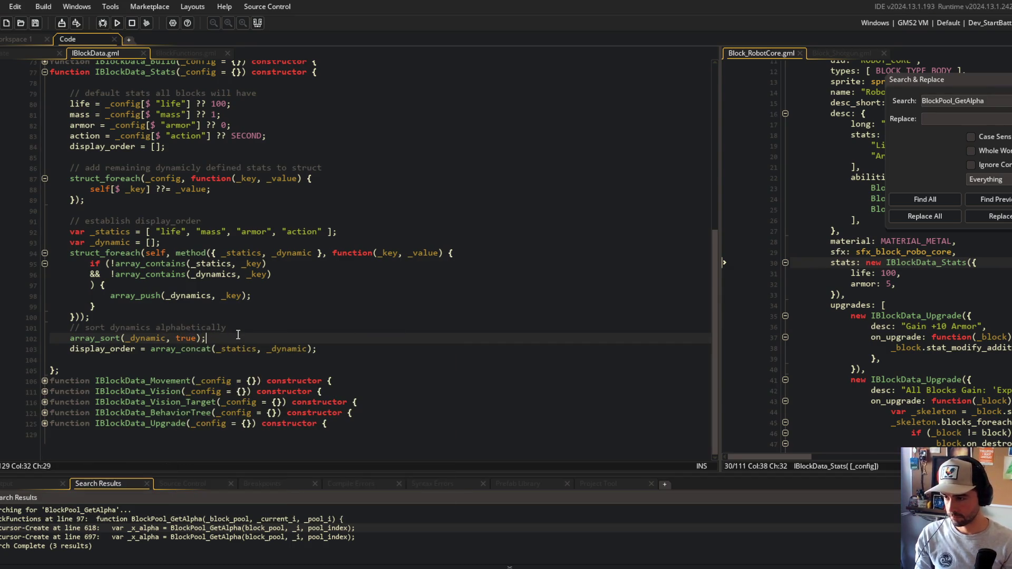
# Rename _dynamics to _dynamic on lines 96 and 98 and save
pyautogui.press('Left')
pyautogui.press('Left')
pyautogui.press('Left')
pyautogui.click(232, 264)
pyautogui.press('Down')
pyautogui.press('BackSpace')
pyautogui.click(193, 296)
pyautogui.doubleClick(194, 296)
pyautogui.write('_dynamic')
pyautogui.hotkey('ctrl', 's')
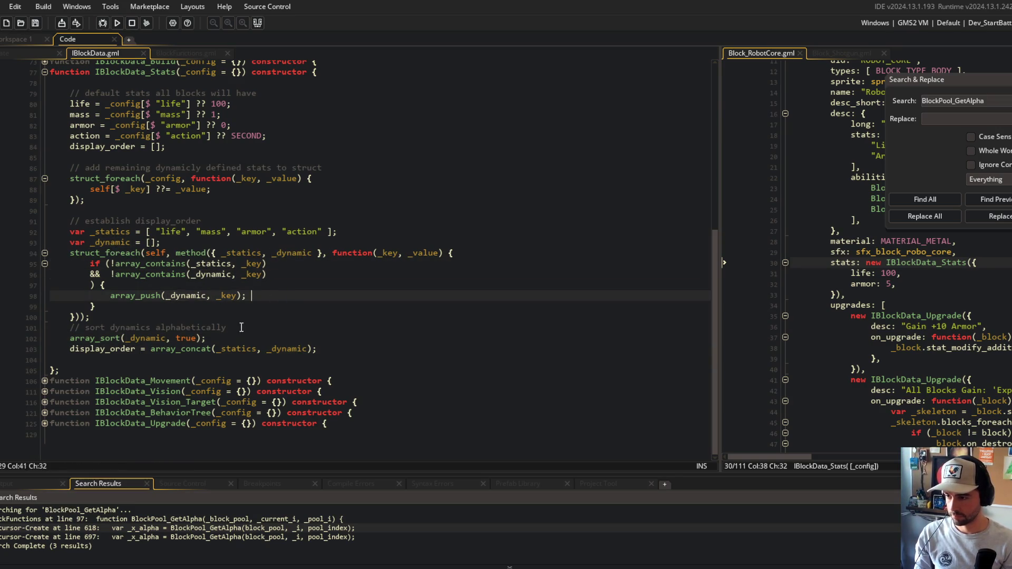
# Open the manual entry for array_sort with F1
pyautogui.click(288, 302)
pyautogui.click(180, 337)
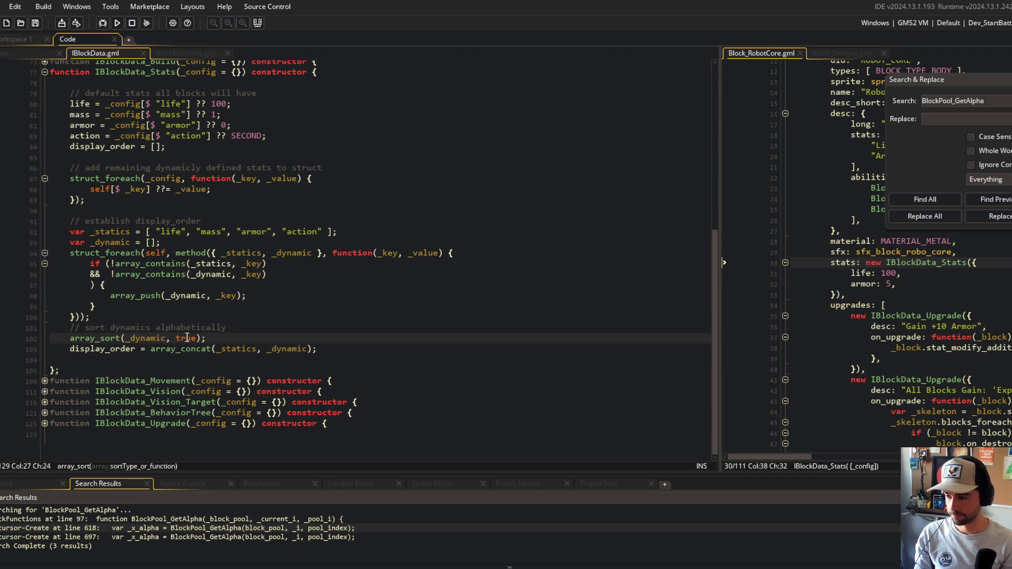
pyautogui.click(95, 338)
pyautogui.press('F1')
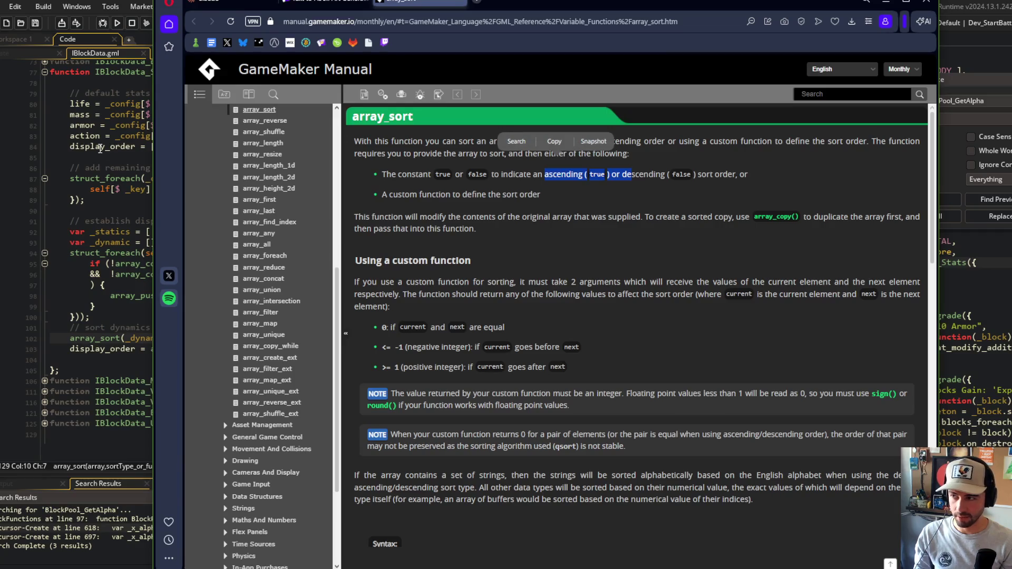
# Leave the array_sort manual page and go back to the display_order array_concat line in IBlockData
pyautogui.hotkey('alt', 'Tab')
pyautogui.click(171, 295)
pyautogui.click(224, 338)
pyautogui.press('Down')
pyautogui.click(235, 348)
pyautogui.click(110, 348)
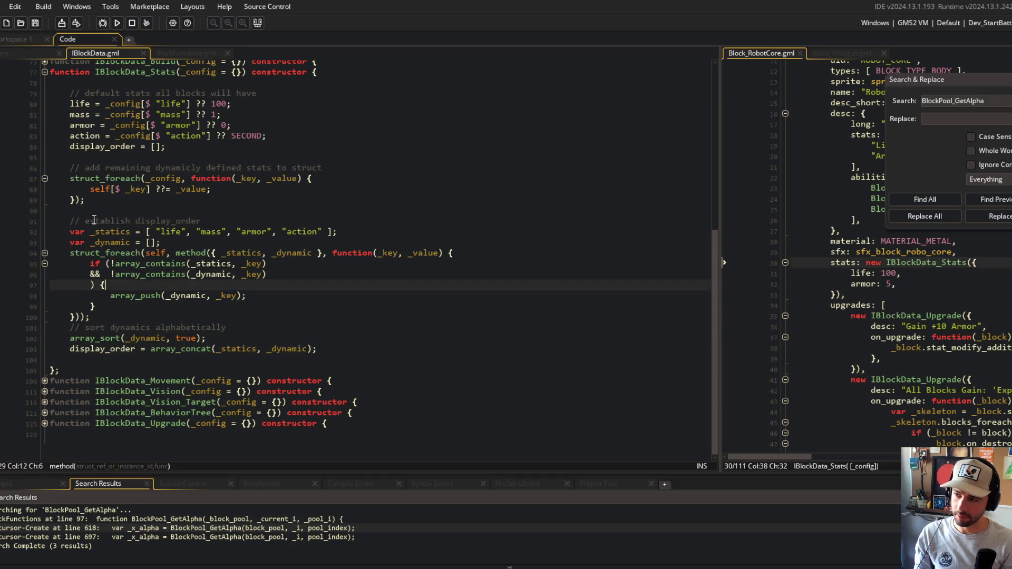
# Join the multi-line && if condition in IBlockData_Stats onto a single line and save
pyautogui.click(391, 316)
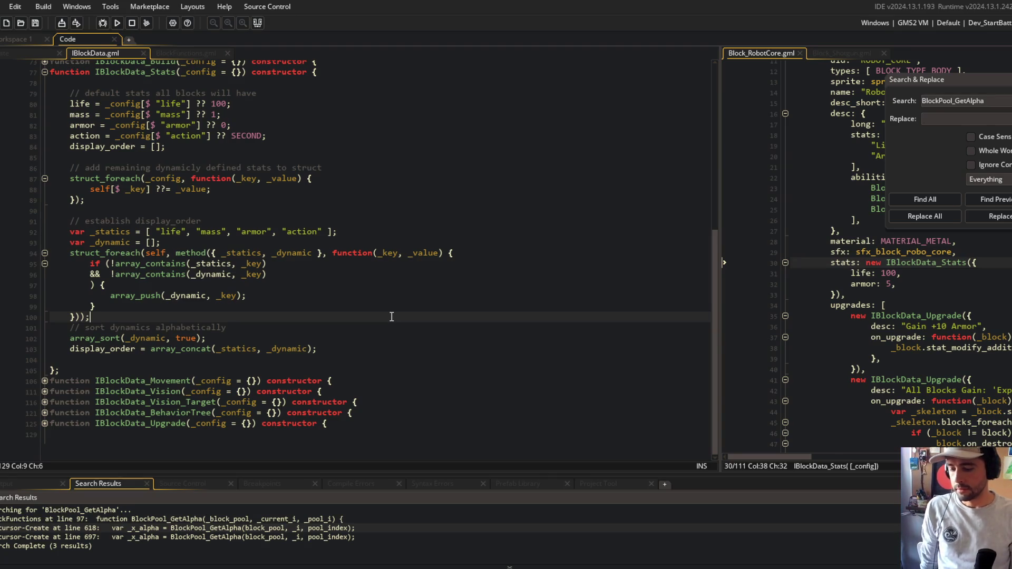
pyautogui.click(346, 274)
pyautogui.press('Home')
pyautogui.press('BackSpace')
pyautogui.press('BackSpace')
pyautogui.press('BackSpace')
pyautogui.press('Right')
pyautogui.press('Right')
pyautogui.press('Right')
pyautogui.press('Delete')
pyautogui.press('Delete')
pyautogui.press('End')
pyautogui.hotkey('ctrl', 'Delete')
pyautogui.hotkey('ctrl', 's')
# Shorten the sort comment by dropping 'dynamics' and place it inline on the array_sort line
pyautogui.press('Down')
pyautogui.press('Down')
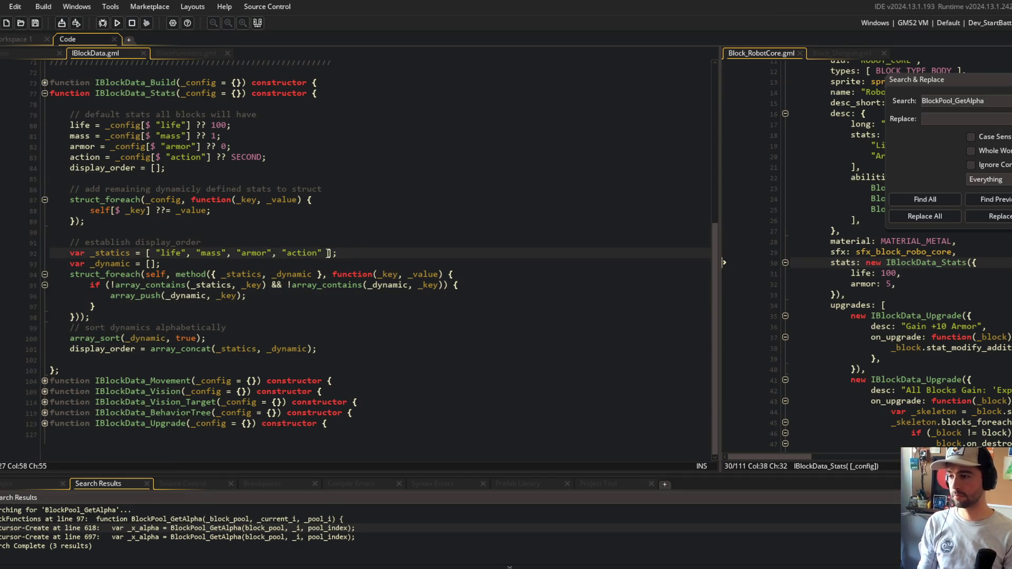
pyautogui.click(261, 331)
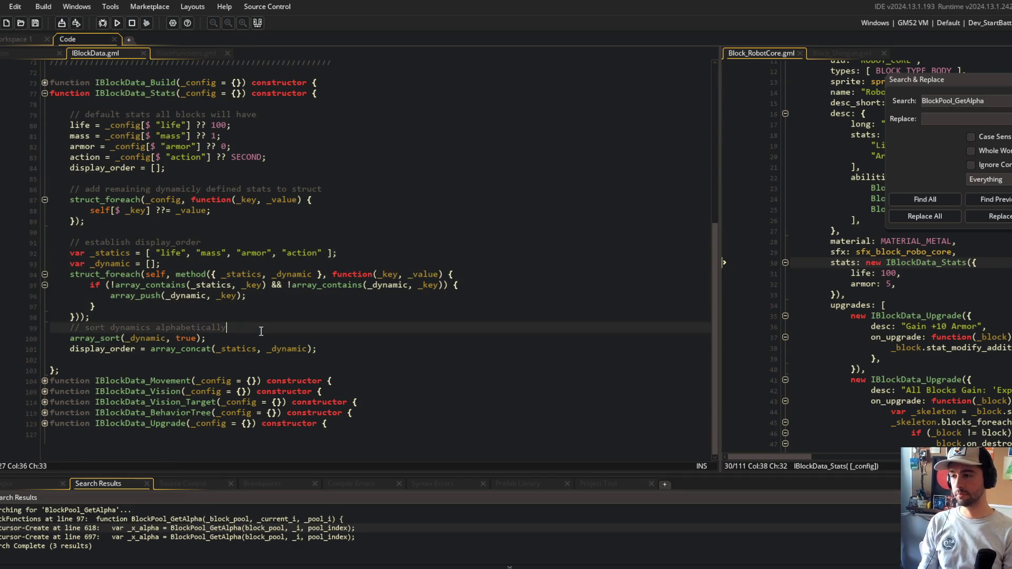
pyautogui.hotkey('ctrl', 'Left')
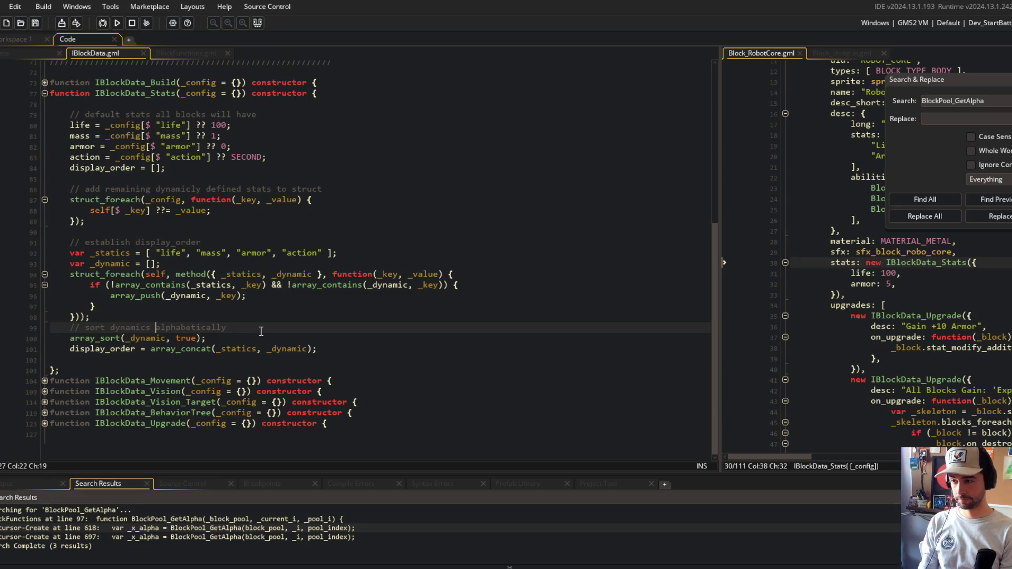
pyautogui.hotkey('ctrl', 'Delete')
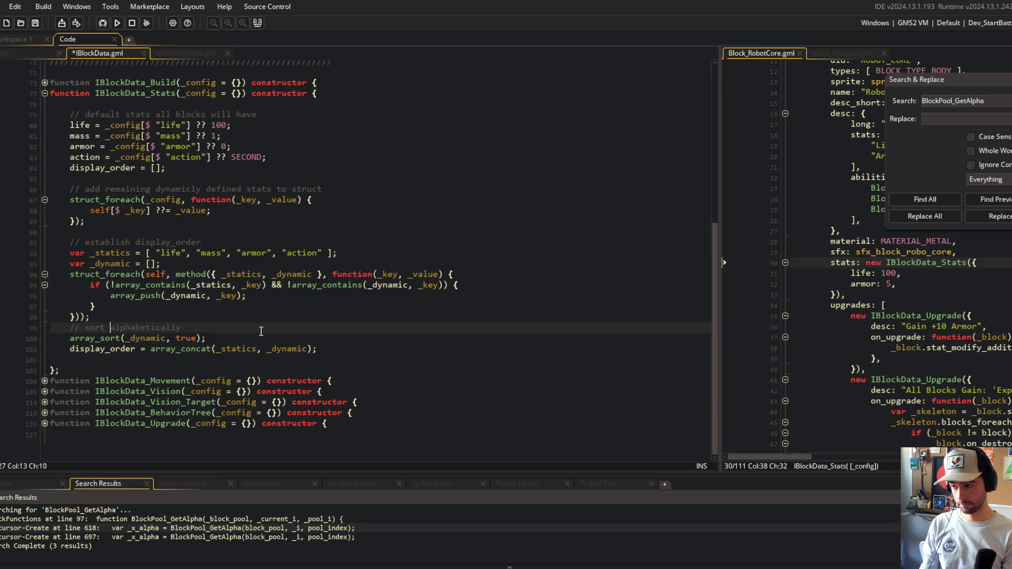
pyautogui.hotkey('ctrl', 'BackSpace')
pyautogui.hotkey('ctrl', 'BackSpace')
pyautogui.hotkey('ctrl', 'BackSpace')
pyautogui.hotkey('ctrl', 'z')
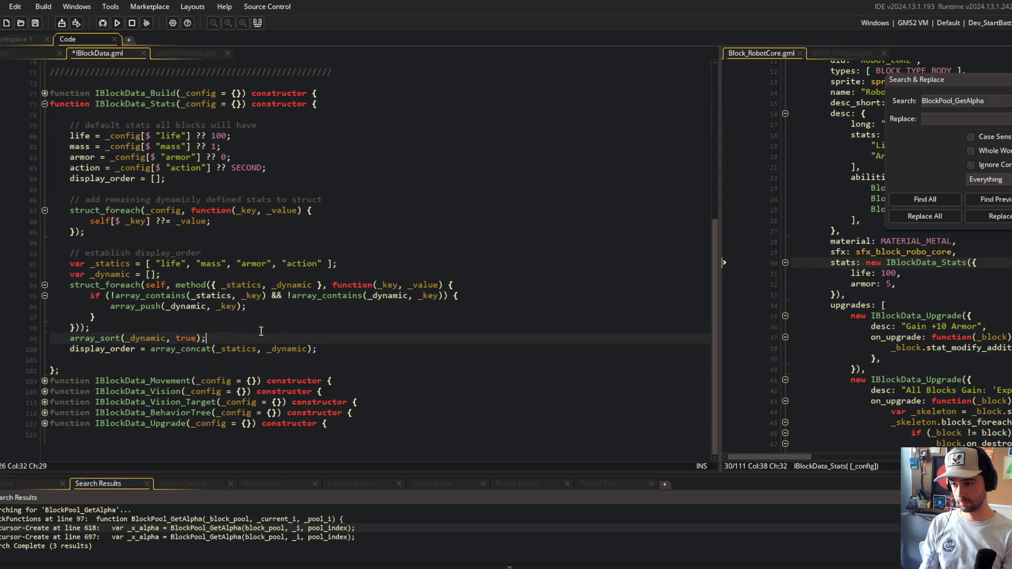
pyautogui.click(270, 305)
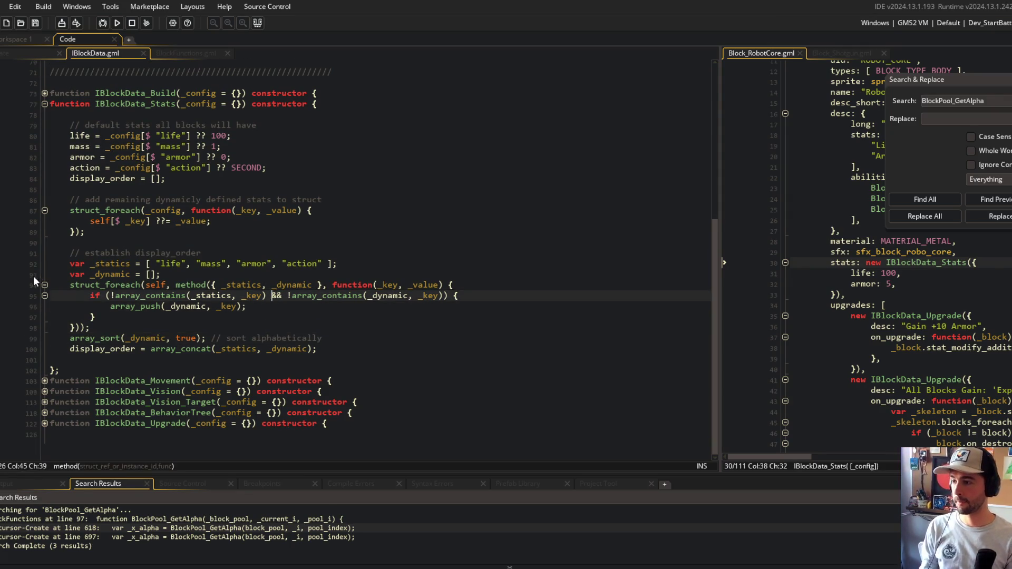
# Delete the 'display_order = [];' initialiser from the default stats, collapsing the struct_foreach blocks
pyautogui.click(45, 284)
pyautogui.click(176, 243)
pyautogui.click(185, 287)
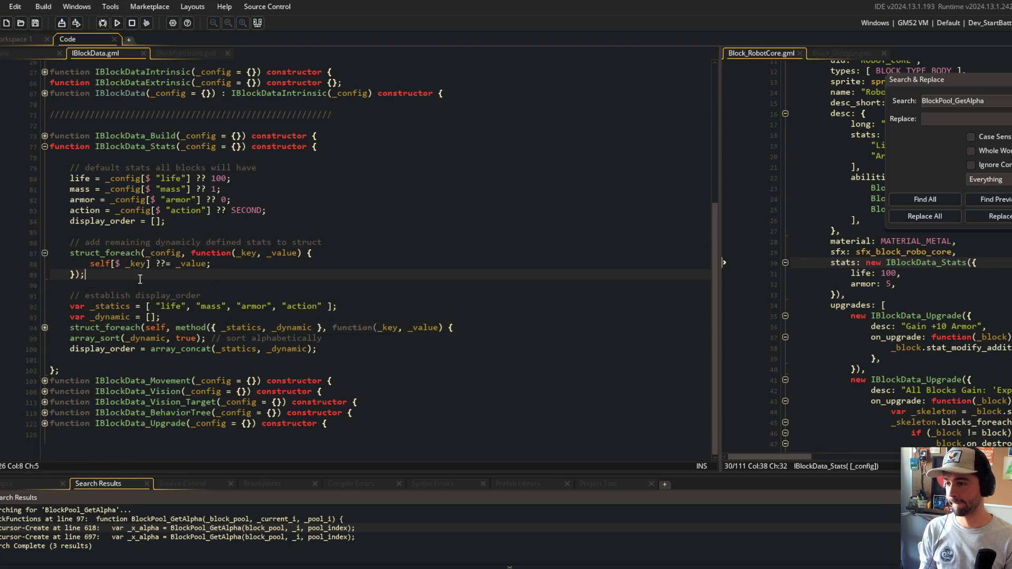
pyautogui.click(165, 221)
pyautogui.hotkey('ctrl', 'd')
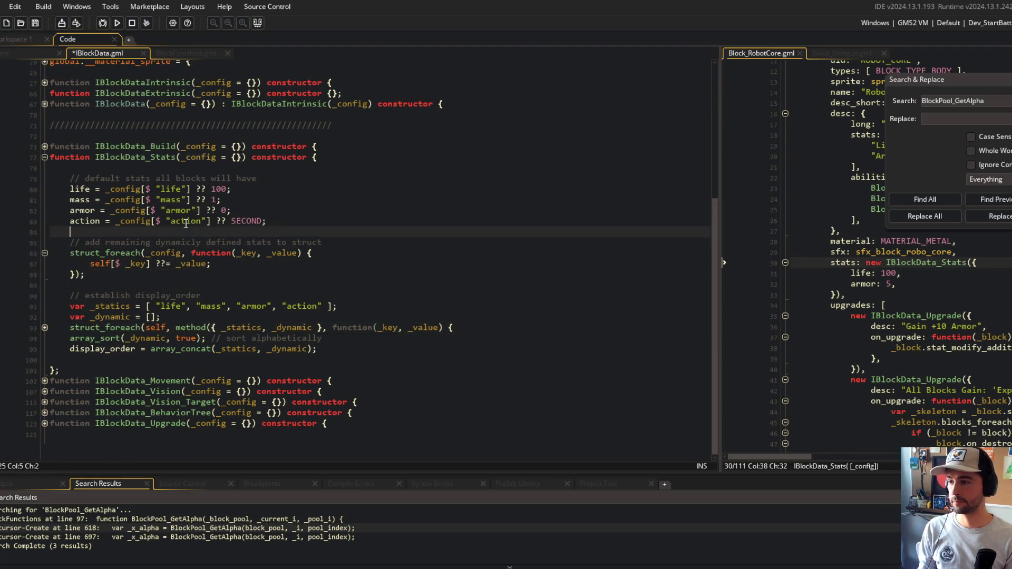
pyautogui.click(312, 253)
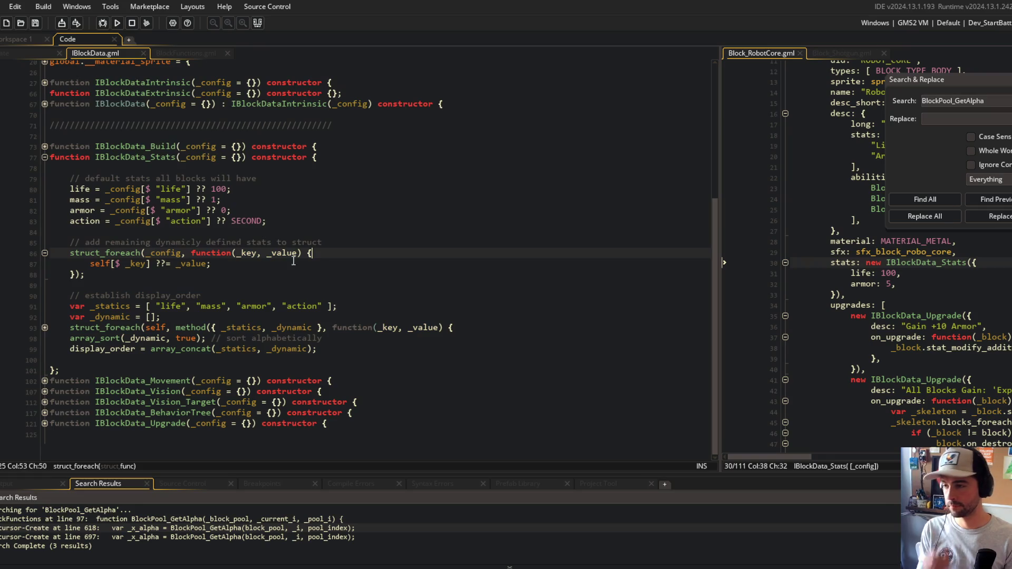
pyautogui.click(45, 253)
pyautogui.click(137, 252)
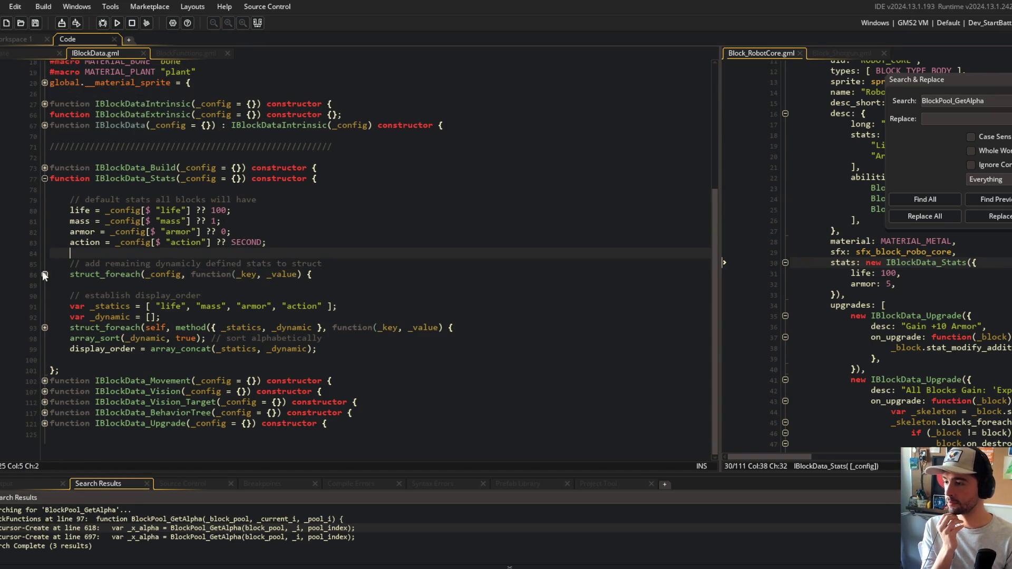
pyautogui.click(162, 263)
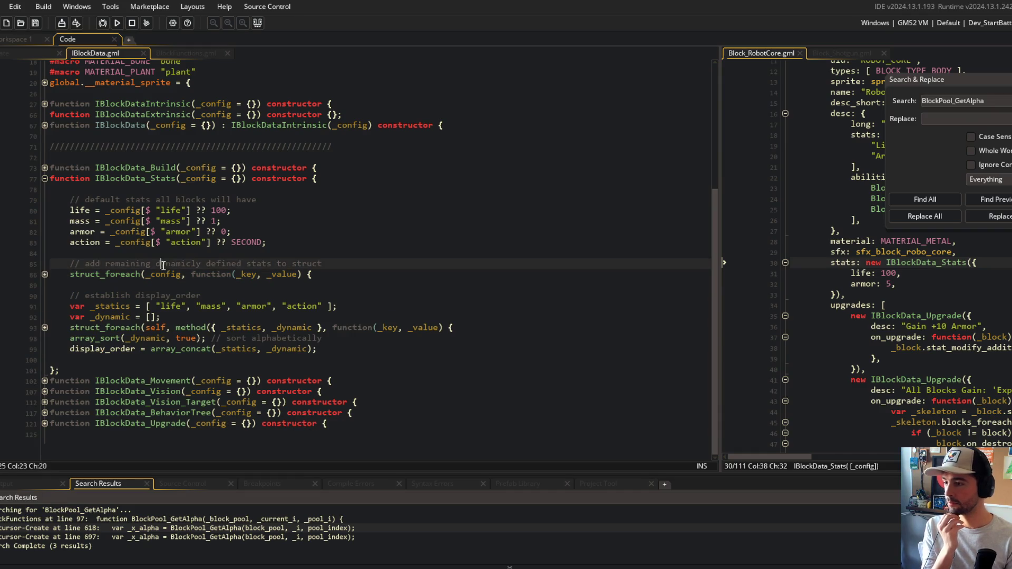
pyautogui.click(286, 222)
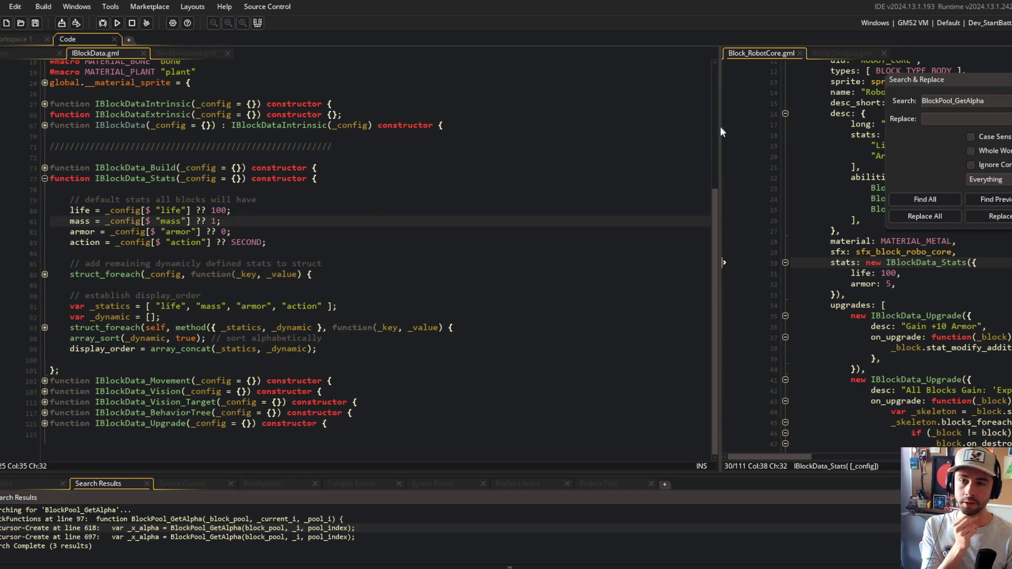
pyautogui.moveTo(721, 103); pyautogui.dragTo(480, 113)
# Review the IBlockData stats, then locate the stats check in BlockFunctions' BlockDesc_DrawStats
pyautogui.click(669, 145)
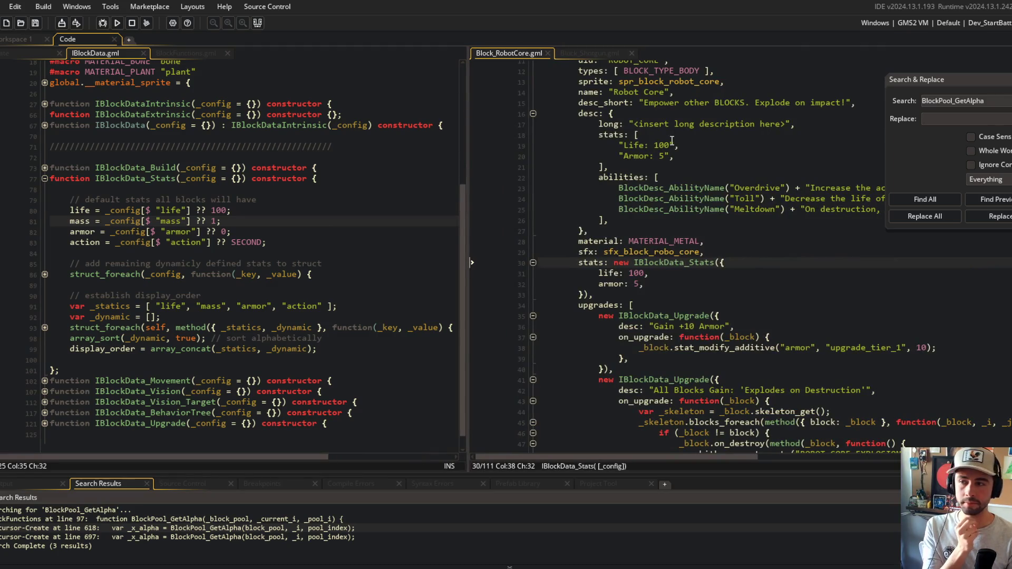
pyautogui.click(331, 199)
pyautogui.click(628, 154)
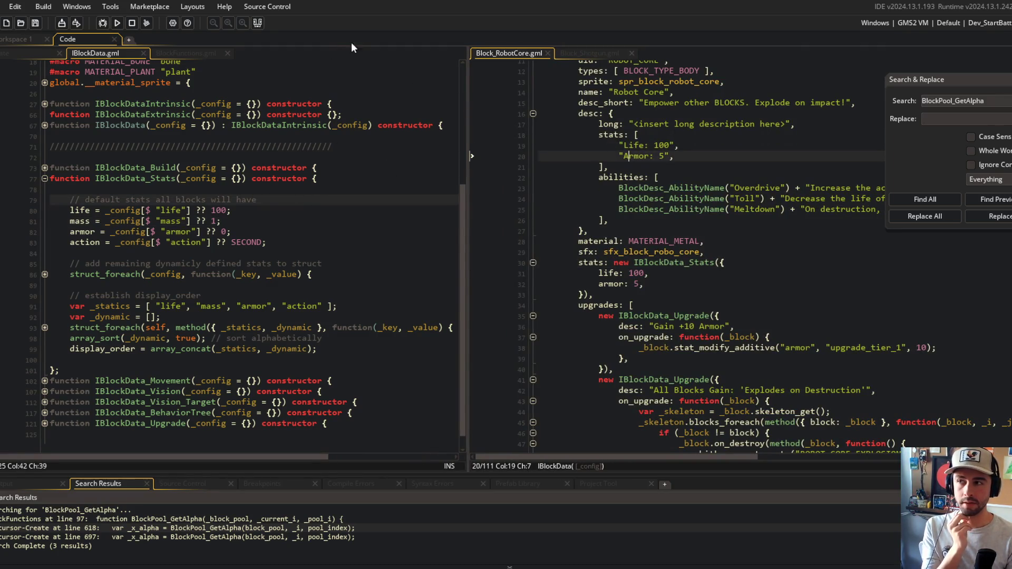
pyautogui.click(181, 50)
pyautogui.scroll(-3, 211, 237)
pyautogui.click(176, 215)
pyautogui.click(188, 210)
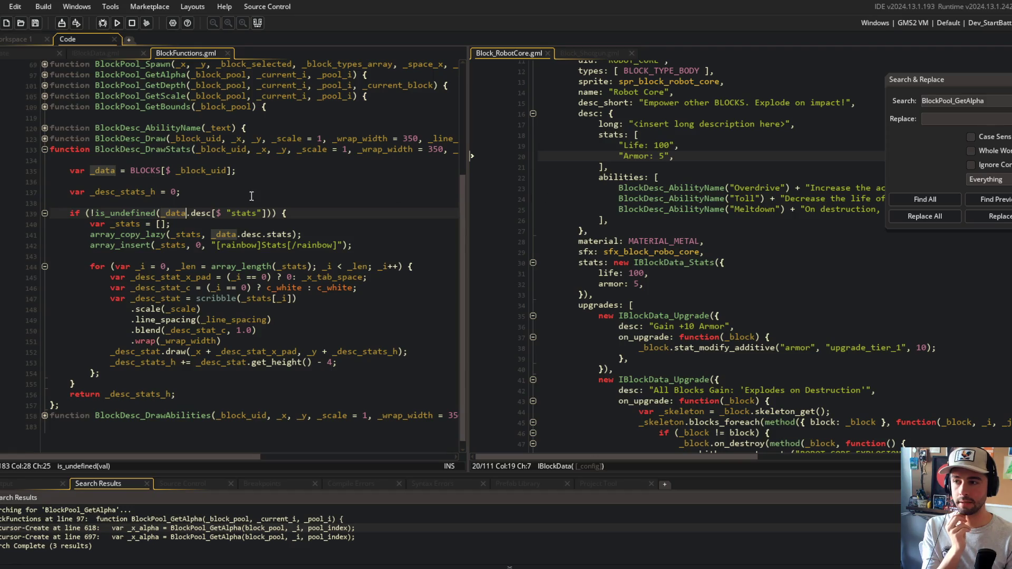
pyautogui.click(212, 214)
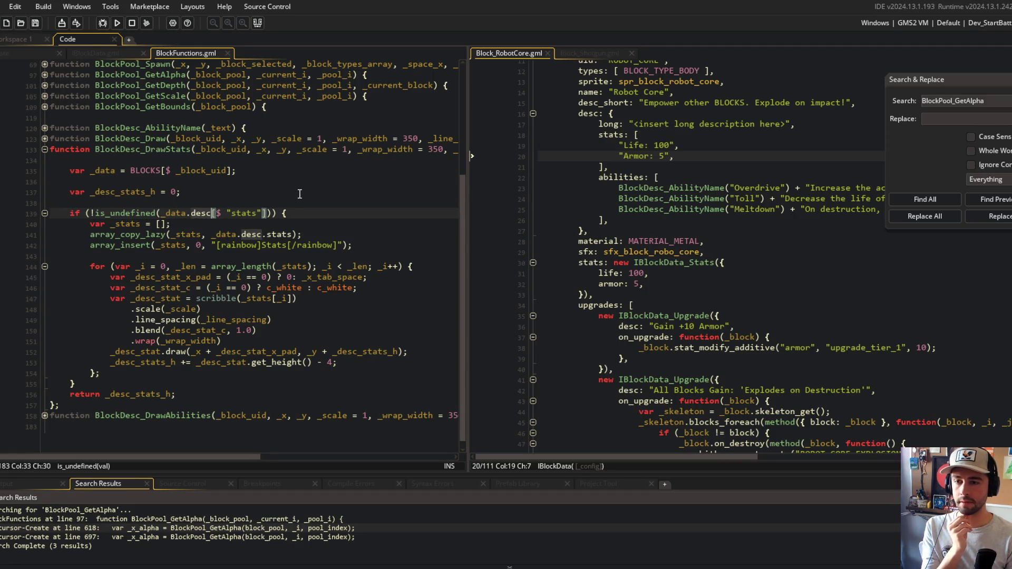
pyautogui.click(211, 199)
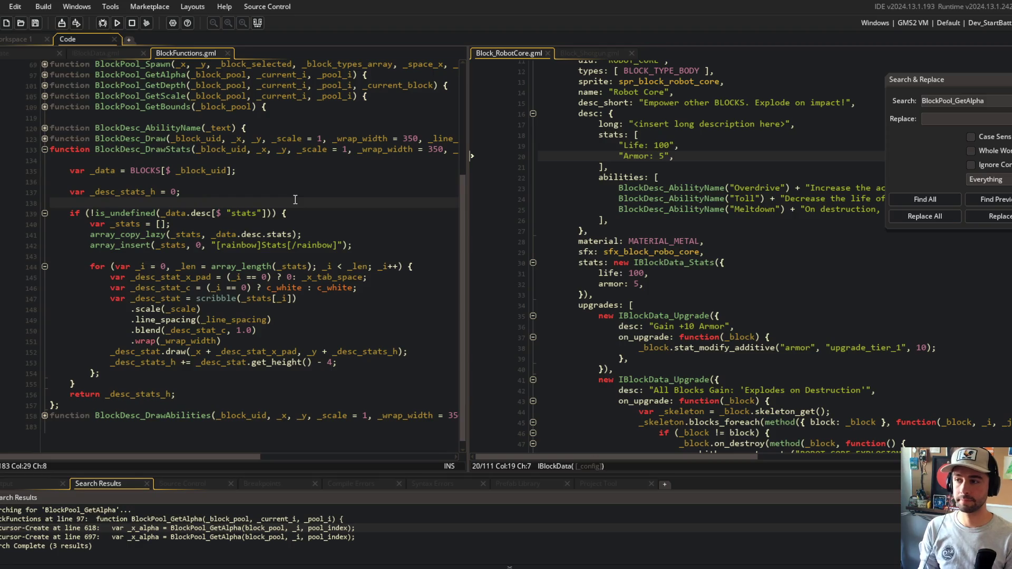
# Add 'var _stats = _data.stats.display_order;' above the stats check and save
pyautogui.press('BackSpace')
pyautogui.press('BackSpace')
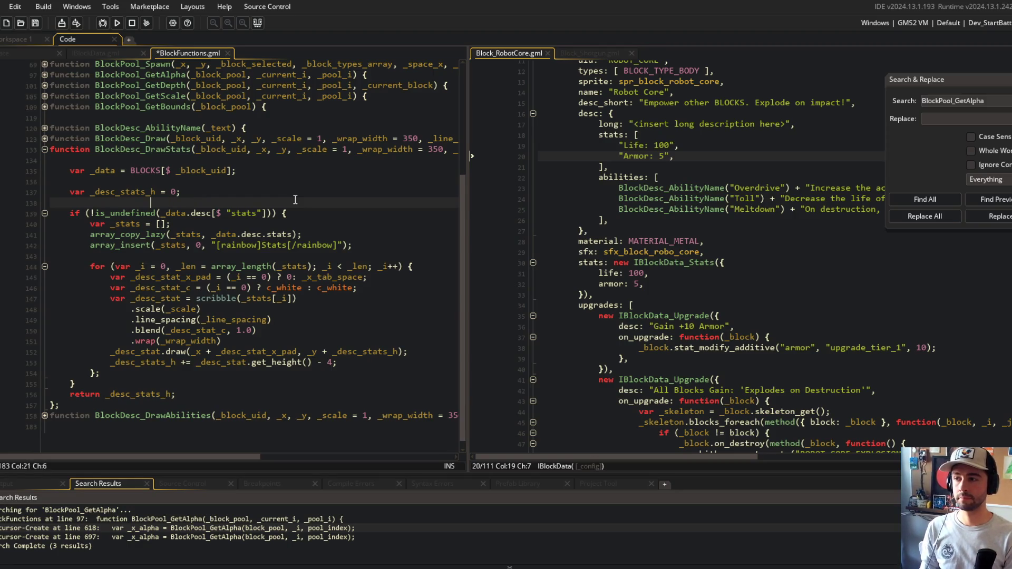
pyautogui.press('BackSpace')
pyautogui.press('BackSpace')
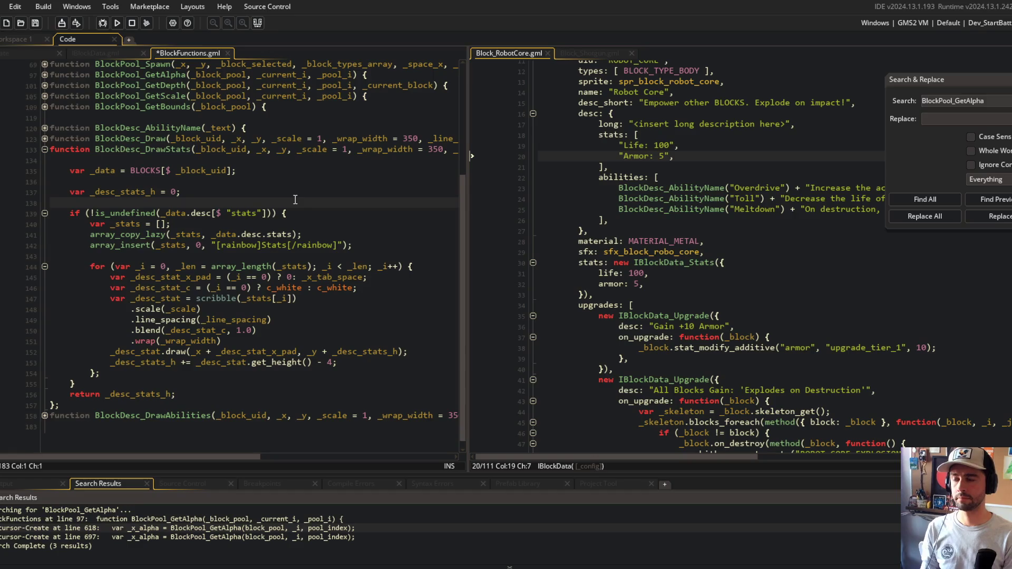
pyautogui.press('Return')
pyautogui.press('Up')
pyautogui.press('Tab')
pyautogui.write('var _stats = _data.')
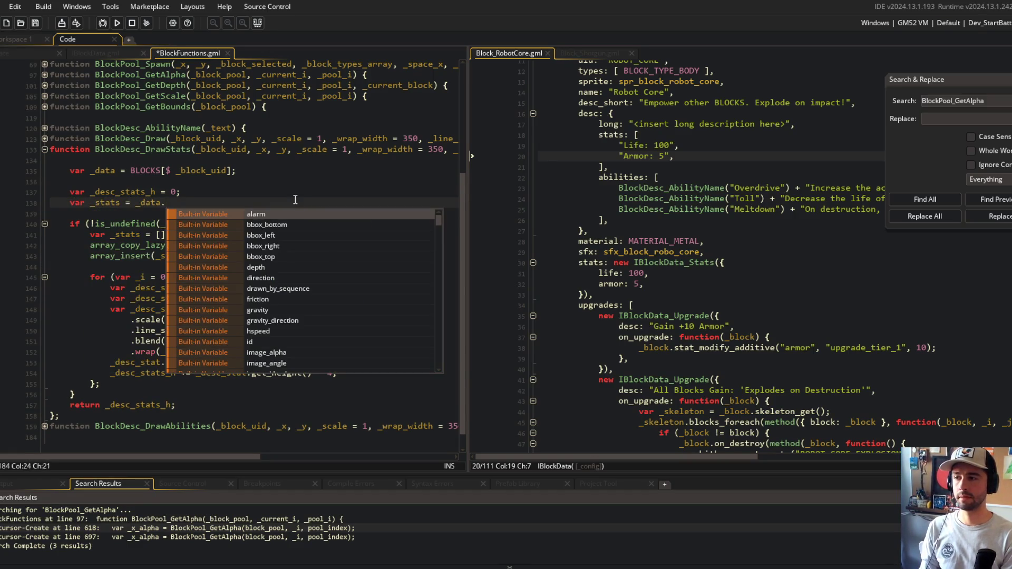
pyautogui.write('stats.')
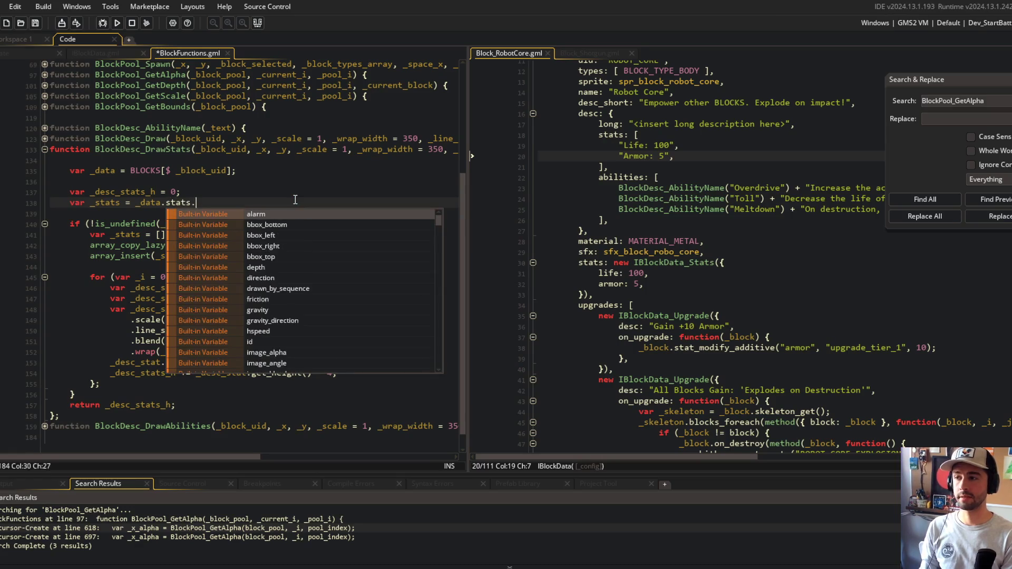
pyautogui.write('display_or')
pyautogui.press('Return')
pyautogui.write(';')
pyautogui.hotkey('ctrl', 's')
# Remove the is_undefined stats check and its closing brace, de-indent the former block, and save
pyautogui.press('Home')
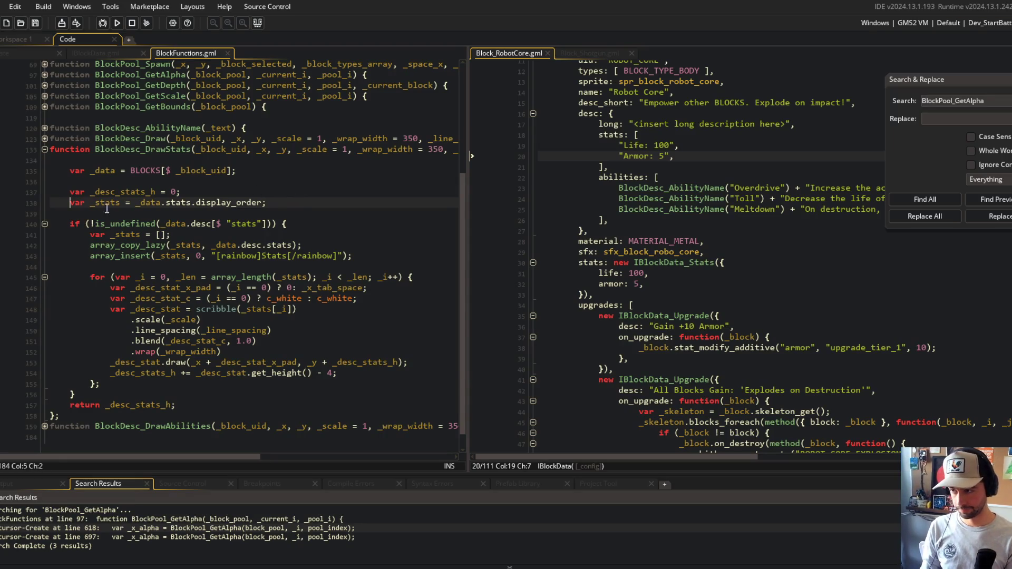
pyautogui.click(295, 225)
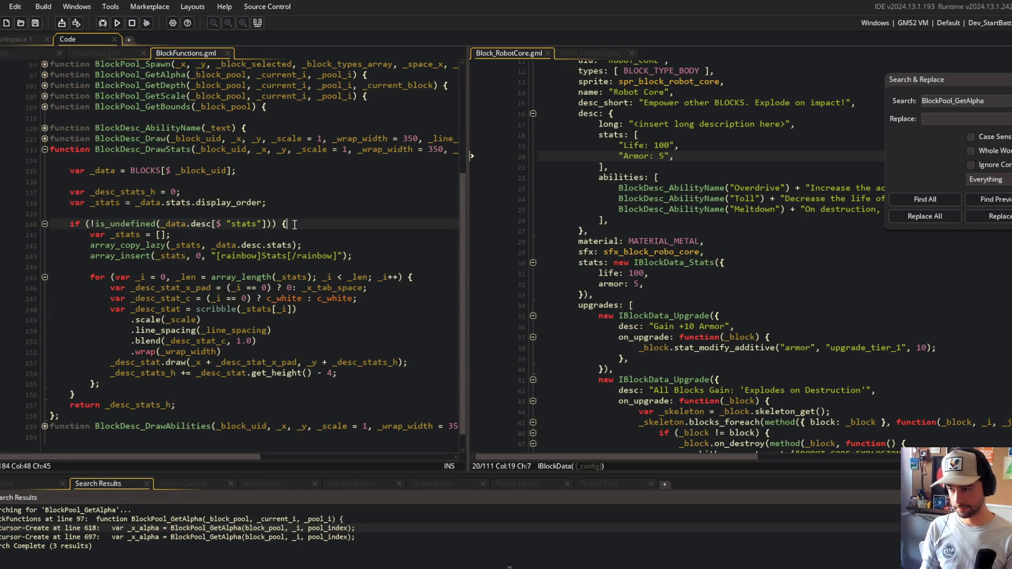
pyautogui.hotkey('ctrl', 'l')
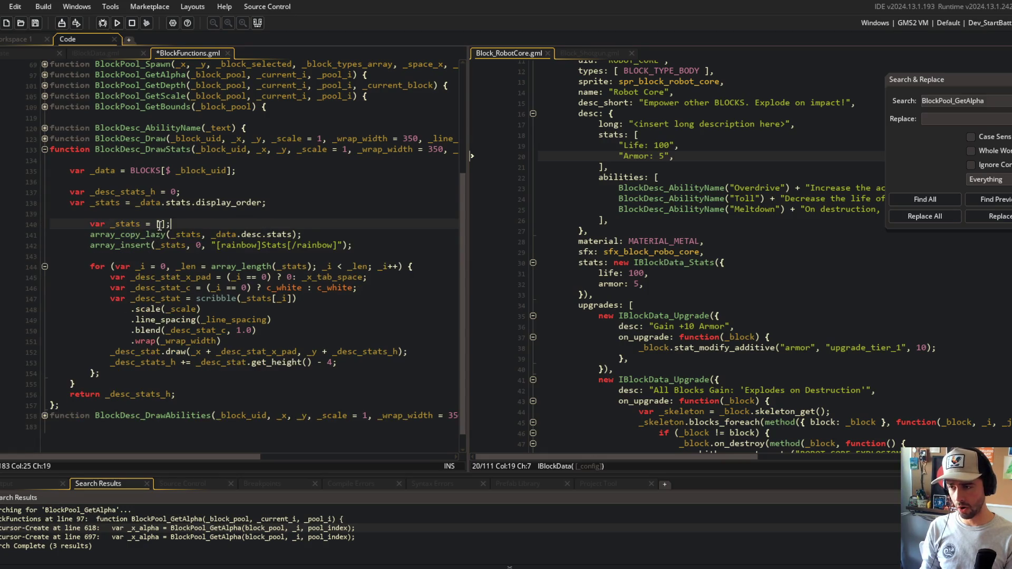
pyautogui.click(100, 385)
pyautogui.hotkey('ctrl', 'l')
pyautogui.moveTo(100, 387); pyautogui.dragTo(127, 235)
pyautogui.hotkey('shift', 'Tab')
pyautogui.click(127, 235)
pyautogui.hotkey('ctrl', 's')
# Delete the empty '_stats' declaration and the array_copy_lazy line, then save BlockFunctions.gml
pyautogui.press('Left')
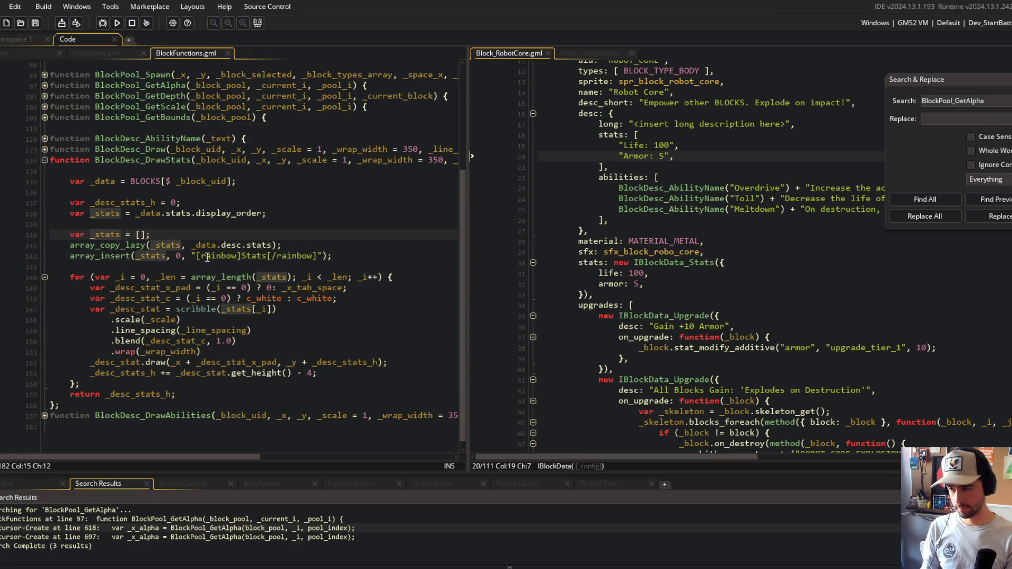
pyautogui.click(152, 256)
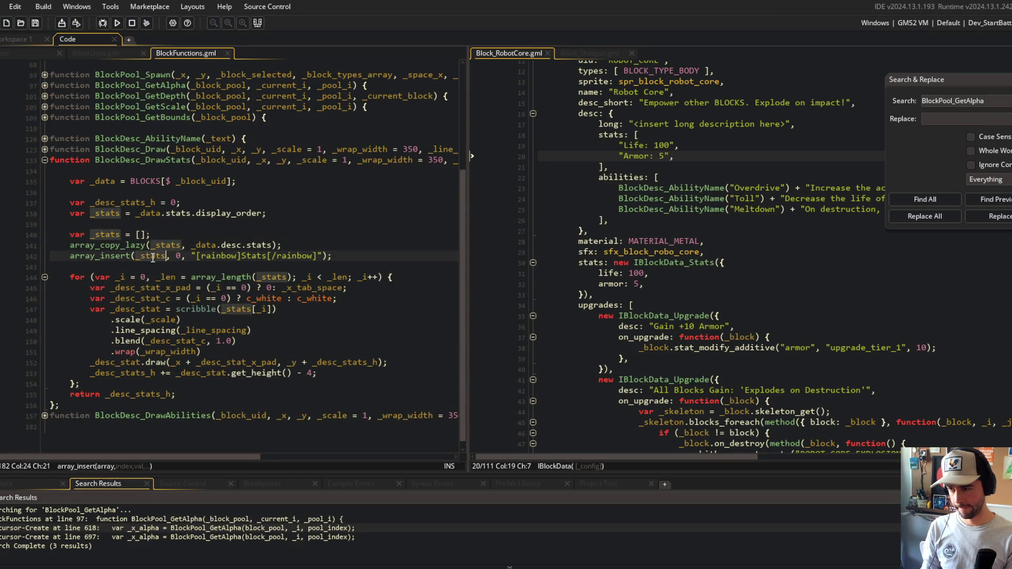
pyautogui.click(168, 233)
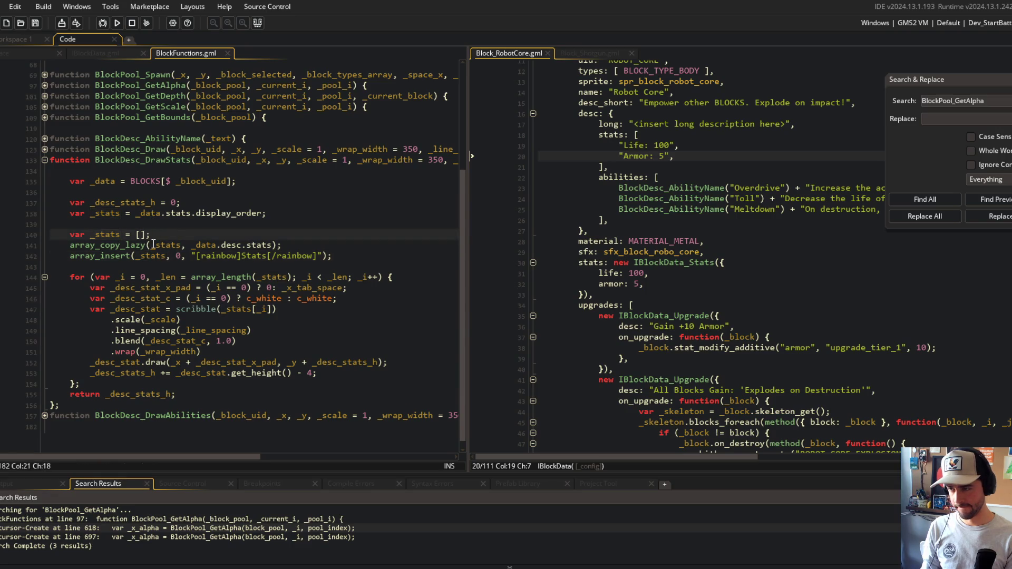
pyautogui.click(158, 245)
pyautogui.click(169, 235)
pyautogui.click(250, 213)
pyautogui.click(158, 235)
pyautogui.click(120, 235)
pyautogui.click(153, 233)
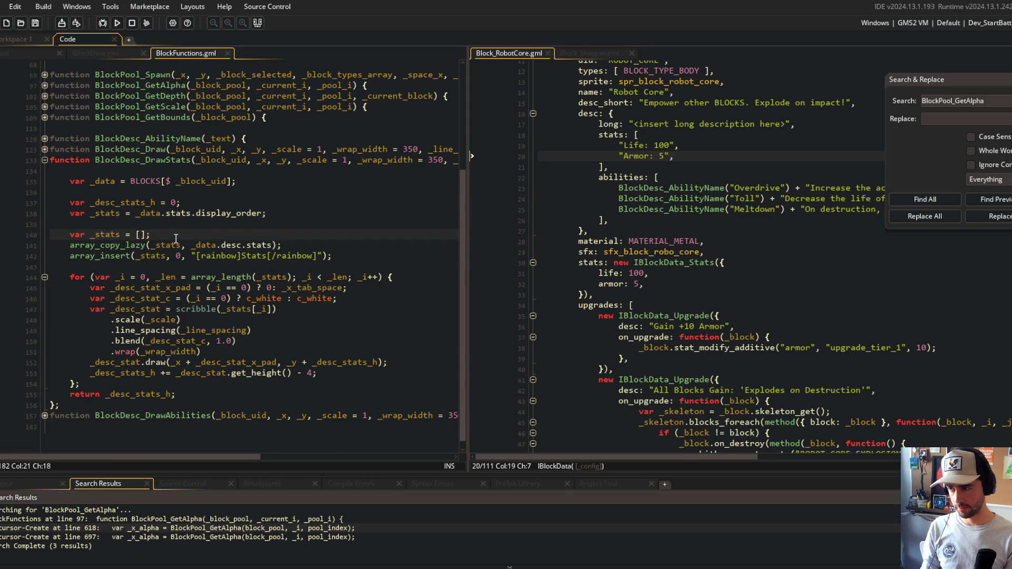
pyautogui.hotkey('ctrl', 'x')
pyautogui.hotkey('ctrl', 'x')
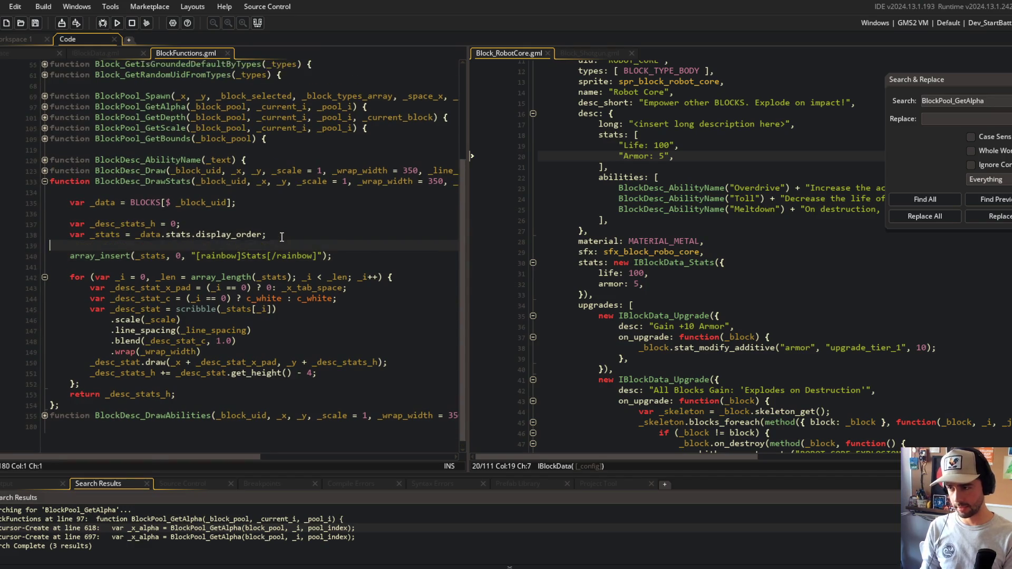
pyautogui.press('BackSpace')
pyautogui.hotkey('ctrl', 's')
# Trace how _stats feeds array_insert and the scribble call, then start a line after display_order
pyautogui.press('Right')
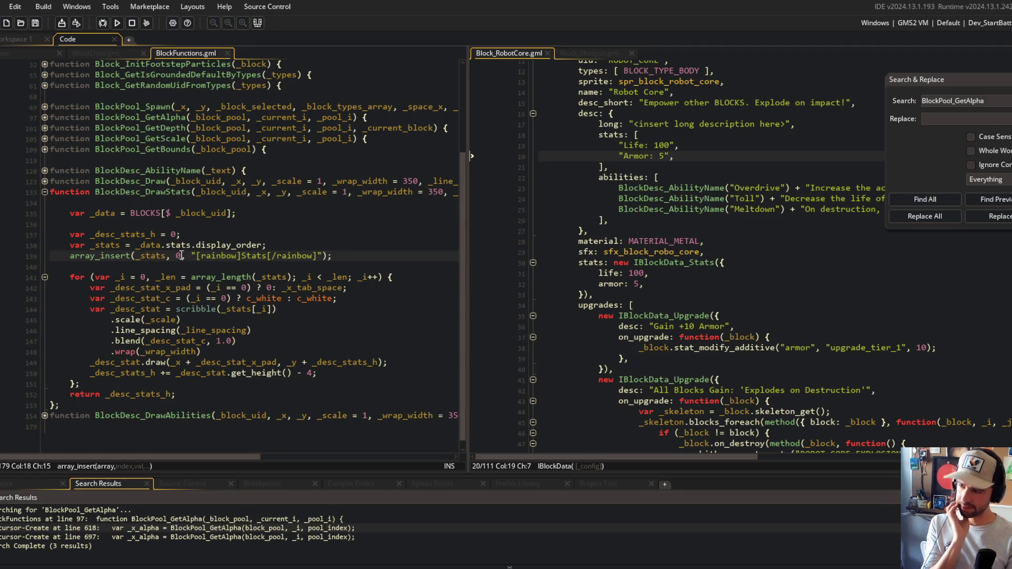
pyautogui.click(194, 267)
pyautogui.doubleClick(273, 276)
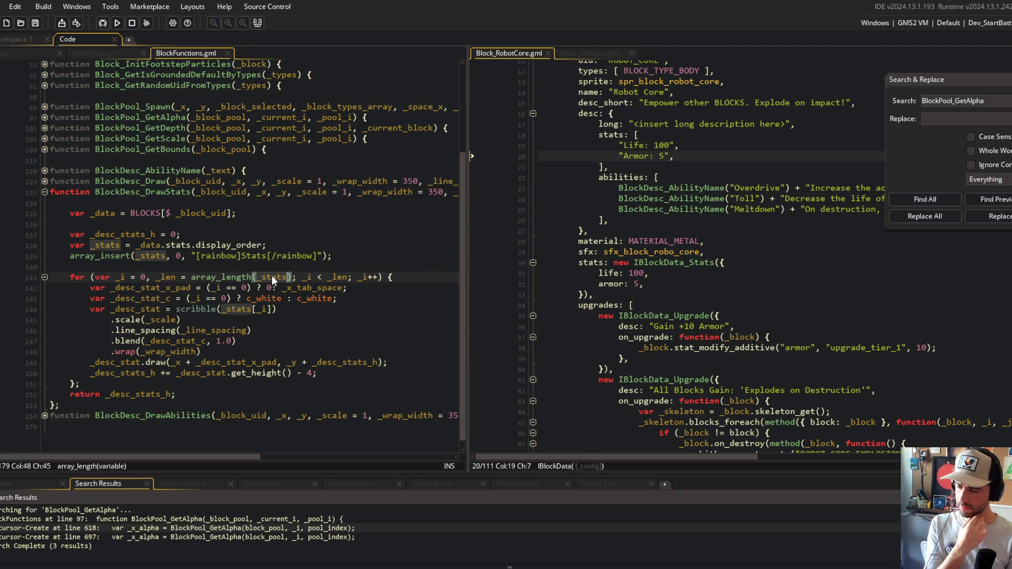
pyautogui.click(248, 309)
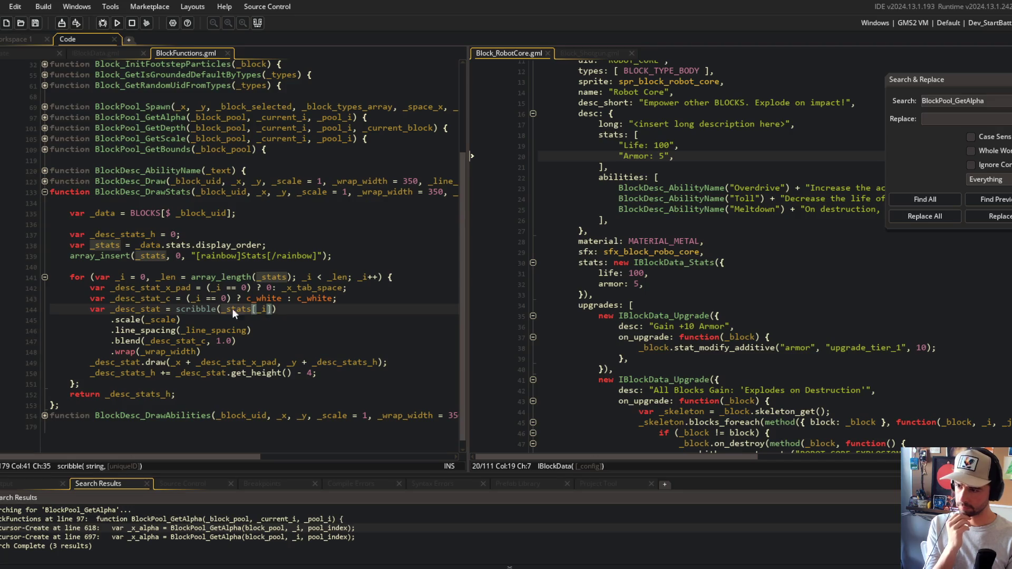
pyautogui.click(222, 309)
pyautogui.click(272, 311)
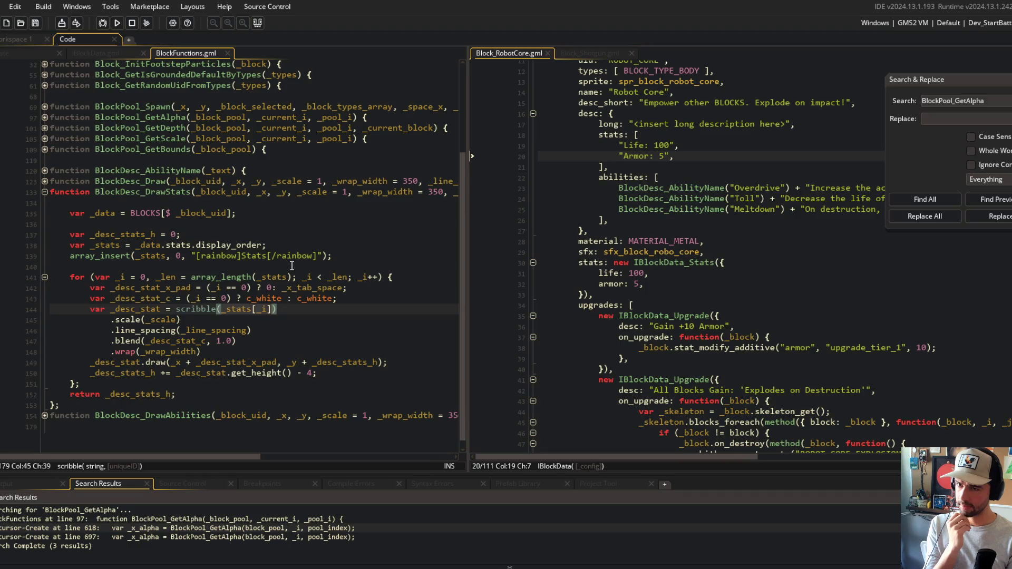
pyautogui.click(273, 245)
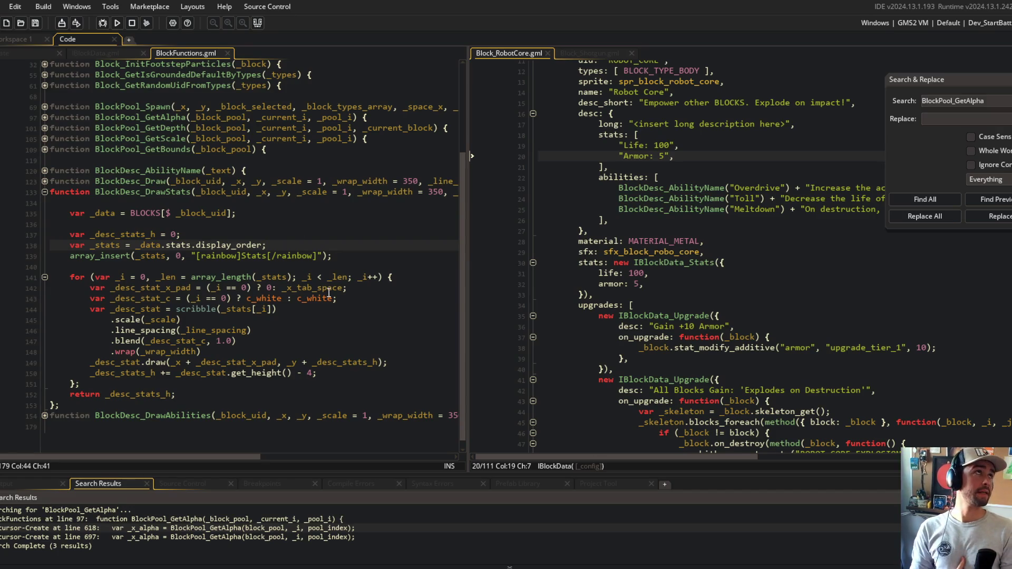
pyautogui.press('Return')
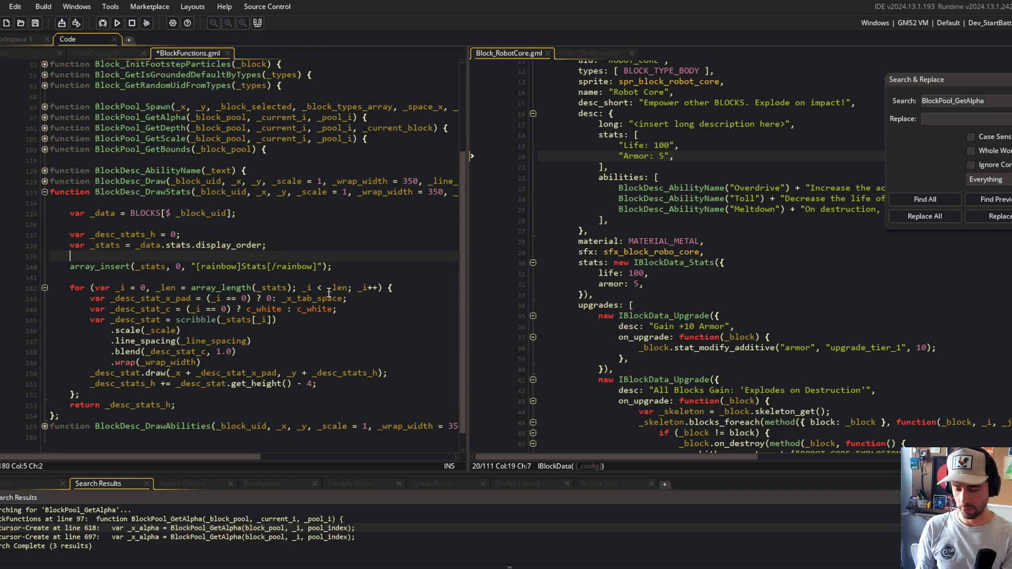
# Make _stats an array_map over _data.stats.display_order with a function(_stat_name) callback
pyautogui.write('_stats = array_m')
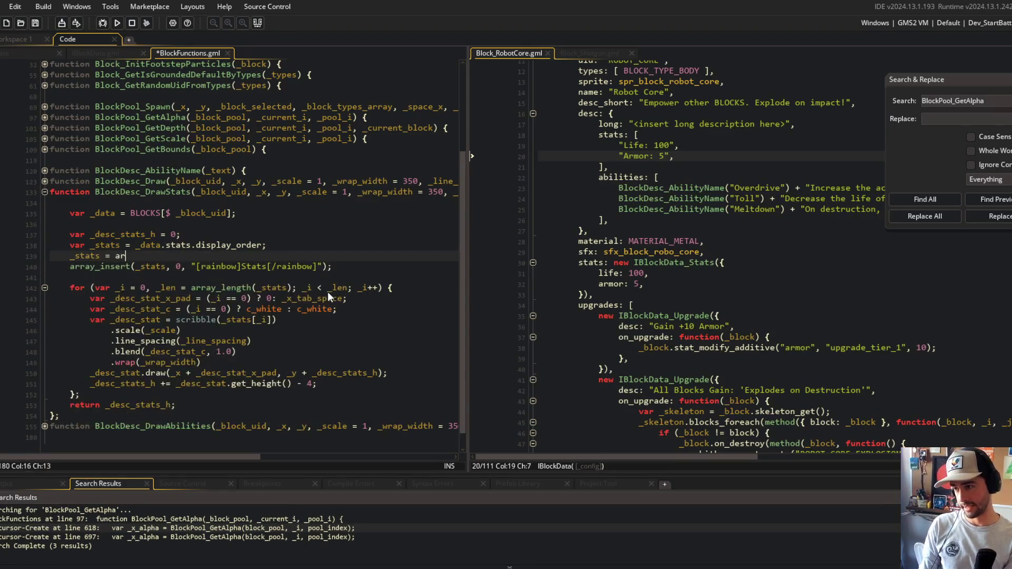
pyautogui.write('ap(')
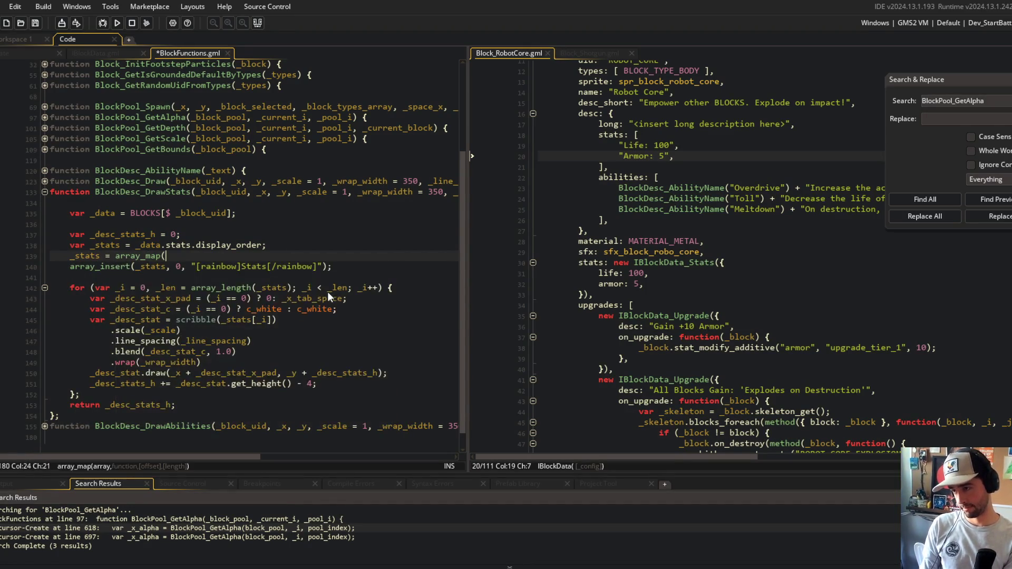
pyautogui.write('_stats, function(')
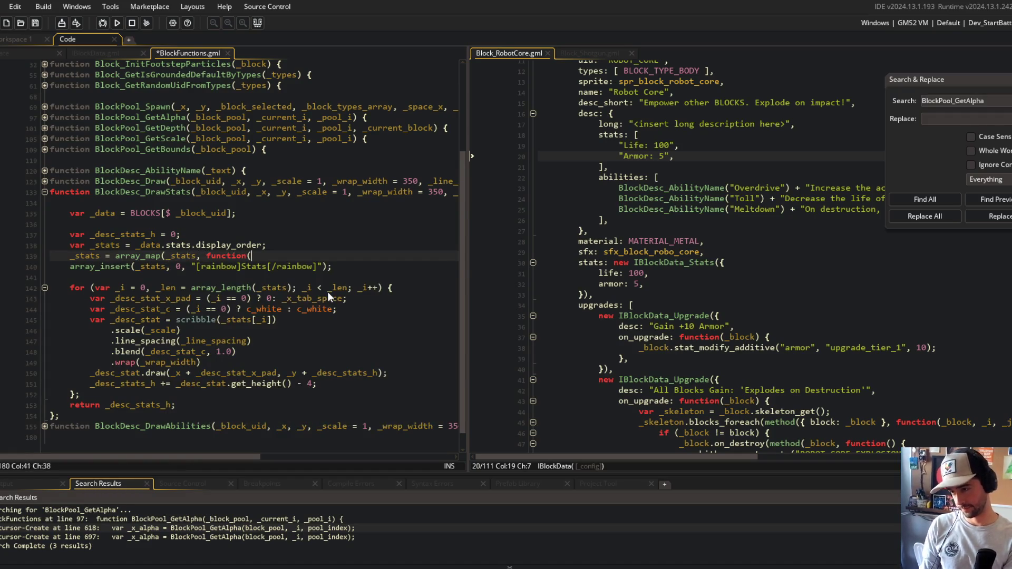
pyautogui.write('_stat_name) {')
pyautogui.press('Return')
pyautogui.press('Return')
pyautogui.write('});')
pyautogui.click(136, 246)
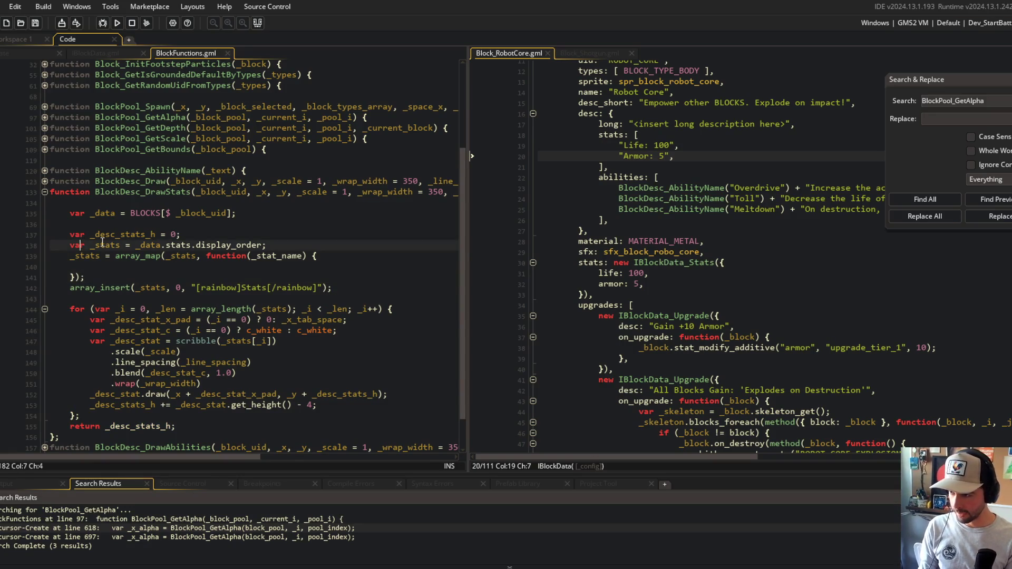
pyautogui.hotkey('shift', 'End')
pyautogui.hotkey('ctrl', 'x')
pyautogui.hotkey('ctrl', 'v')
pyautogui.press('Up')
pyautogui.press('Delete')
pyautogui.hotkey('ctrl', 'Delete')
pyautogui.hotkey('ctrl', 'Delete')
pyautogui.hotkey('ctrl', 'Delete')
pyautogui.press('Right')
pyautogui.press('Right')
pyautogui.press('Right')
pyautogui.hotkey('ctrl', 'Right')
pyautogui.hotkey('ctrl', 'Right')
pyautogui.hotkey('ctrl', 'Right')
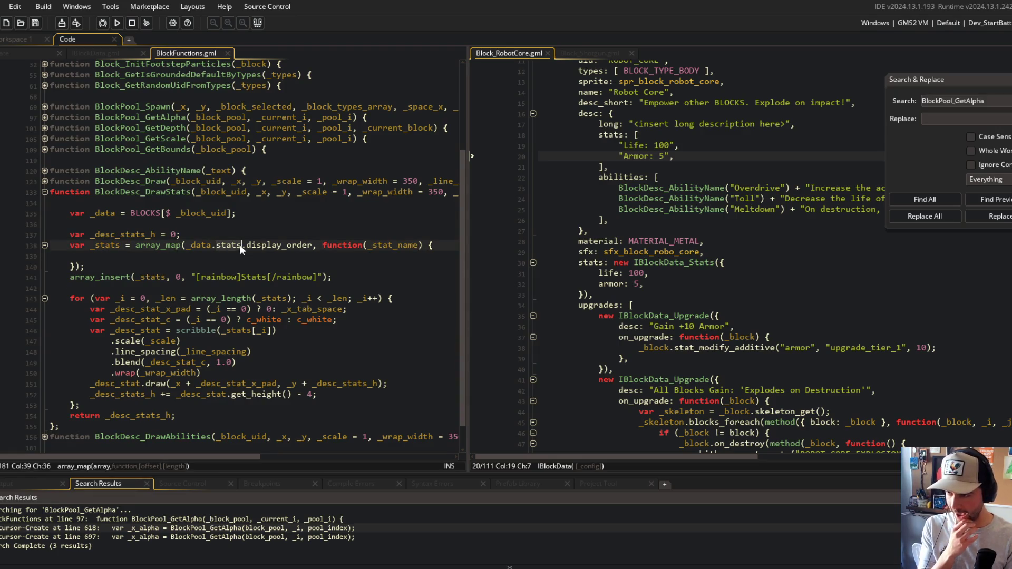
# Start the callback body with 'var _name = string_capitalize_first(_stat_key);' and save
pyautogui.click(343, 256)
pyautogui.click(389, 246)
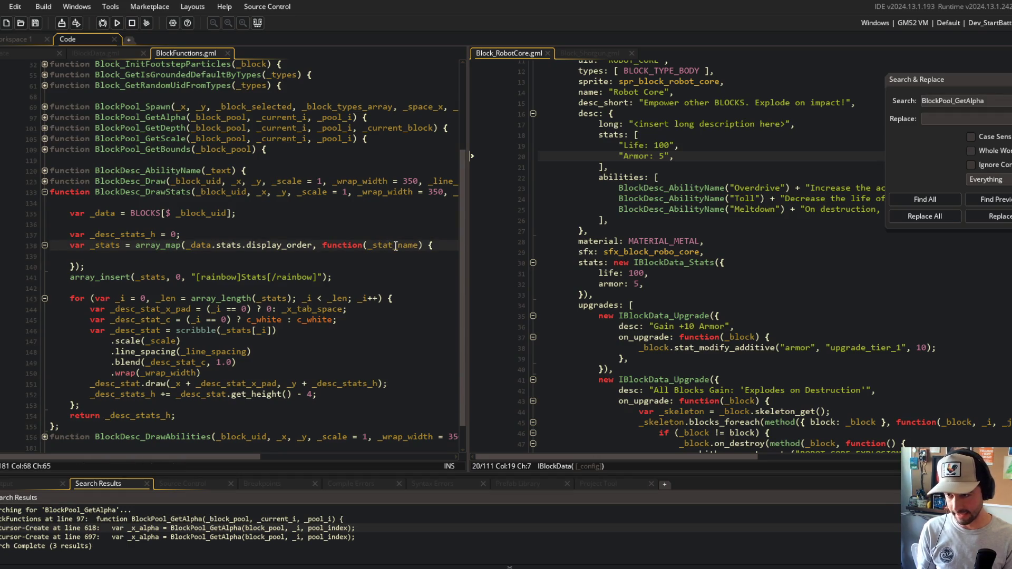
pyautogui.hotkey('ctrl', 'shift', 'Right')
pyautogui.write('_key')
pyautogui.press('Down')
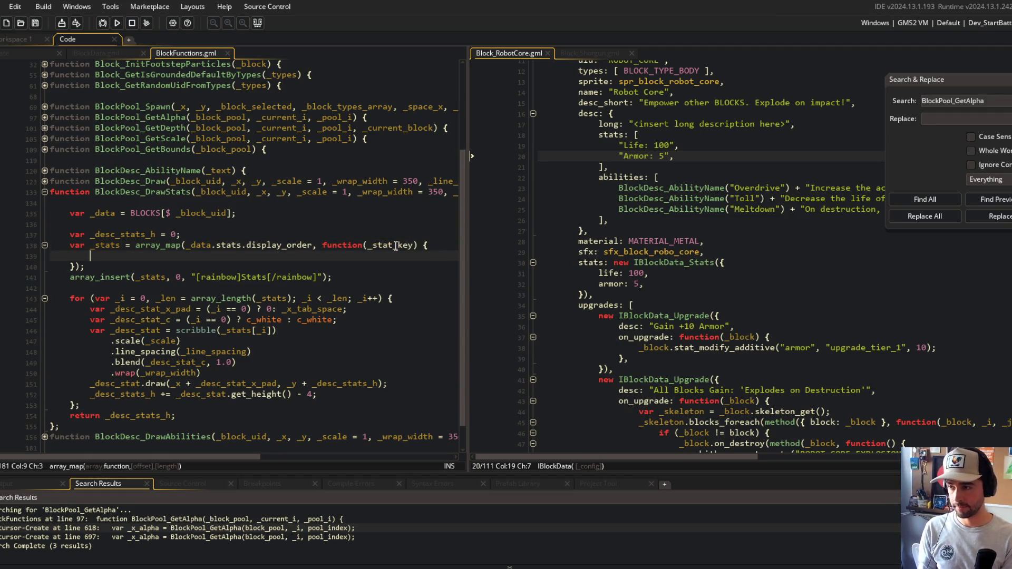
pyautogui.write('var _')
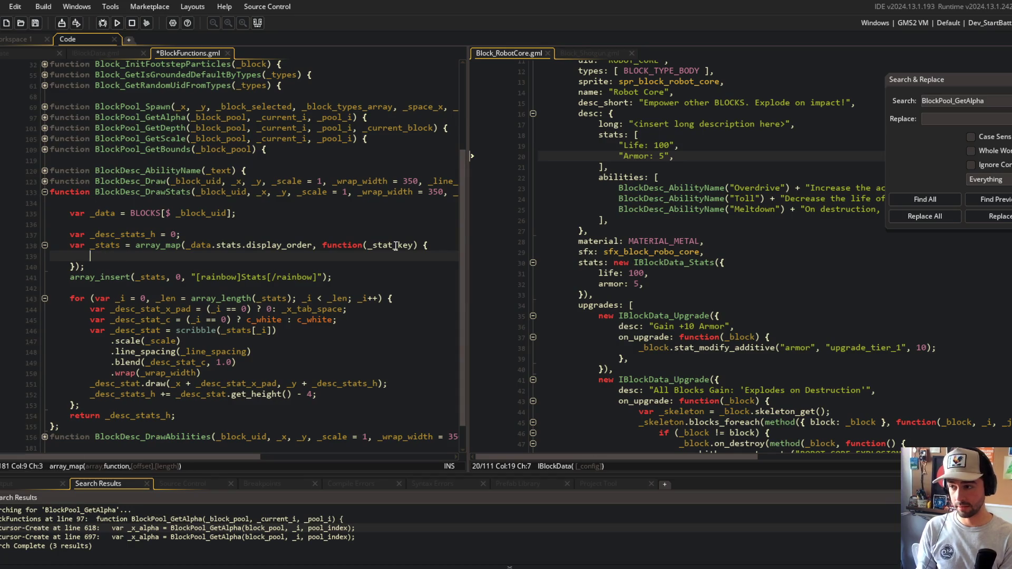
pyautogui.write('name = string_u')
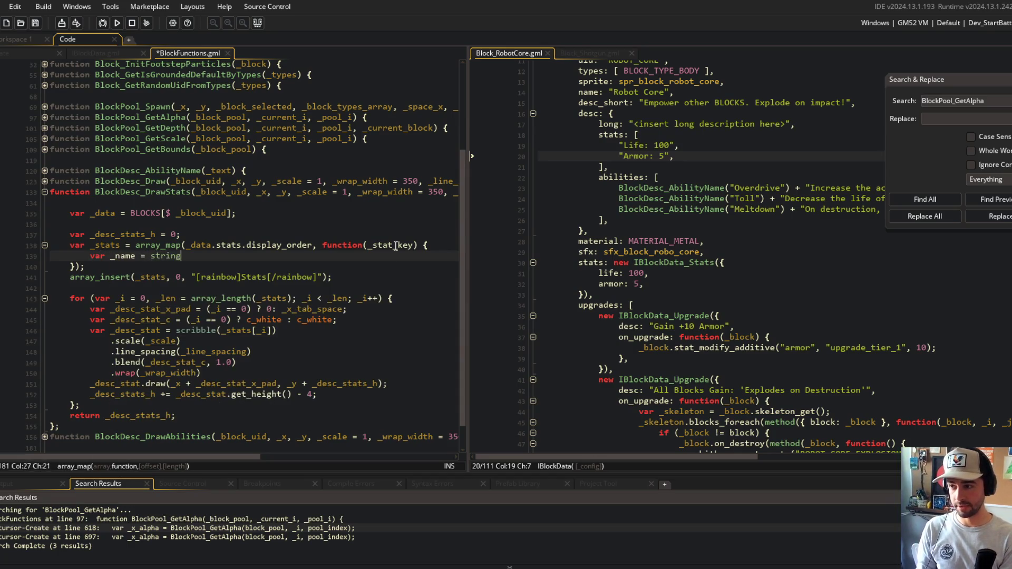
pyautogui.press('BackSpace')
pyautogui.write('cap')
pyautogui.press('Return')
pyautogui.write('_stat')
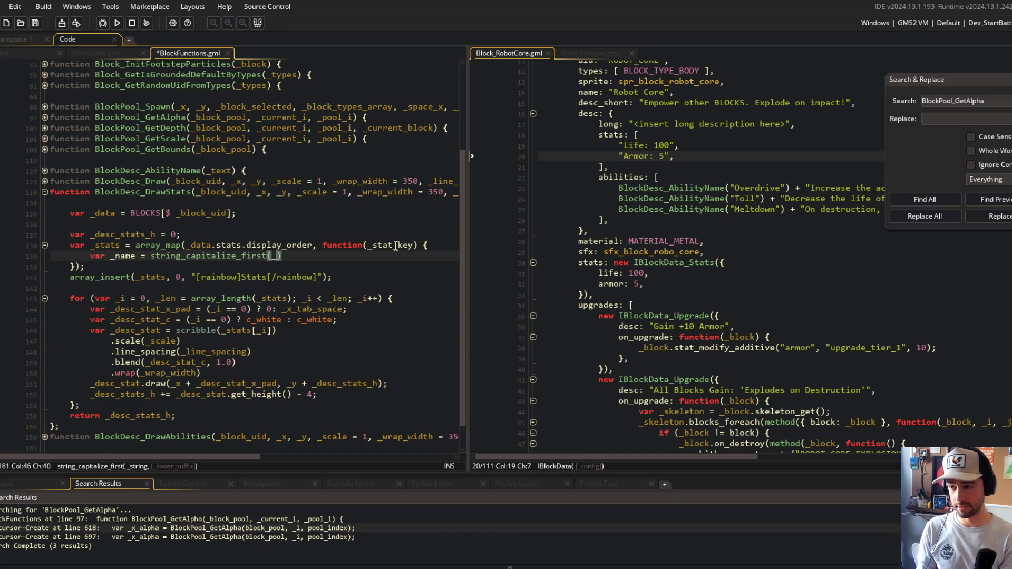
pyautogui.write('_key);')
pyautogui.hotkey('ctrl', 's')
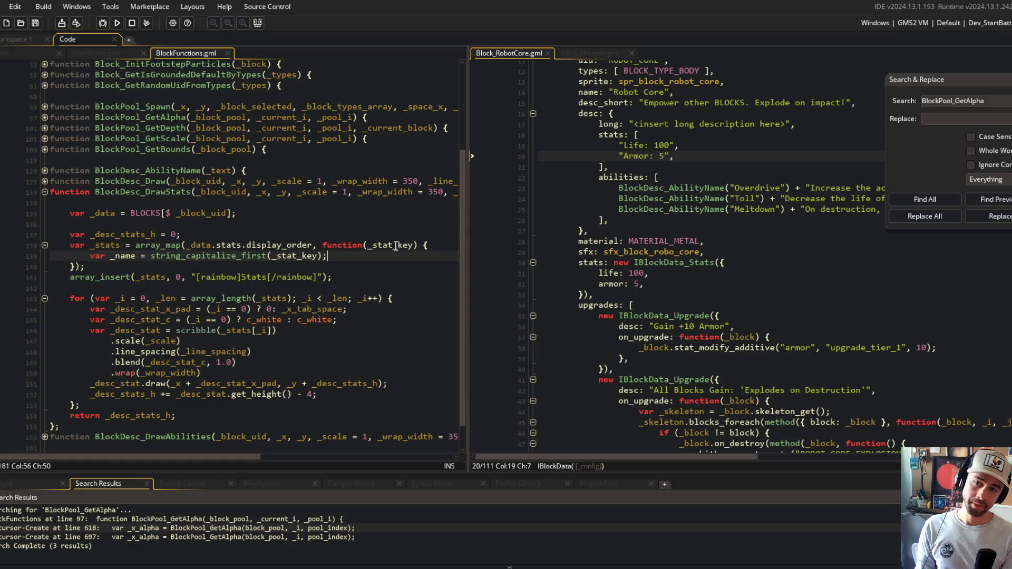
# Add a '_name = string_replace_all(...)' line at the top of the callback and save
pyautogui.press('Up')
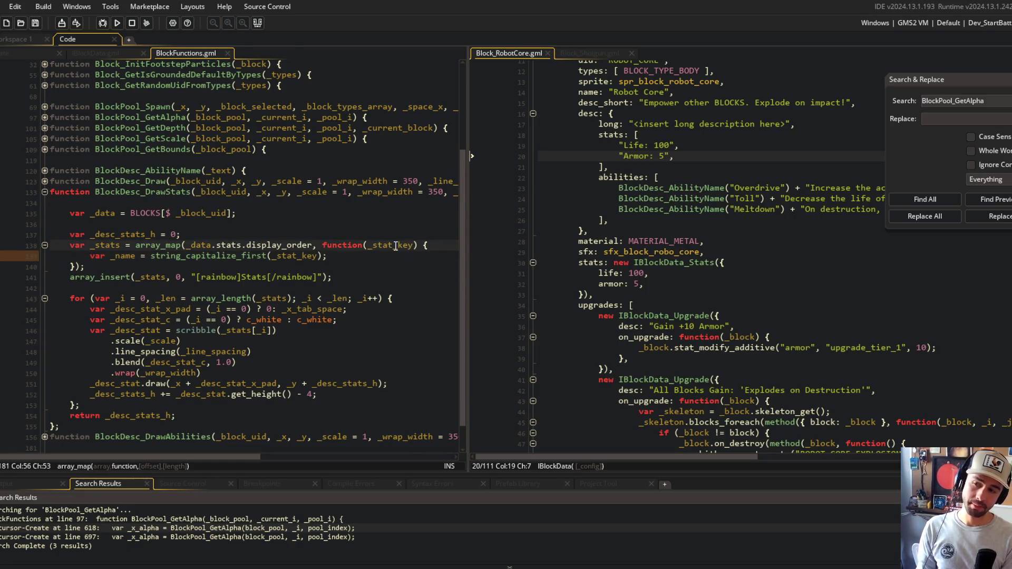
pyautogui.press('Return')
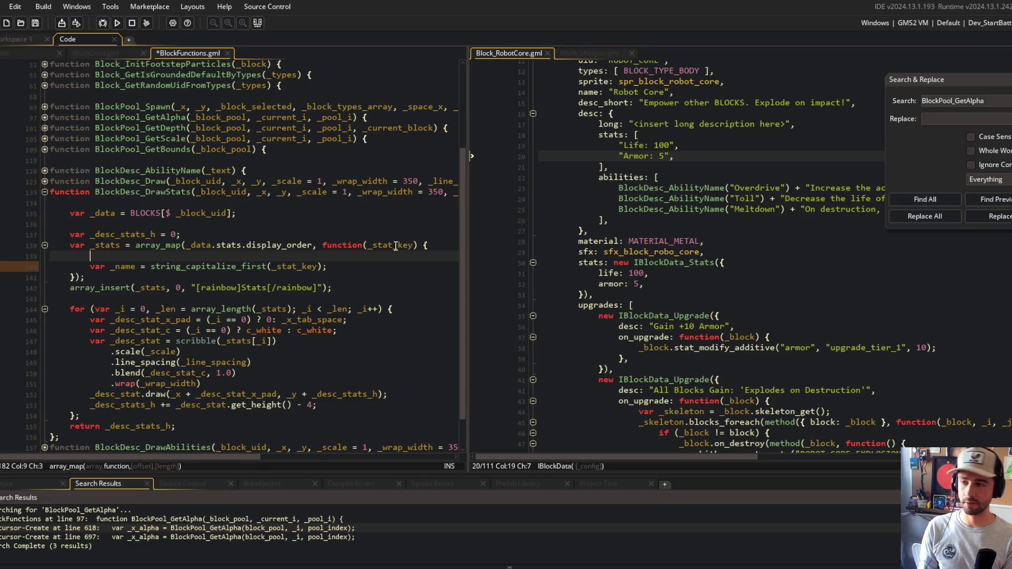
pyautogui.write('string_replac')
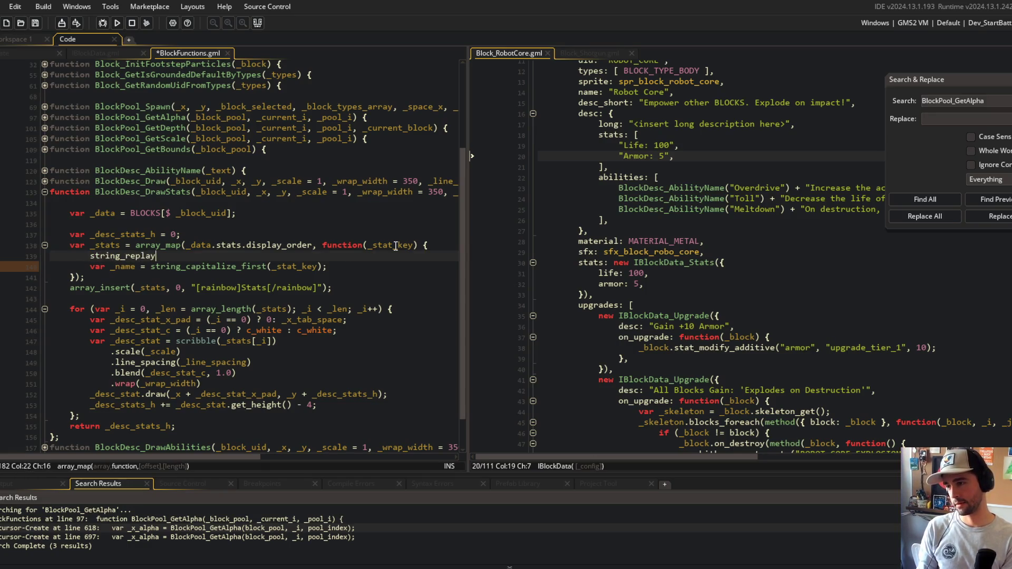
pyautogui.write('e')
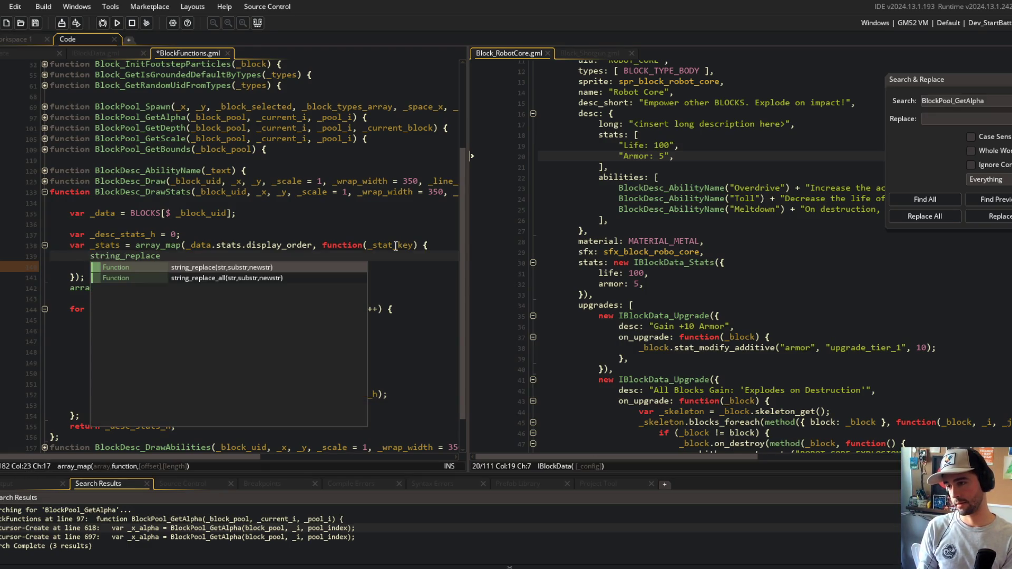
pyautogui.hotkey('ctrl', 'z')
pyautogui.hotkey('ctrl', 'z')
pyautogui.hotkey('ctrl', 'z')
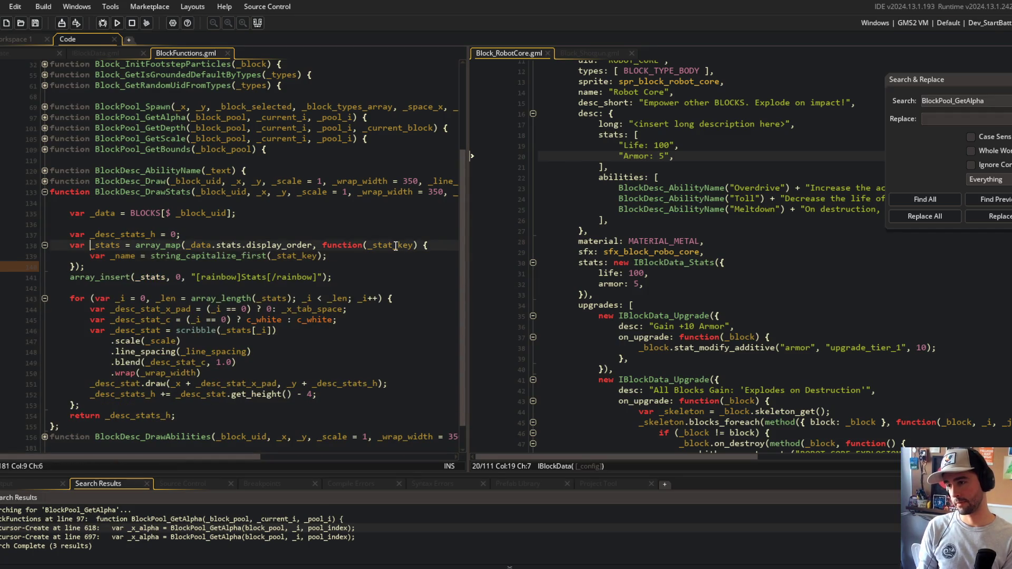
pyautogui.hotkey('ctrl', 'y')
pyautogui.hotkey('ctrl', 'y')
pyautogui.write('string_replace')
pyautogui.press('Down')
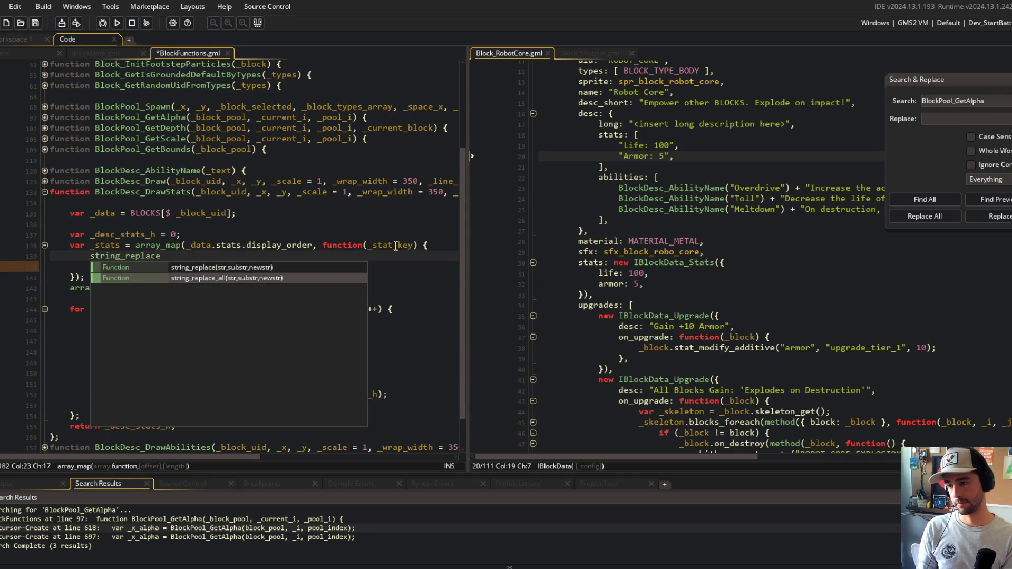
pyautogui.press('Return')
pyautogui.write('var _name = string_capitalize_first(_stat_key);')
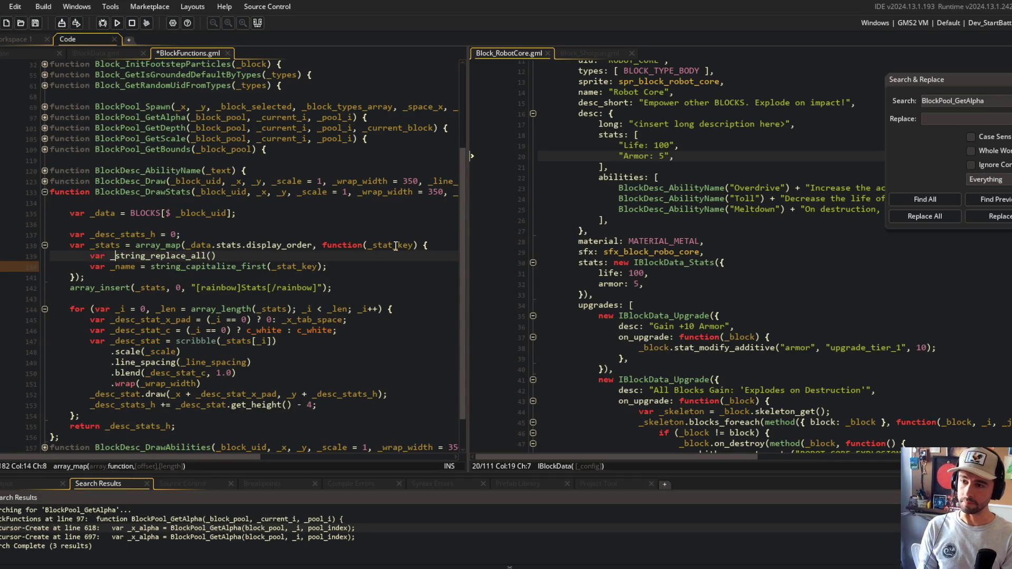
pyautogui.hotkey('ctrl', 'BackSpace')
pyautogui.hotkey('ctrl', 'BackSpace')
pyautogui.write('_stat_')
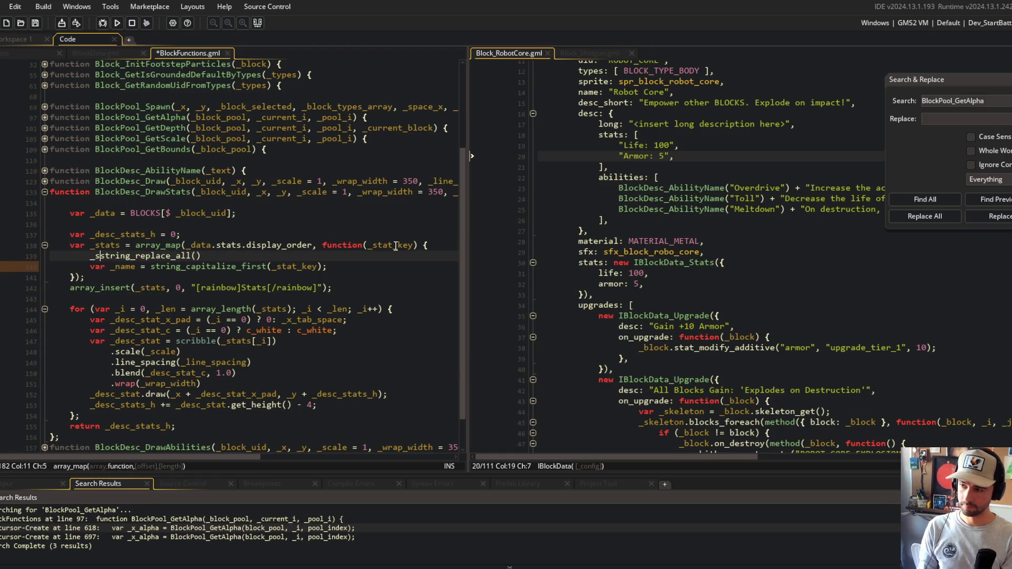
pyautogui.hotkey('ctrl', 'BackSpace')
pyautogui.write('_name =')
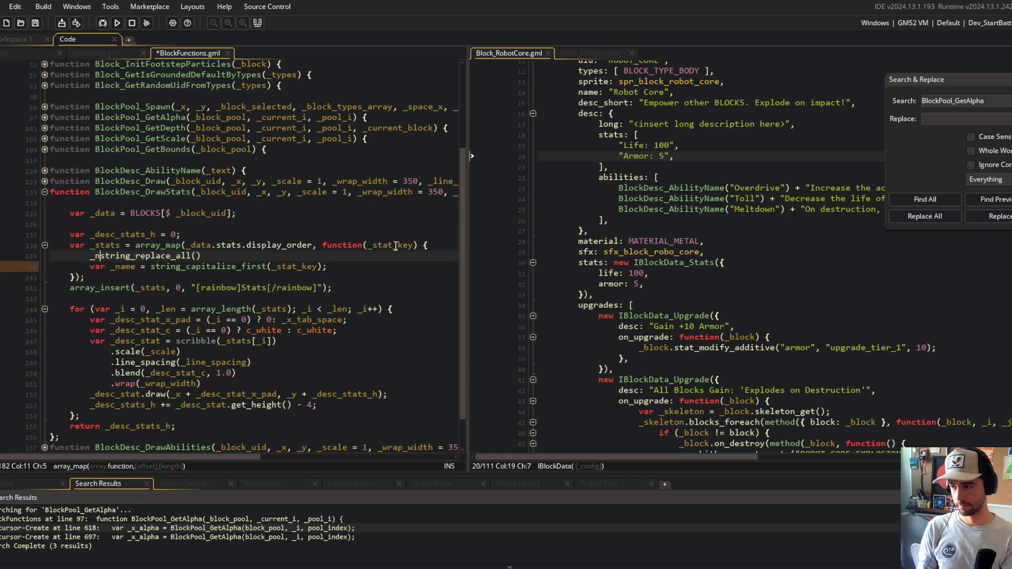
pyautogui.hotkey('ctrl', 's')
# Rename the callback parameter to _stat_name, save, and switch to IBlockData.gml
pyautogui.press('Up')
pyautogui.press('End')
pyautogui.press('Left')
pyautogui.press('Left')
pyautogui.press('Left')
pyautogui.hotkey('ctrl', 'BackSpace')
pyautogui.write('_name')
pyautogui.press('Escape')
pyautogui.press('Down')
pyautogui.press('Home')
pyautogui.write('_stat')
pyautogui.hotkey('ctrl', 'Left')
pyautogui.hotkey('ctrl', 'shift', 'Right')
pyautogui.hotkey('ctrl', 'c')
pyautogui.doubleClick(395, 246)
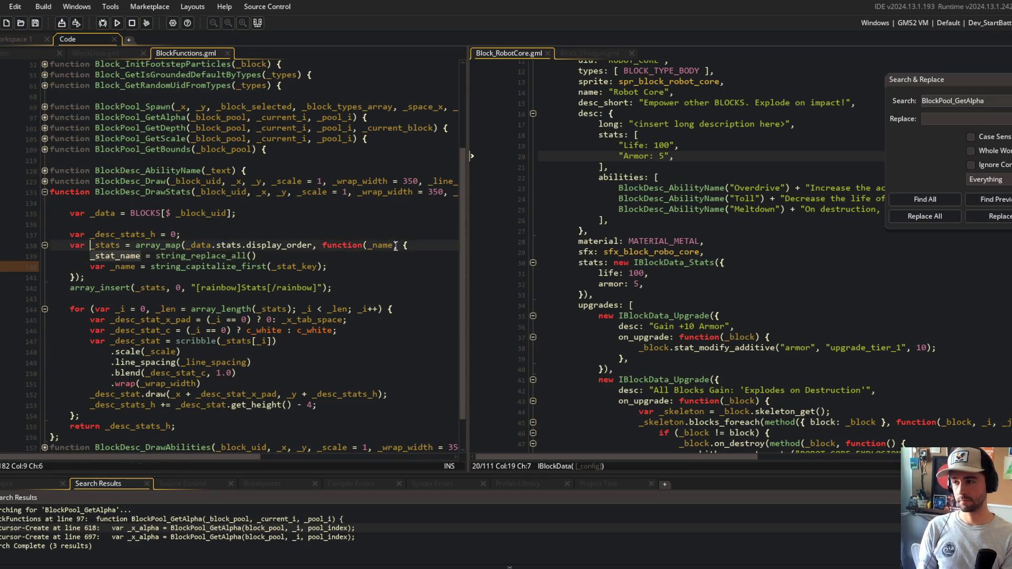
pyautogui.hotkey('ctrl', 'v')
pyautogui.hotkey('ctrl', 's')
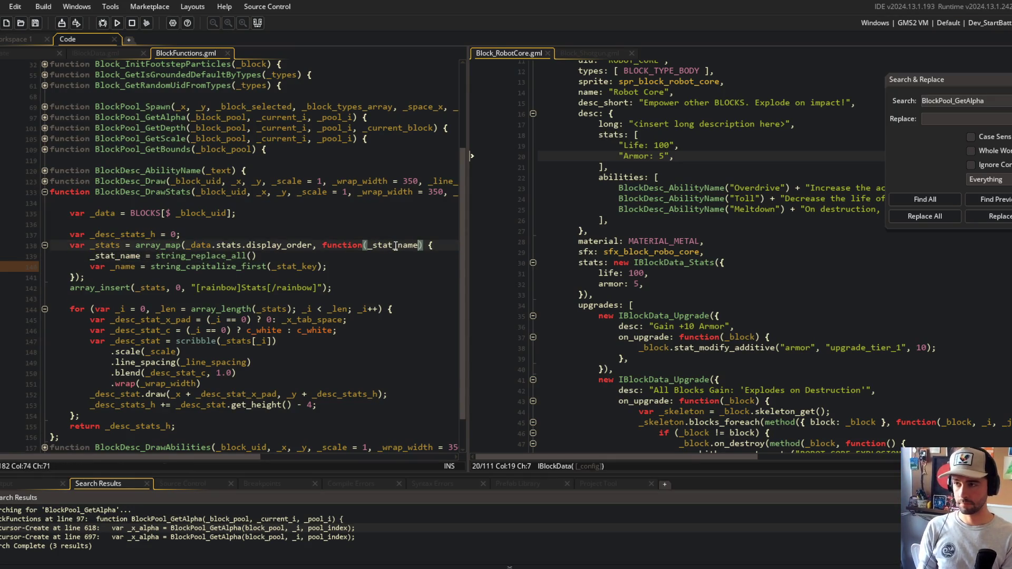
pyautogui.hotkey('ctrl', 'Tab')
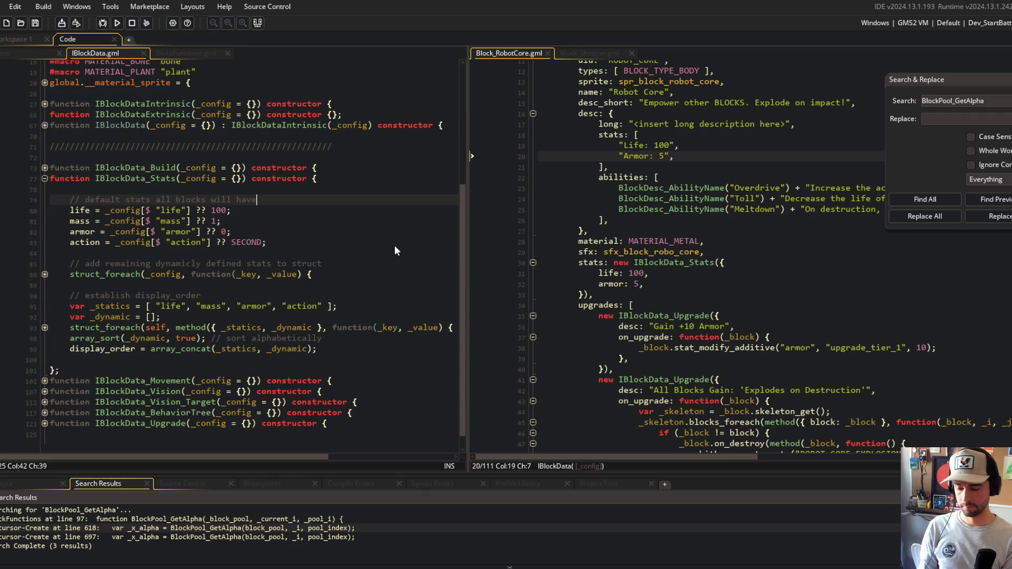
# Find the spot below display_order in IBlockData_Stats, undoing a stray blank line and refolding the struct_foreach block
pyautogui.click(119, 357)
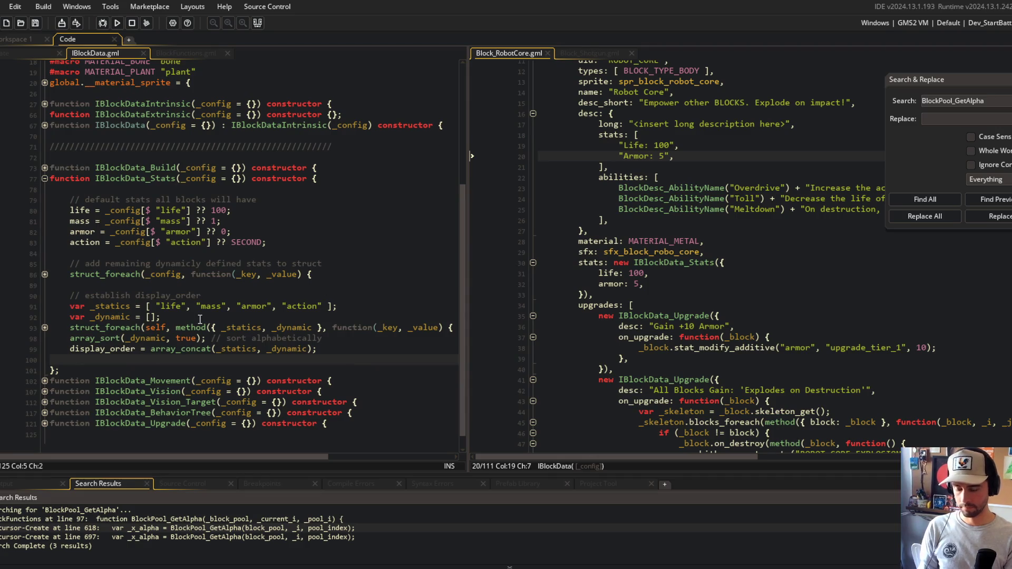
pyautogui.press('Return')
pyautogui.hotkey('ctrl', 'z')
pyautogui.hotkey('ctrl', 'z')
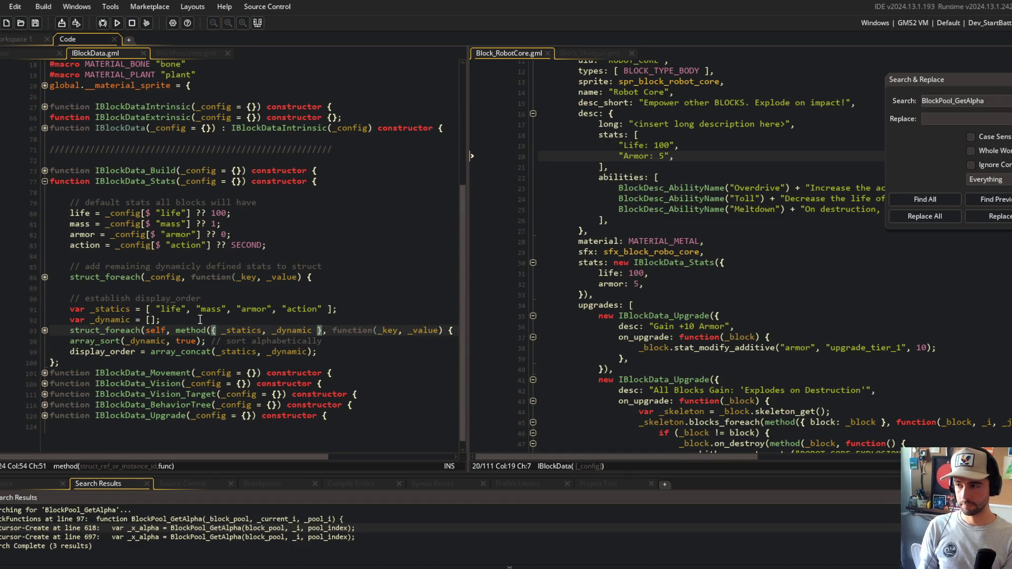
pyautogui.hotkey('ctrl', 'z')
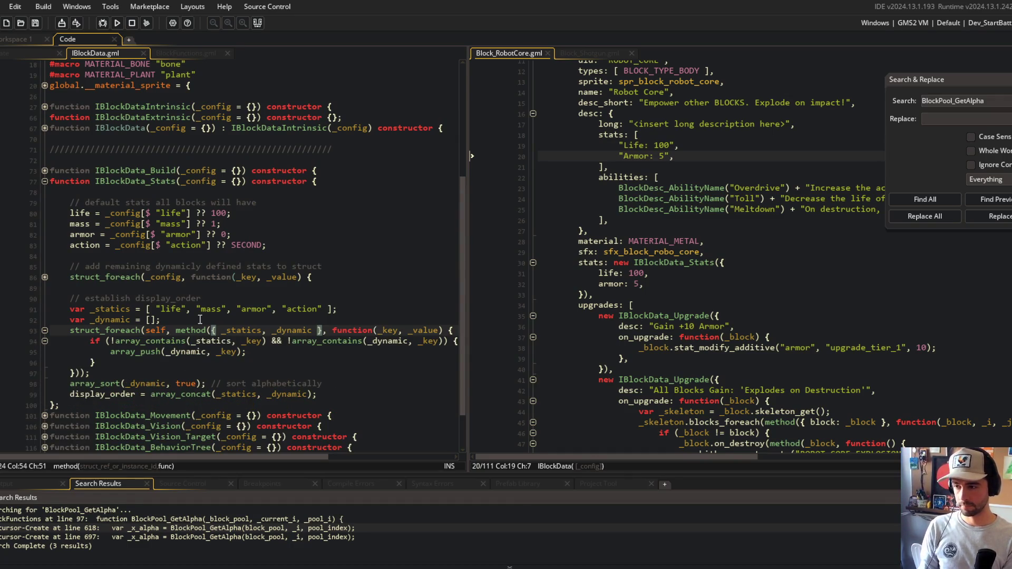
pyautogui.press('Up')
pyautogui.press('Up')
pyautogui.press('Home')
pyautogui.hotkey('ctrl', 'Right')
pyautogui.hotkey('ctrl', 'Right')
pyautogui.hotkey('ctrl', 'Right')
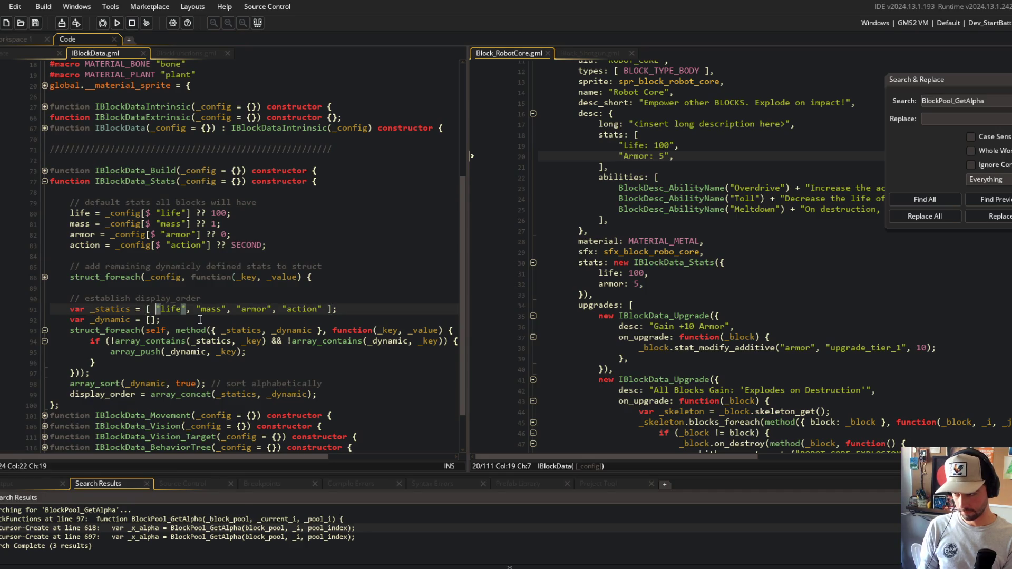
pyautogui.press('Down')
pyautogui.press('Down')
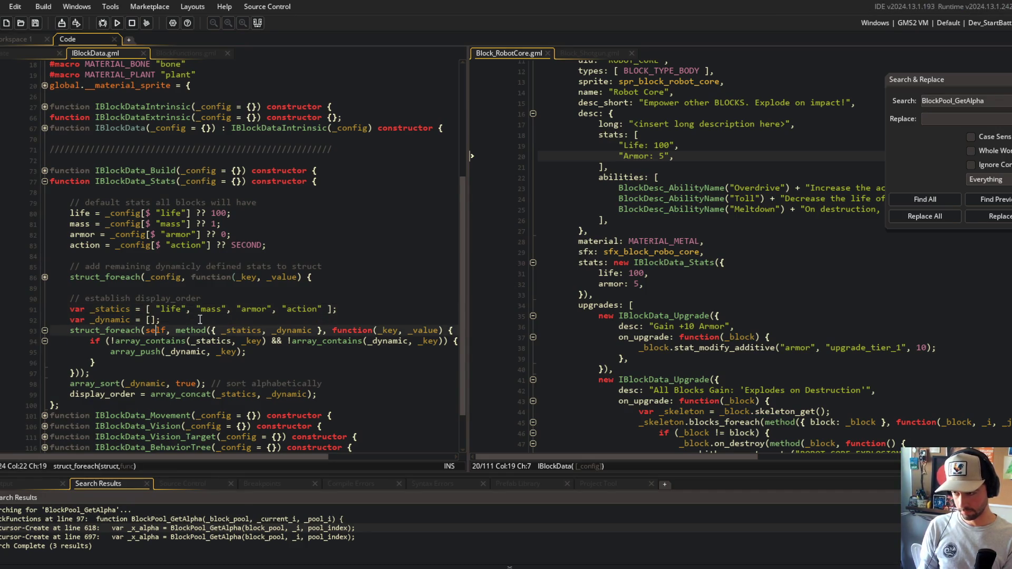
pyautogui.hotkey('ctrl', 'y')
pyautogui.click(182, 54)
pyautogui.click(132, 52)
# Add display_name = array_map(display_order, function(_stat_name) { }); below display_order and save
pyautogui.click(345, 352)
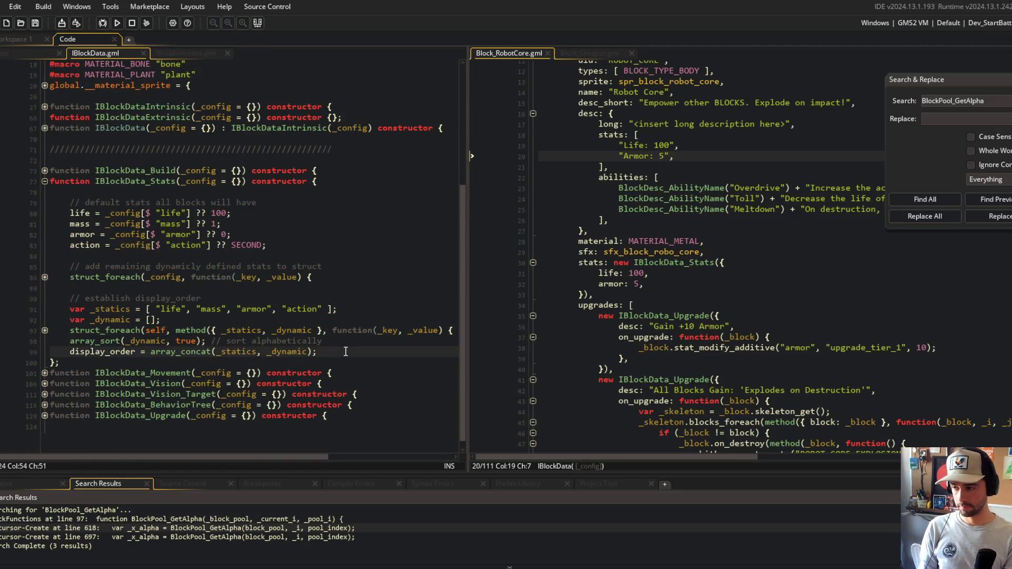
pyautogui.press('Return')
pyautogui.press('Return')
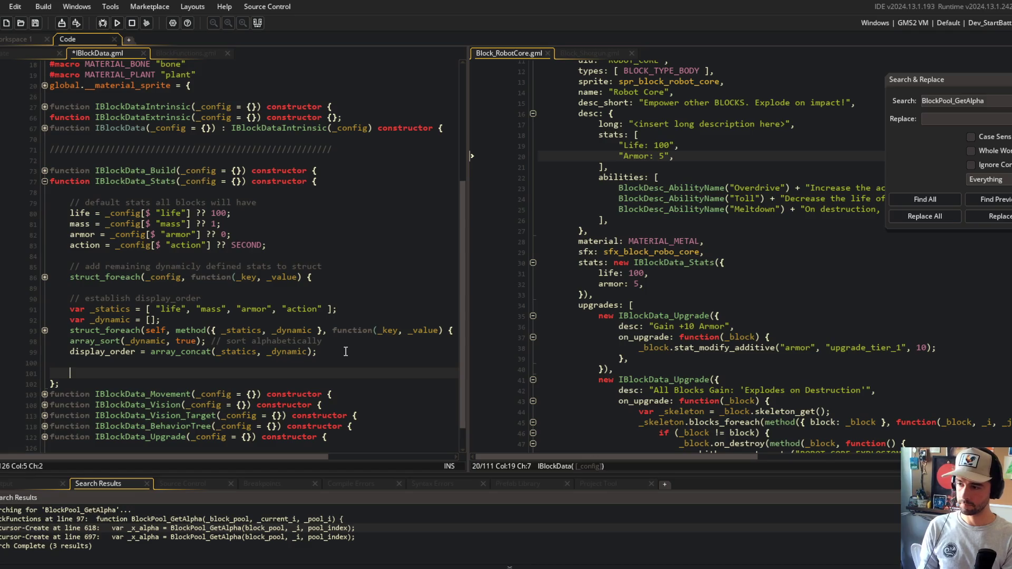
pyautogui.write('dis')
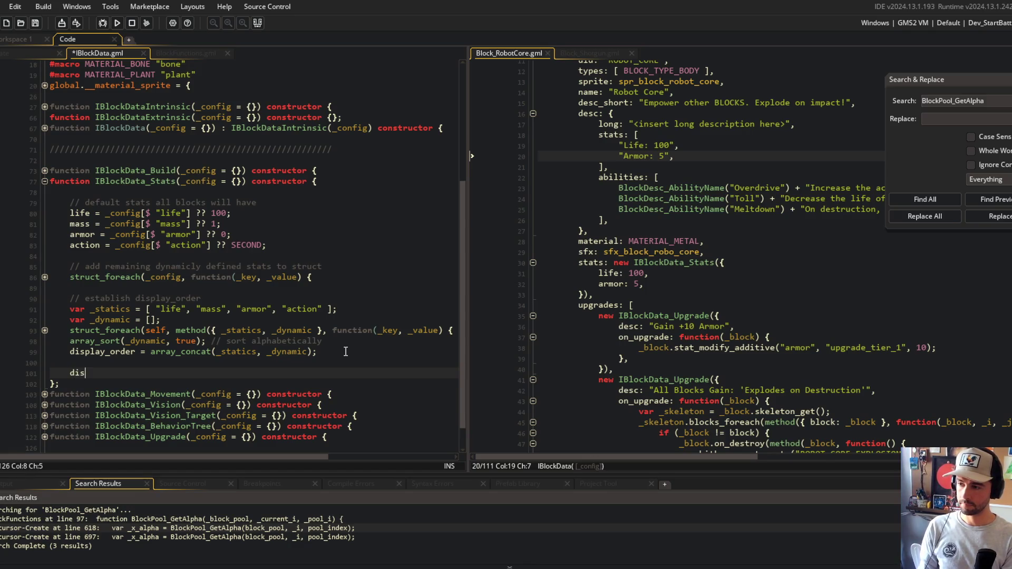
pyautogui.write('play_name = array_map(dispa')
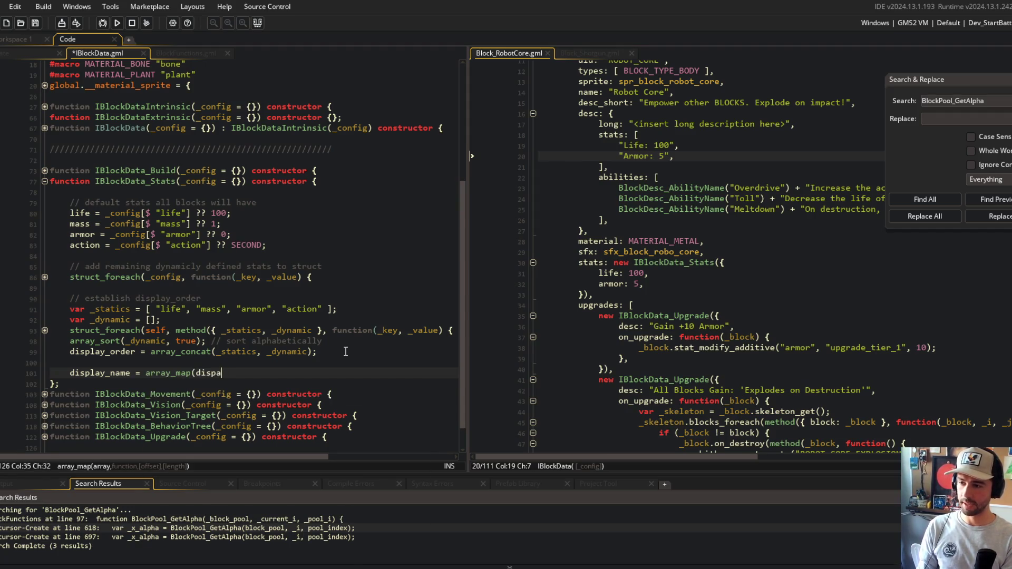
pyautogui.press('BackSpace')
pyautogui.write('lay_order, f')
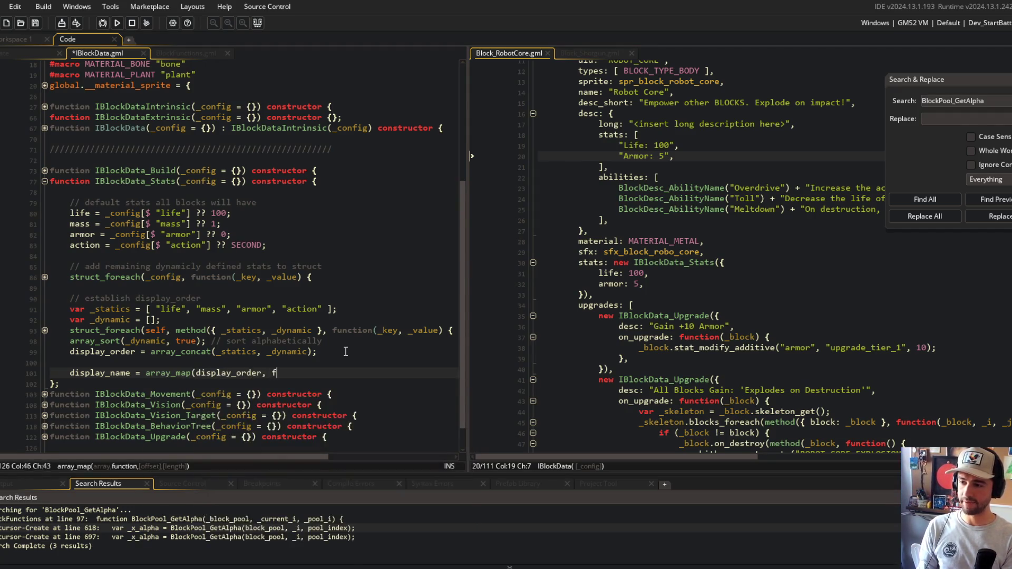
pyautogui.write('unction(_')
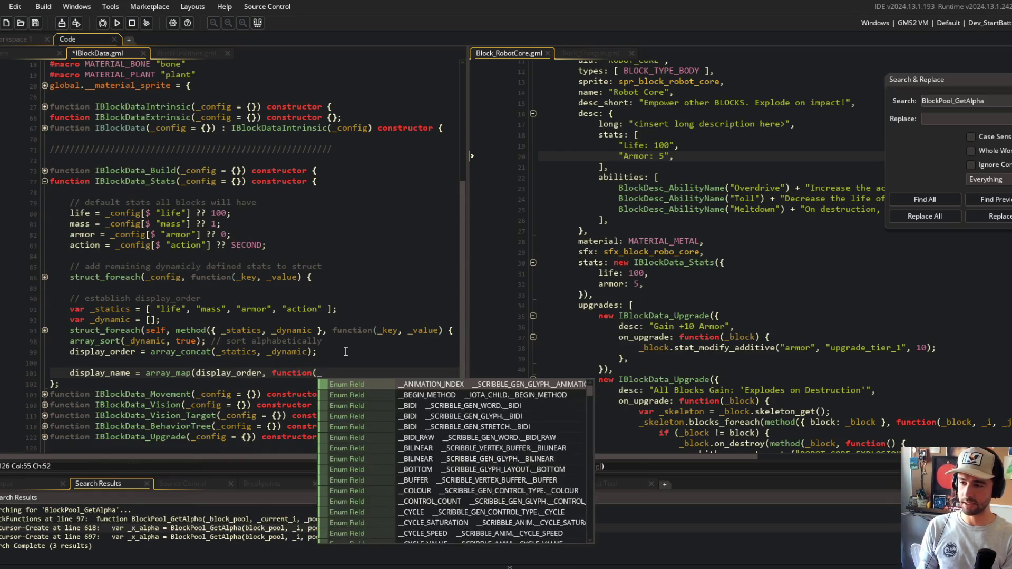
pyautogui.write('stat')
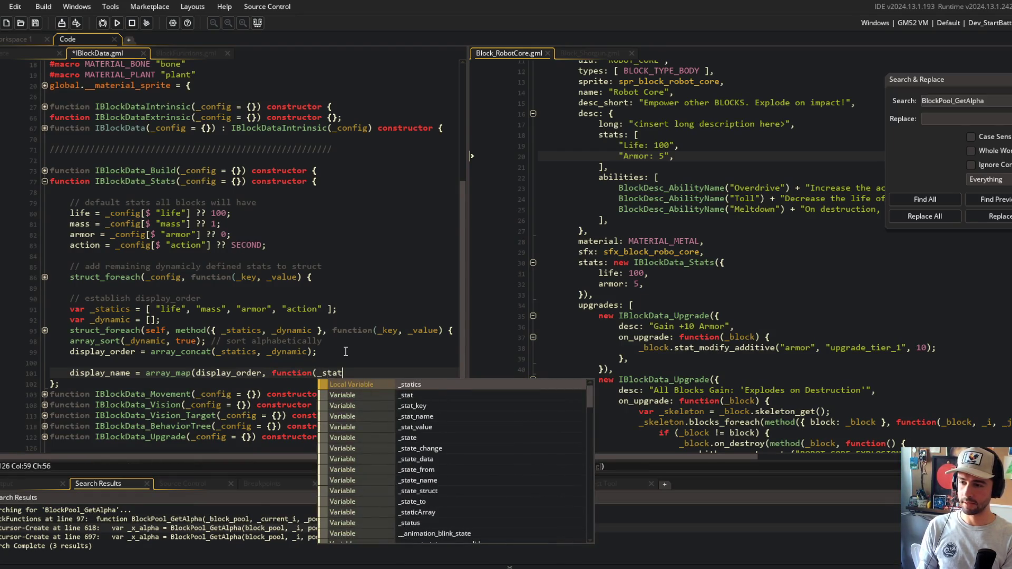
pyautogui.write('_name) {')
pyautogui.press('Return')
pyautogui.press('Return')
pyautogui.write('});')
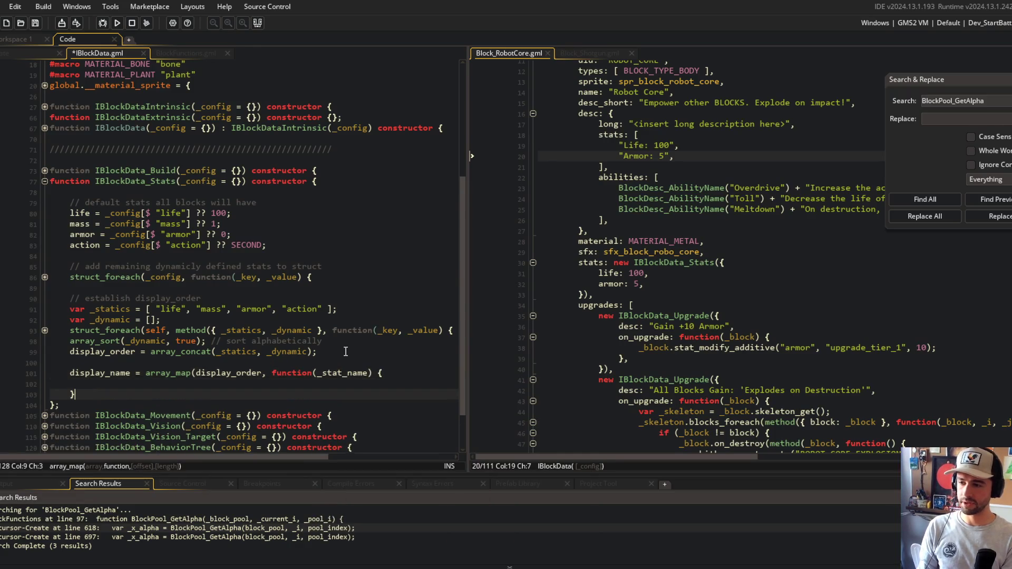
pyautogui.hotkey('ctrl', 's')
# Rename the variable to display_names and save IBlockData.gml
pyautogui.scroll(-2, 345, 352)
pyautogui.moveTo(69, 330); pyautogui.dragTo(171, 353)
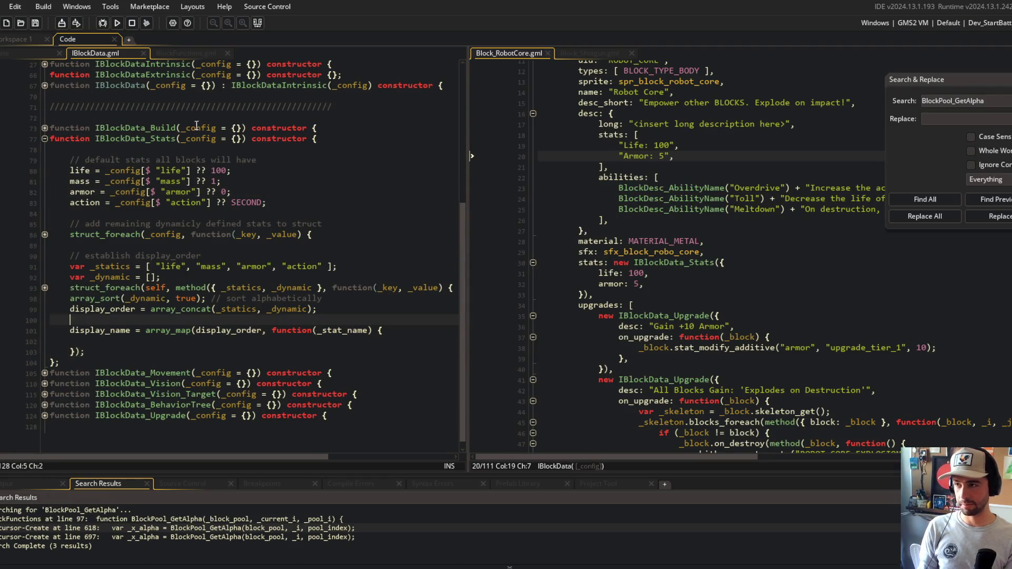
pyautogui.click(176, 53)
pyautogui.click(130, 53)
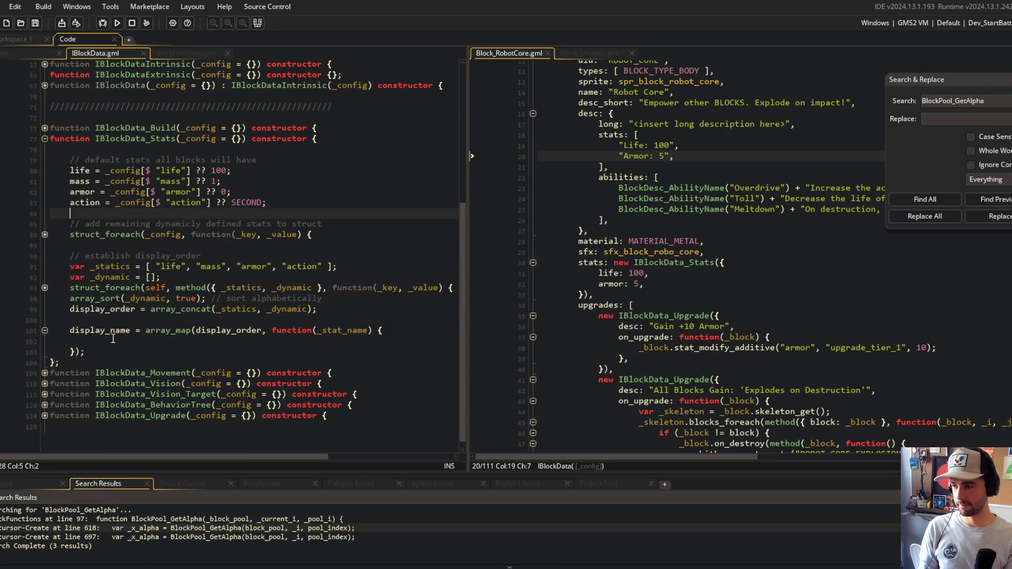
pyautogui.write('s')
pyautogui.press('Escape')
pyautogui.hotkey('ctrl', 's')
# In the mapping function, set _stat_name = string_replace_all(_stat_name, "_", " ");
pyautogui.press('Down')
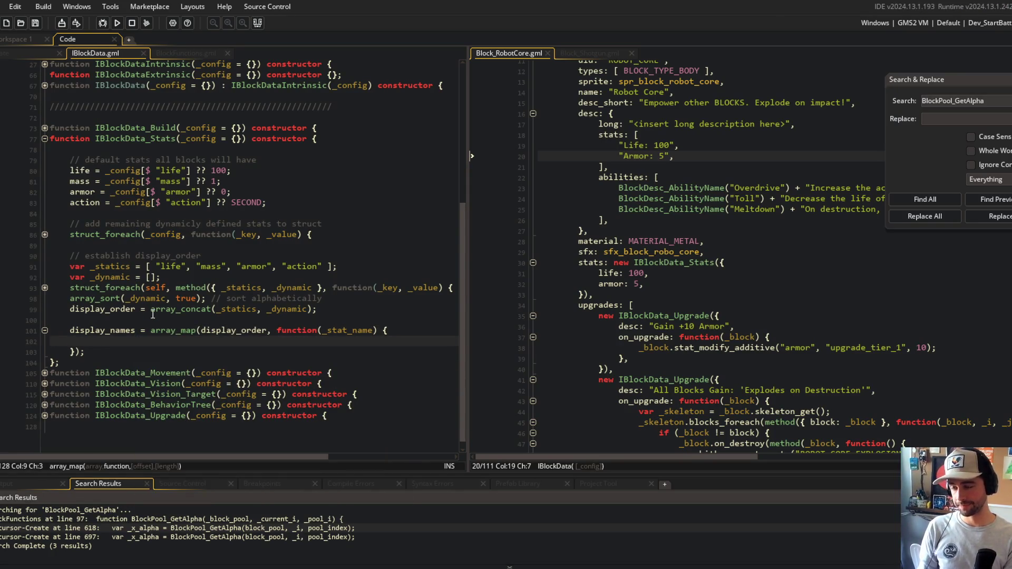
pyautogui.write('return')
pyautogui.press('BackSpace')
pyautogui.press('BackSpace')
pyautogui.press('BackSpace')
pyautogui.write('var _')
pyautogui.press('BackSpace')
pyautogui.press('BackSpace')
pyautogui.press('BackSpace')
pyautogui.write('_state_name = string_')
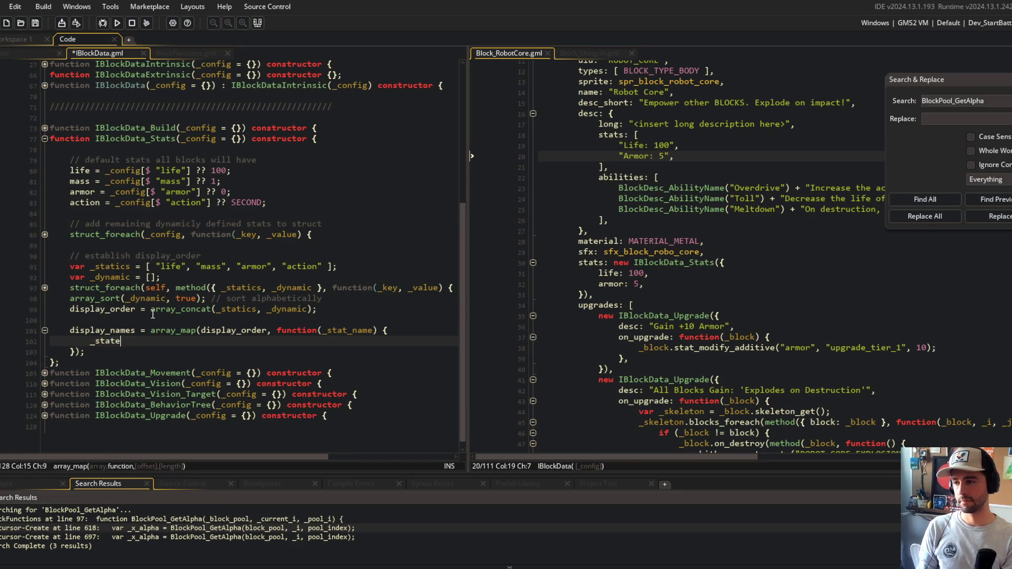
pyautogui.press('BackSpace')
pyautogui.press('BackSpace')
pyautogui.press('BackSpace')
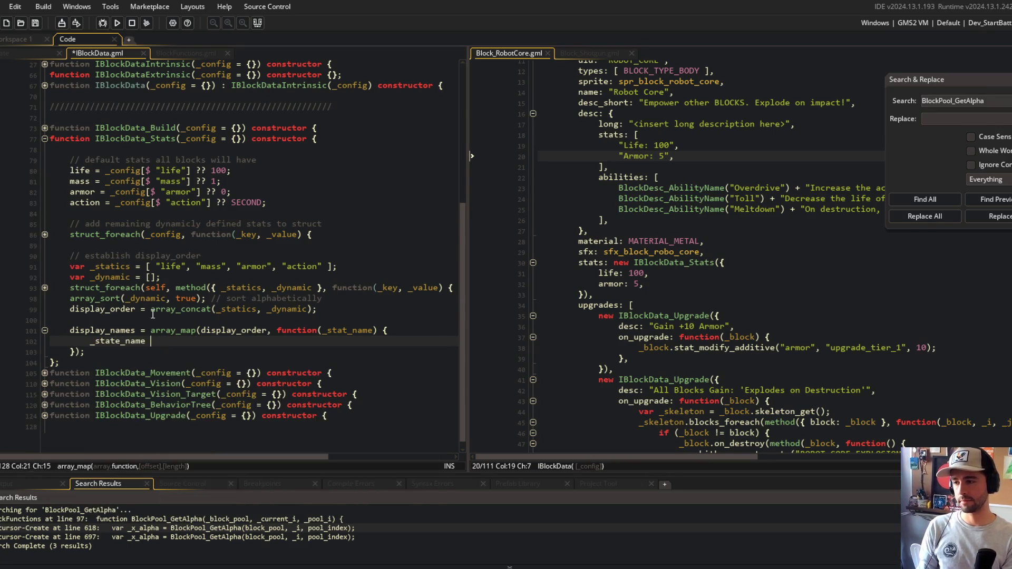
pyautogui.write('stat_name = string_replace_all(')
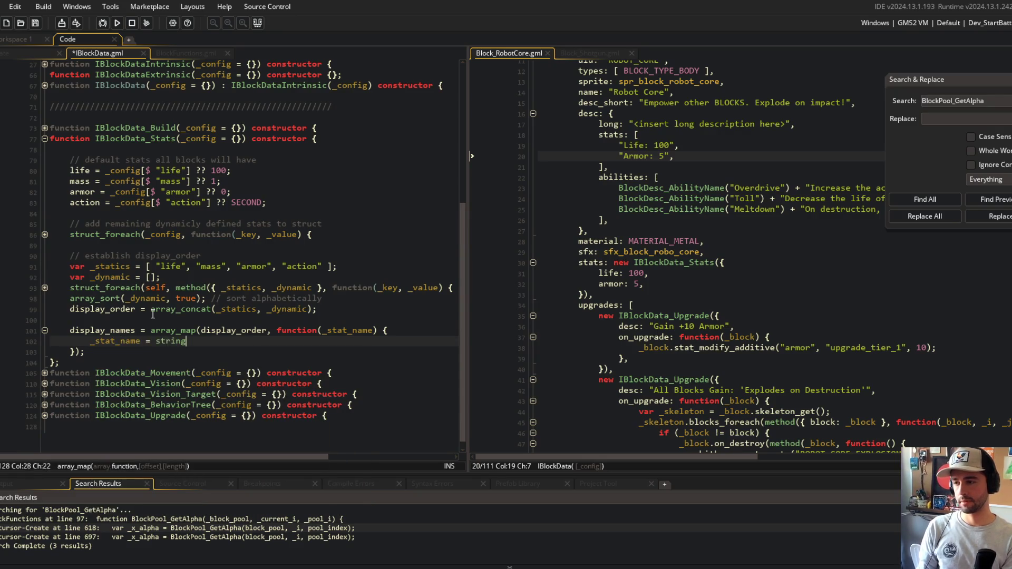
pyautogui.write('_stat_name, "_')
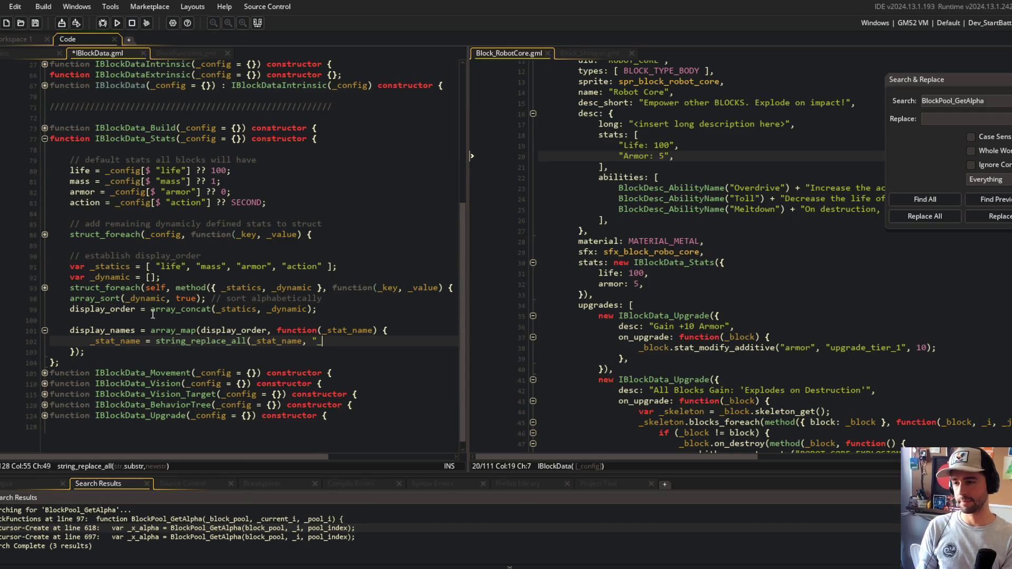
pyautogui.write('", " ");')
pyautogui.press('Return')
# Return string_capitalize_first(_stat_name) from the mapping function and save
pyautogui.write('_state')
pyautogui.press('BackSpace')
pyautogui.write('_name = string_c')
pyautogui.press('Return')
pyautogui.write('_stat')
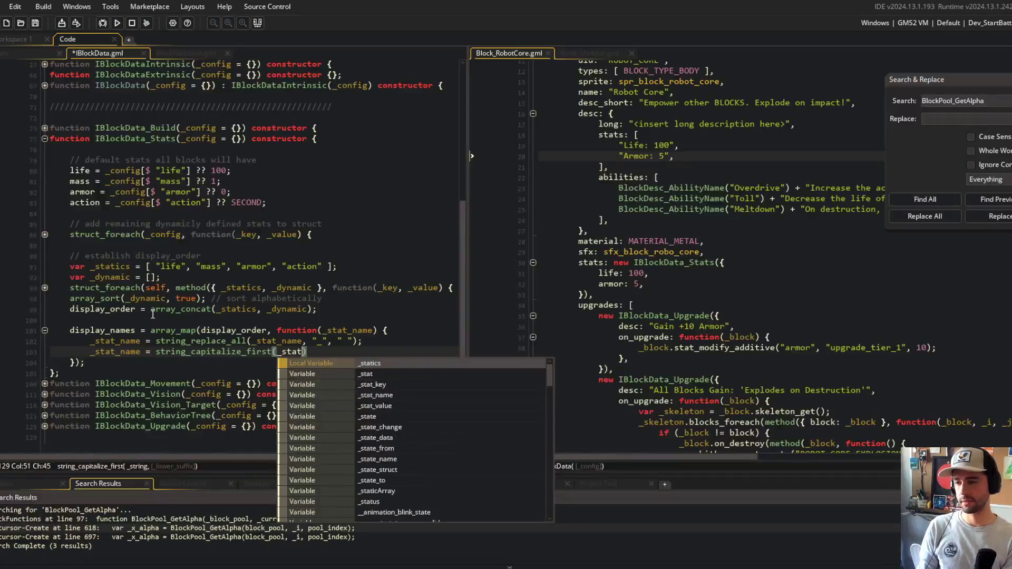
pyautogui.write('_name)')
pyautogui.press('Home')
pyautogui.hotkey('ctrl', 'shift', 'Right')
pyautogui.hotkey('ctrl', 'shift', 'Right')
pyautogui.write('return')
pyautogui.hotkey('ctrl', 's')
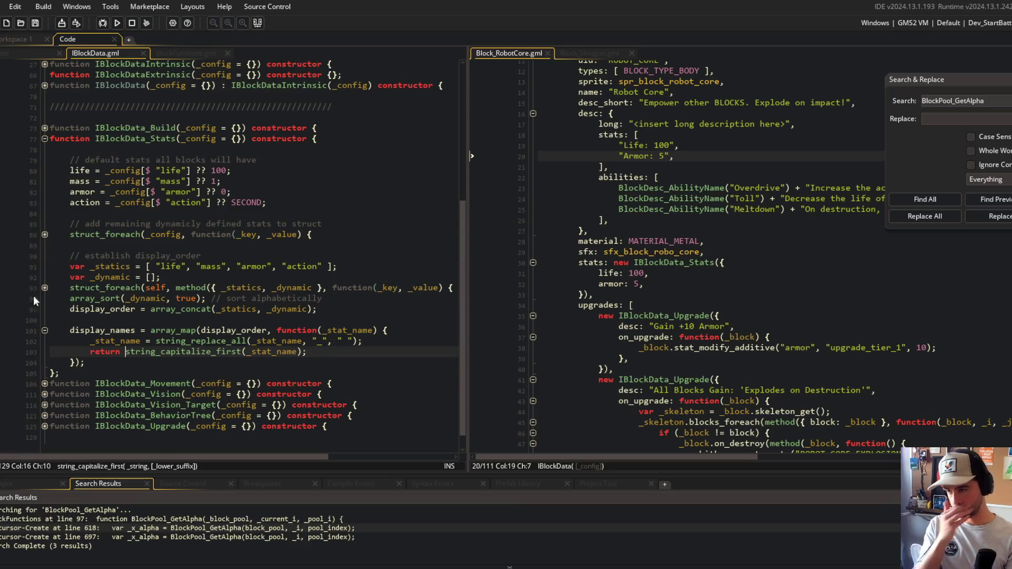
# Review the finished display_names code, then bring BlockFunctions.gml back into view
pyautogui.scroll(-1, 207, 316)
pyautogui.click(207, 340)
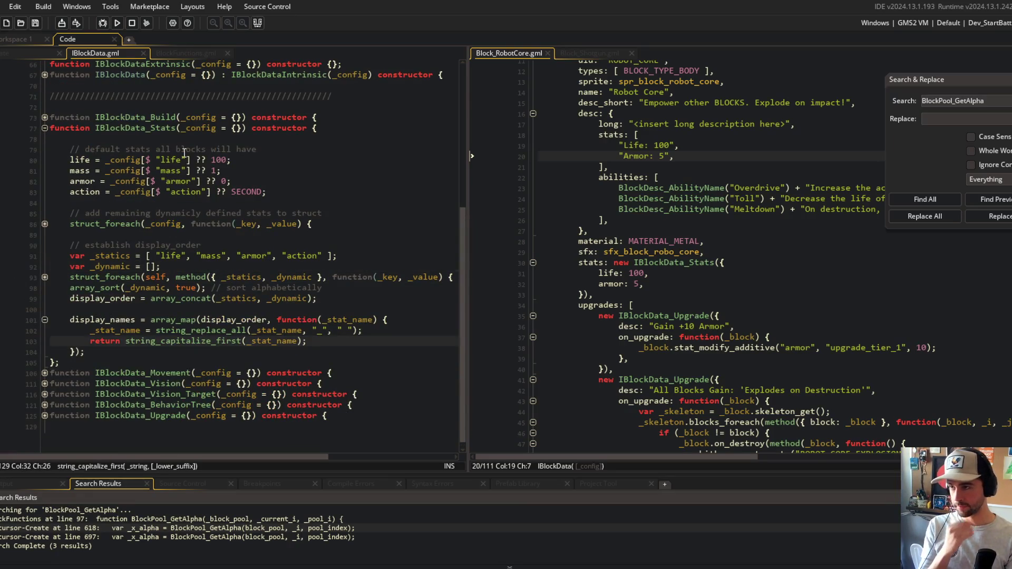
pyautogui.click(186, 52)
pyautogui.click(235, 228)
# Inspect the _stats array_map call in BlockDesc_DrawStats and array_map's parameters
pyautogui.press('Down')
pyautogui.press('Down')
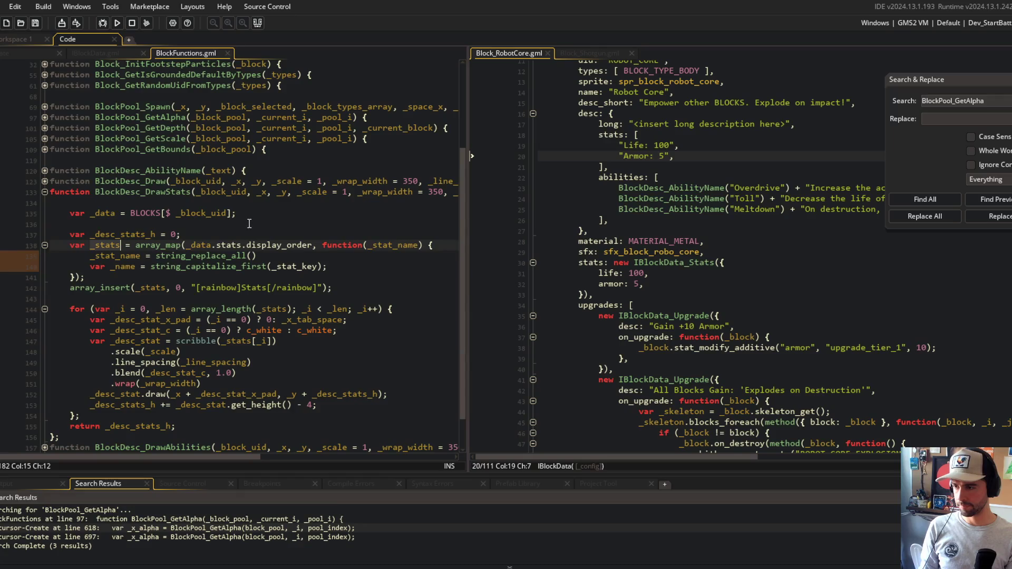
pyautogui.click(105, 245)
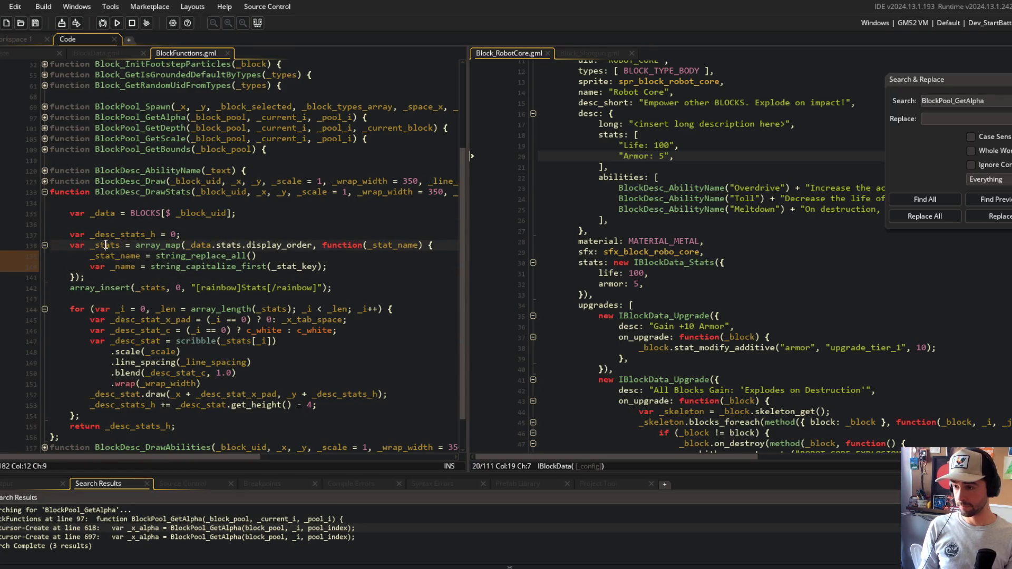
pyautogui.click(178, 245)
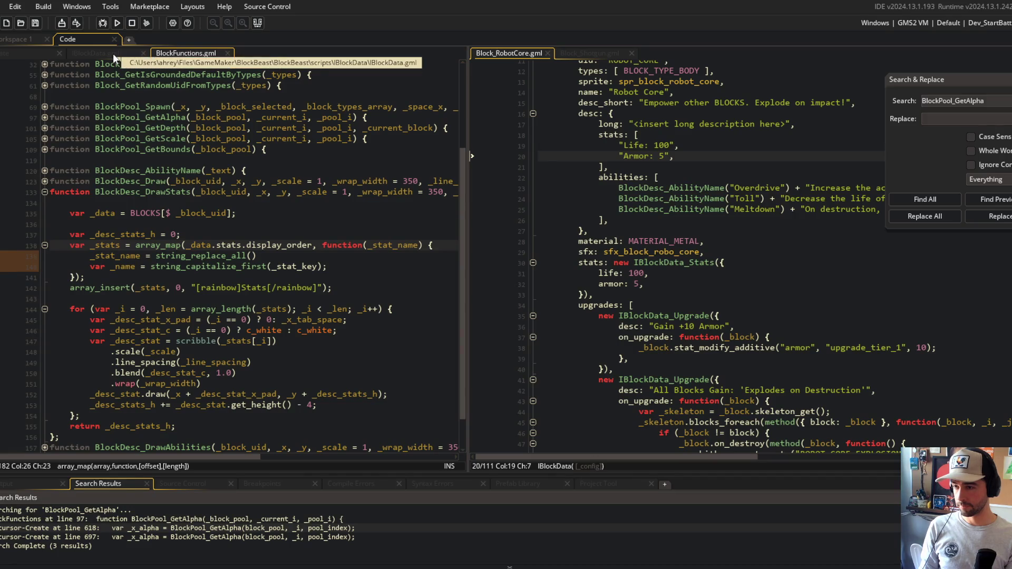
pyautogui.click(112, 53)
pyautogui.click(184, 52)
pyautogui.click(196, 138)
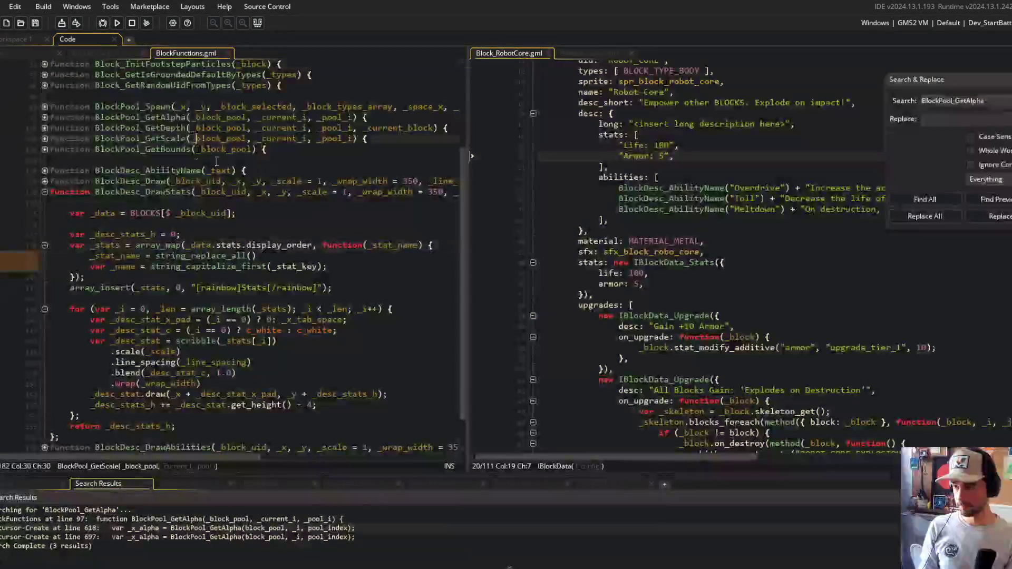
pyautogui.click(146, 245)
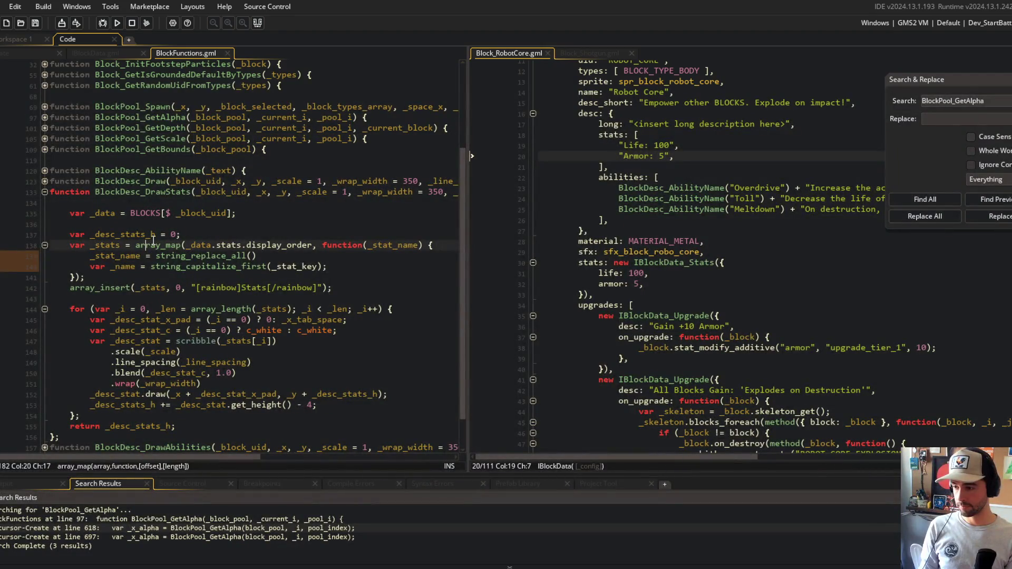
# Jump to the array_map definition in UTILS.gml and examine its callback call on line 105
pyautogui.middleClick(153, 239)
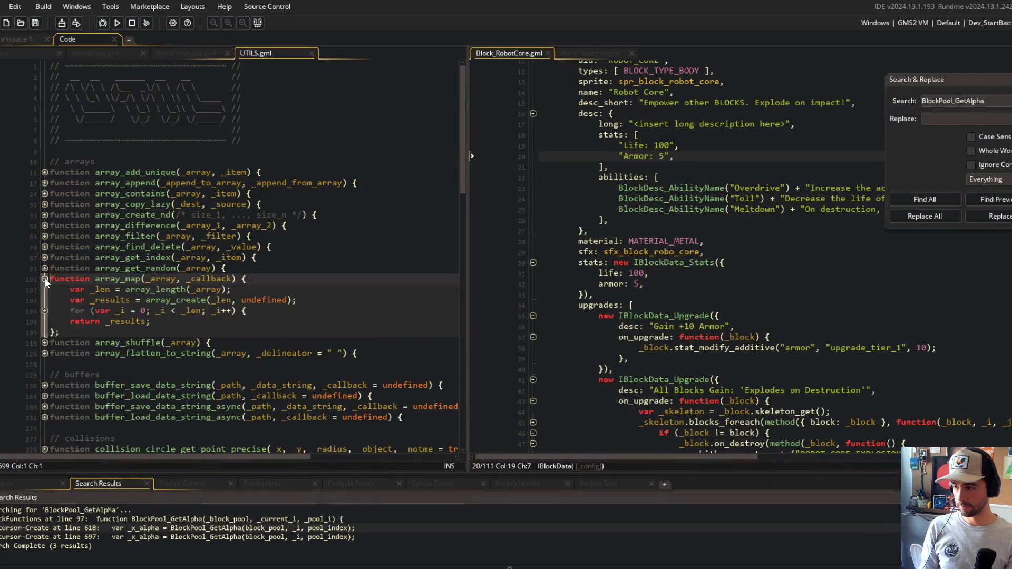
pyautogui.click(44, 311)
pyautogui.click(256, 322)
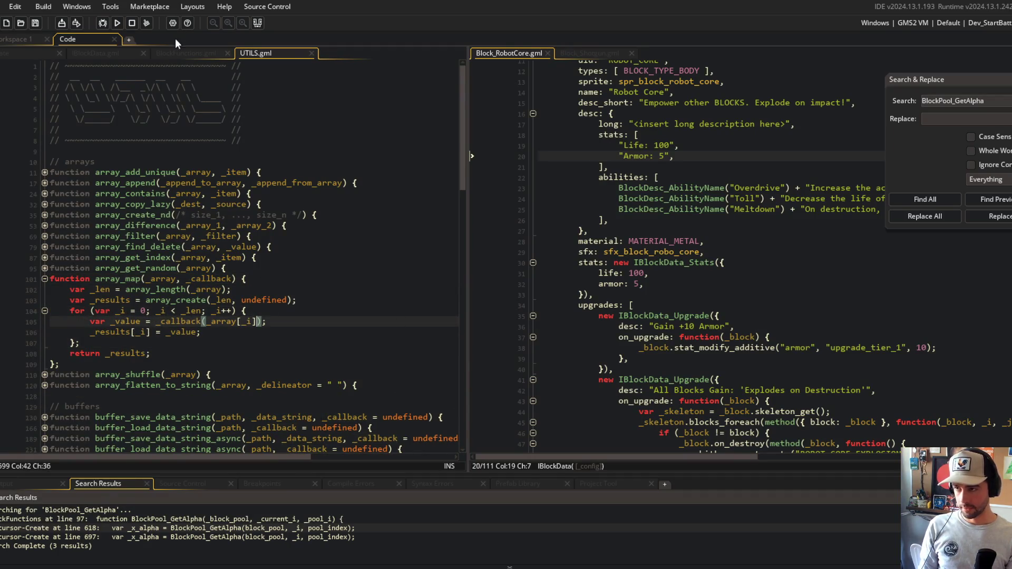
pyautogui.click(188, 53)
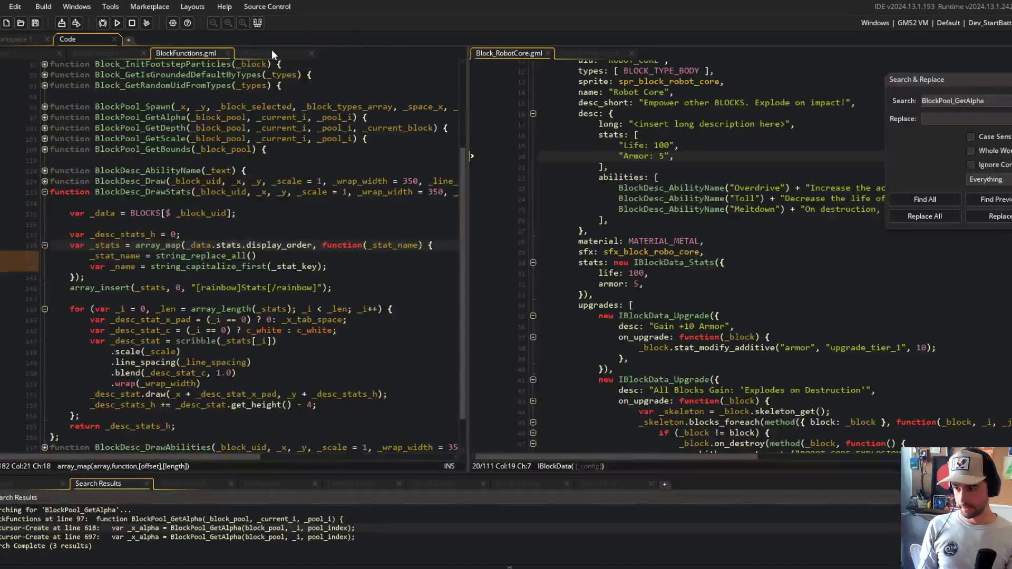
pyautogui.click(106, 54)
pyautogui.click(185, 53)
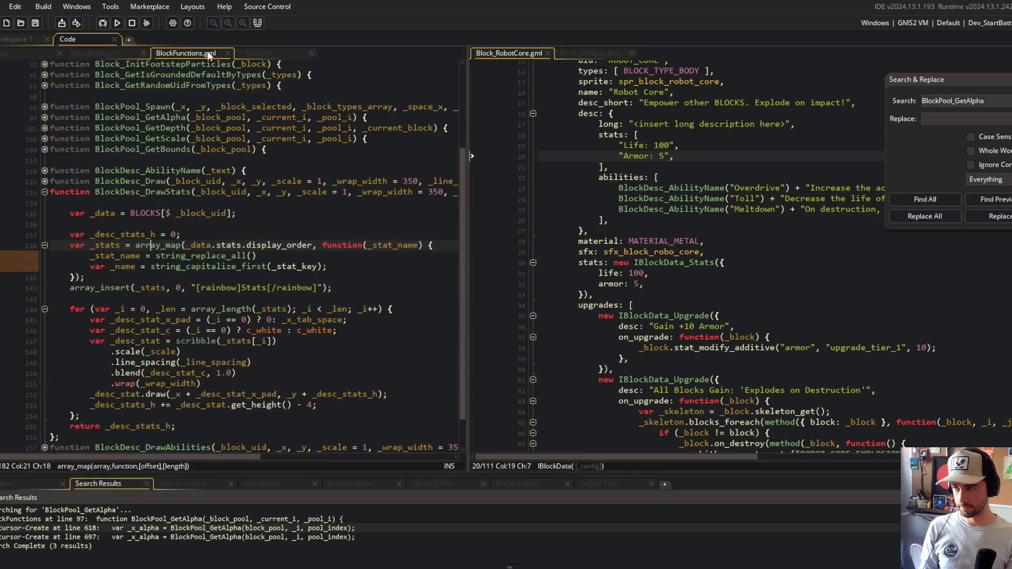
# In UTILS.gml, change the loop call to _callback(_array[_i], _i) to pass the index
pyautogui.click(261, 55)
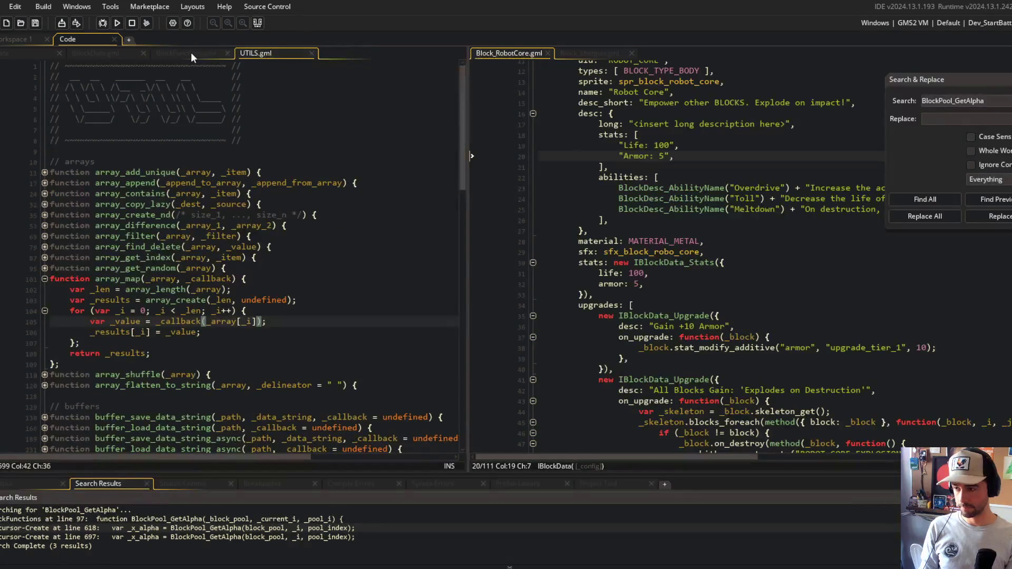
pyautogui.click(191, 52)
pyautogui.click(137, 52)
pyautogui.click(181, 52)
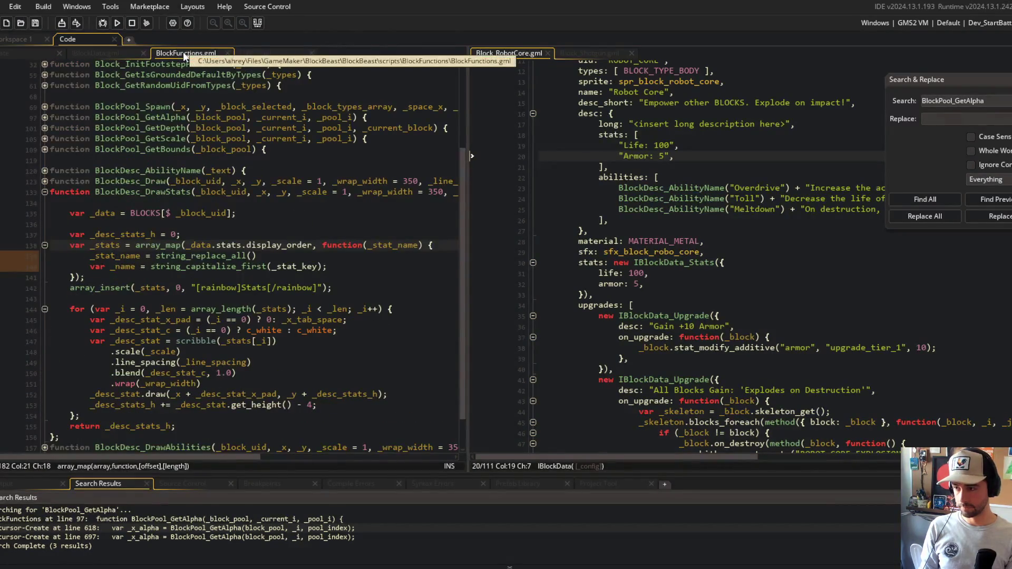
pyautogui.click(276, 51)
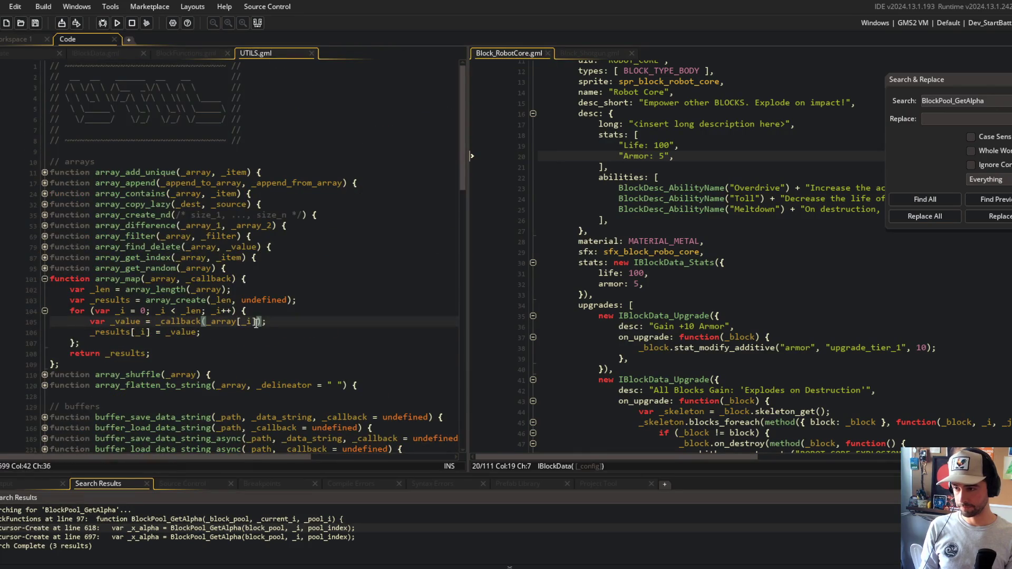
pyautogui.write(', _i')
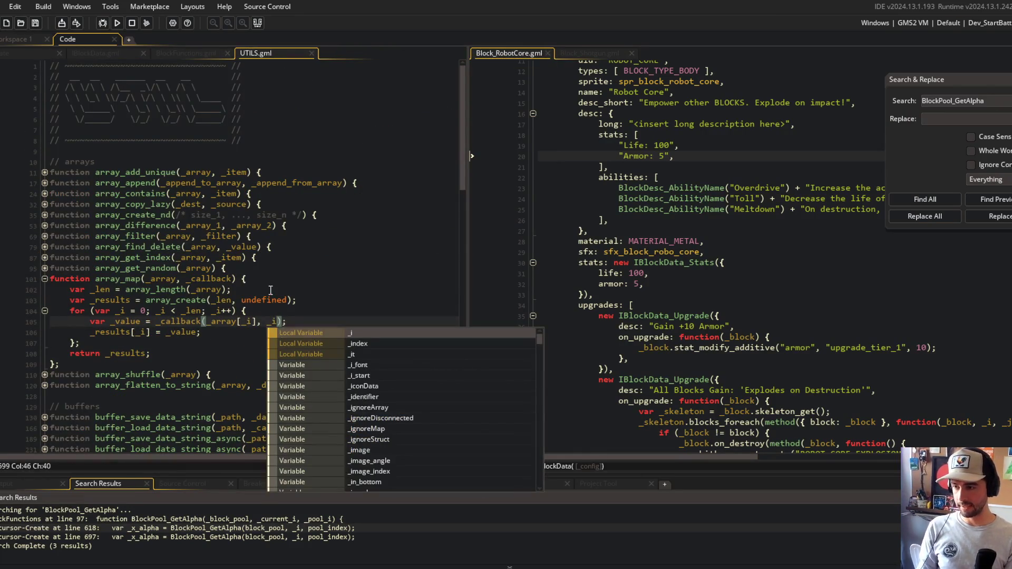
pyautogui.click(315, 325)
pyautogui.click(140, 322)
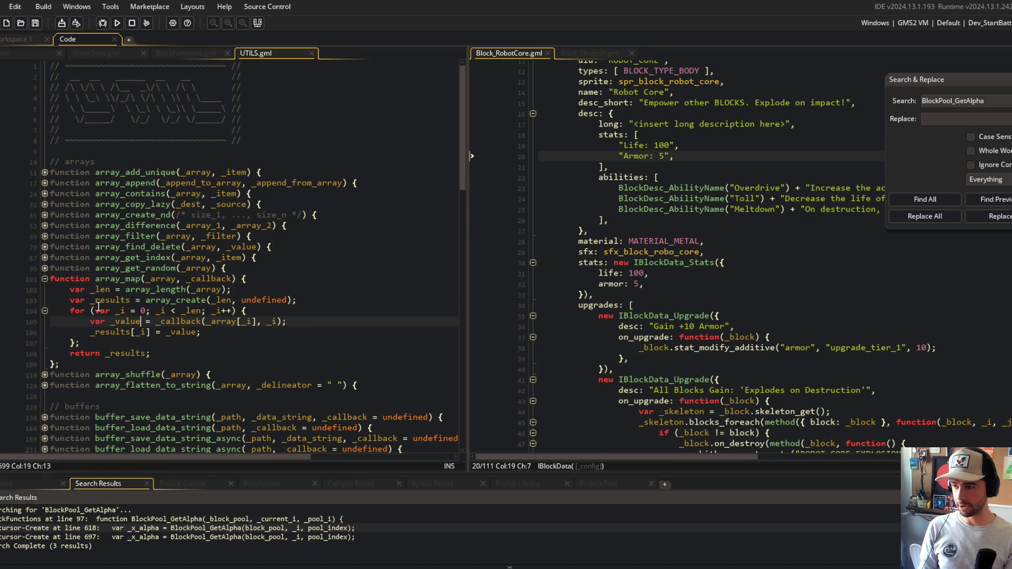
# Collapse array_map and return to BlockFunctions.gml after checking display_names in IBlockData.gml
pyautogui.click(45, 279)
pyautogui.click(186, 53)
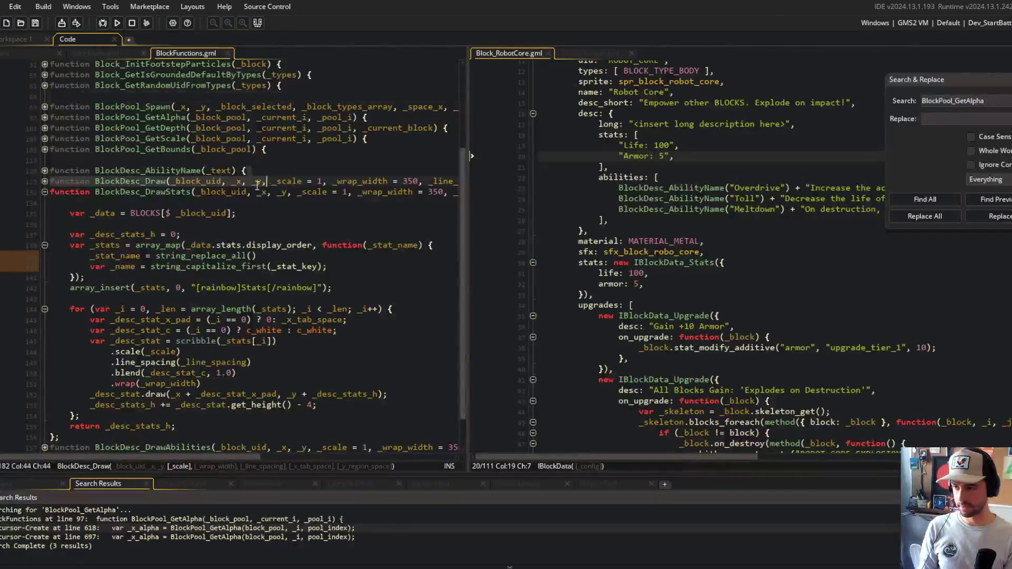
pyautogui.click(125, 53)
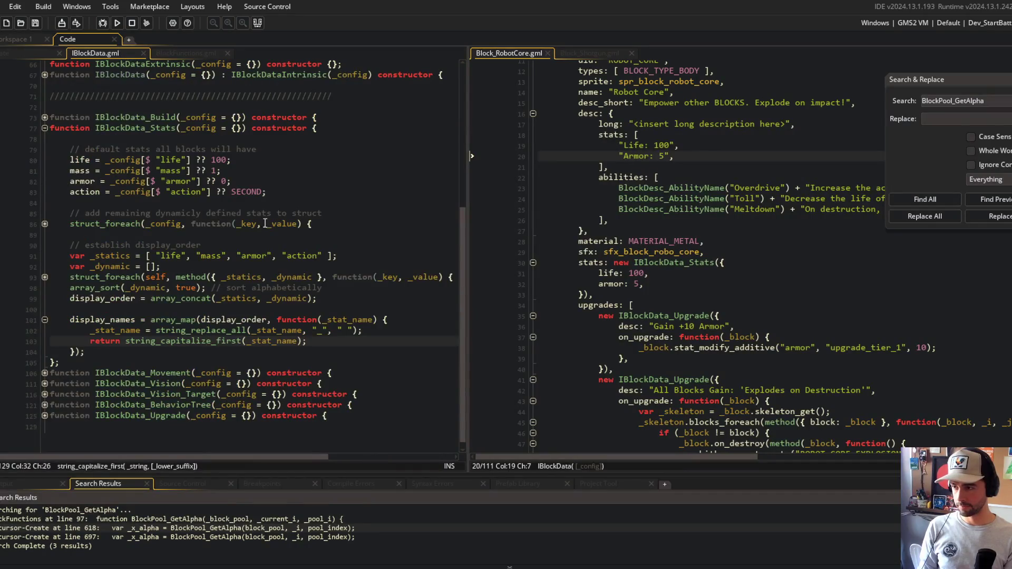
pyautogui.click(186, 53)
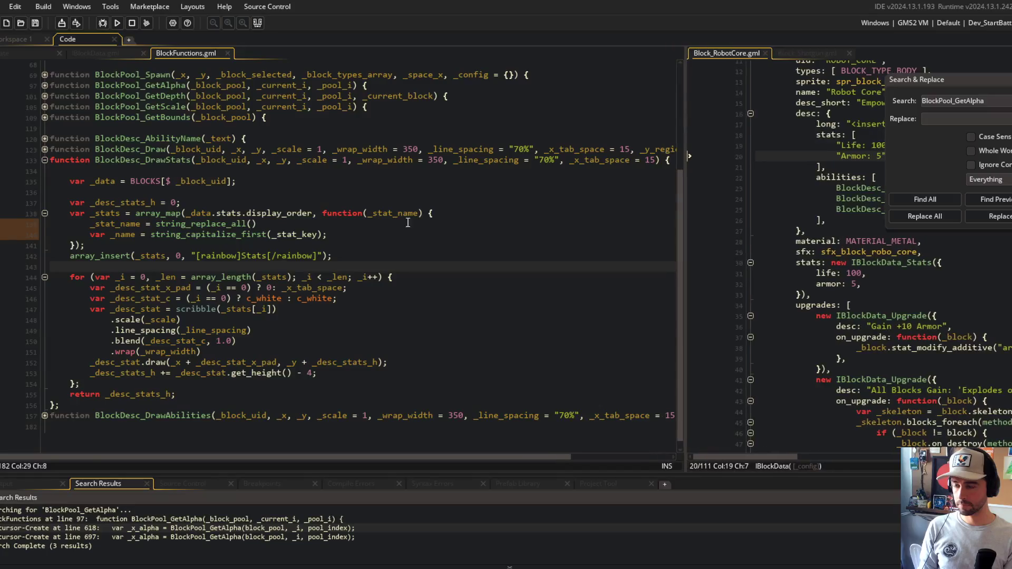
# Add an _index parameter to the array_map callback in BlockDesc_DrawStats
pyautogui.click(407, 214)
pyautogui.write(', _index')
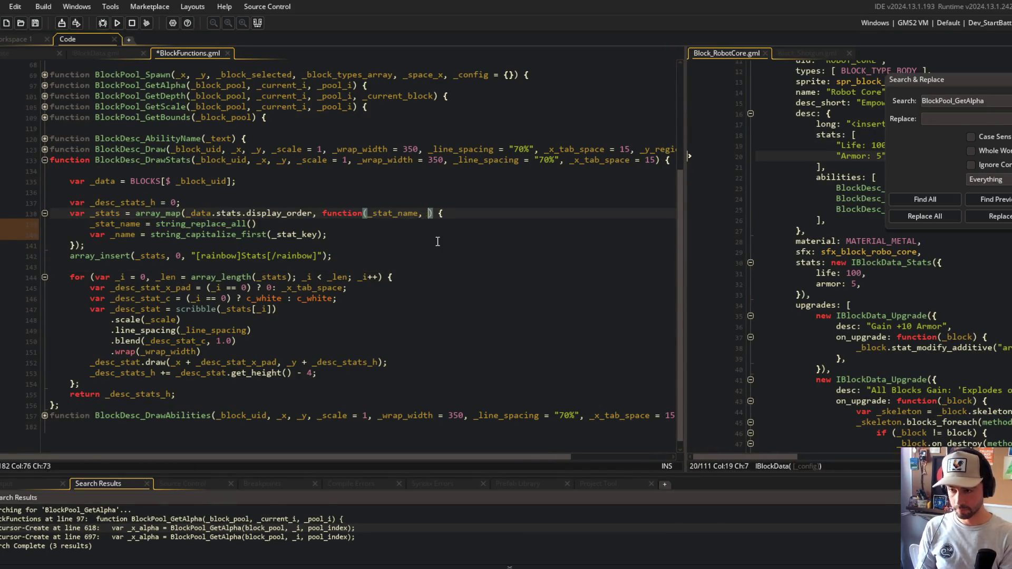
pyautogui.press('Escape')
pyautogui.press('Down')
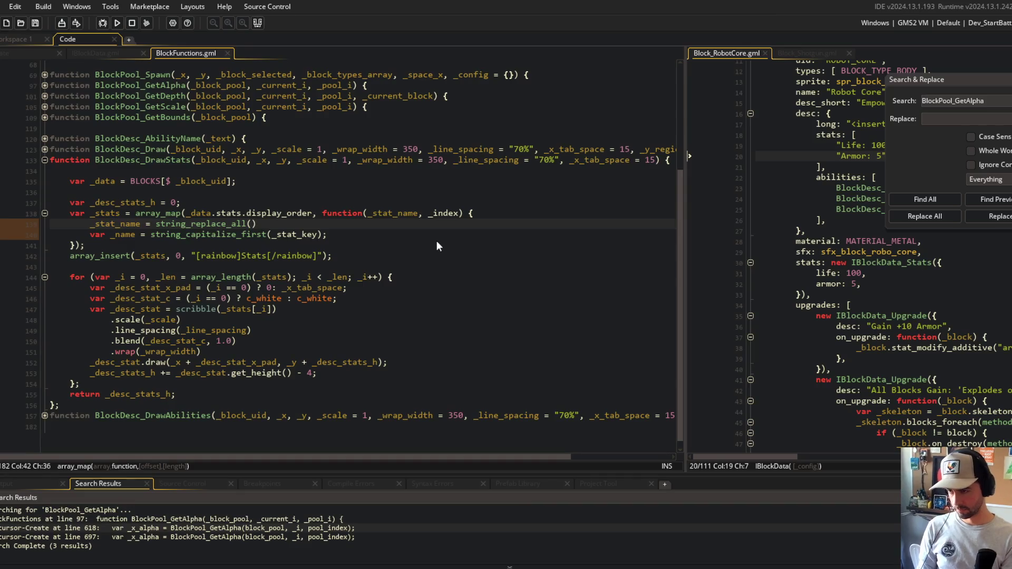
pyautogui.press('Up')
pyautogui.press('Down')
pyautogui.press('Up')
pyautogui.press('Down')
pyautogui.press('Up')
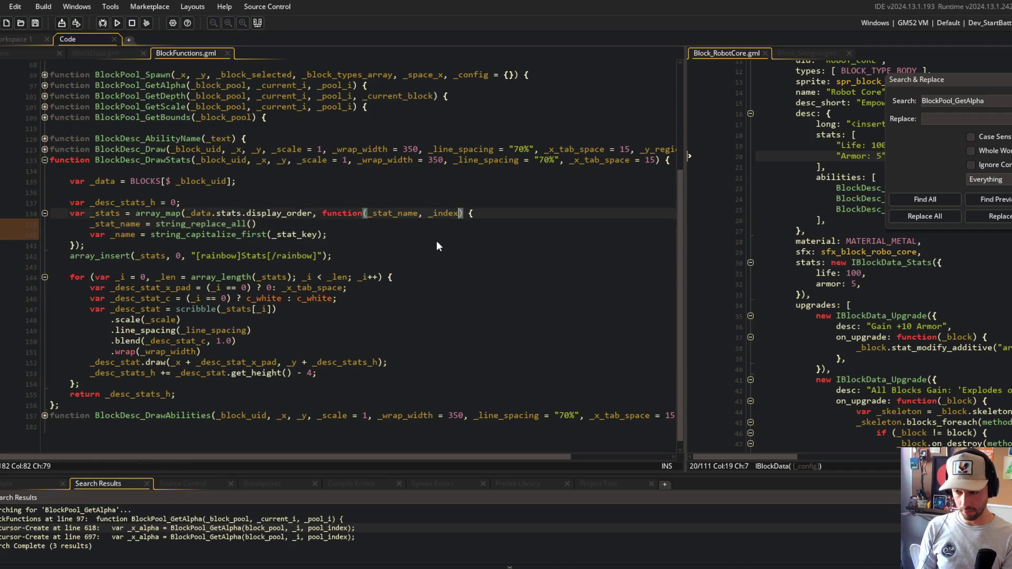
pyautogui.hotkey('ctrl', 'Tab')
pyautogui.hotkey('ctrl', 'Tab')
pyautogui.press('Down')
pyautogui.press('Up')
# Replace the old name-building lines with a _name = line, save, and comment it out
pyautogui.press('Down')
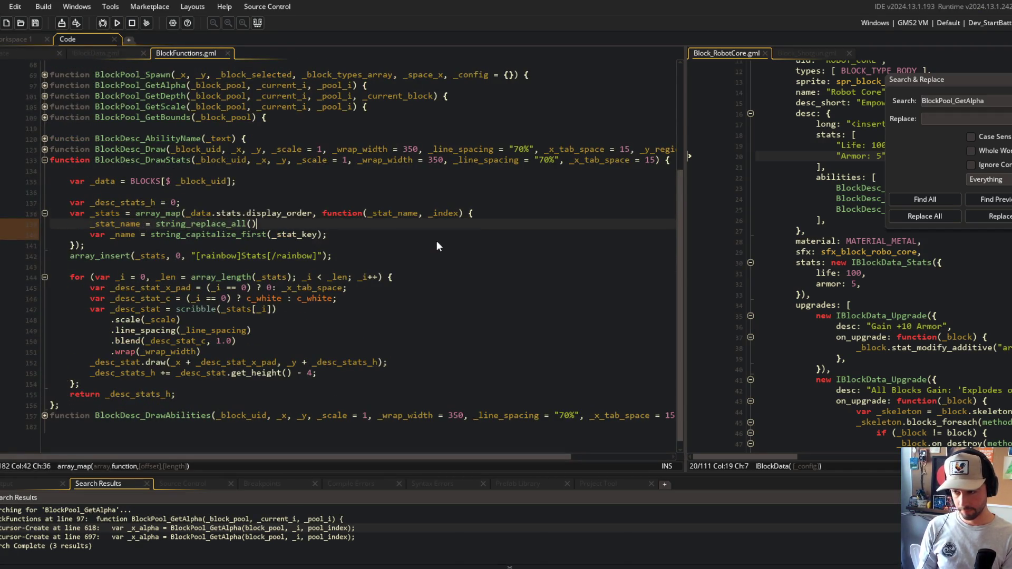
pyautogui.press('Down')
pyautogui.press('End')
pyautogui.hotkey('shift', 'Up')
pyautogui.hotkey('shift', 'Home')
pyautogui.write('_name =')
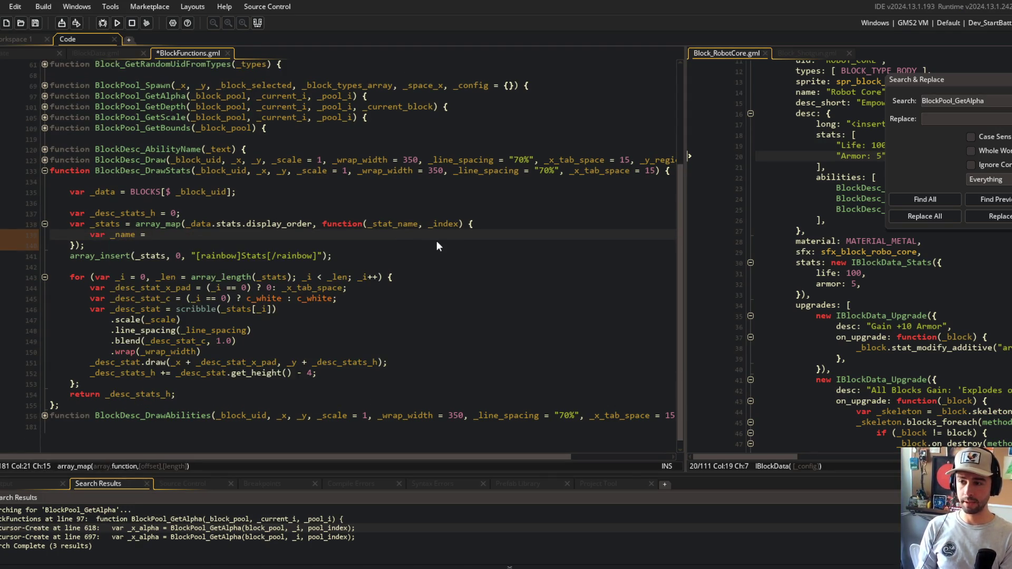
pyautogui.hotkey('ctrl', 's')
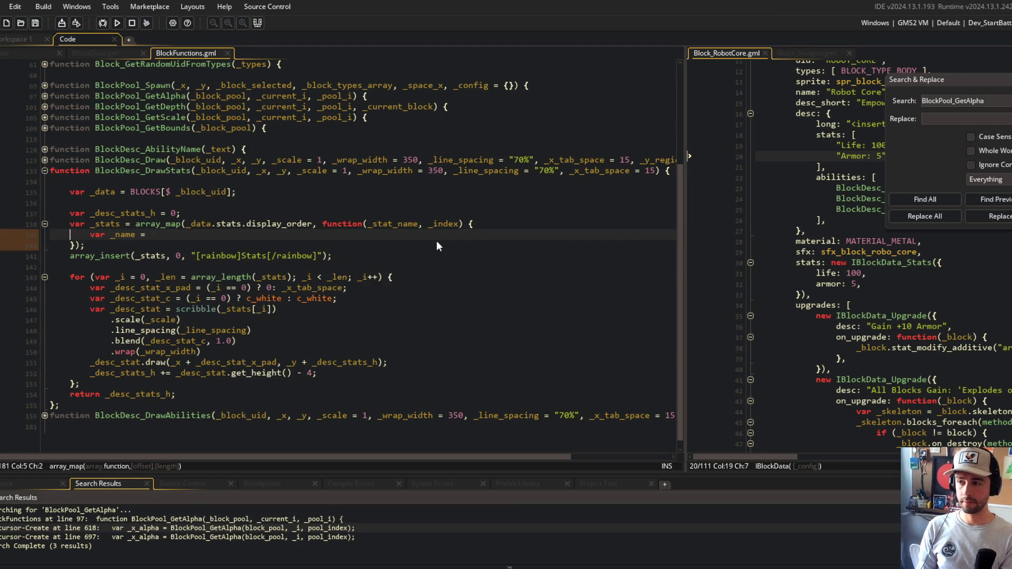
pyautogui.write('//')
pyautogui.hotkey('ctrl', 'k')
# Wrap the callback in method({ _data }, …) so it can reach _data
pyautogui.press('Up')
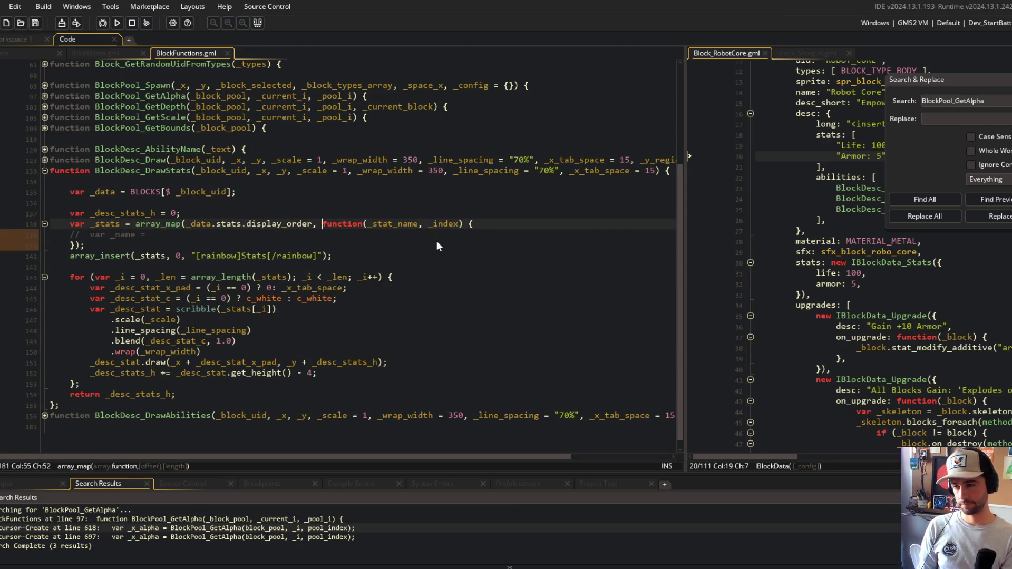
pyautogui.write('methdo')
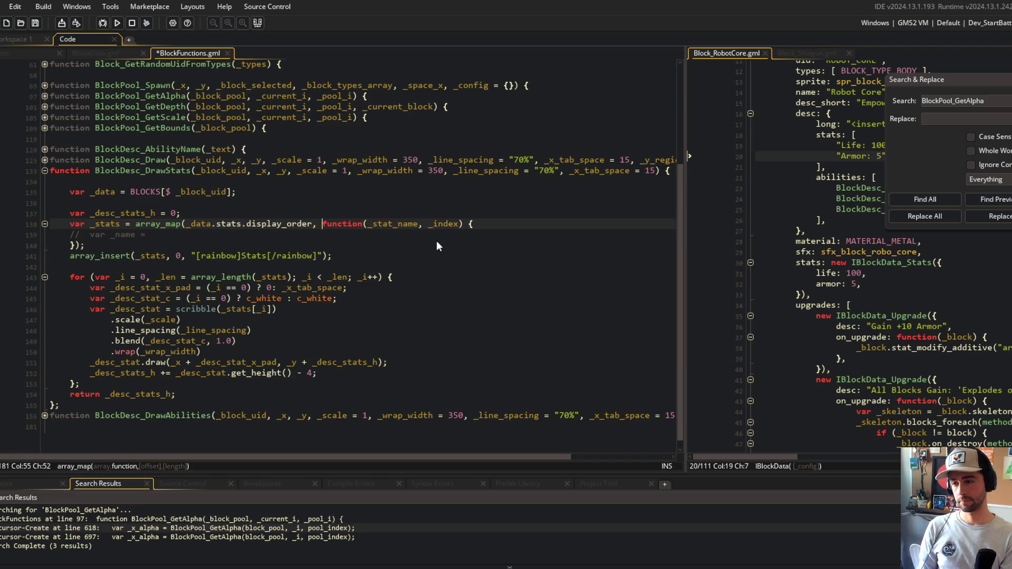
pyautogui.press('BackSpace')
pyautogui.press('BackSpace')
pyautogui.write('O')
pyautogui.press('BackSpace')
pyautogui.write('od(')
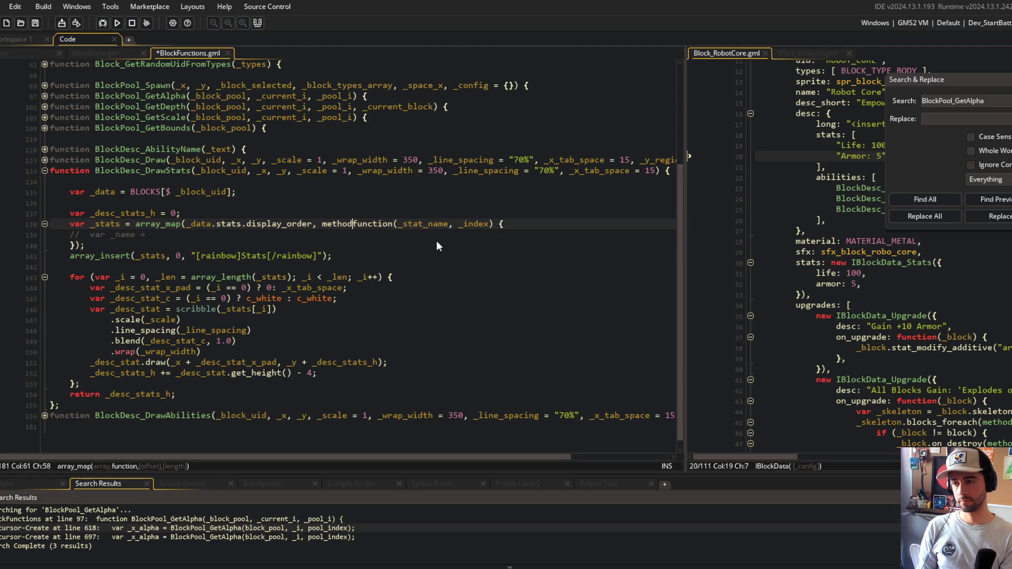
pyautogui.write('{')
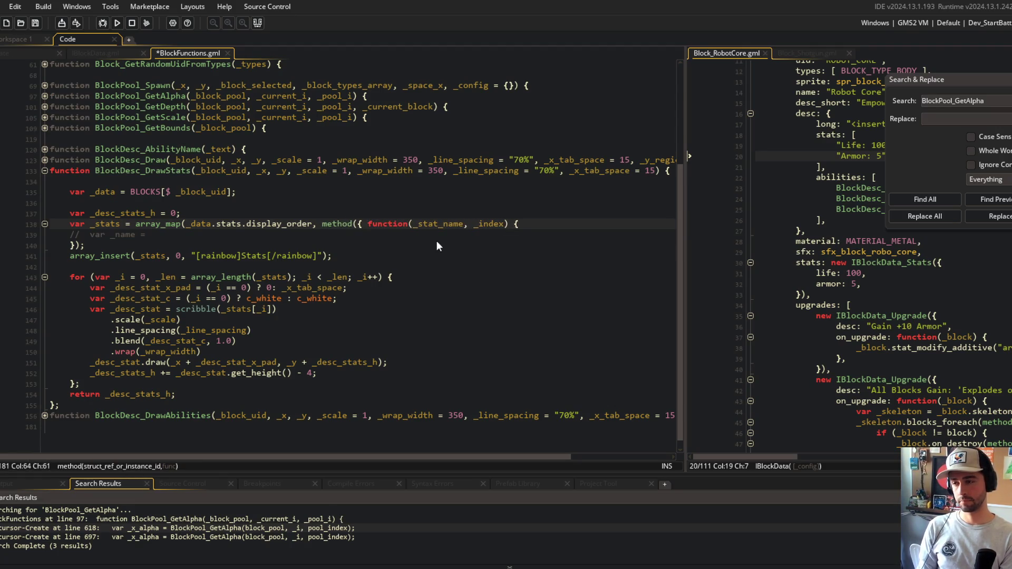
pyautogui.write(' _data },')
pyautogui.press('Down')
pyautogui.press('Down')
pyautogui.press('Left')
pyautogui.write(');')
# Uncomment the name line, set it to _data.stats.display_names[_index];, and save
pyautogui.press('Up')
pyautogui.hotkey('ctrl', 'shift', 'k')
pyautogui.press('End')
pyautogui.write('_data.stats.display_names[_index]')
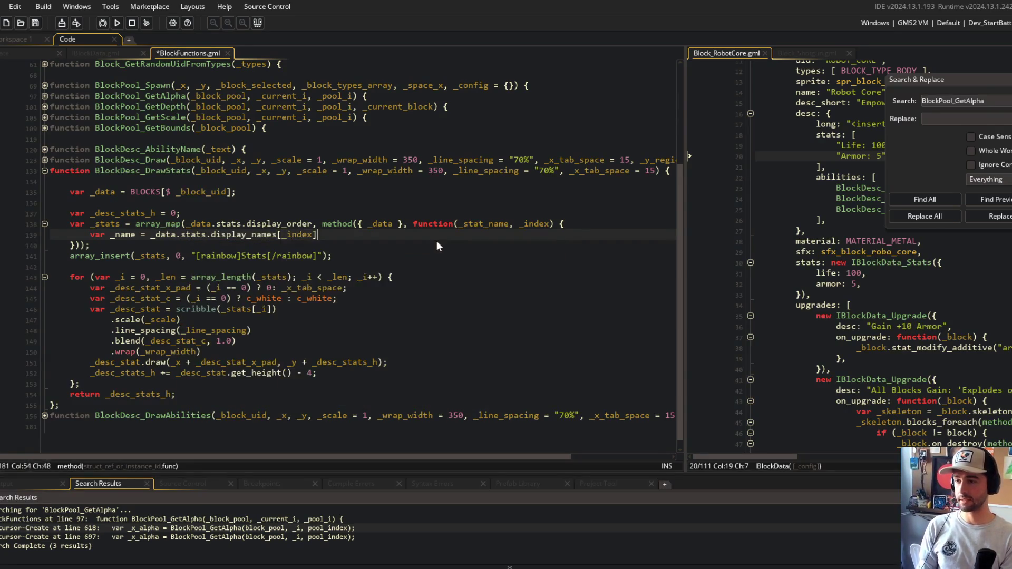
pyautogui.write(';')
pyautogui.press('Return')
pyautogui.hotkey('ctrl', 's')
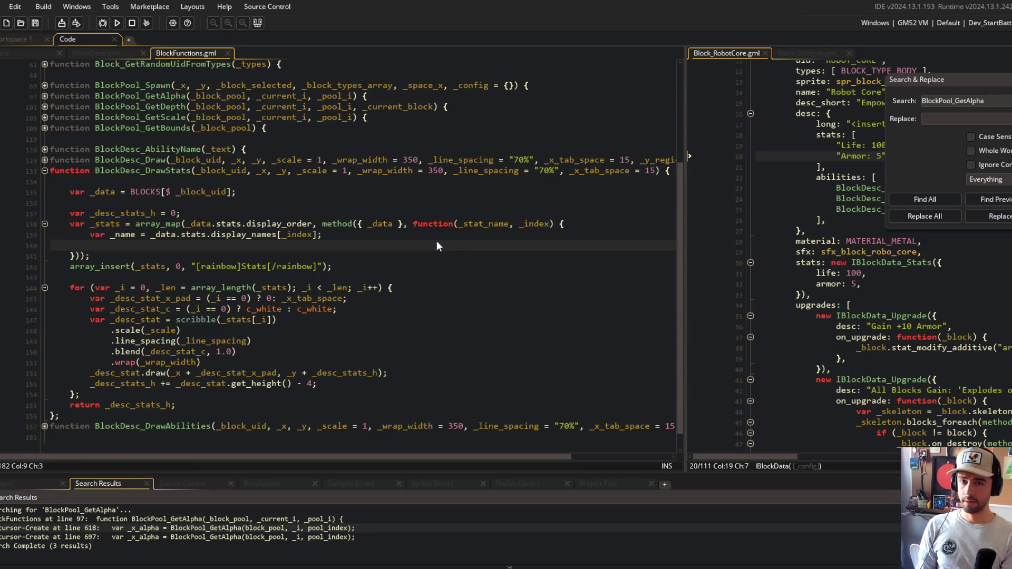
# Add a commented-out var _value = _data.stats line and save
pyautogui.write('var _value = _data.stat')
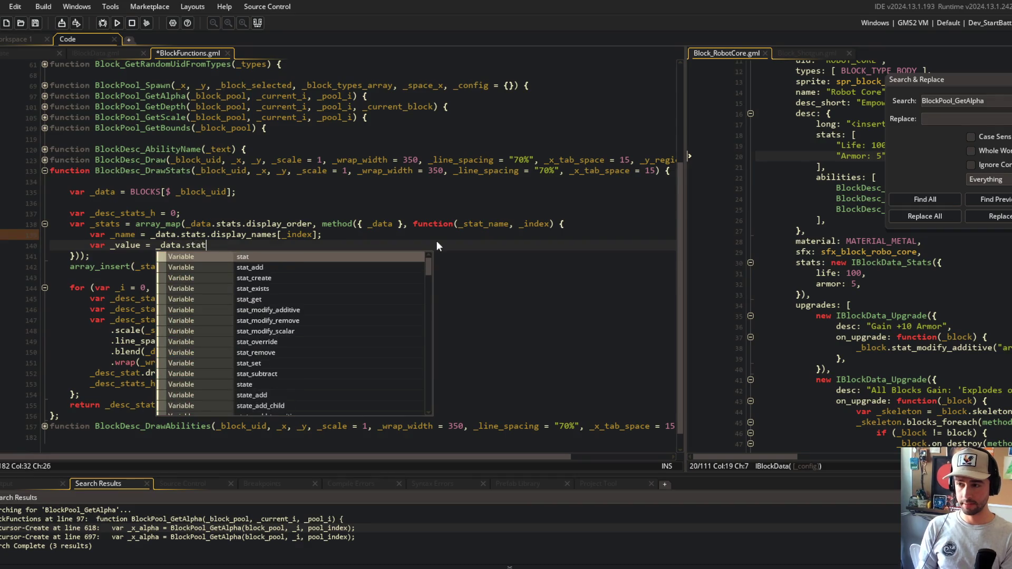
pyautogui.write('s')
pyautogui.press('BackSpace')
pyautogui.press('BackSpace')
pyautogui.press('BackSpace')
pyautogui.press('Home')
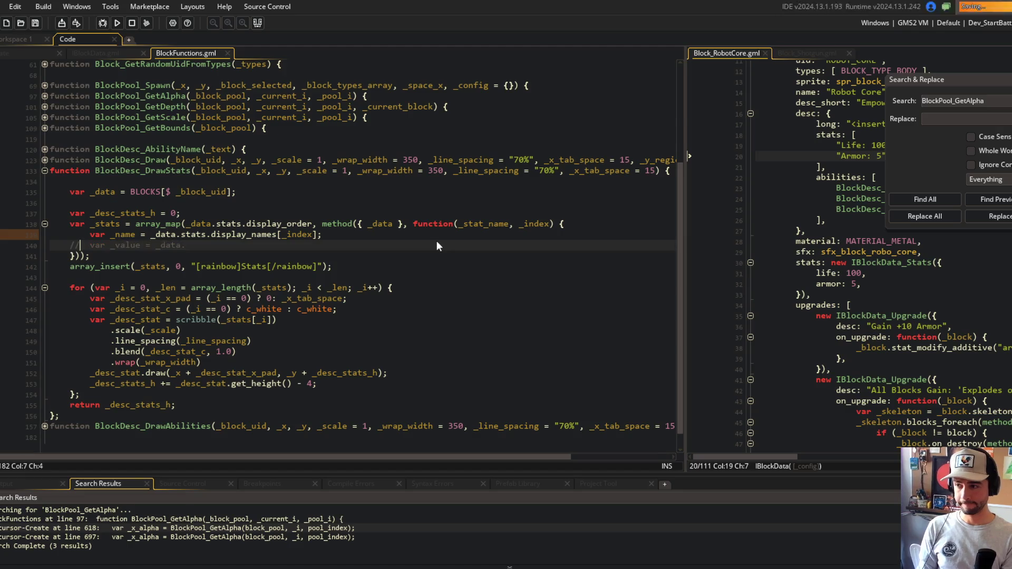
pyautogui.write('/')
pyautogui.press('Down')
pyautogui.press('End')
pyautogui.hotkey('ctrl', 's')
# Inspect the BlockDesc_DrawStats parameters and where _block_uid is used
pyautogui.click(196, 171)
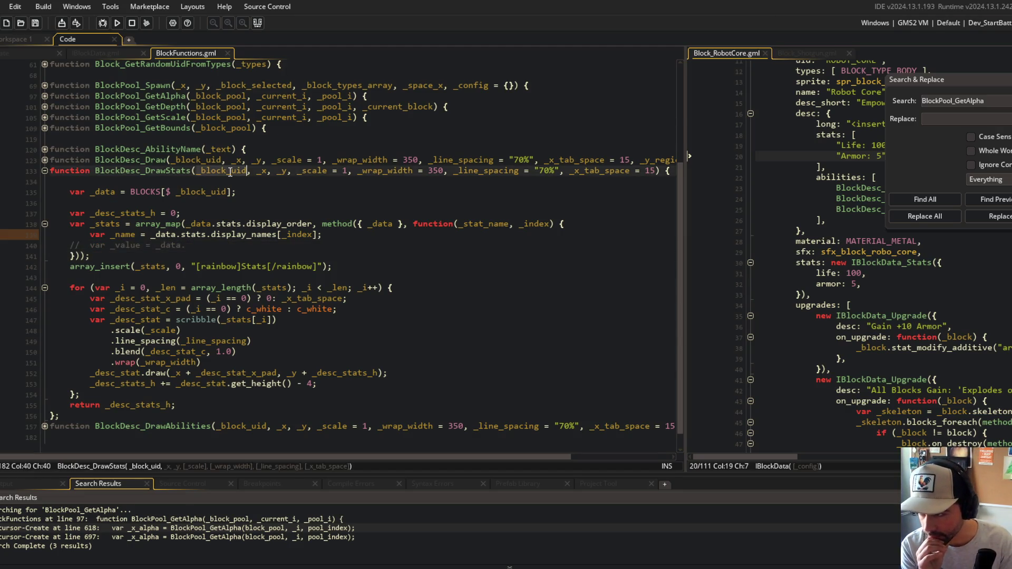
pyautogui.press('Left')
pyautogui.hotkey('ctrl', 'Right')
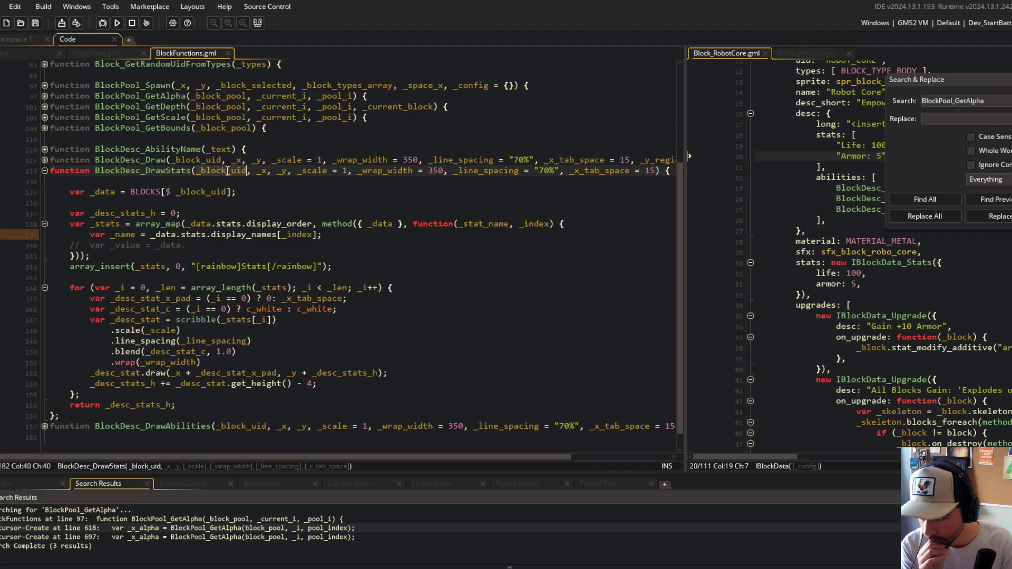
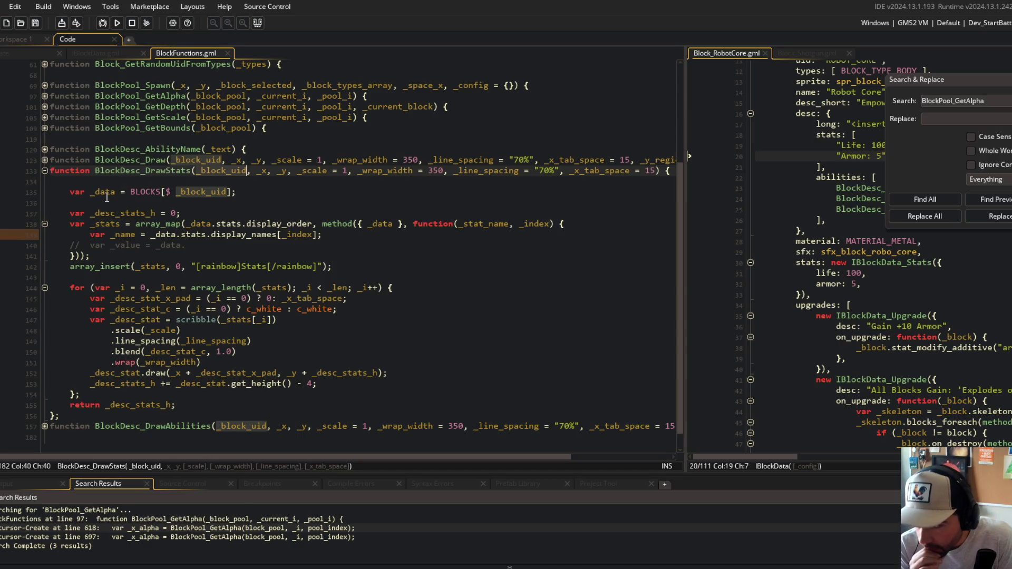
# Rename the _block_uid parameter of BlockDesc_DrawStats to _block and save
pyautogui.click(171, 192)
pyautogui.hotkey('ctrl', 'Right')
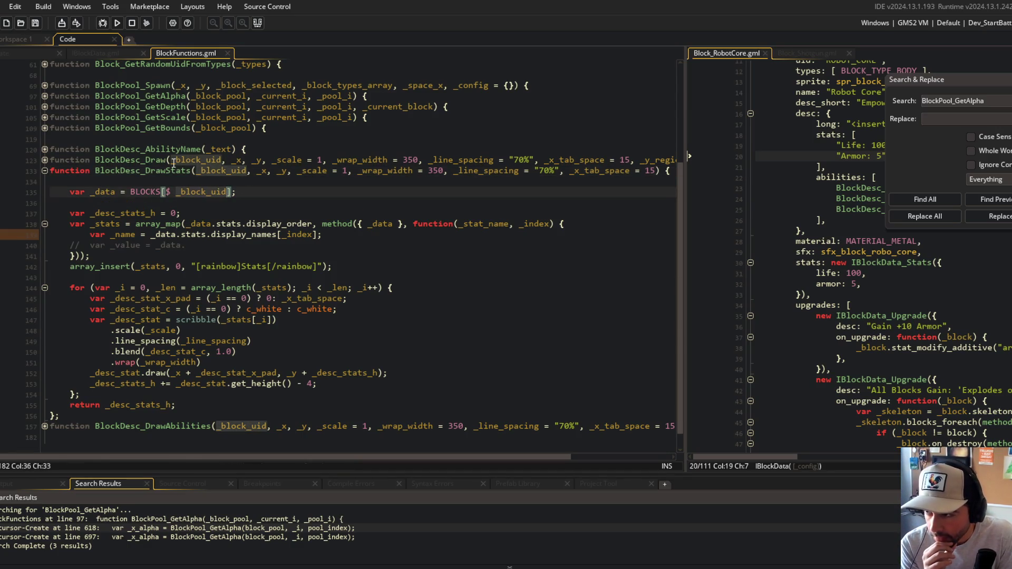
pyautogui.doubleClick(209, 171)
pyautogui.write('_block')
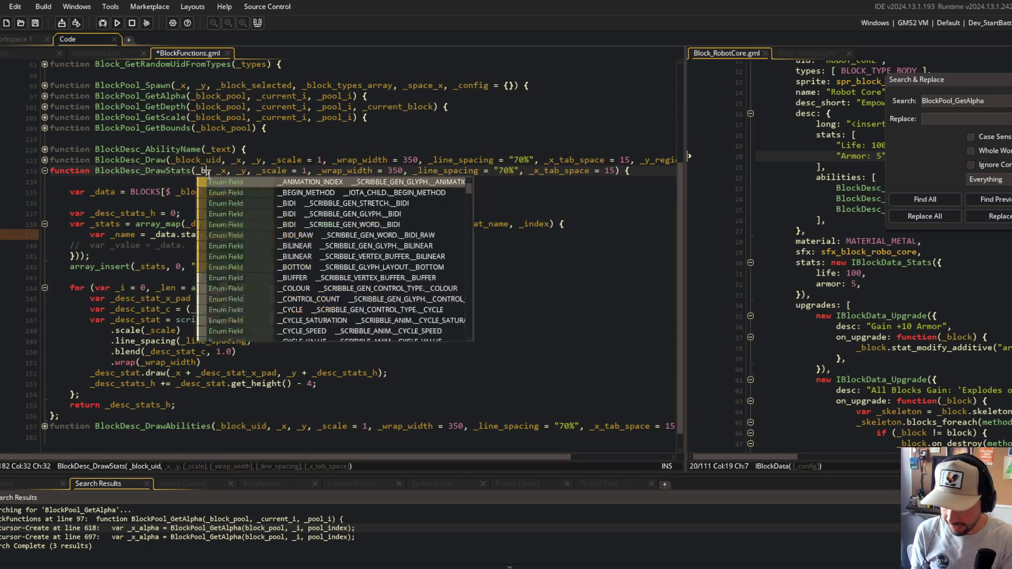
pyautogui.hotkey('ctrl', 's')
# Pass _block into array_map instead of _data and delete the BLOCKS[$ _block_uid] lookup line
pyautogui.click(108, 192)
pyautogui.click(136, 192)
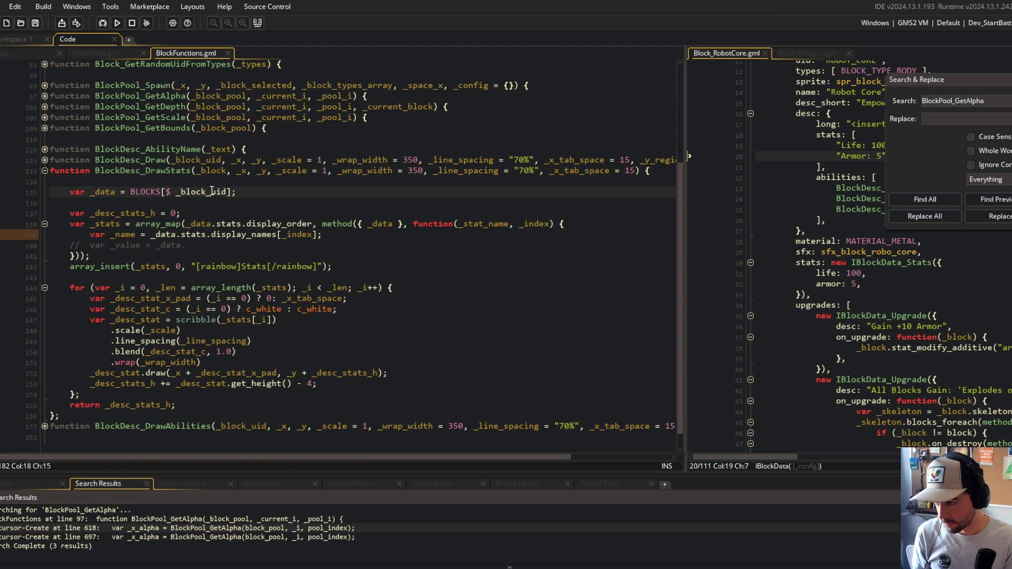
pyautogui.hotkey('ctrl', 'Left')
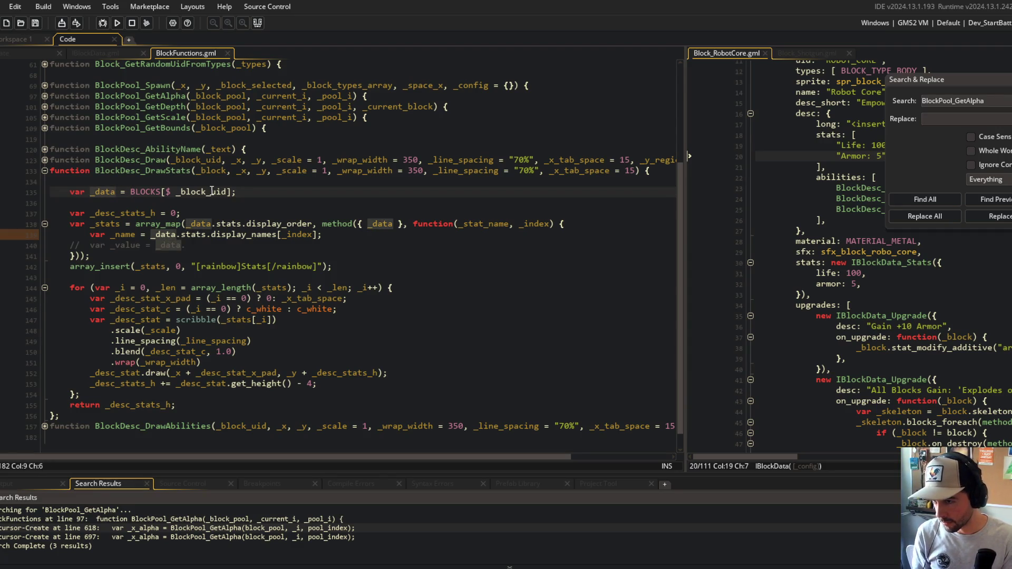
pyautogui.press('Up')
pyautogui.press('Up')
pyautogui.hotkey('ctrl', 'Right')
pyautogui.hotkey('ctrl', 'Right')
pyautogui.hotkey('ctrl', 'Right')
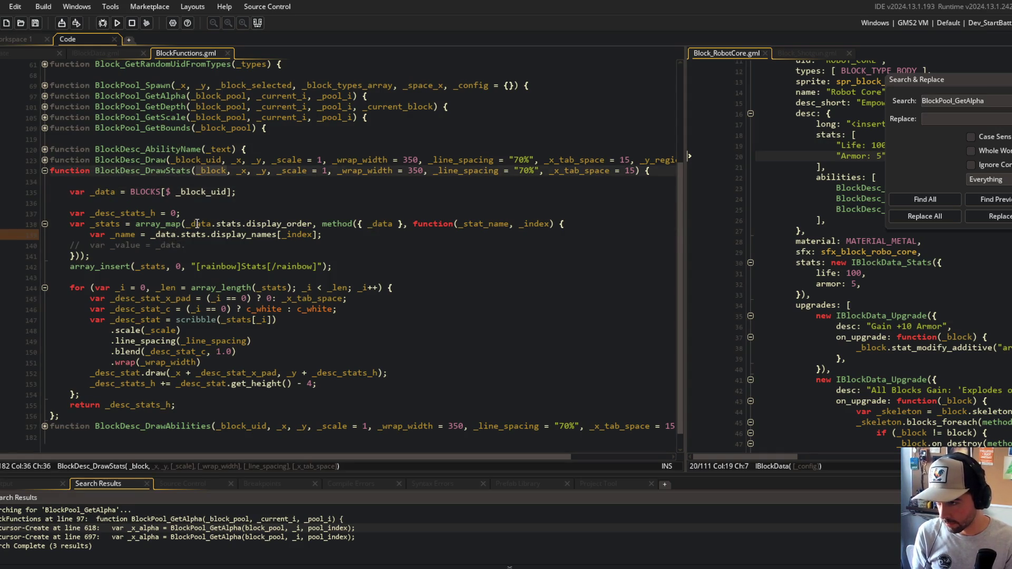
pyautogui.click(197, 224)
pyautogui.write('_block')
pyautogui.press('Up')
pyautogui.press('Up')
pyautogui.hotkey('shift', 'Up')
pyautogui.hotkey('shift', 'Up')
pyautogui.press('BackSpace')
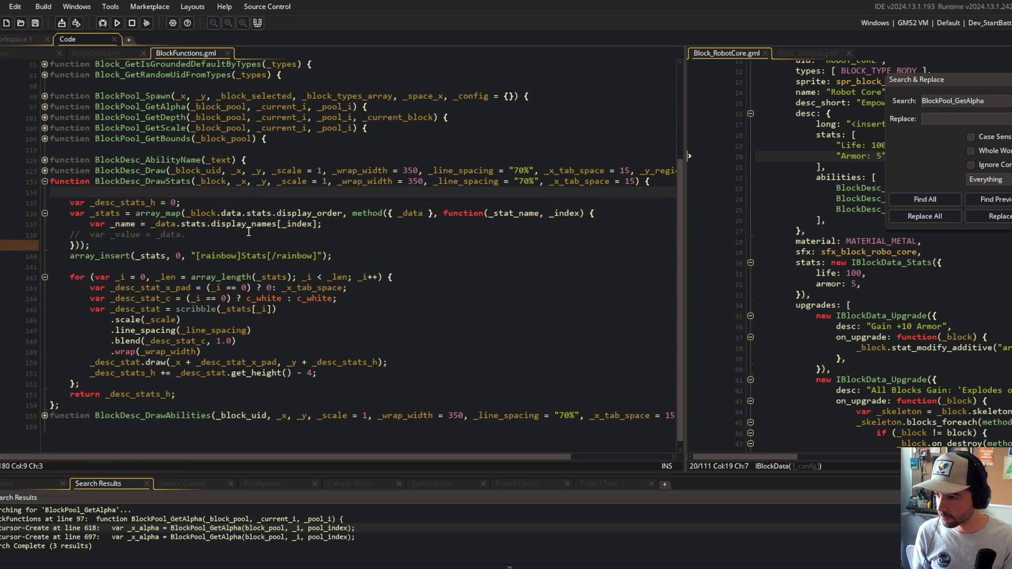
# Bind _block in the method's captured struct and read _block.data.stats.display_names, then save
pyautogui.click(403, 213)
pyautogui.press('Delete')
pyautogui.press('Delete')
pyautogui.press('Delete')
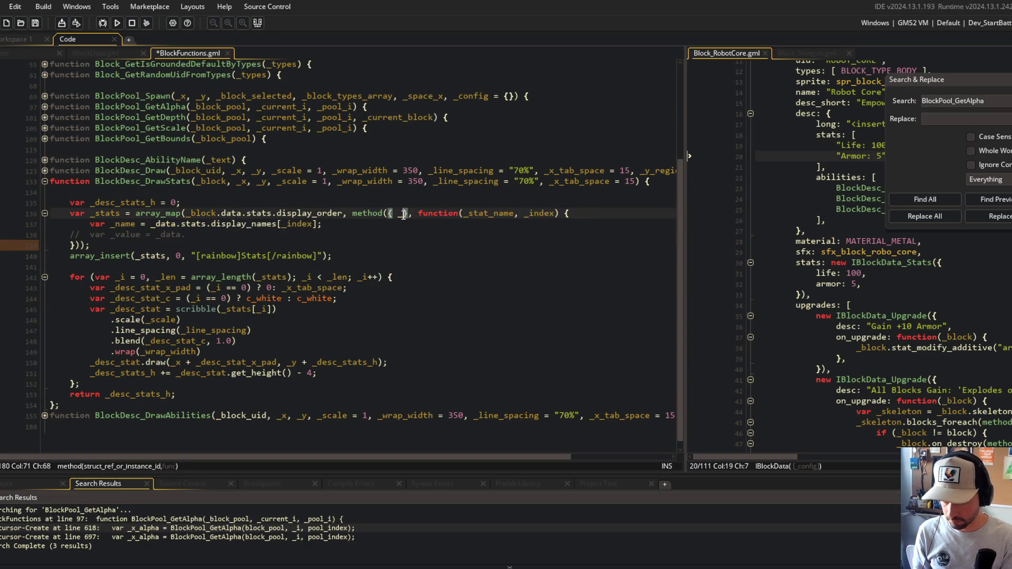
pyautogui.write('block')
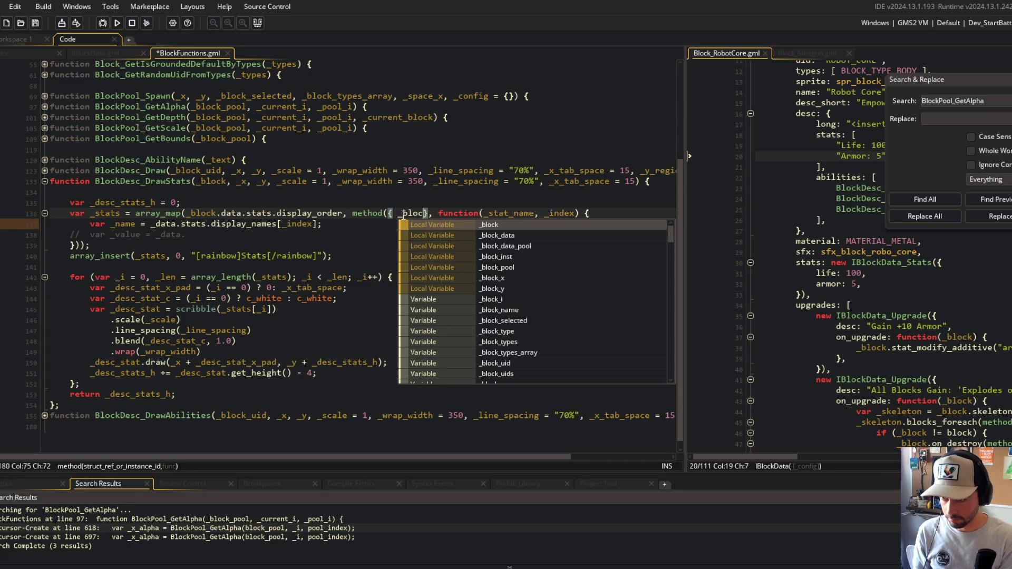
pyautogui.hotkey('ctrl', 's')
pyautogui.press('Down')
pyautogui.write('block.')
pyautogui.hotkey('ctrl', 's')
# Check the rest of the function for leftover data references, ending at the commented-out _value line
pyautogui.click(305, 308)
pyautogui.click(295, 341)
pyautogui.click(195, 224)
pyautogui.click(267, 278)
pyautogui.click(310, 288)
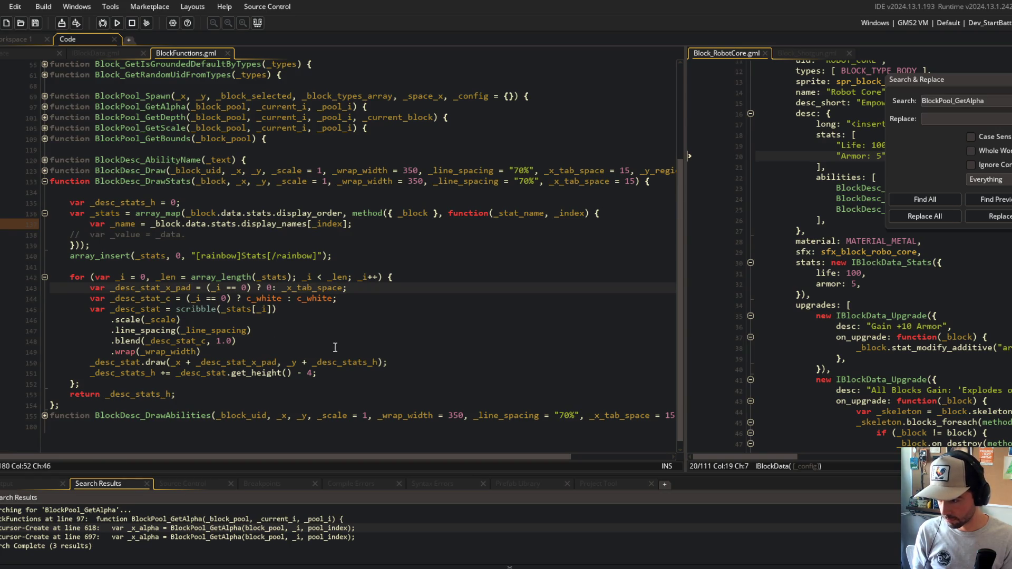
pyautogui.click(331, 255)
pyautogui.click(395, 236)
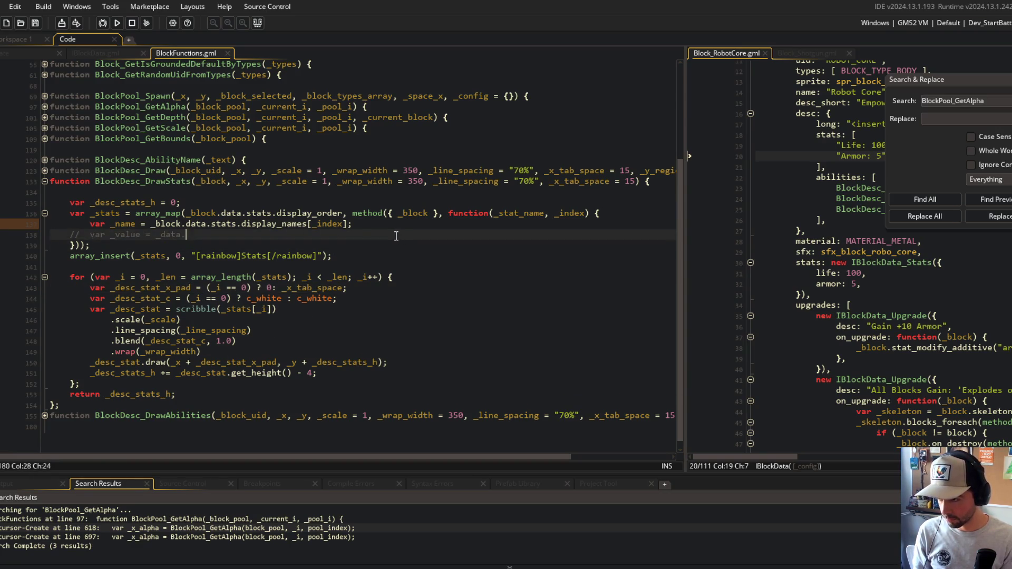
# Uncomment the _value line as var _value = _block.stat_get(_stat_name); and save
pyautogui.hotkey('ctrl', 'shift', 'k')
pyautogui.press('BackSpace')
pyautogui.press('BackSpace')
pyautogui.press('BackSpace')
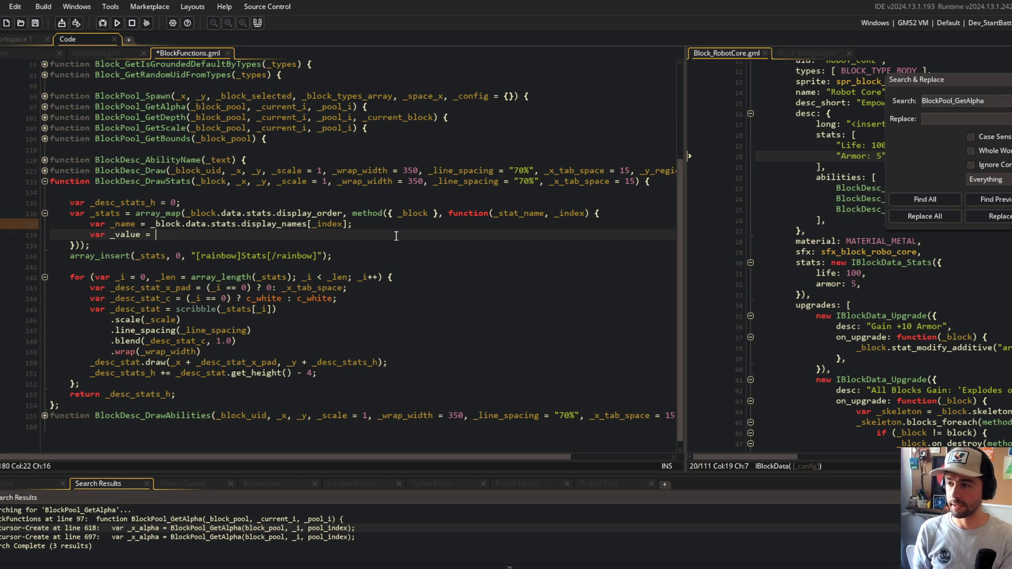
pyautogui.write('_block.sta')
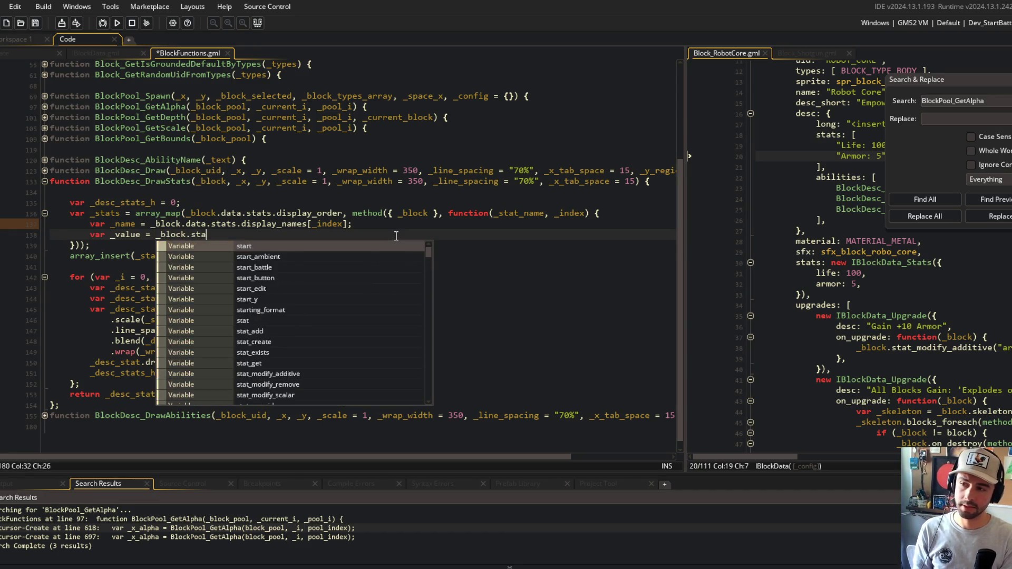
pyautogui.write('t_get(_')
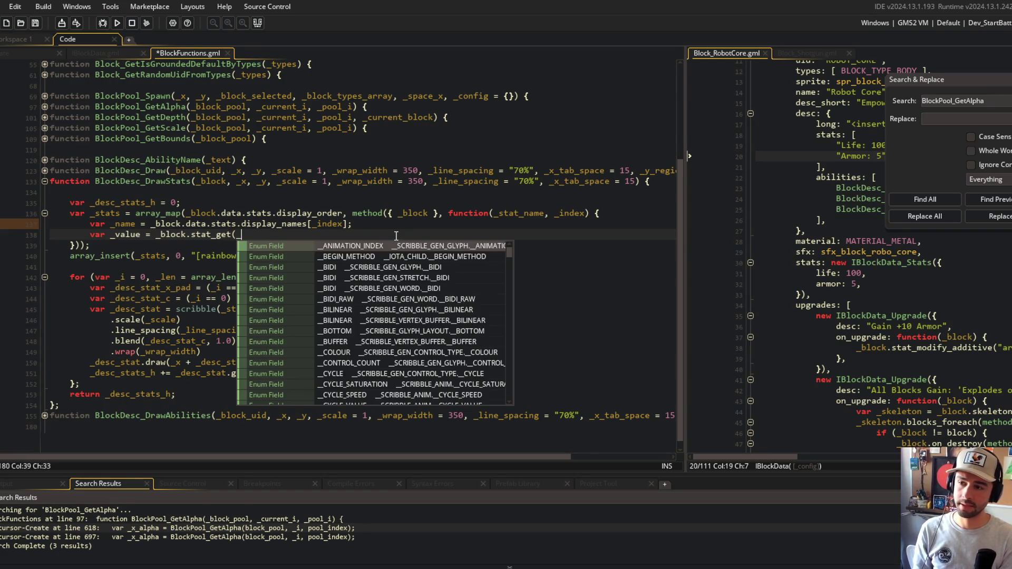
pyautogui.write('stat_name);')
pyautogui.hotkey('ctrl', 's')
# Look up stat_get in the Behavior_Stats script, then go back to BlockFunctions
pyautogui.hotkey('ctrl', 't')
pyautogui.write('behavior_stats')
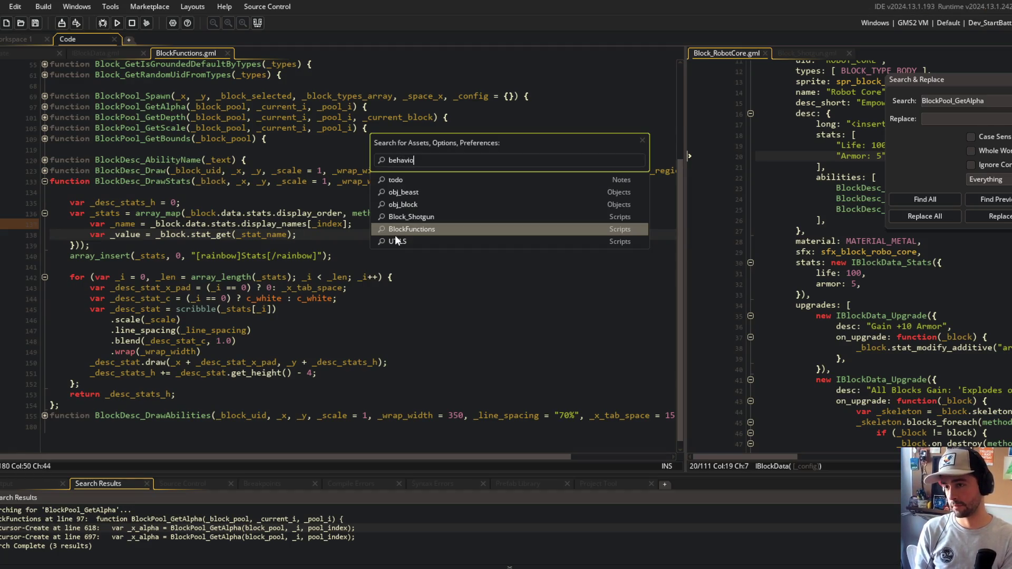
pyautogui.press('Return')
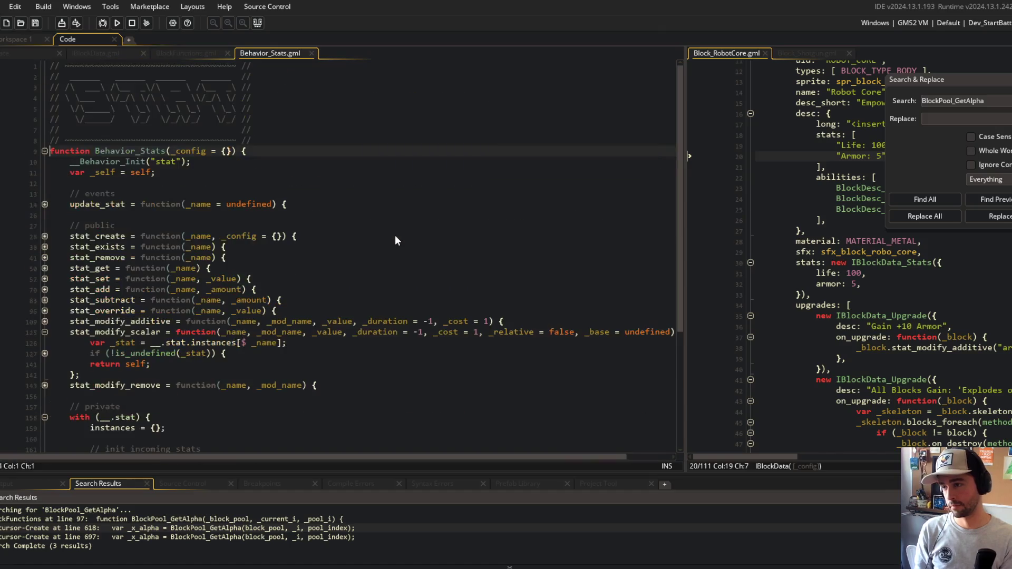
pyautogui.hotkey('ctrl', 'w')
pyautogui.click(388, 214)
# Add return $"{_name}: {_value}"; below the _value line and save
pyautogui.click(433, 245)
pyautogui.click(433, 235)
pyautogui.press('Return')
pyautogui.write('return $"";')
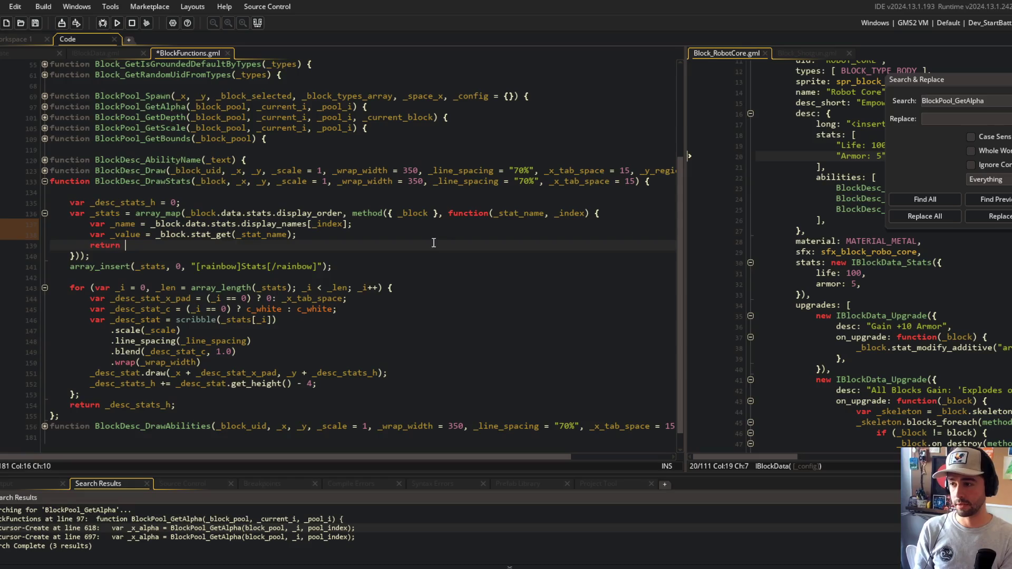
pyautogui.press('Left')
pyautogui.press('Left')
pyautogui.hotkey('ctrl', 's')
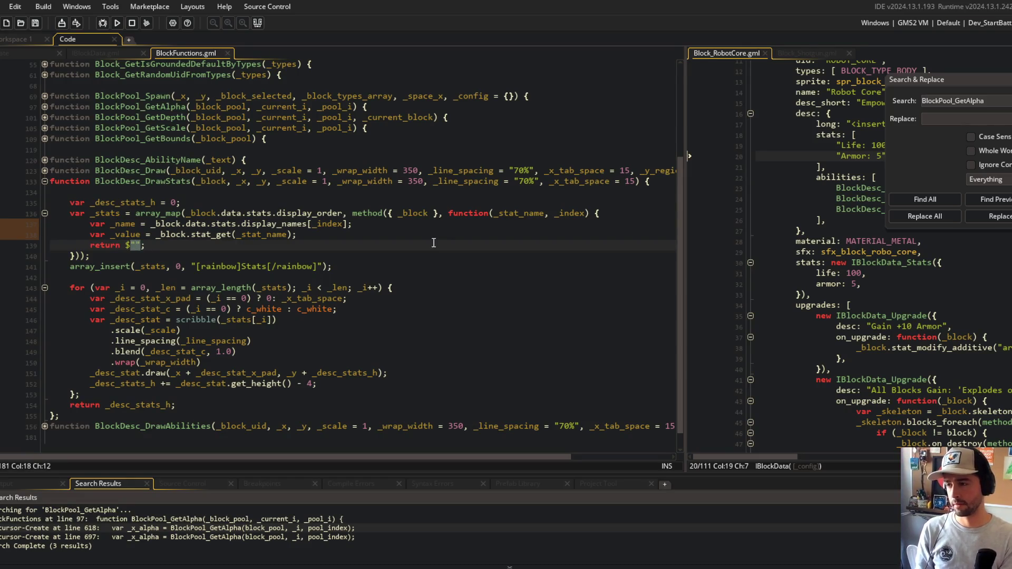
pyautogui.write('{_name}')
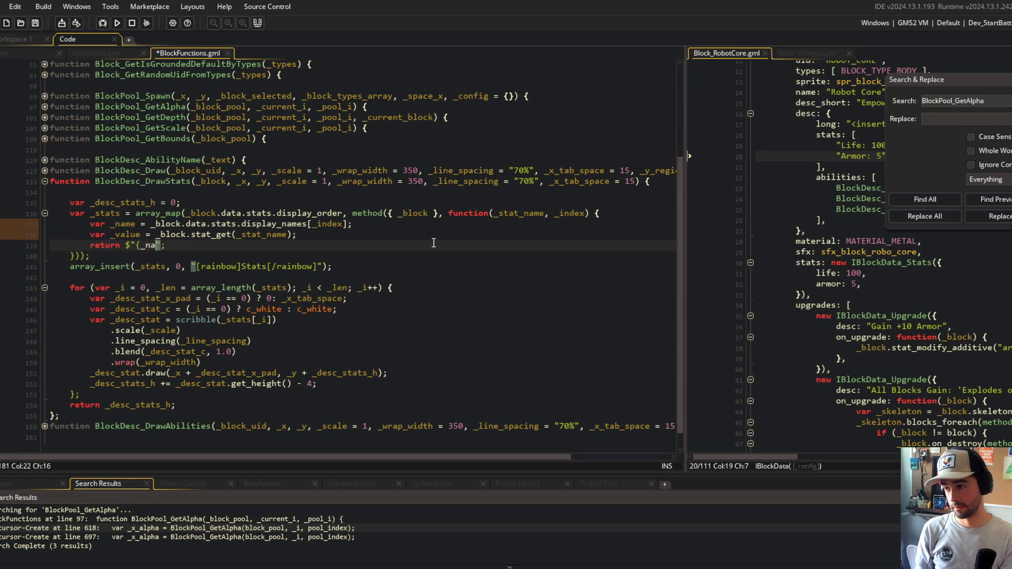
pyautogui.write(': {_value}')
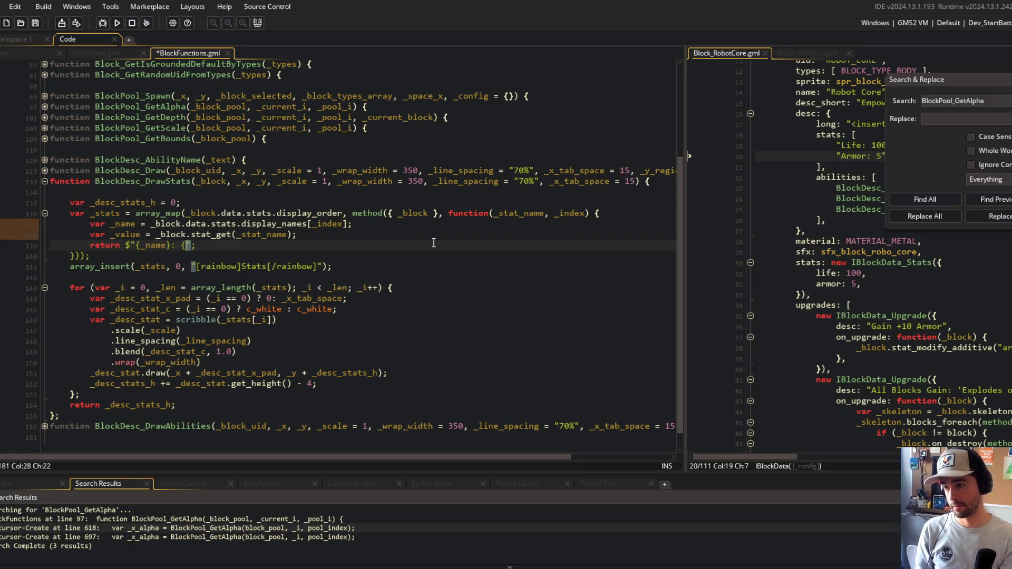
pyautogui.hotkey('ctrl', 's')
# Look over the stats drawing loop and the Stats header string
pyautogui.click(273, 269)
pyautogui.press('Down')
pyautogui.press('Down')
pyautogui.press('Down')
pyautogui.click(275, 266)
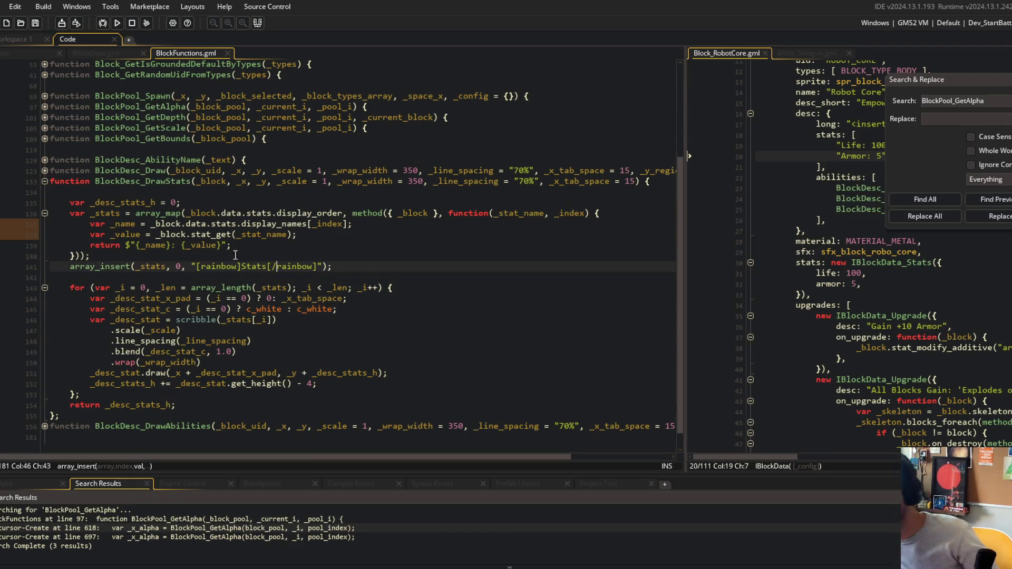
pyautogui.click(112, 220)
pyautogui.click(322, 247)
# Find all 3 uses of BlockDesc_DrawStats and jump to its line-126 call in BlockDesc_Draw
pyautogui.doubleClick(185, 181)
pyautogui.hotkey('ctrl', 'f')
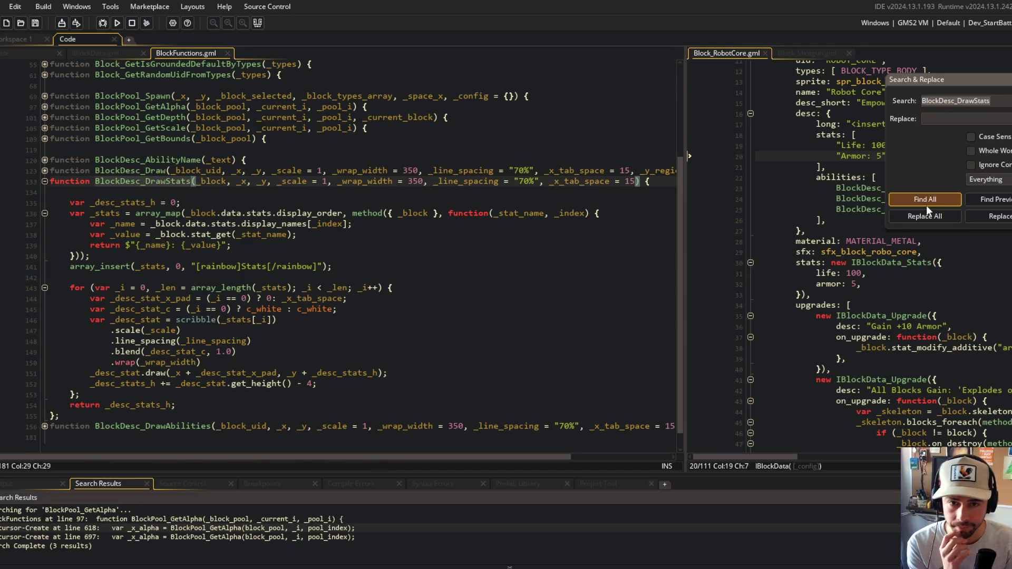
pyautogui.click(925, 204)
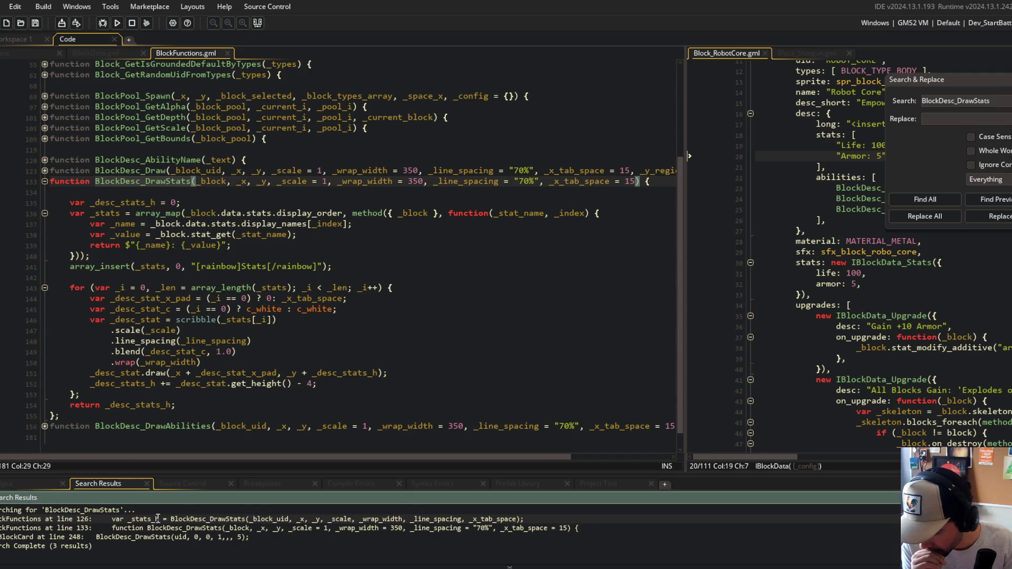
pyautogui.doubleClick(157, 519)
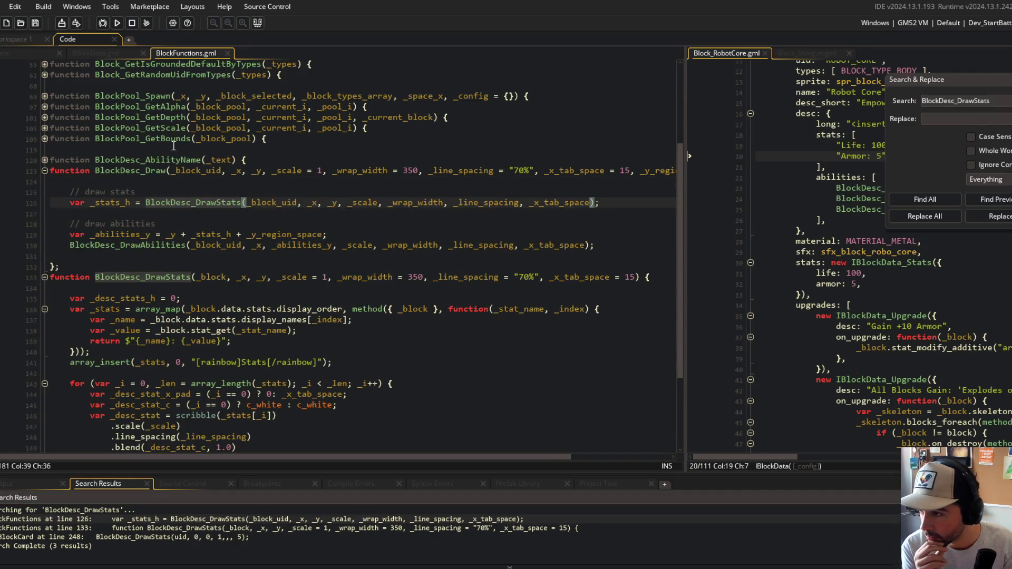
pyautogui.click(221, 171)
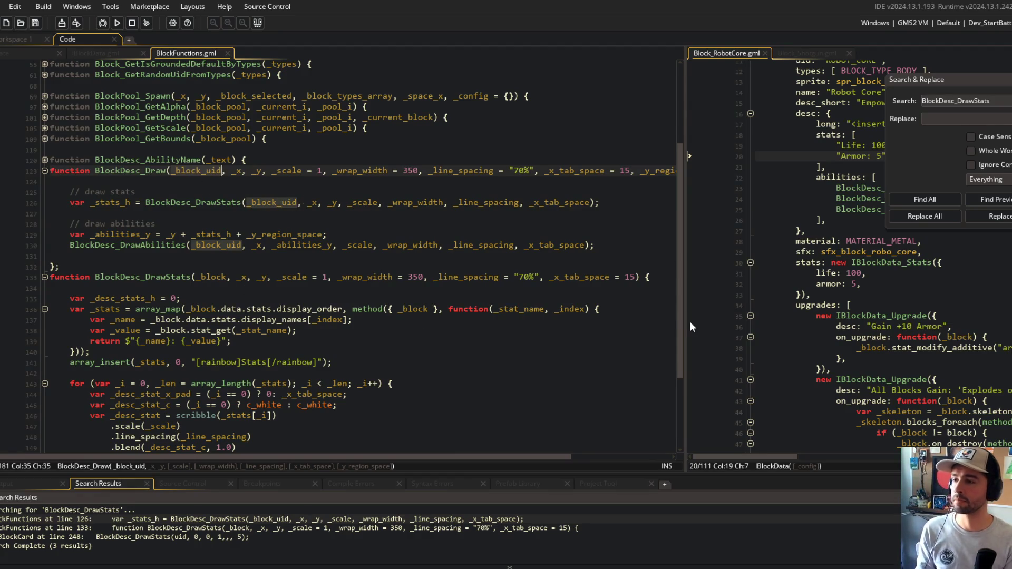